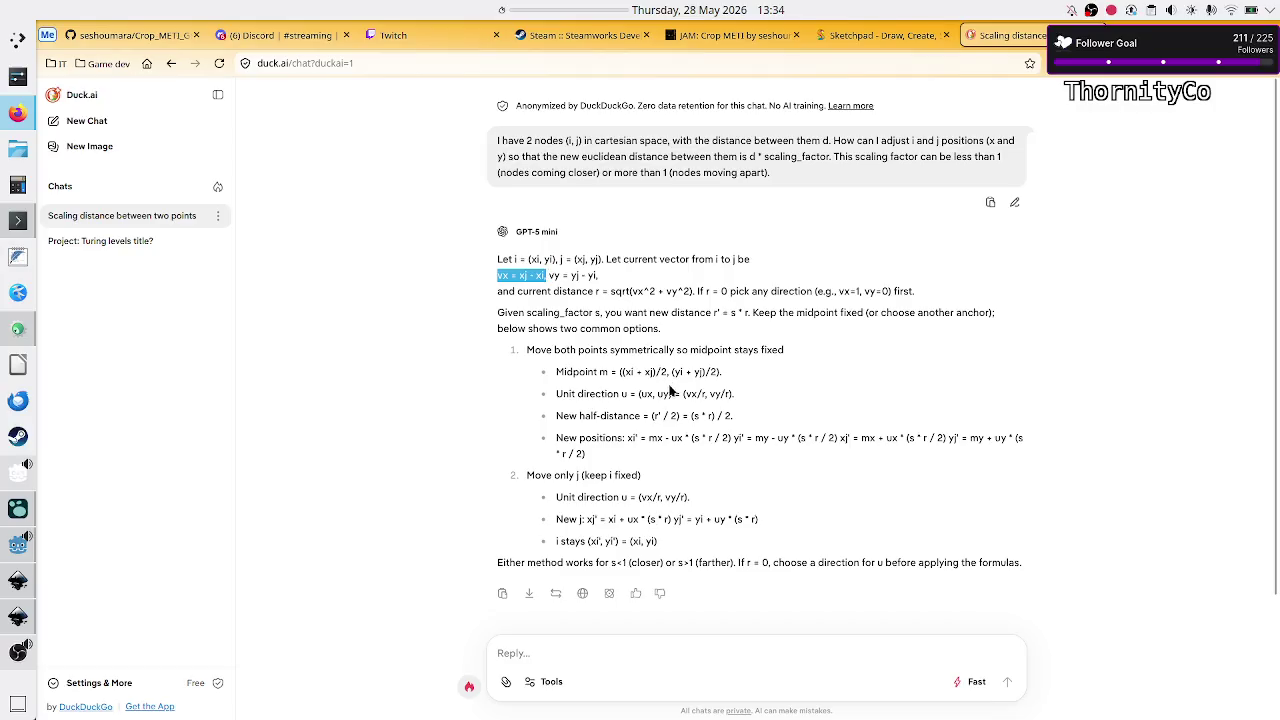
- Highlight terms of the unit-direction and half-distance formulas, such as vx/r and (s * r) / 2
drag(683, 393, 709, 394)
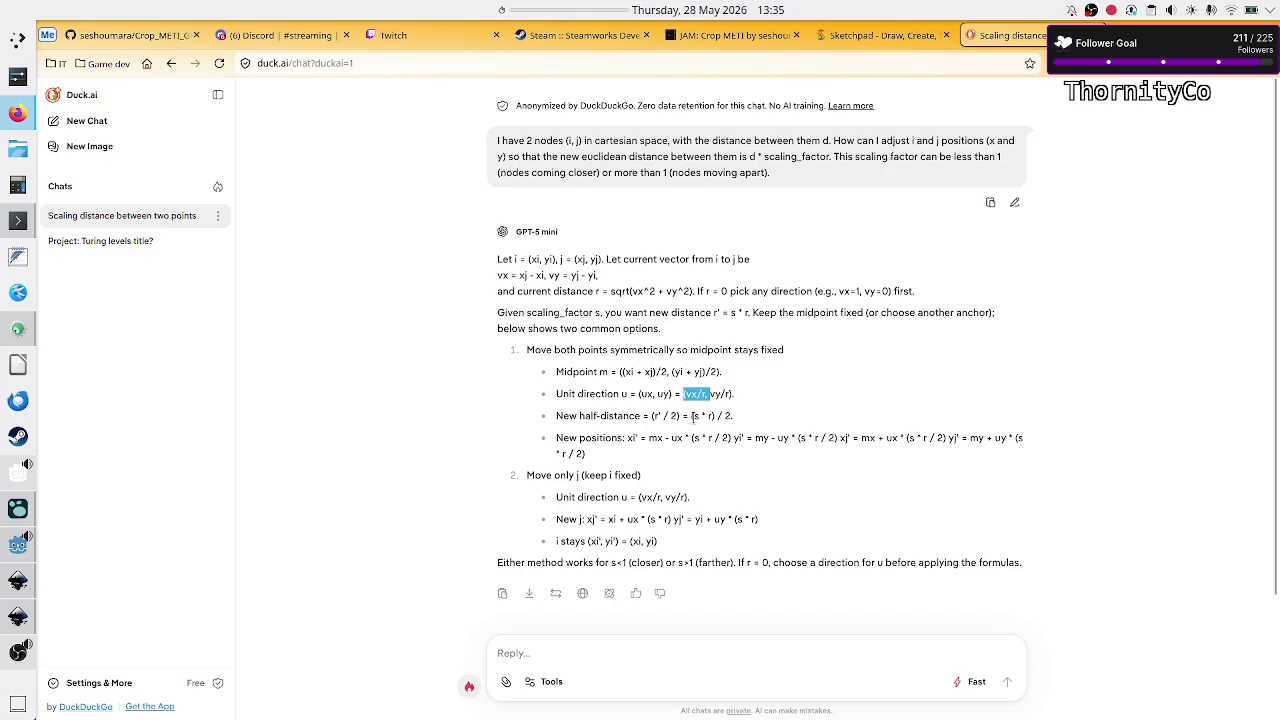
mouse_move(691, 415)
mouse_down()
mouse_move(716, 415)
mouse_move(703, 416)
mouse_up()
click(733, 437)
drag(707, 418, 689, 422)
drag(570, 313, 624, 313)
click(688, 372)
mouse_move(689, 416)
mouse_down()
mouse_move(729, 417)
mouse_move(690, 420)
mouse_up()
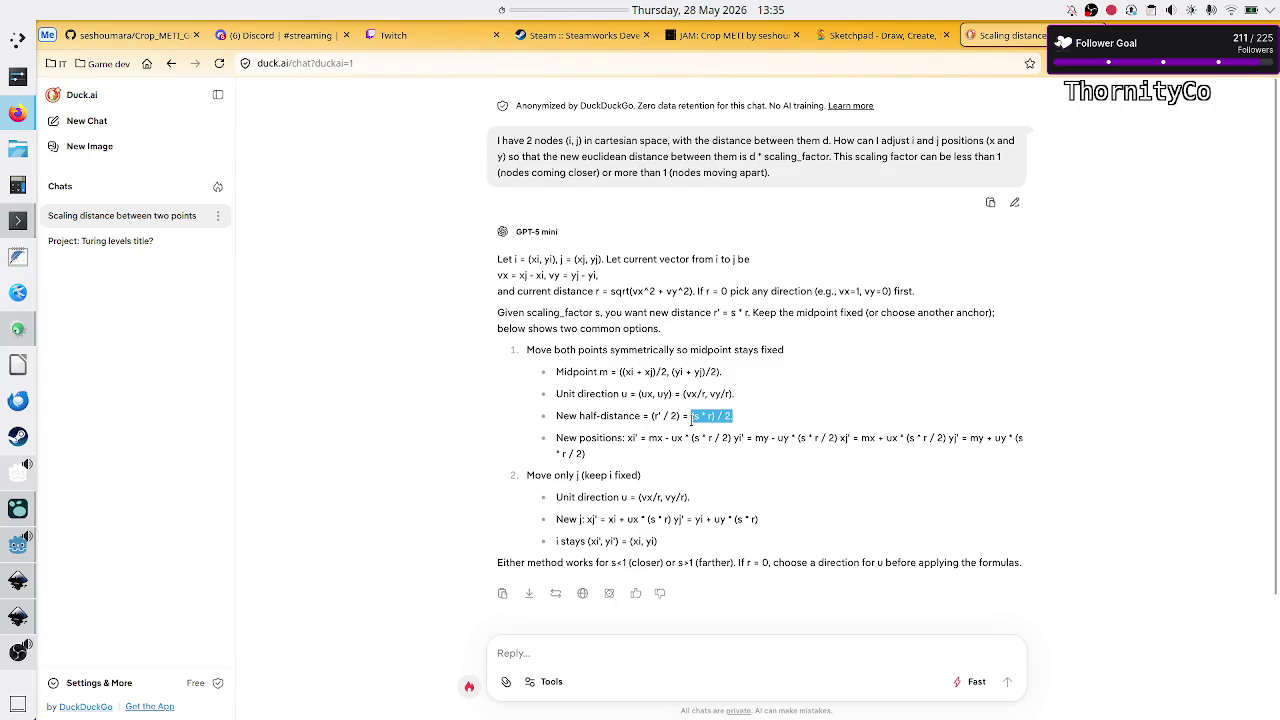
click(690, 420)
drag(652, 415, 681, 415)
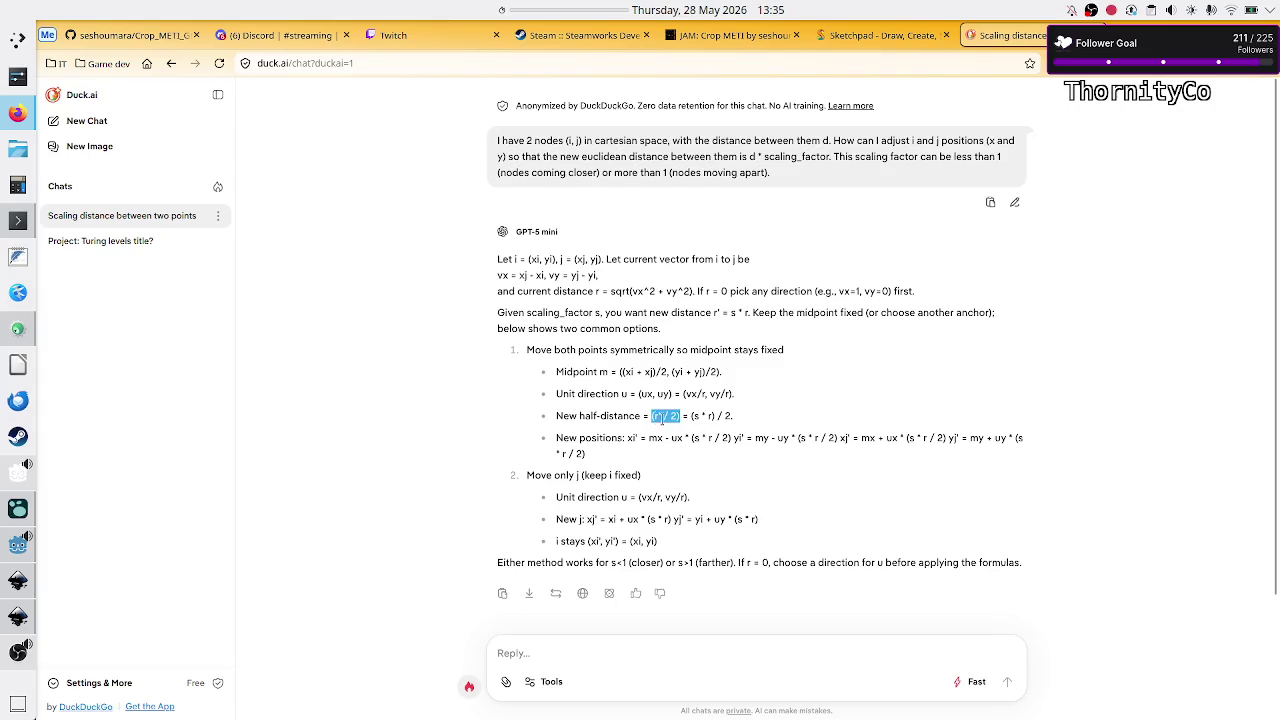
click(668, 415)
drag(690, 415, 727, 414)
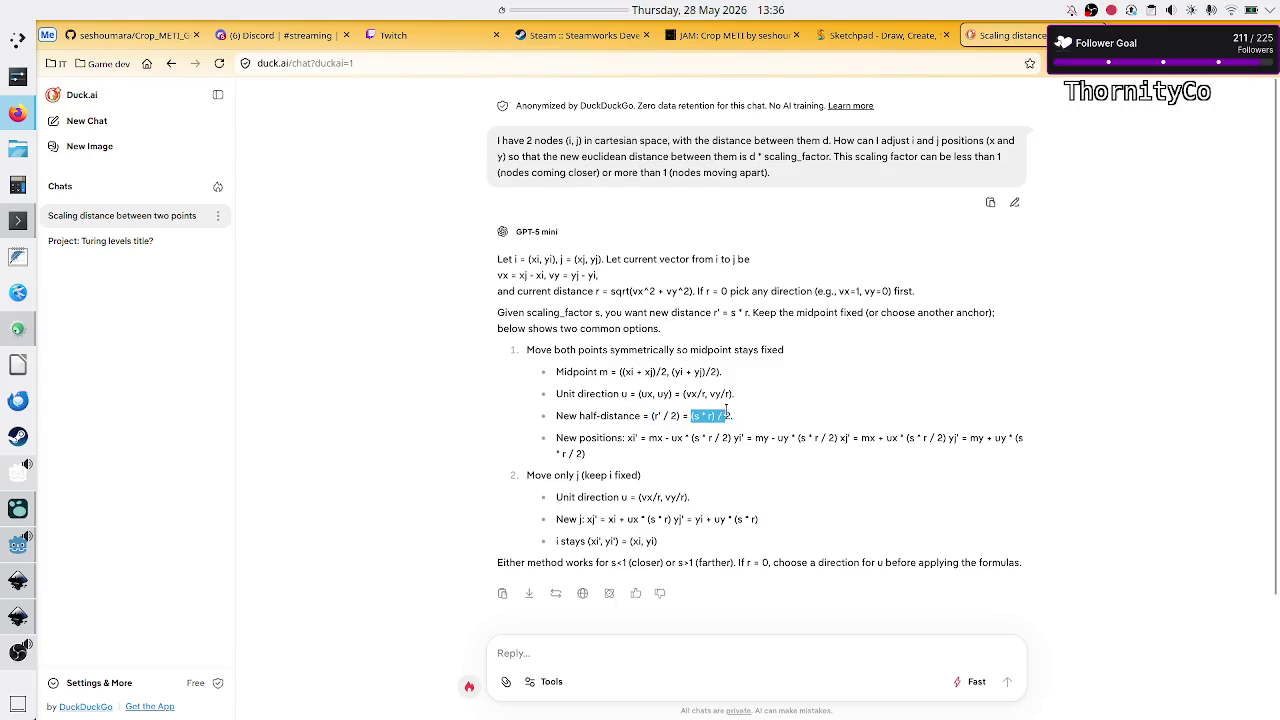
click(700, 417)
drag(650, 415, 745, 406)
click(745, 406)
drag(647, 415, 716, 415)
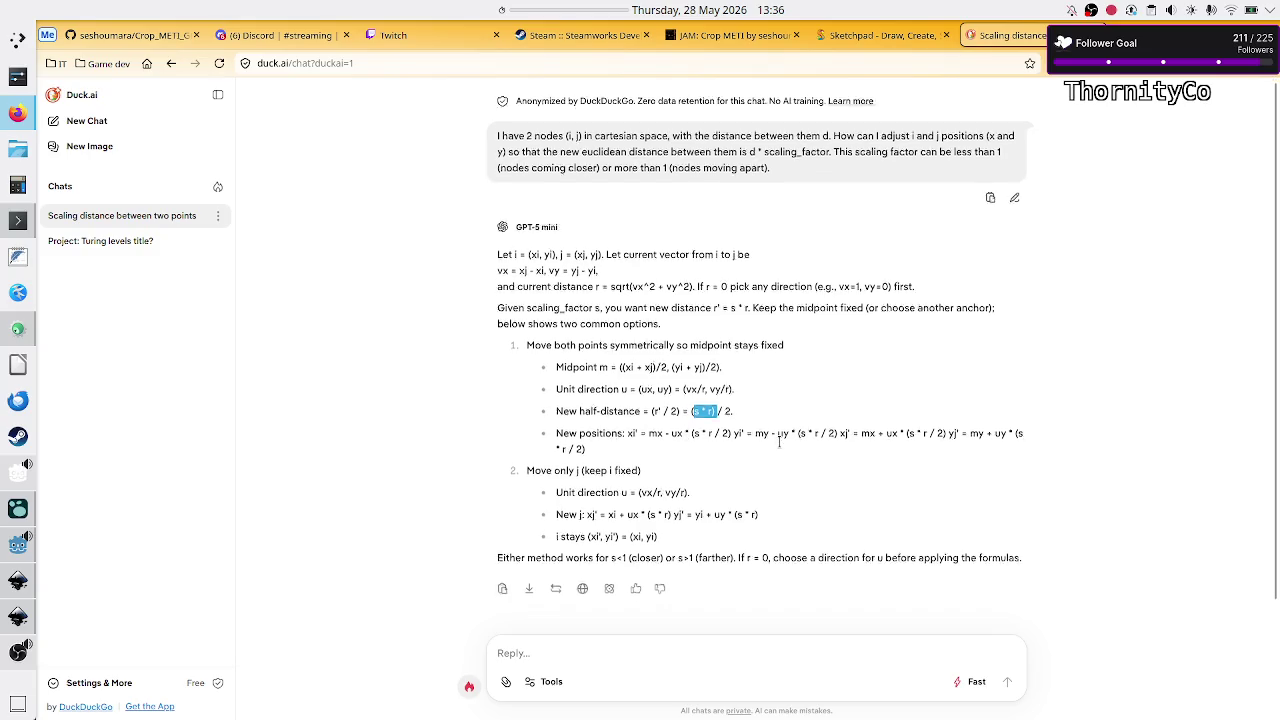
- Scroll down and highlight the xi', yi', xj' and yj' expressions in the New positions formula
scroll(800, 435, down, 1)
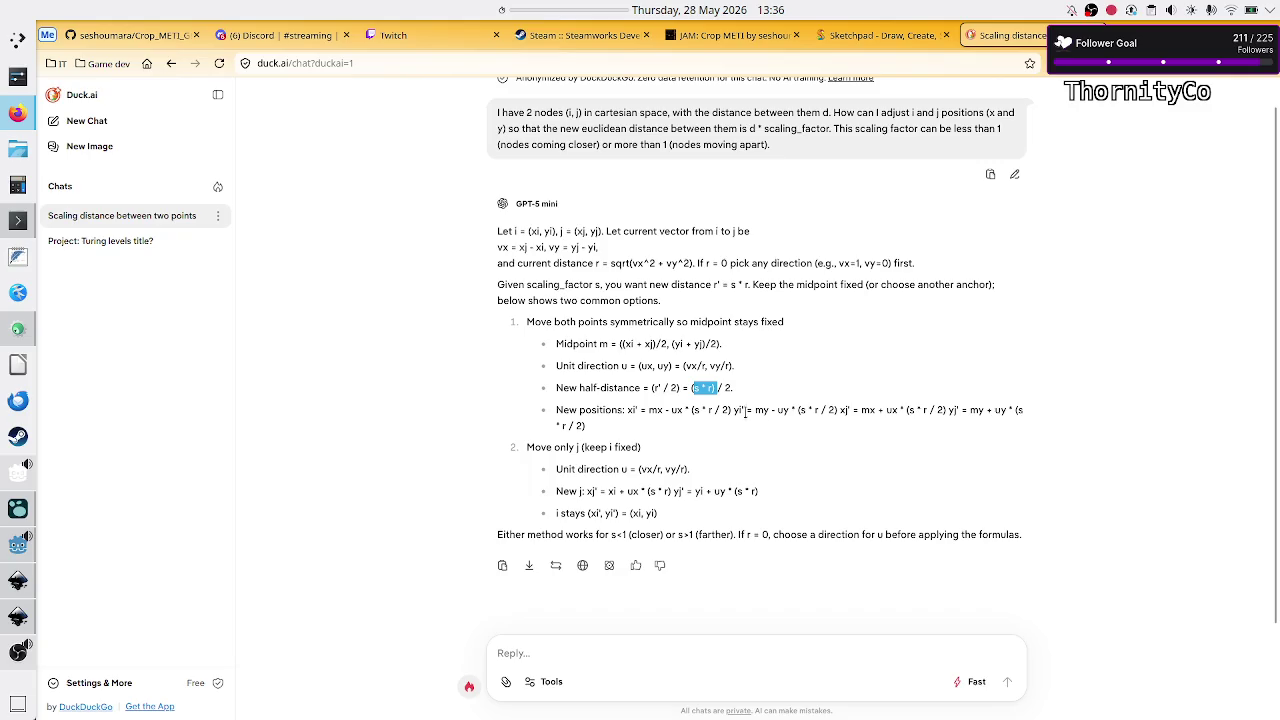
drag(637, 410, 1032, 418)
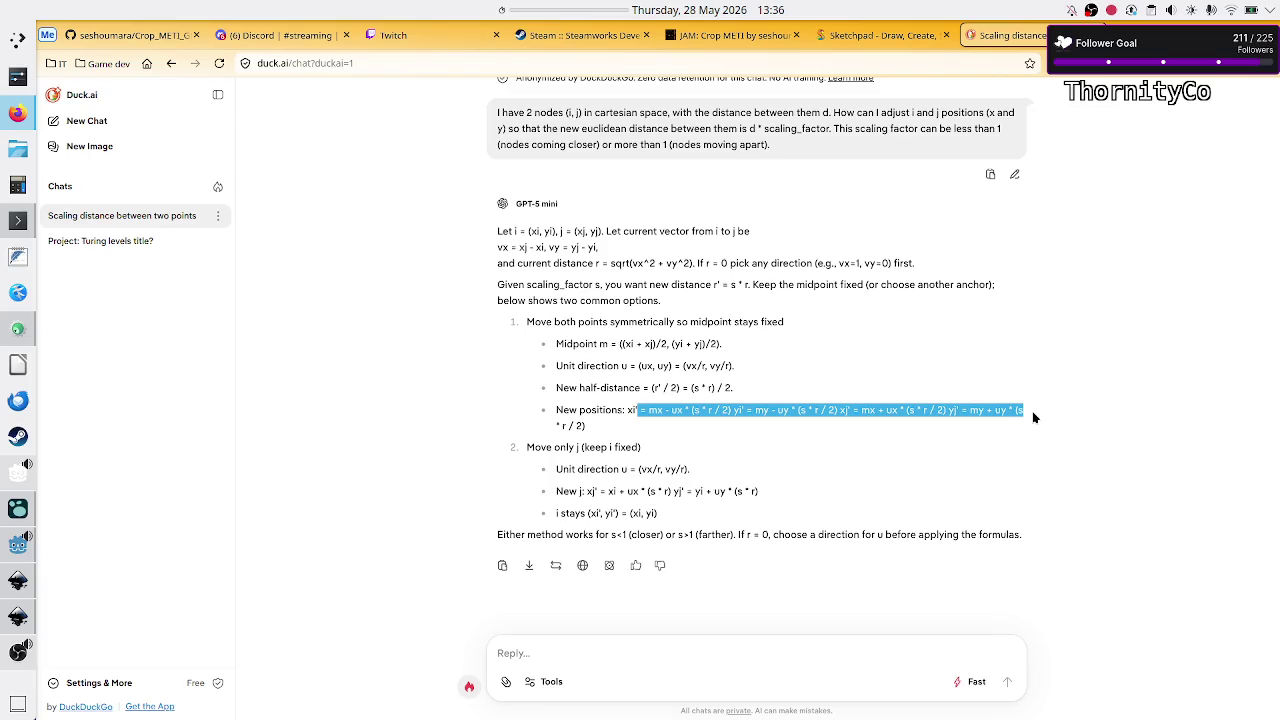
click(1033, 417)
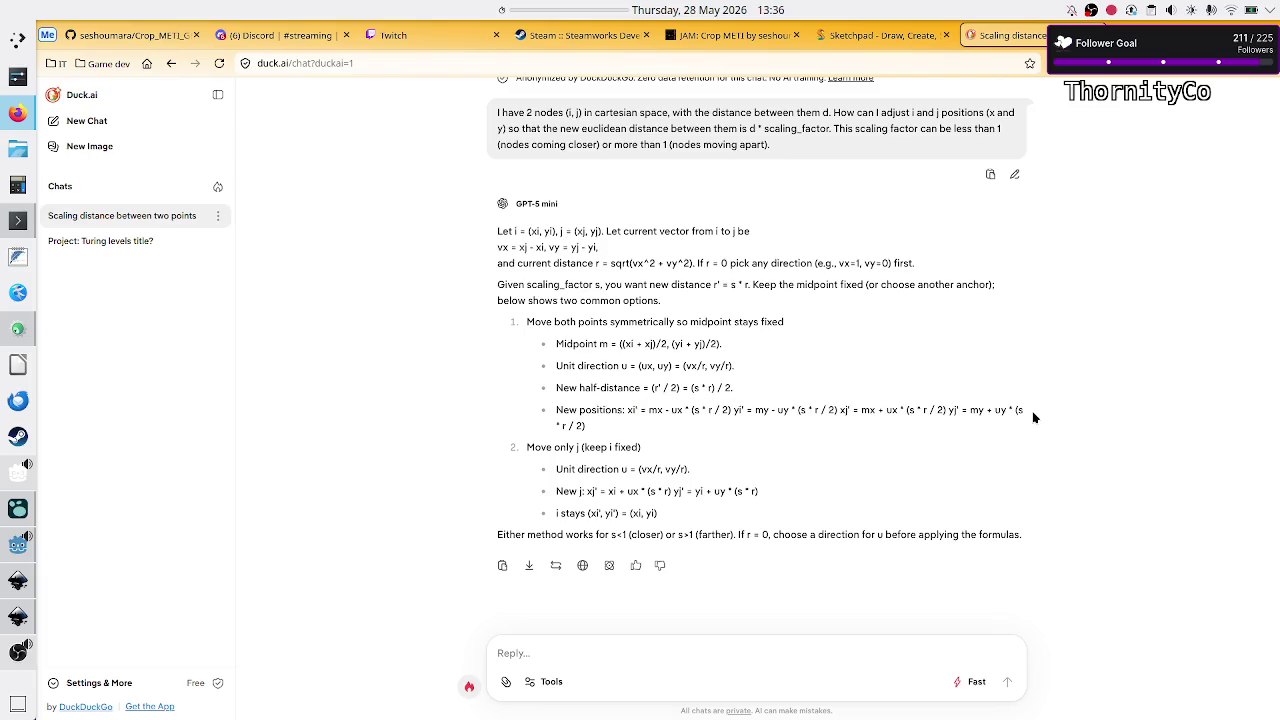
double_click(652, 412)
click(660, 409)
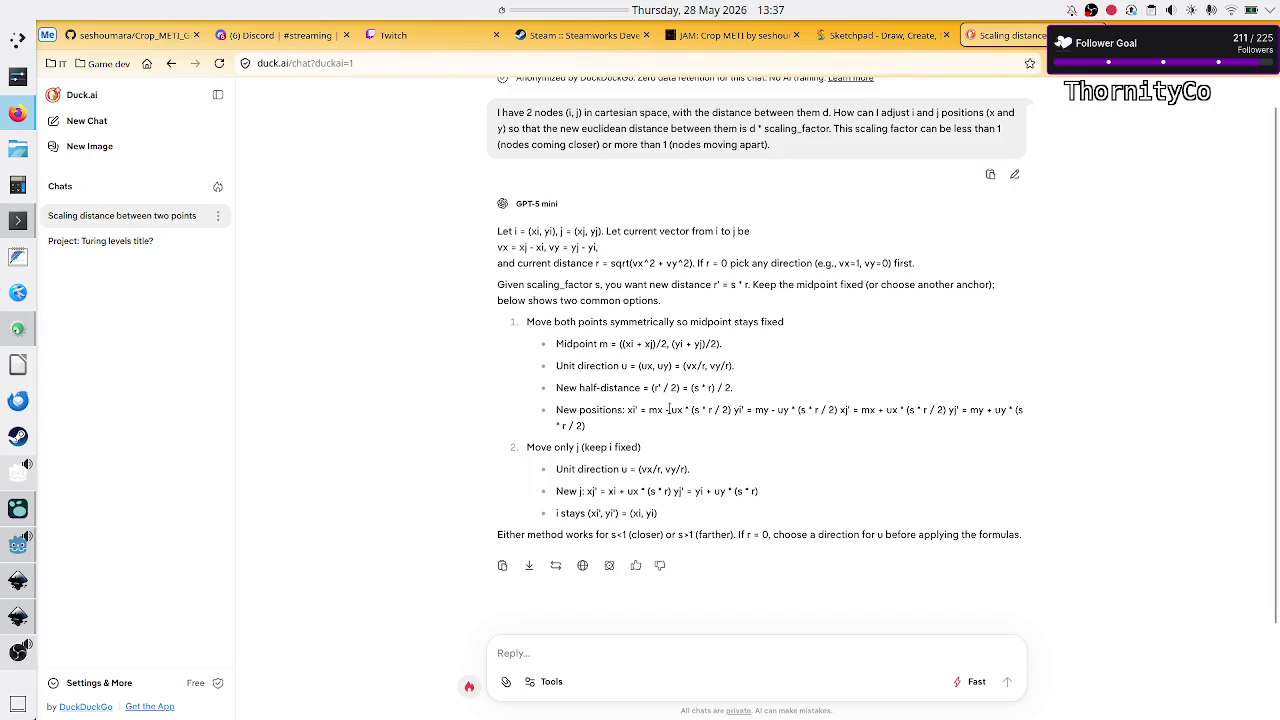
drag(671, 409, 687, 409)
click(686, 410)
drag(692, 410, 731, 410)
mouse_move(733, 410)
mouse_down()
mouse_move(734, 421)
mouse_move(731, 410)
mouse_up()
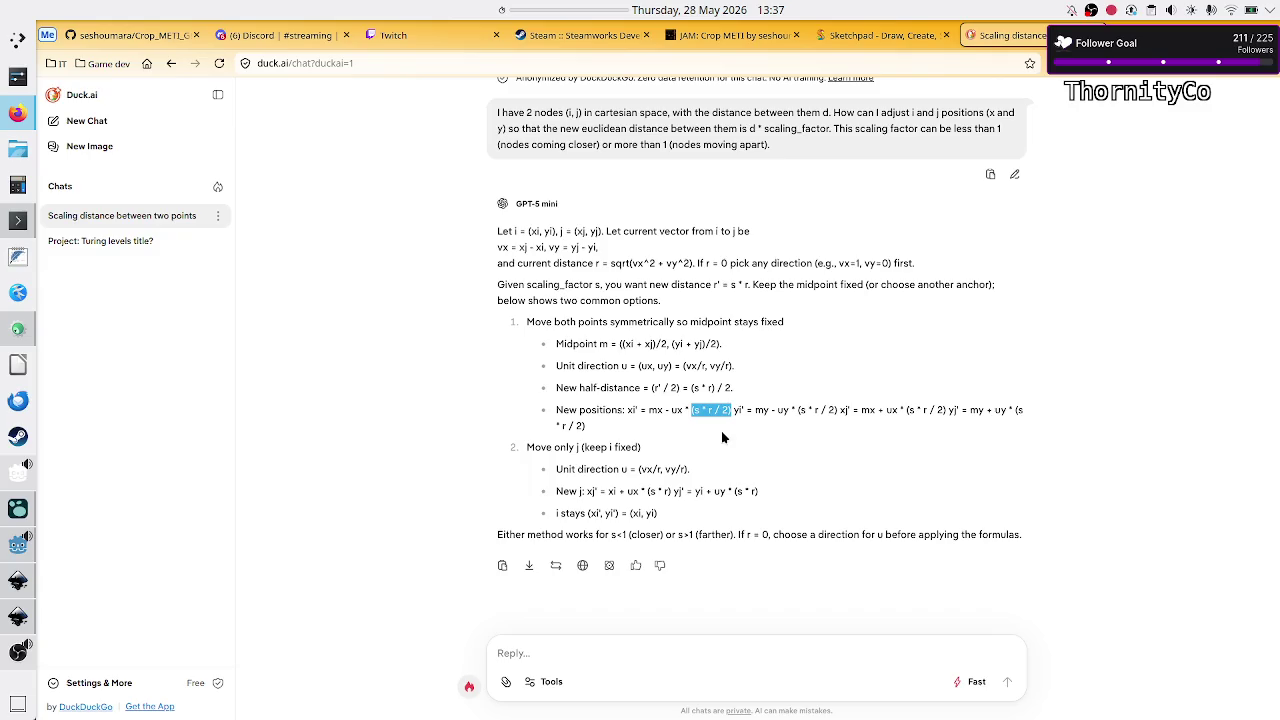
double_click(739, 410)
click(740, 425)
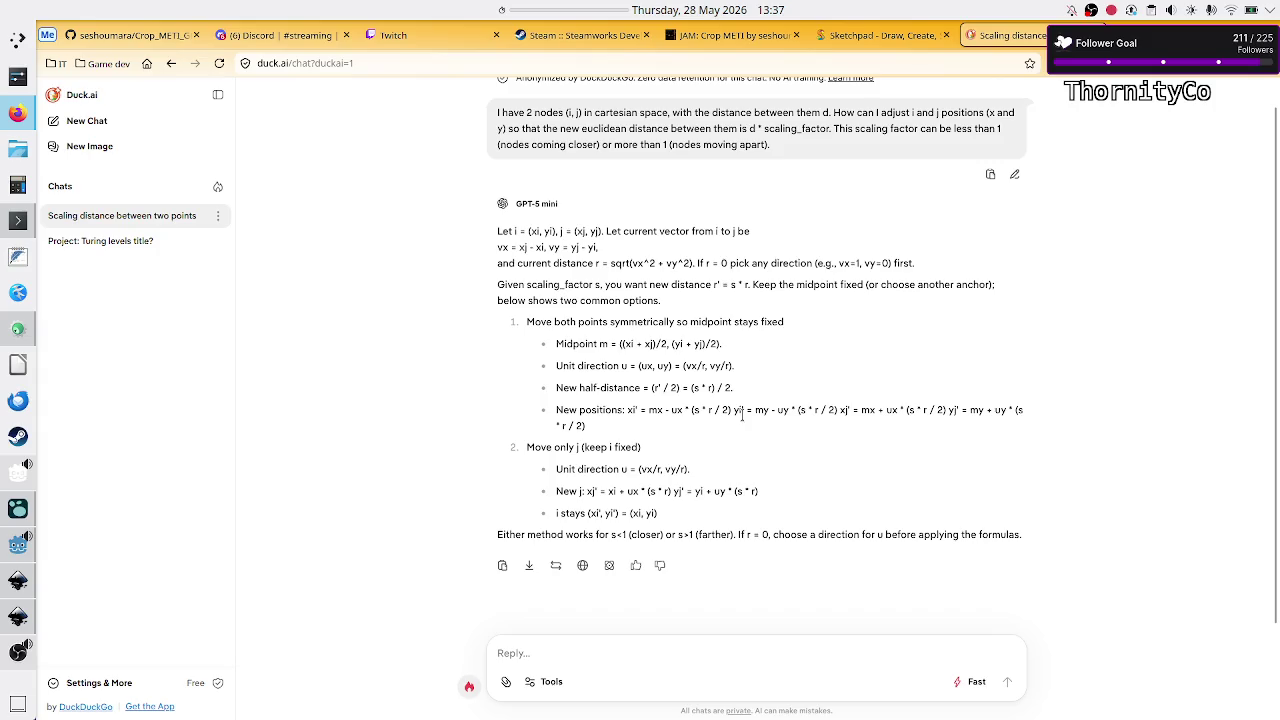
mouse_move(744, 409)
mouse_down()
mouse_move(628, 426)
mouse_move(648, 410)
mouse_up()
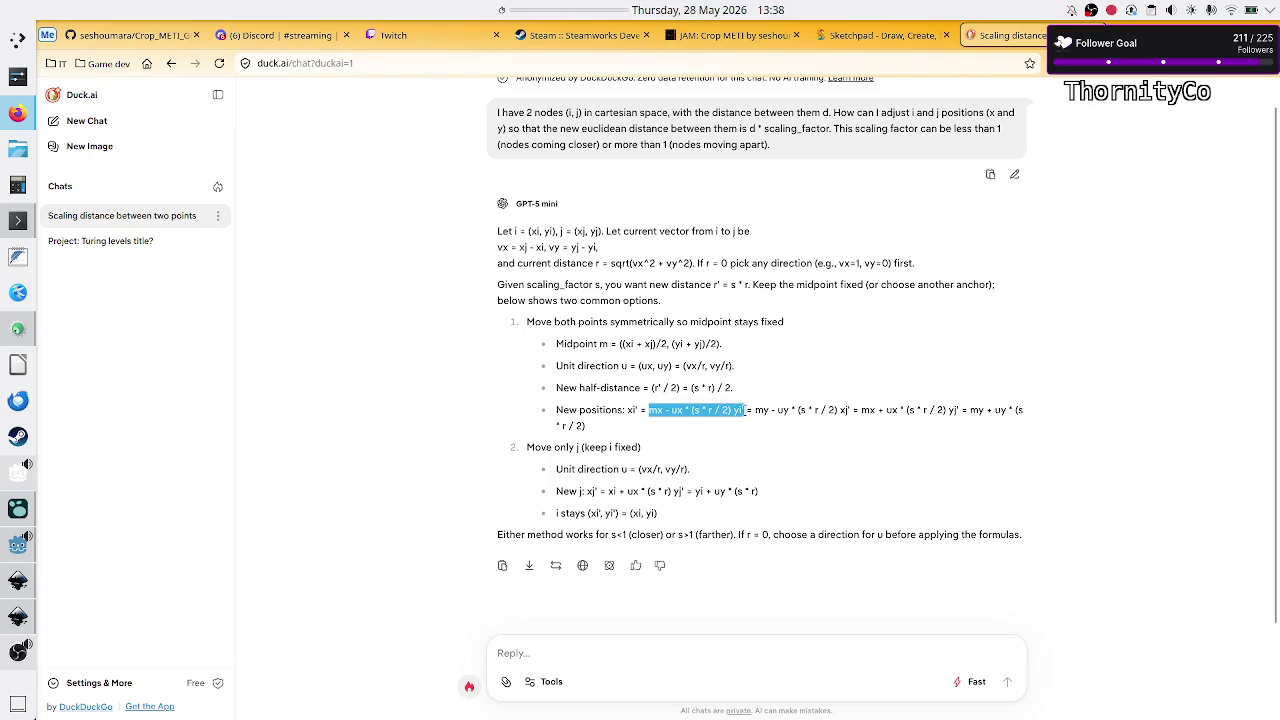
click(740, 411)
drag(746, 411, 729, 411)
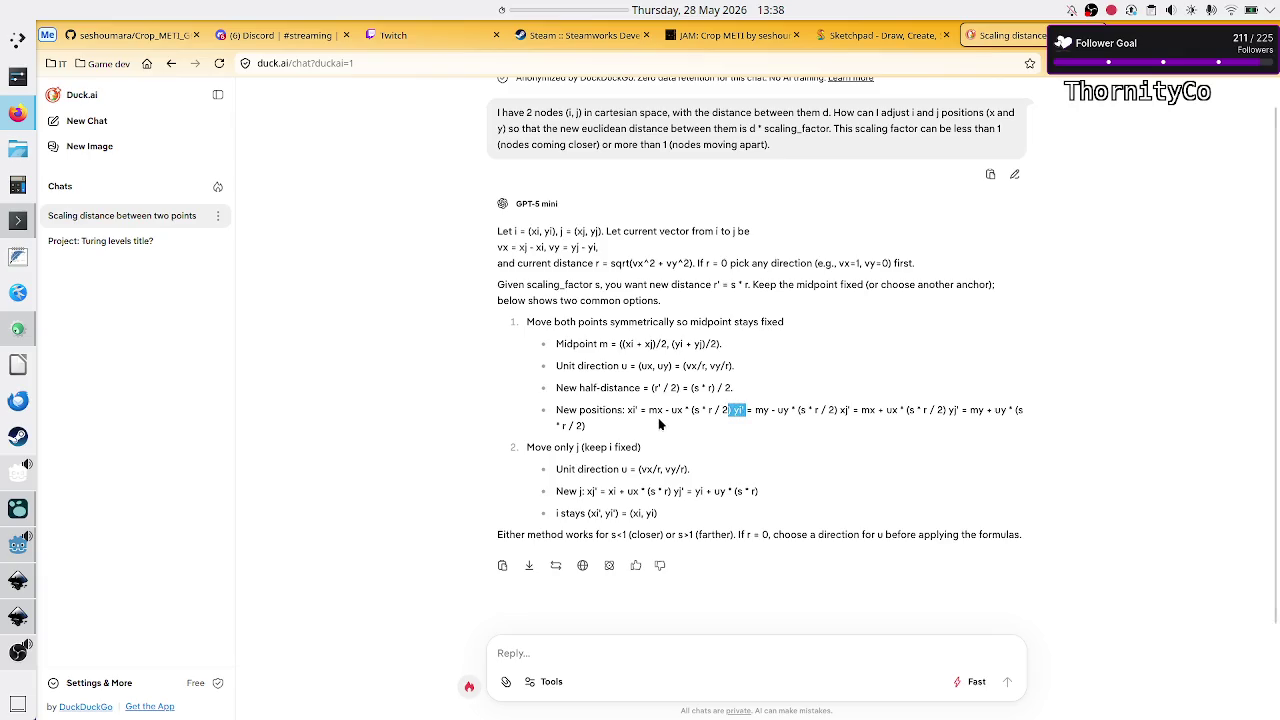
mouse_move(628, 410)
mouse_down()
mouse_move(662, 412)
mouse_move(636, 421)
mouse_up()
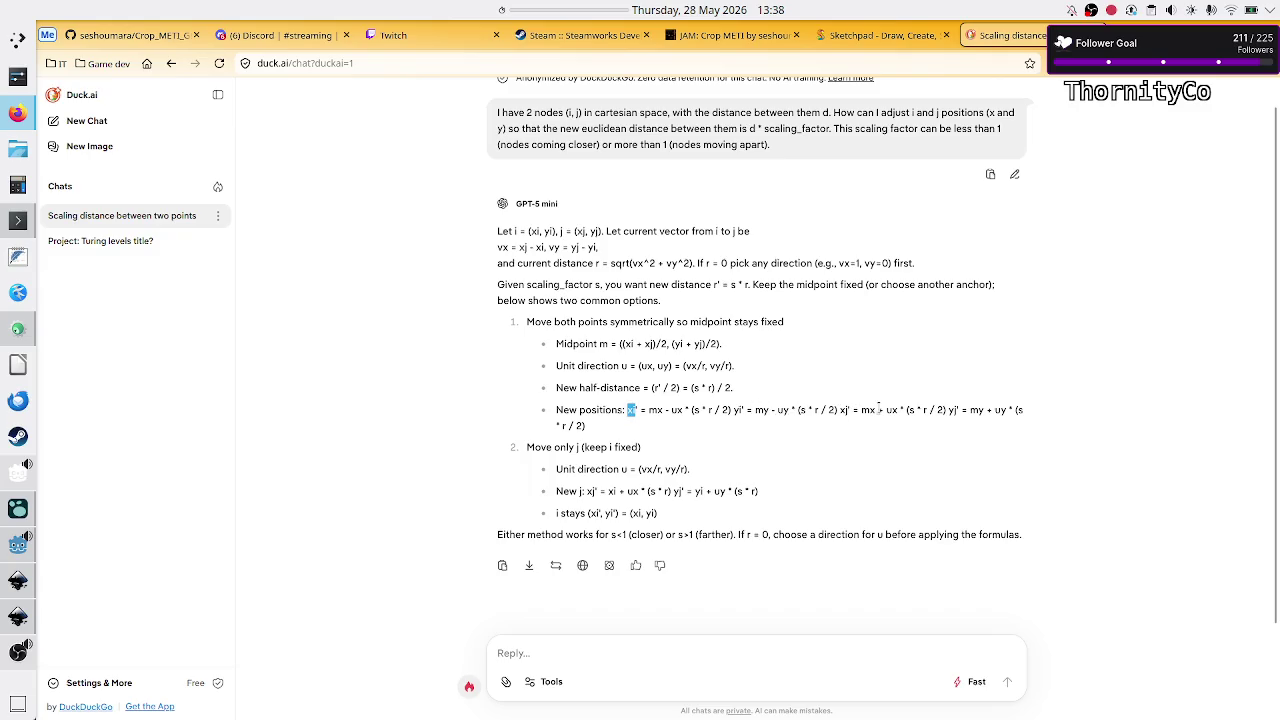
double_click(843, 410)
click(848, 414)
drag(733, 410, 746, 408)
drag(961, 411, 946, 412)
click(947, 412)
drag(968, 411, 1028, 411)
- Ask Duck.ai to explain the last step and give final formulas for the new xi, yi and xj, yj
click(707, 656)
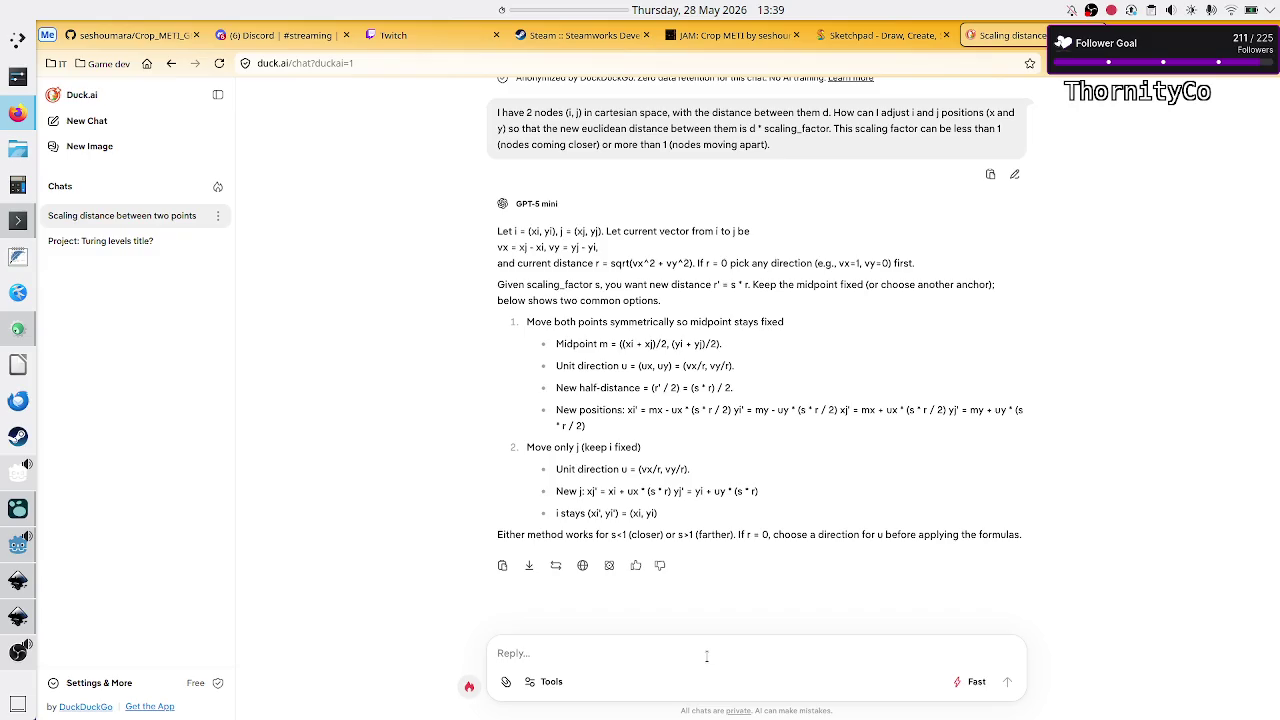
text(could you)
text(explai)
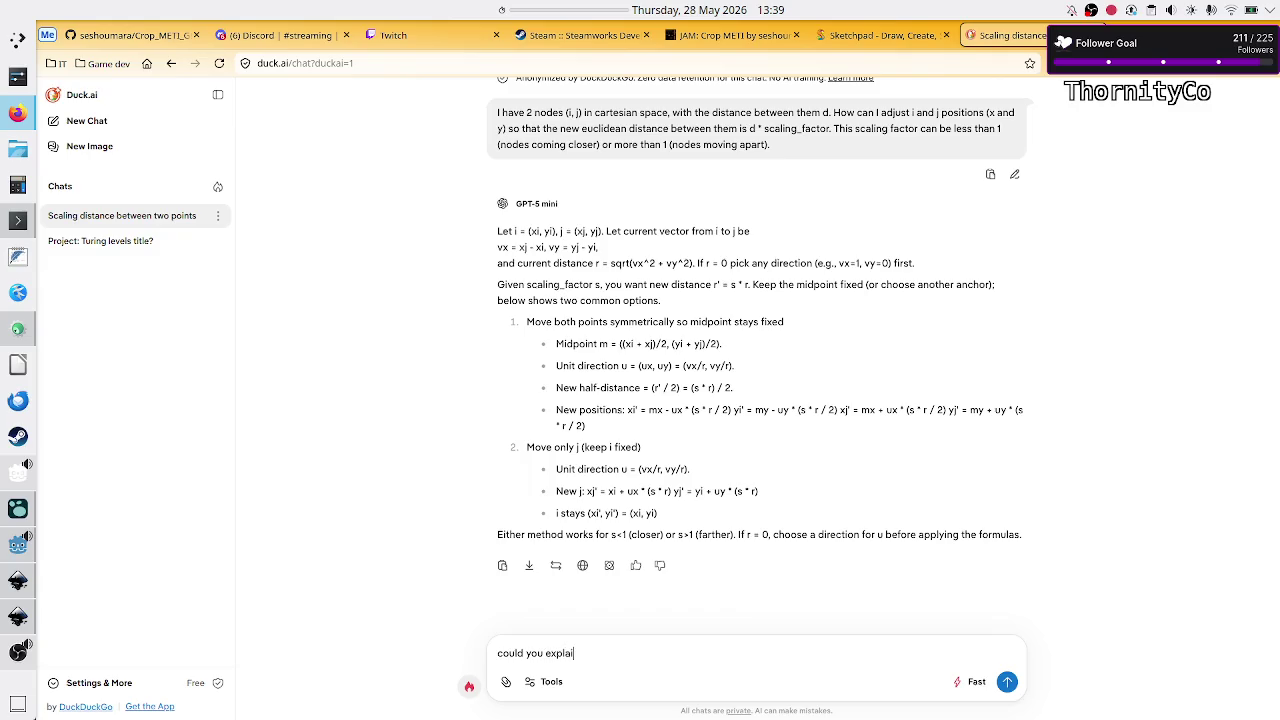
text(n the last )
text(step o)
text(f updatin)
text(g the new po)
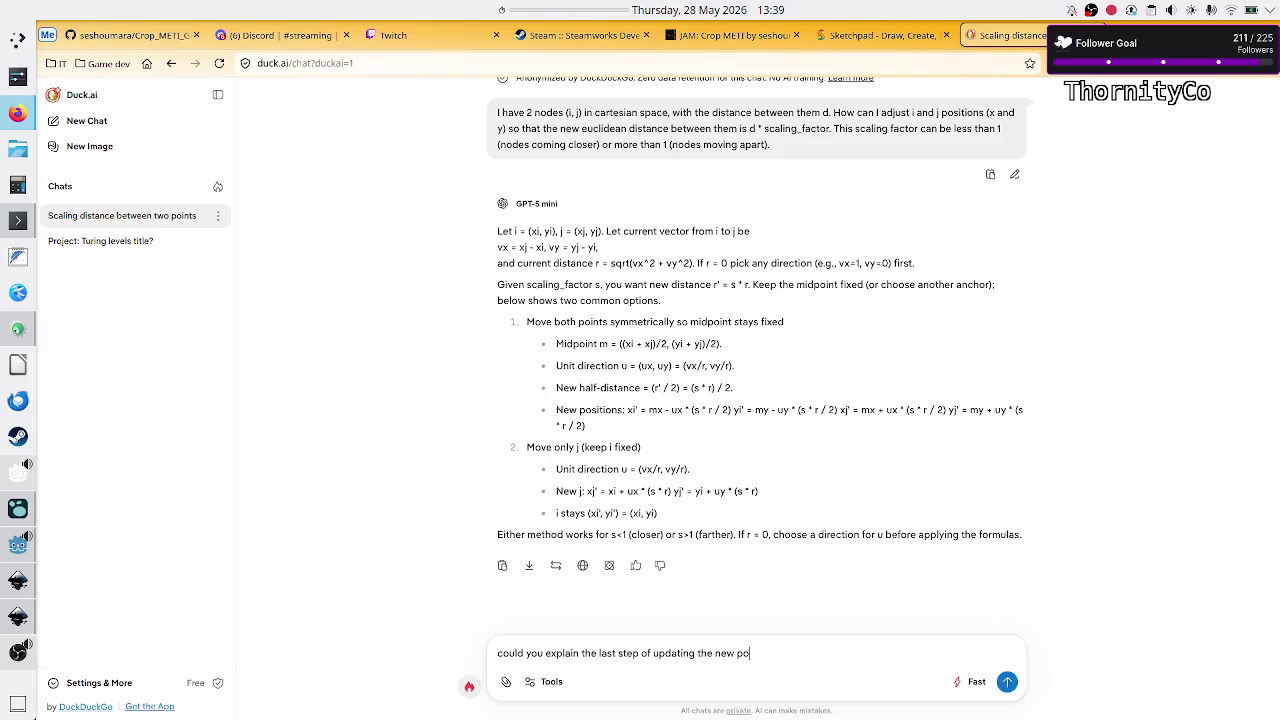
text(sitions, by giving final formula for )
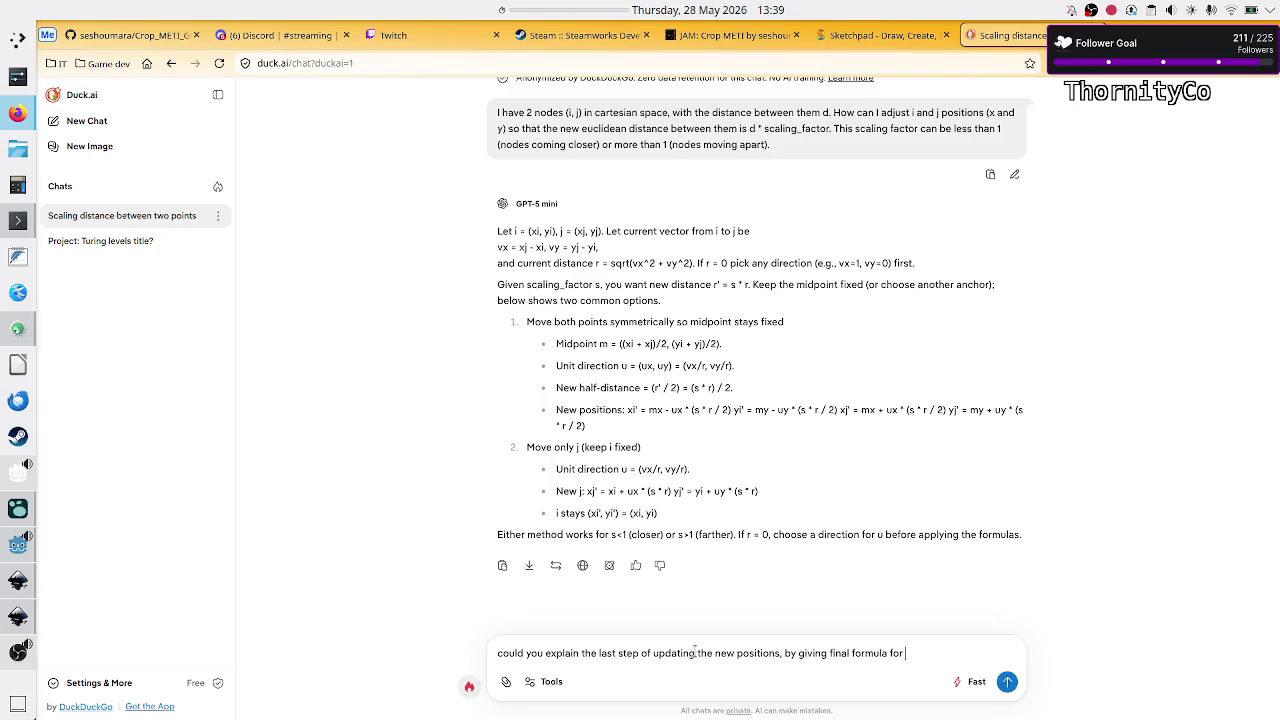
text(new)
text(xi)
text(i)
text(y1 and)
key(BackSpace)
key(BackSpace)
key(BackSpace)
text(i and xj, )
text(yj?)
key(Return)
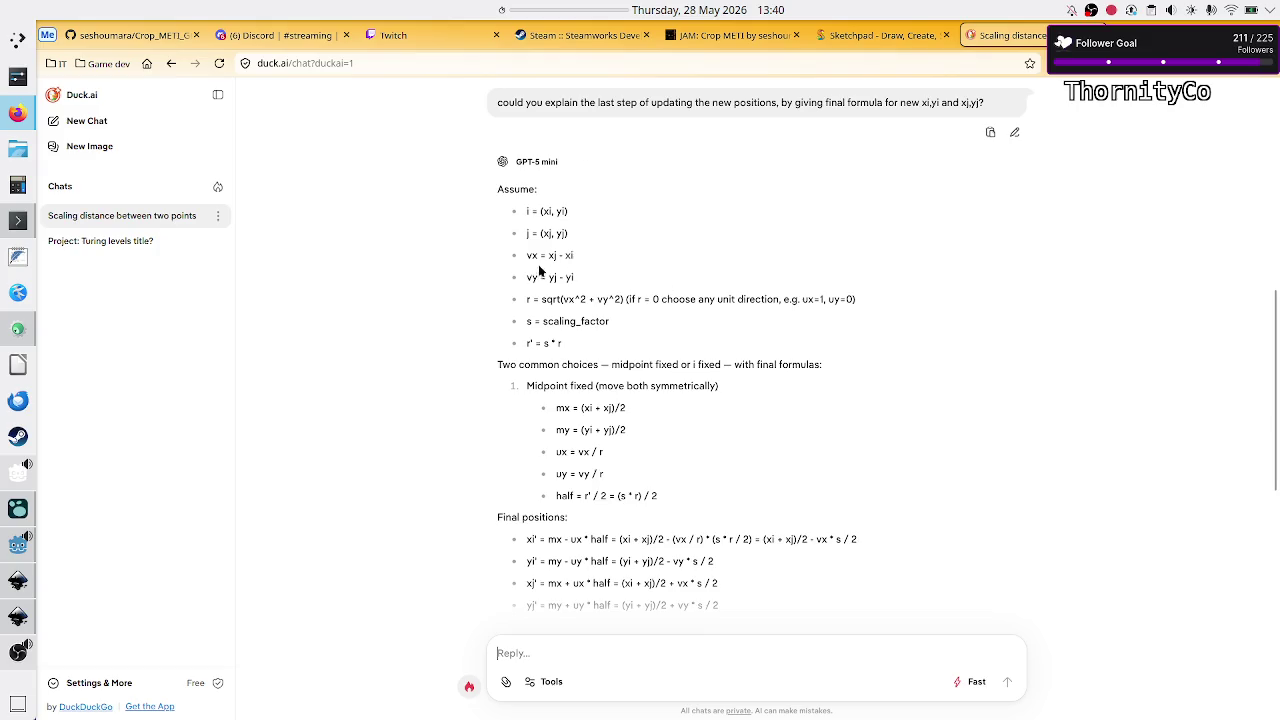
drag(527, 255, 611, 272)
drag(524, 278, 590, 285)
click(593, 285)
drag(540, 299, 625, 299)
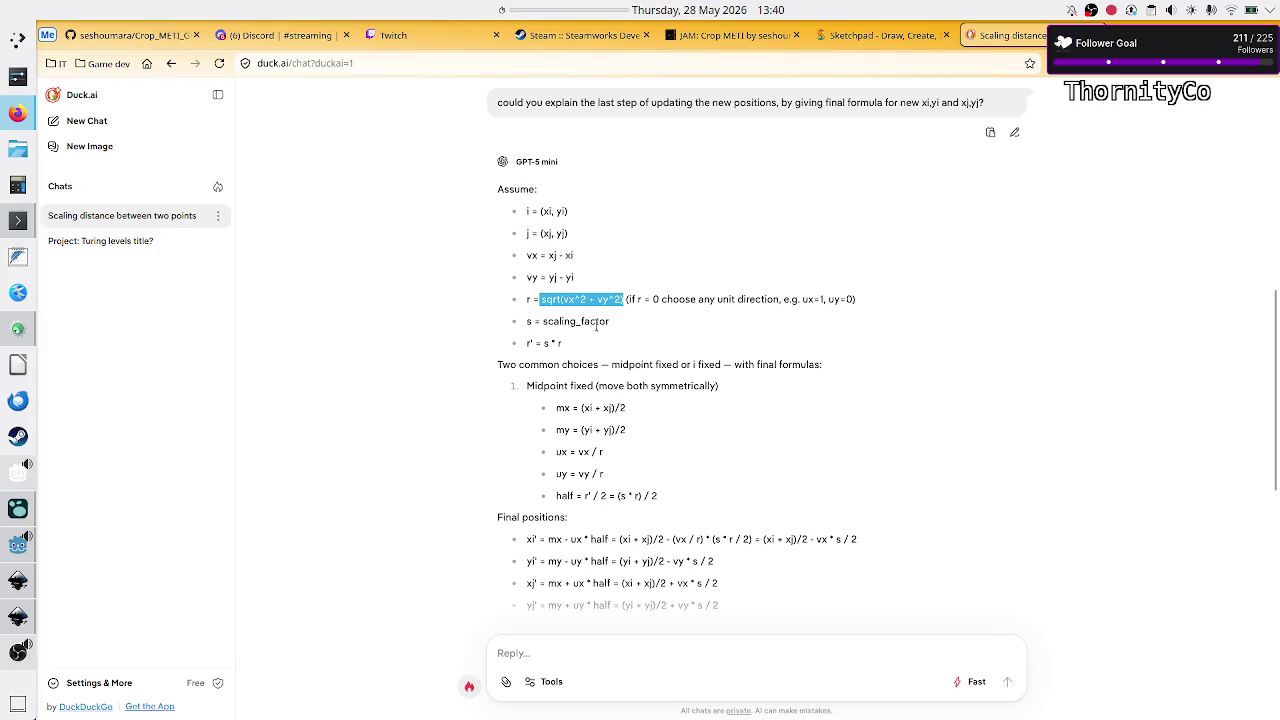
drag(524, 343, 575, 348)
scroll(672, 328, up, 2)
scroll(672, 328, up, 4)
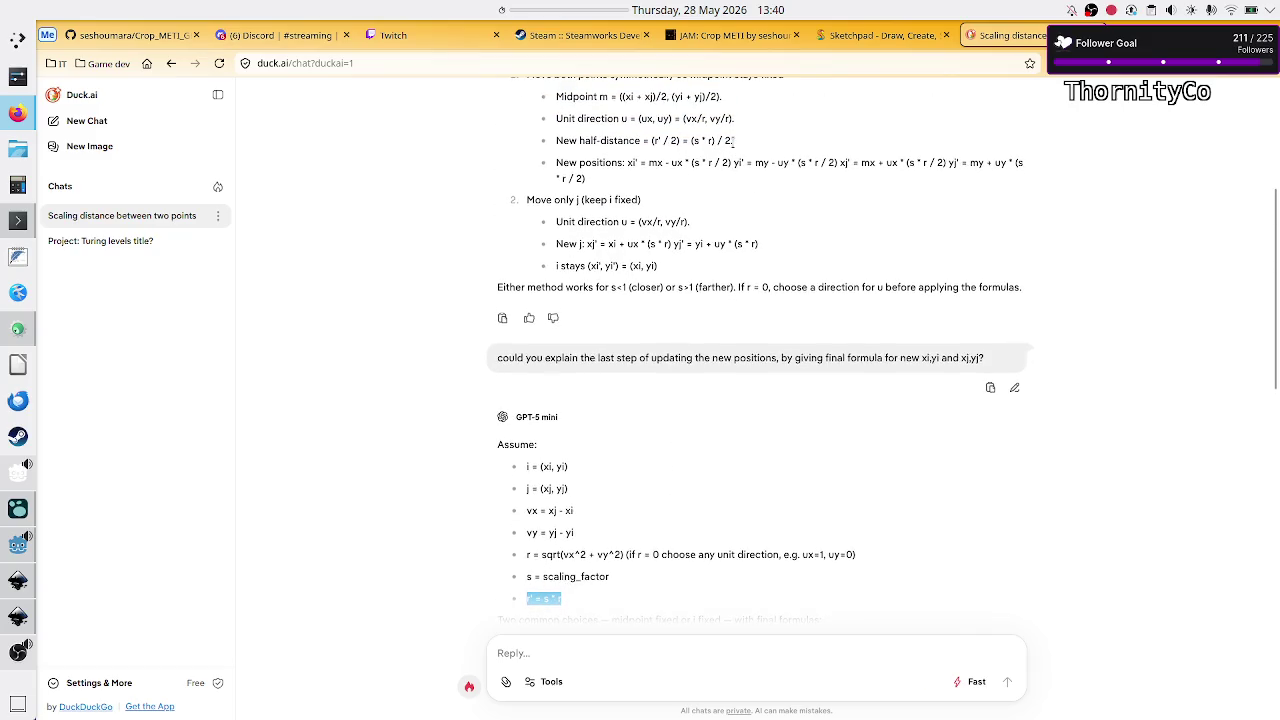
scroll(645, 466, down, 4)
click(563, 408)
scroll(540, 420, down, 2)
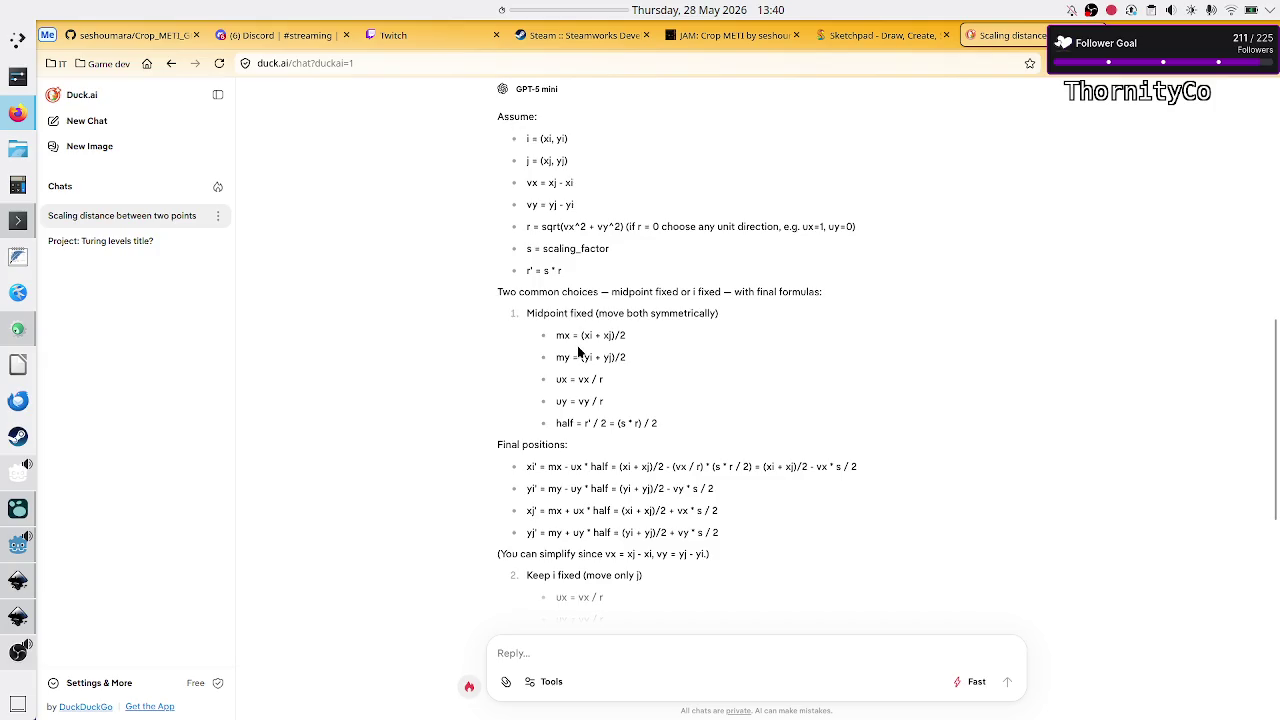
mouse_move(568, 276)
mouse_down()
mouse_move(490, 203)
mouse_move(489, 122)
mouse_up()
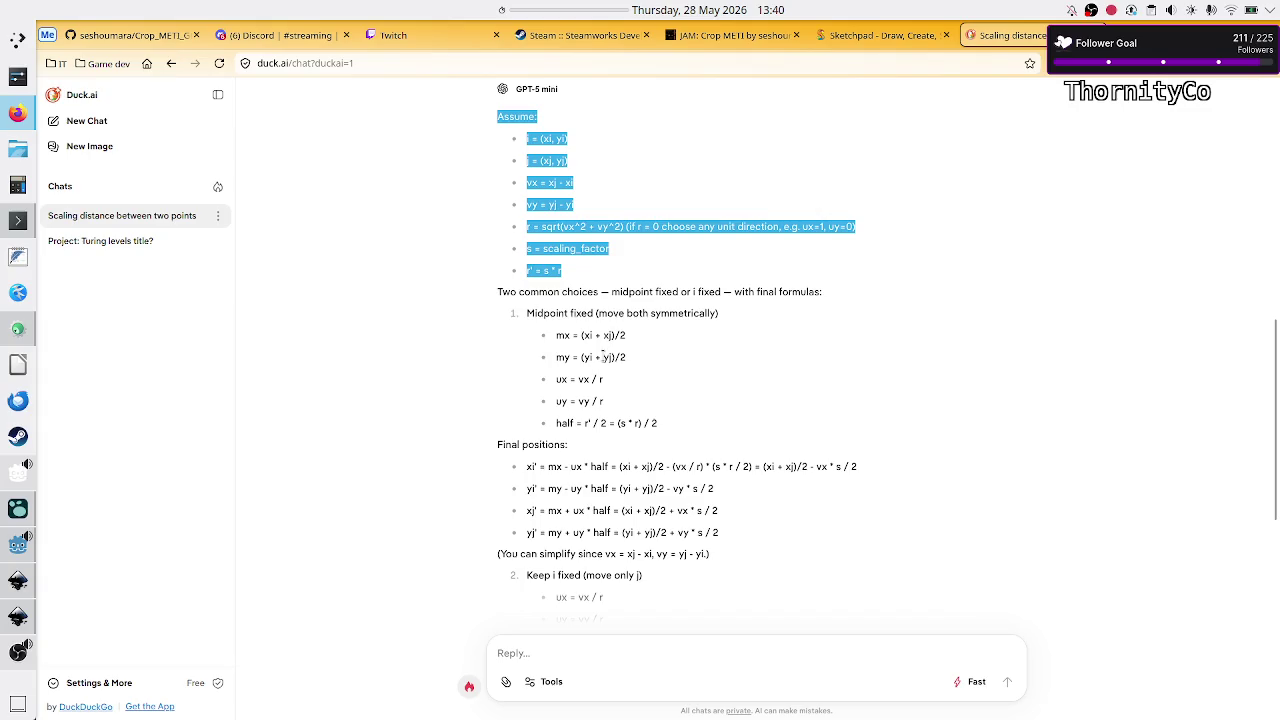
click(621, 360)
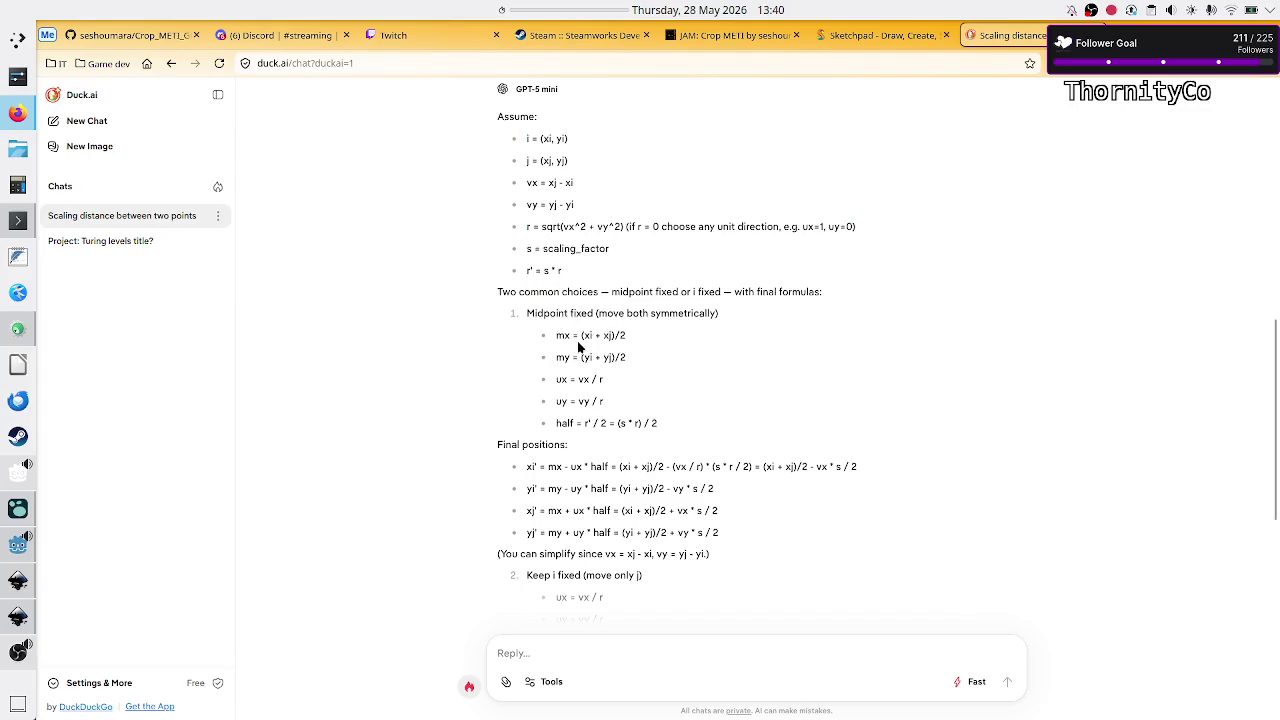
drag(581, 336, 624, 337)
click(575, 360)
drag(575, 360, 659, 360)
click(659, 360)
drag(553, 380, 616, 380)
click(610, 383)
double_click(585, 401)
click(607, 401)
double_click(566, 423)
click(655, 417)
double_click(566, 423)
drag(617, 424, 642, 428)
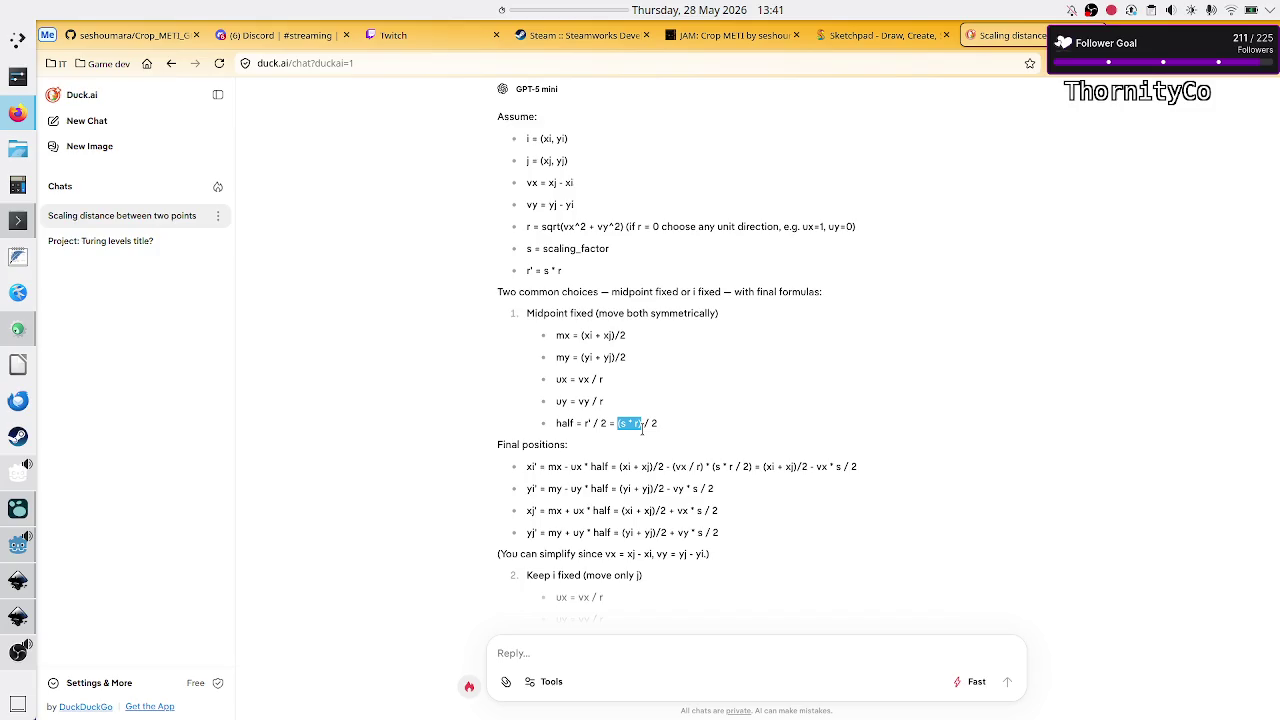
drag(657, 423, 617, 425)
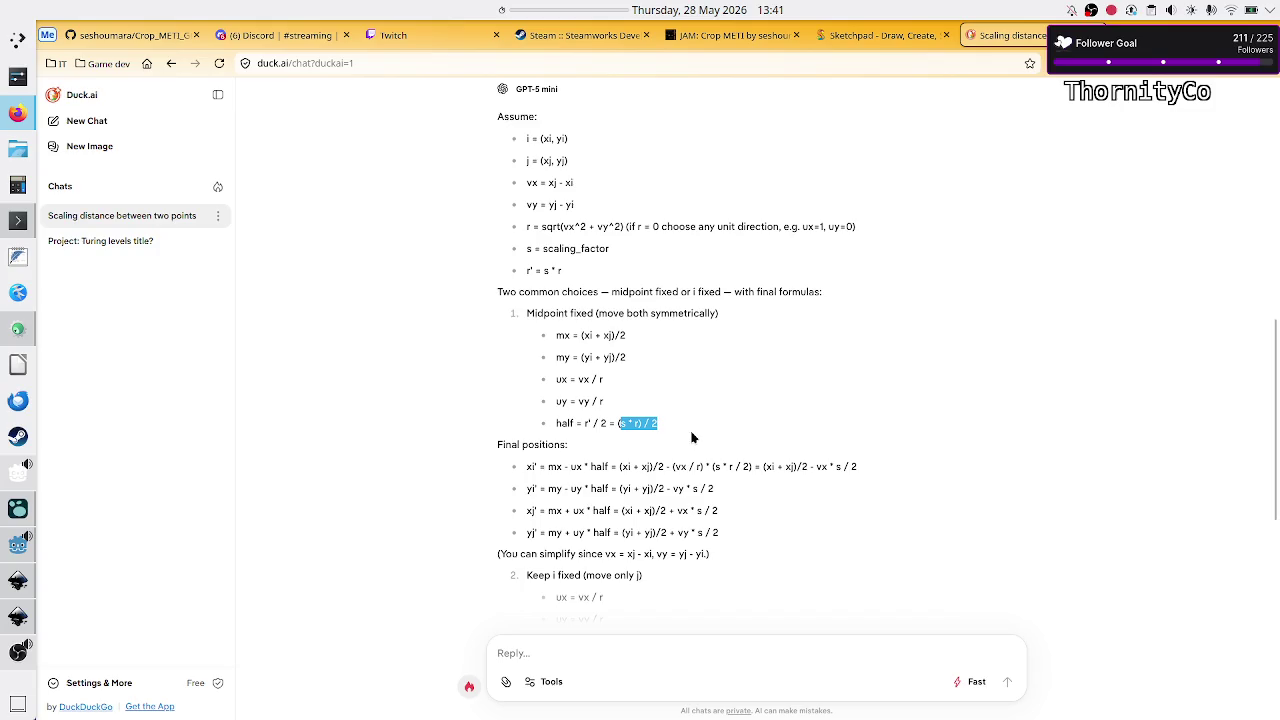
click(620, 427)
mouse_move(619, 426)
mouse_down()
mouse_move(656, 427)
mouse_move(641, 428)
mouse_up()
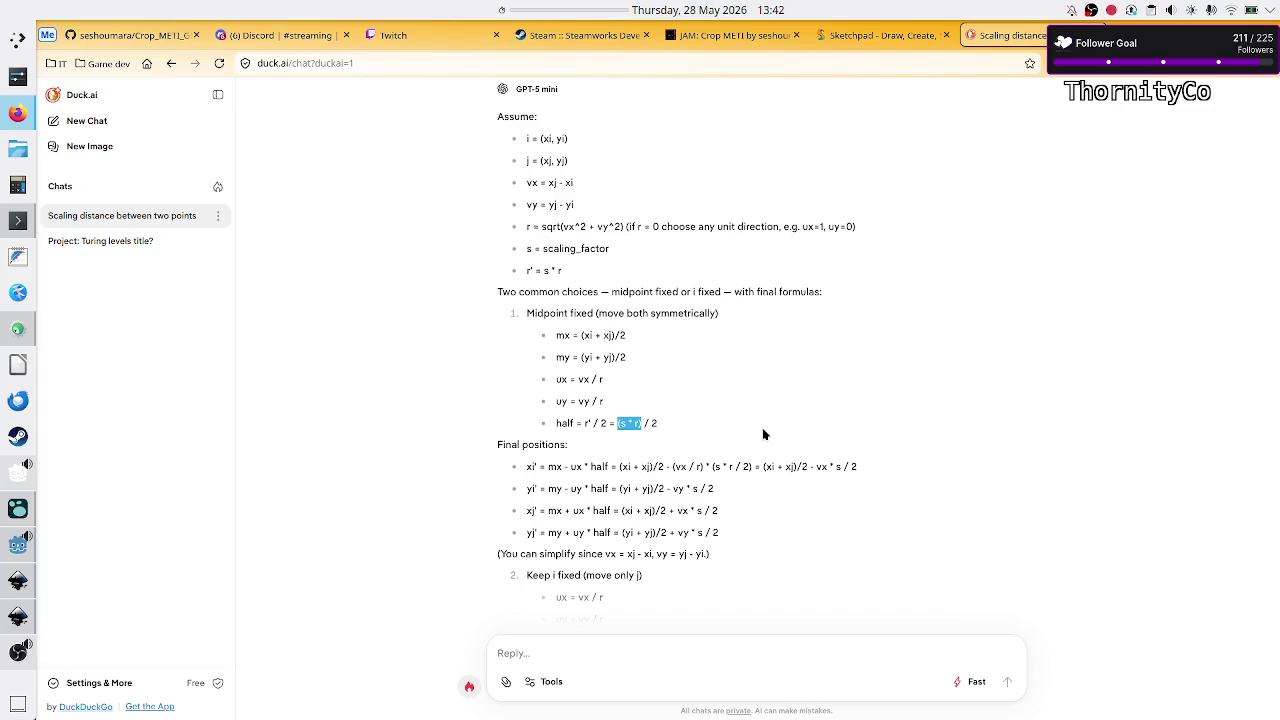
click(616, 423)
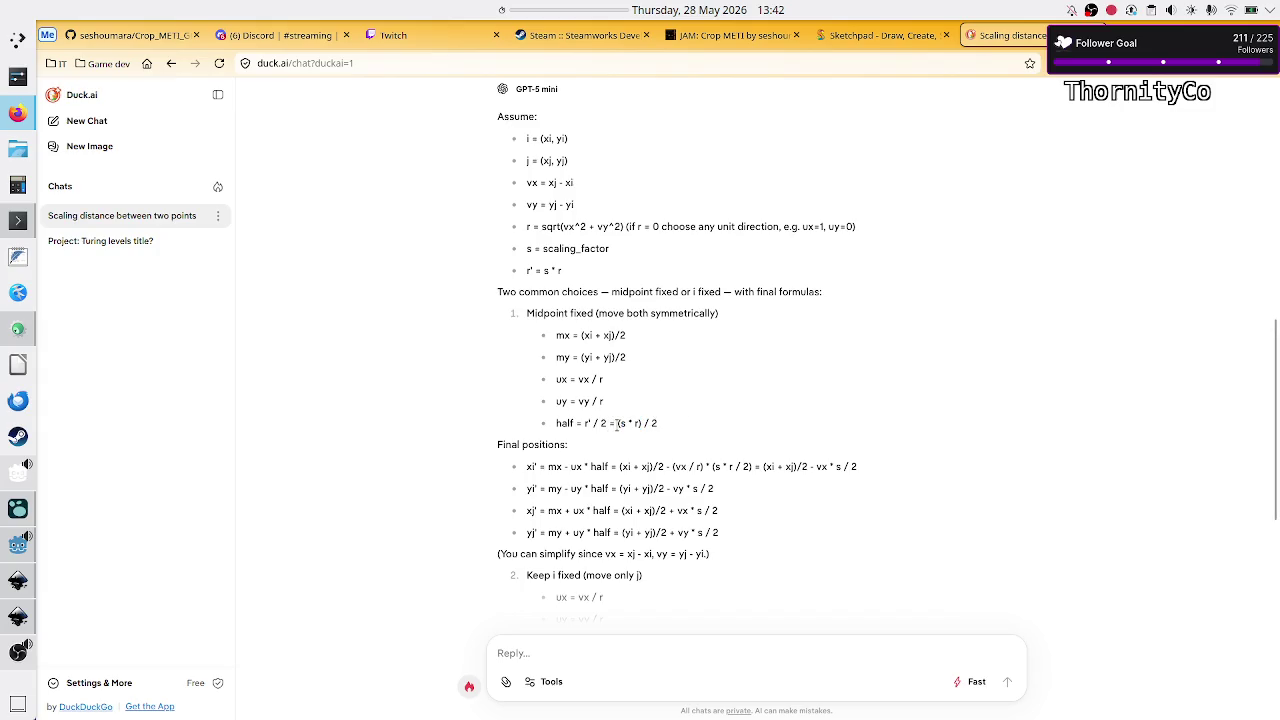
drag(617, 423, 663, 424)
click(665, 424)
mouse_move(527, 465)
mouse_down()
mouse_move(601, 532)
mouse_move(676, 541)
mouse_up()
click(731, 540)
mouse_move(540, 466)
mouse_down()
mouse_move(524, 472)
mouse_move(544, 489)
mouse_move(524, 493)
mouse_up()
click(528, 470)
mouse_move(524, 472)
mouse_down()
mouse_move(721, 475)
mouse_move(729, 493)
mouse_up()
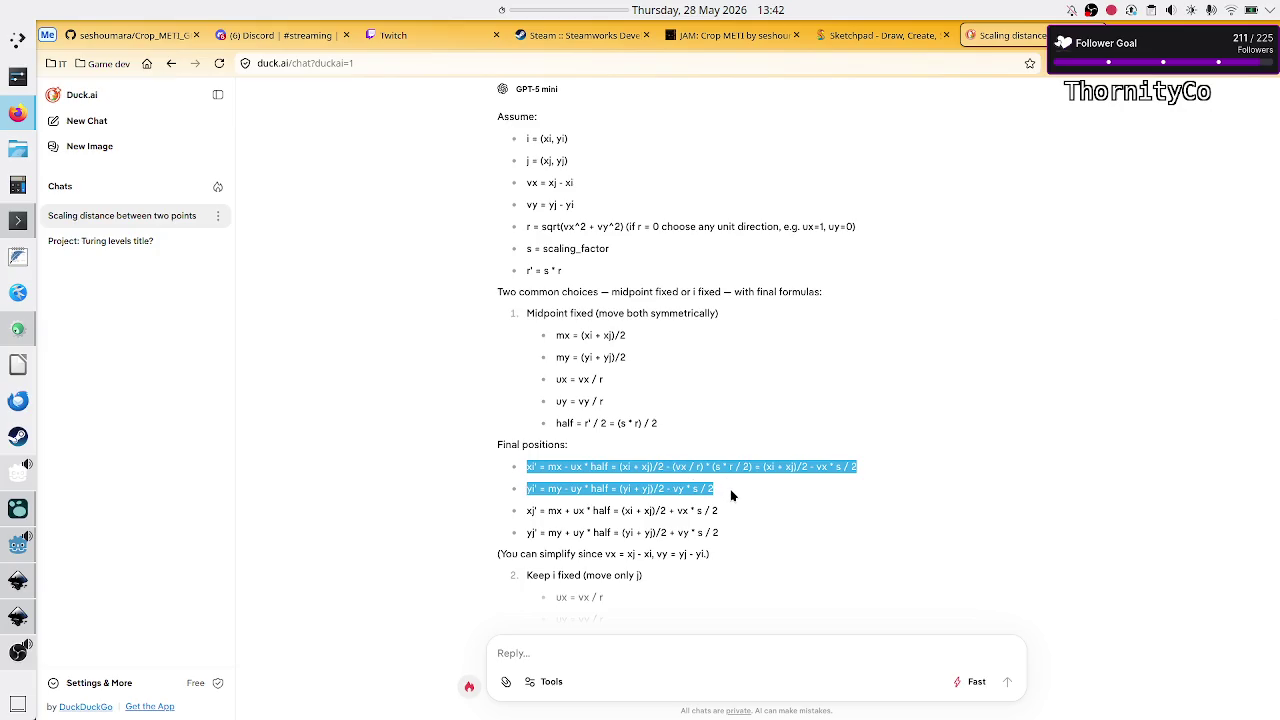
click(730, 489)
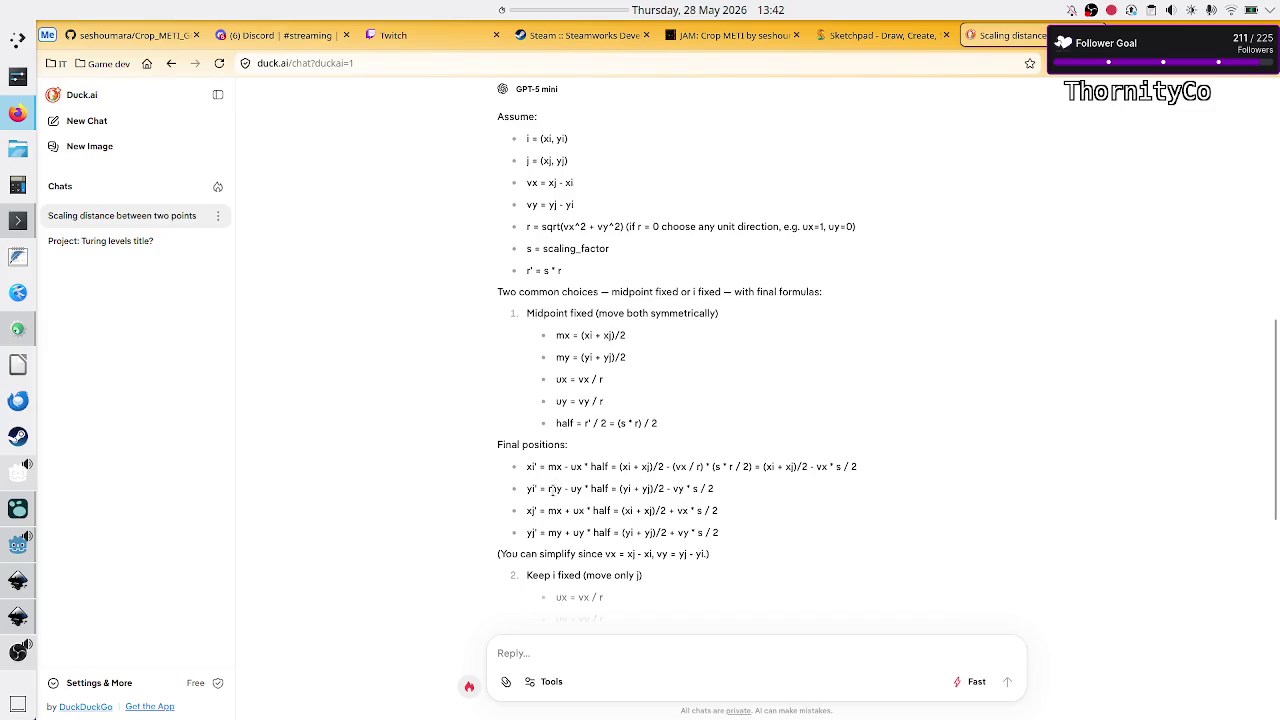
drag(547, 488, 607, 490)
click(547, 466)
drag(548, 466, 608, 466)
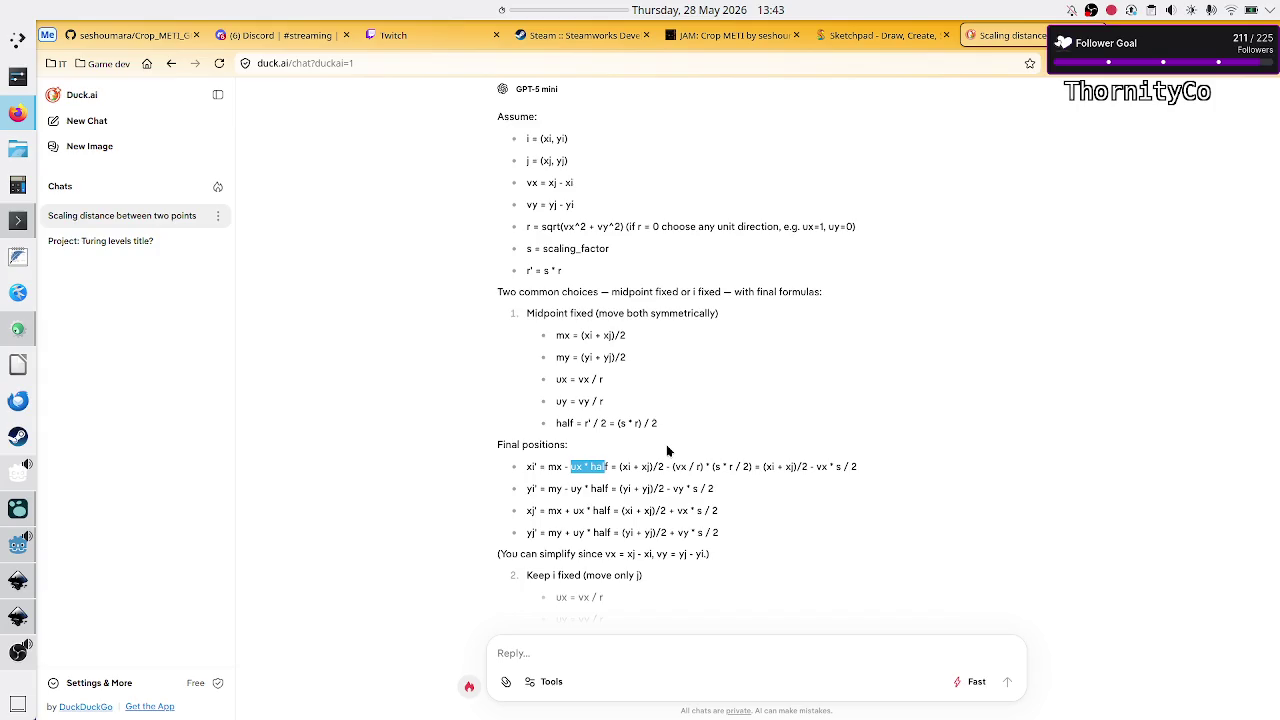
- Highlight parts of the xi' and xj' formulas, including the plus sign after mx, then bring up the Sketchpad tab
mouse_move(564, 466)
mouse_down()
mouse_move(579, 466)
mouse_move(569, 470)
mouse_up()
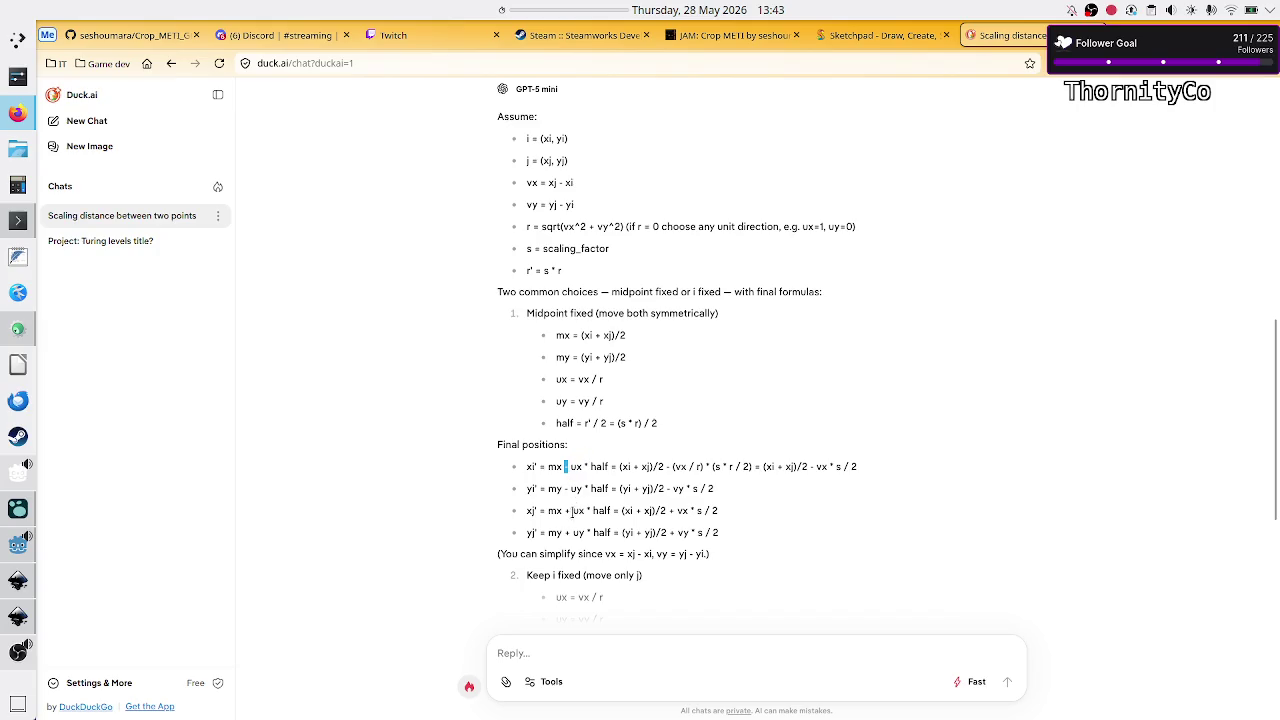
click(565, 511)
drag(565, 511, 572, 511)
click(837, 509)
drag(664, 468, 871, 484)
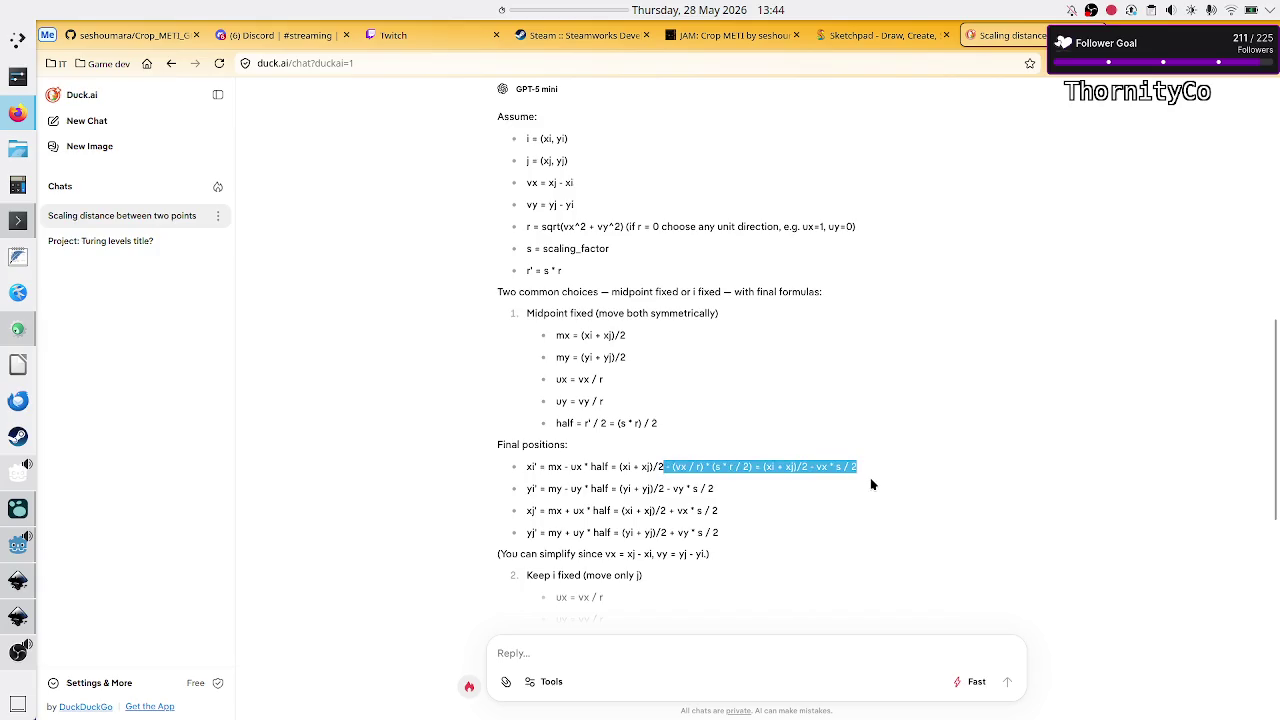
click(871, 484)
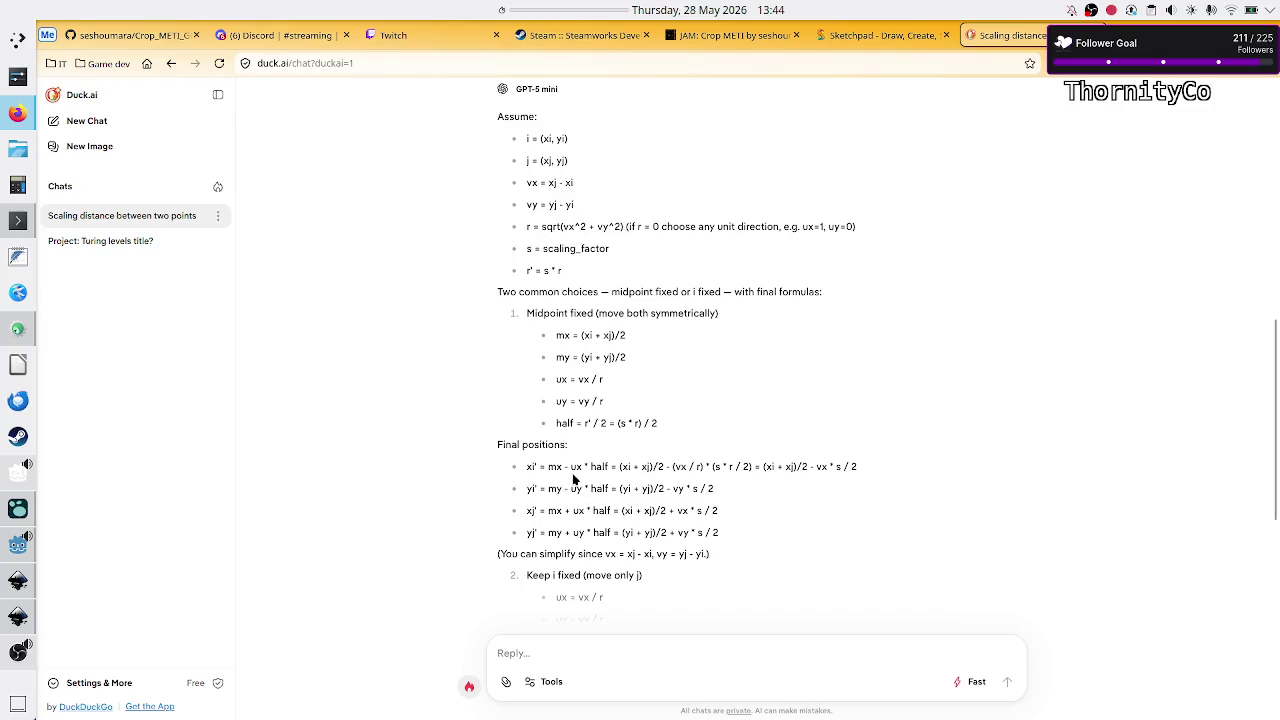
click(907, 38)
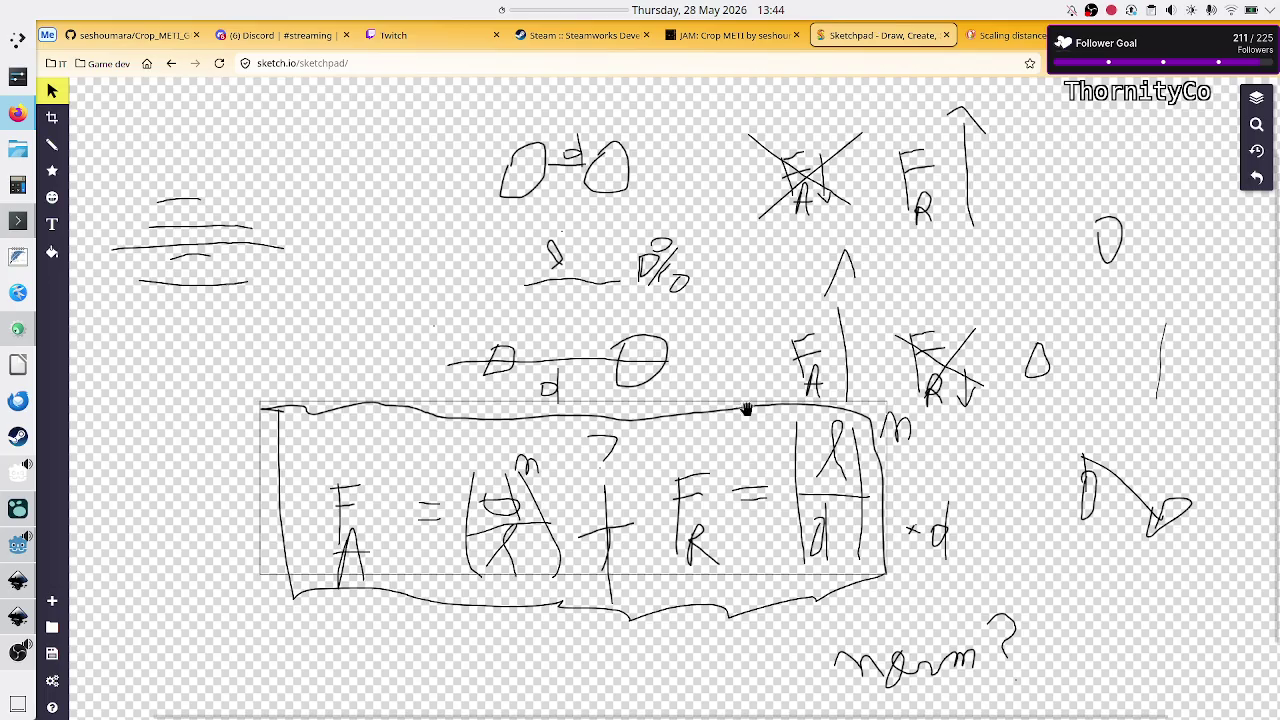
- With the pencil, join the small node to the upper node, circle the line's middle, and write an m note
click(52, 147)
click(52, 147)
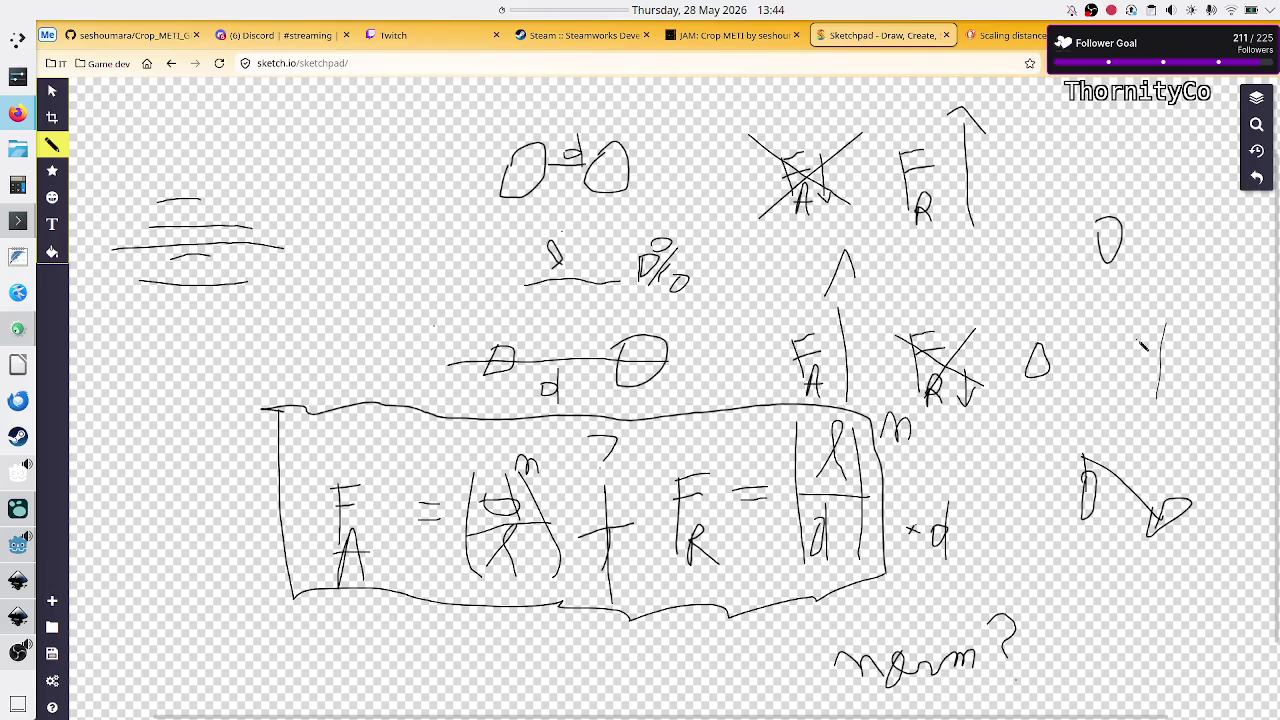
drag(1166, 354, 1168, 360)
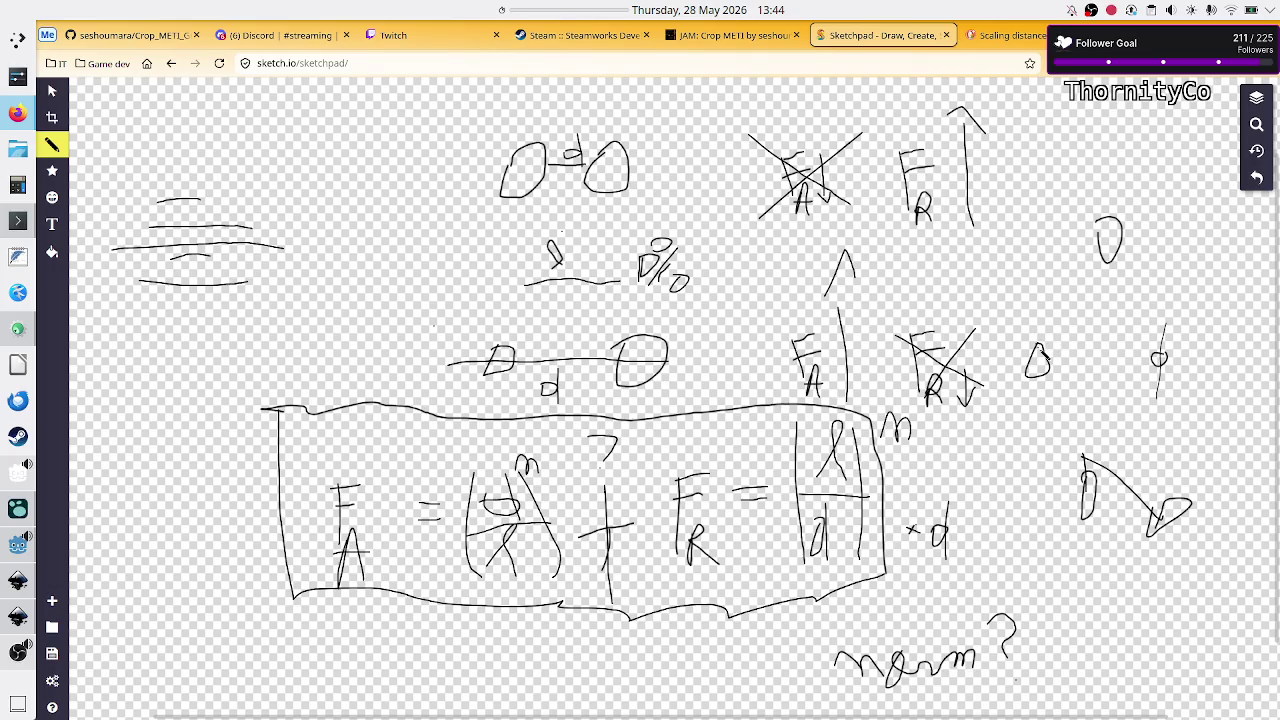
drag(1046, 342, 1108, 257)
mouse_move(1096, 307)
mouse_down()
mouse_move(1062, 300)
mouse_move(1084, 278)
mouse_move(1092, 292)
mouse_up()
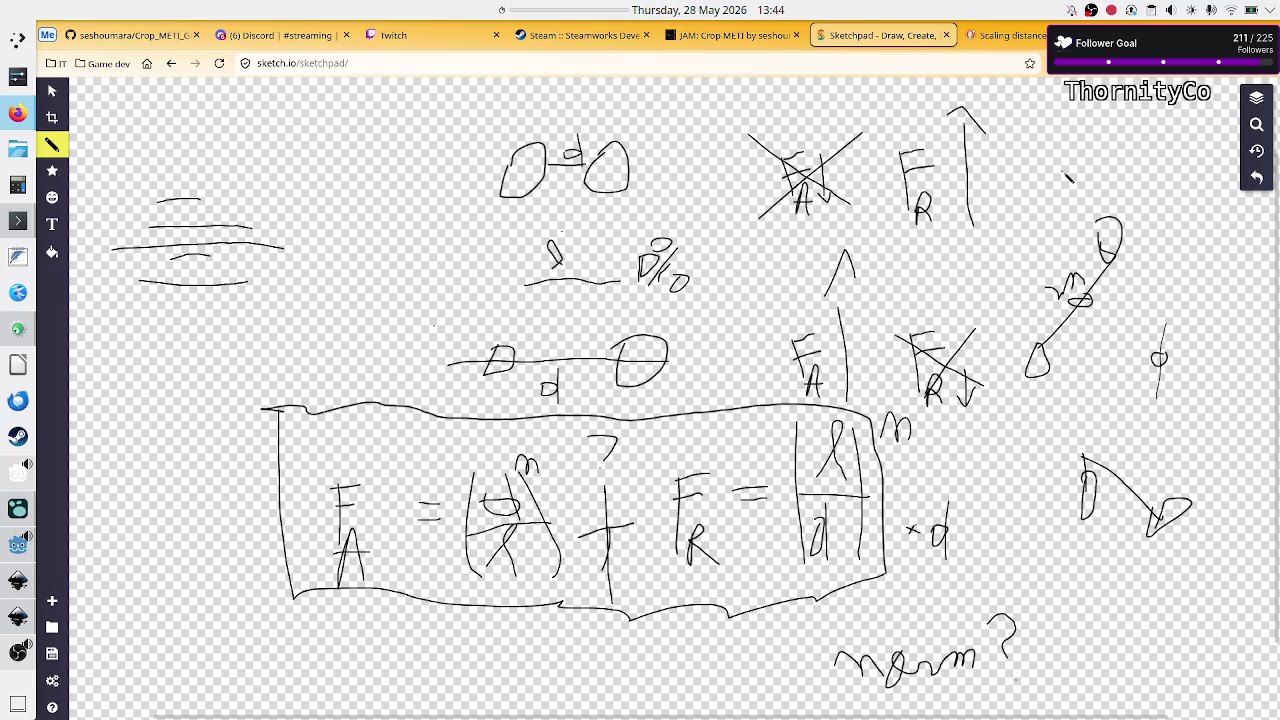
mouse_move(1066, 175)
mouse_down()
mouse_move(1070, 155)
mouse_move(1082, 166)
mouse_move(1132, 157)
mouse_move(1116, 186)
mouse_move(1143, 196)
mouse_up()
mouse_move(1140, 152)
mouse_down()
mouse_move(1145, 184)
mouse_move(1152, 150)
mouse_up()
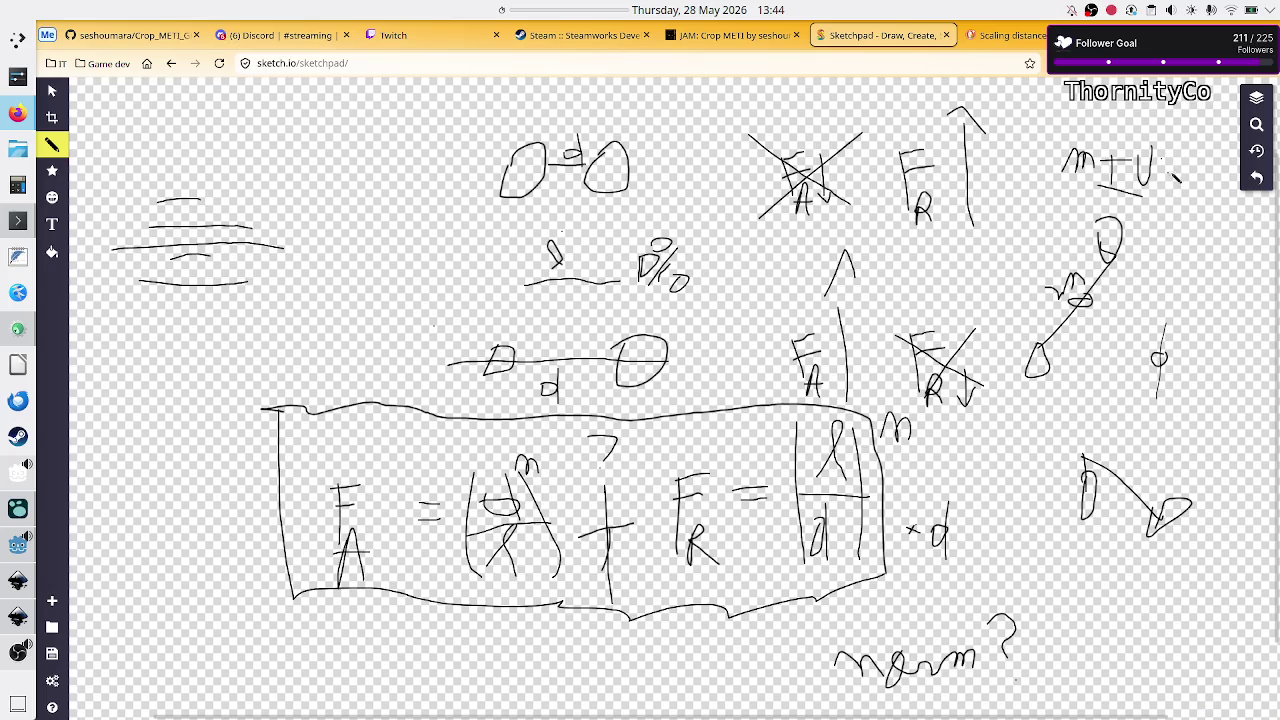
mouse_move(1174, 176)
mouse_down()
mouse_move(1176, 146)
mouse_move(1184, 184)
mouse_move(1200, 150)
mouse_move(1200, 176)
mouse_move(1196, 142)
mouse_move(1198, 186)
mouse_move(1221, 167)
mouse_up()
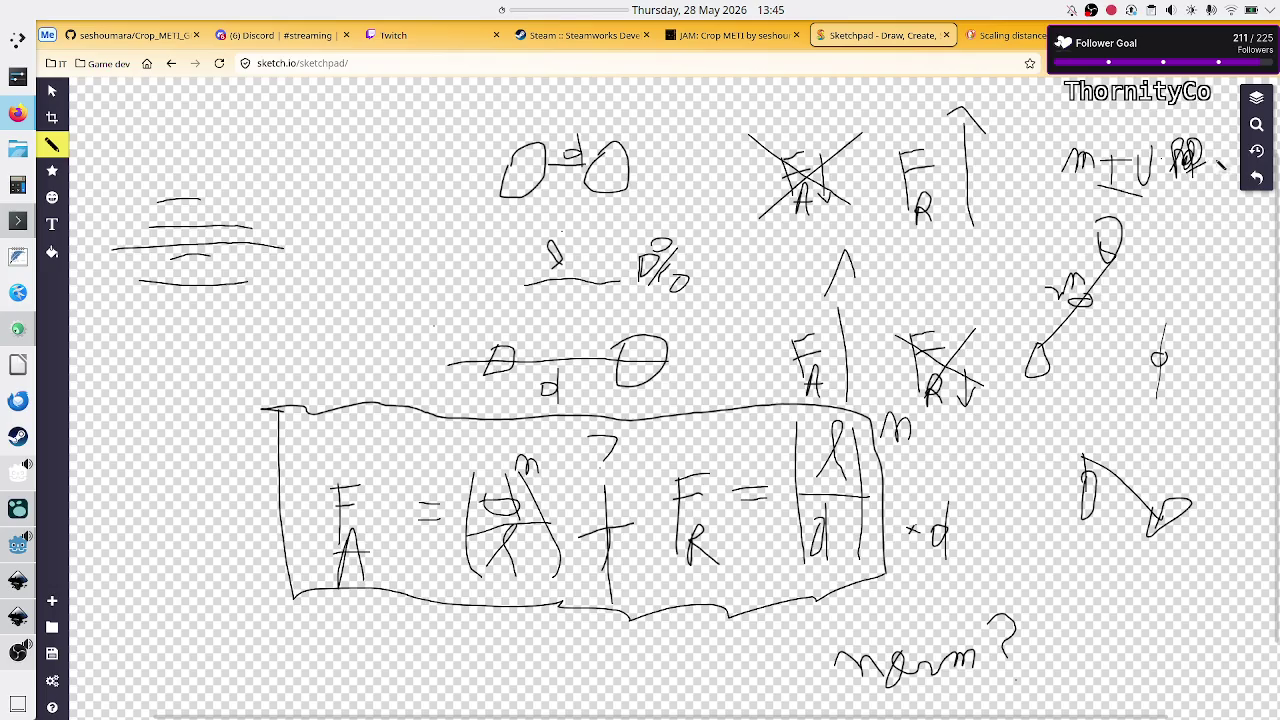
- Flip between the formulas chat and the Sketchpad drawing, then go back to the Godot editor
click(1003, 36)
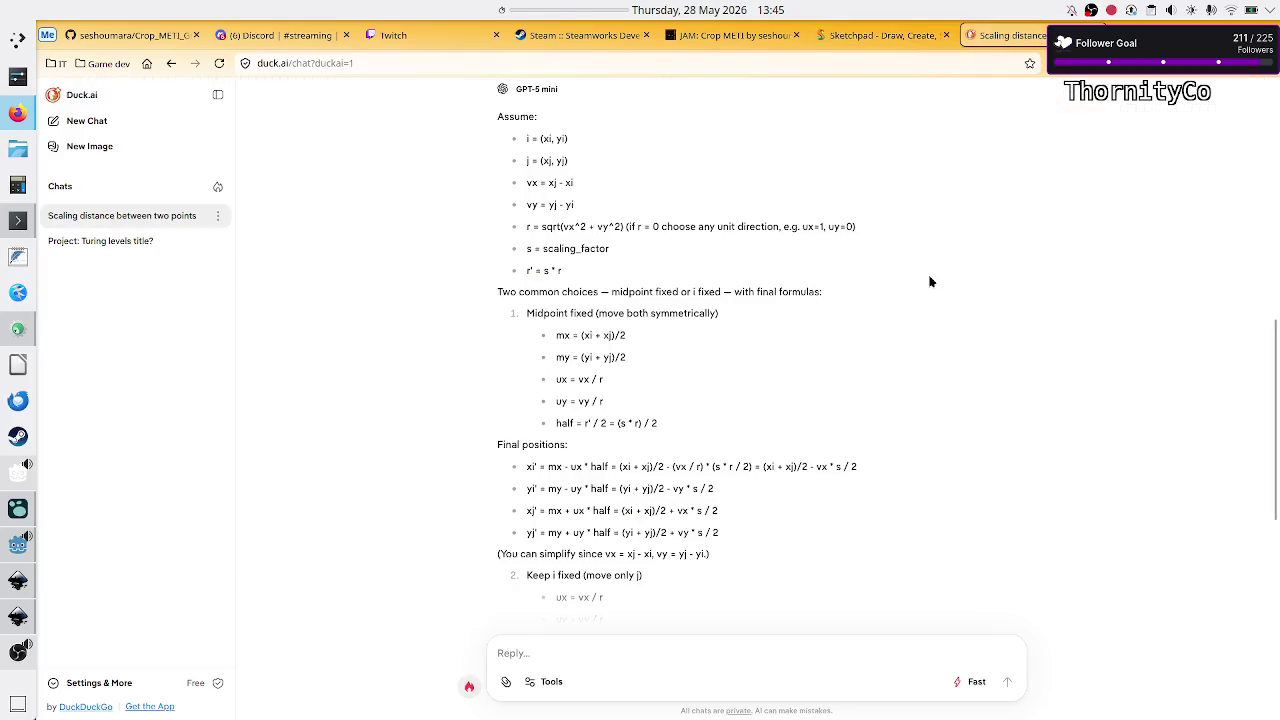
click(905, 46)
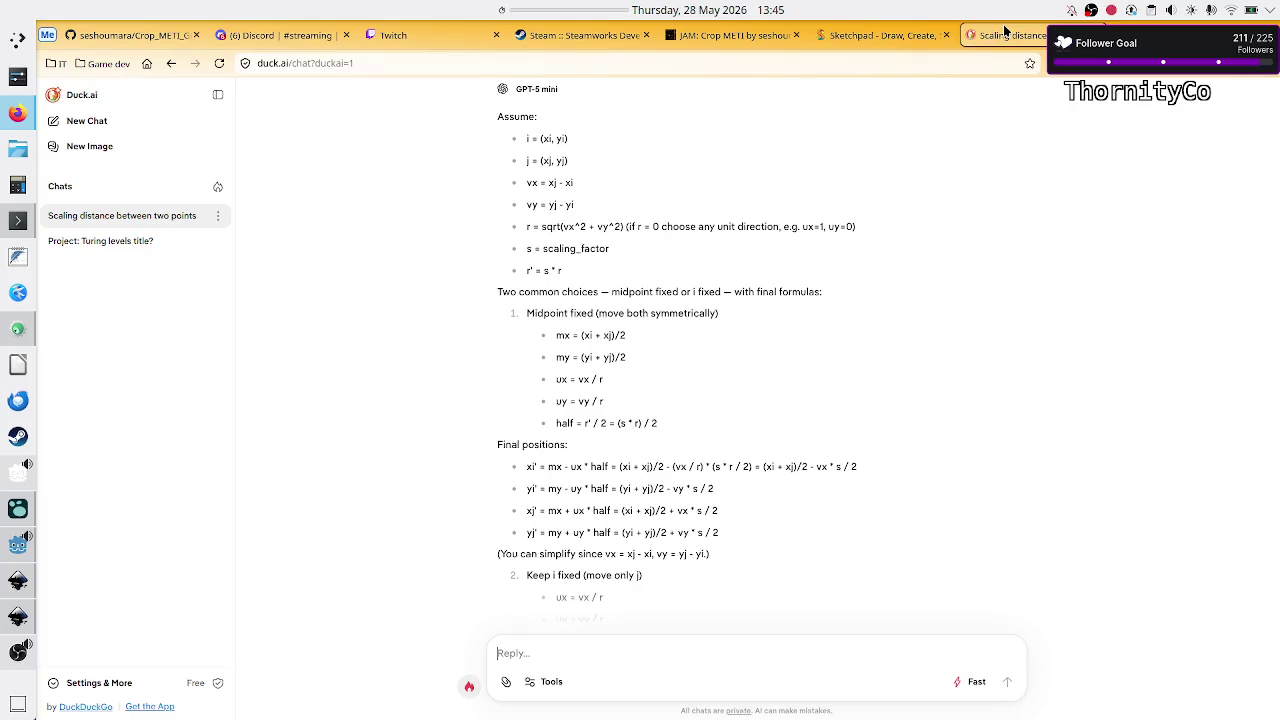
click(1005, 35)
key(alt+Tab)
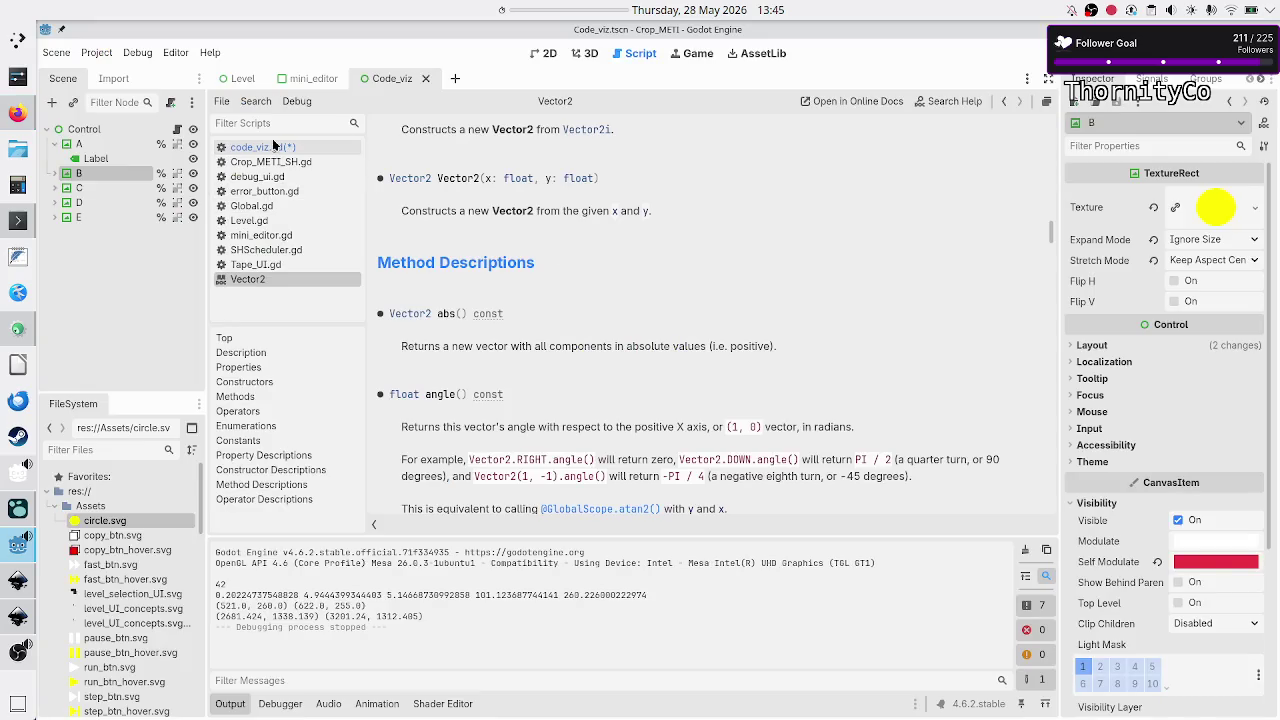
- In code_viz.gd, rename the line 28 variable delta to half
click(272, 146)
click(661, 442)
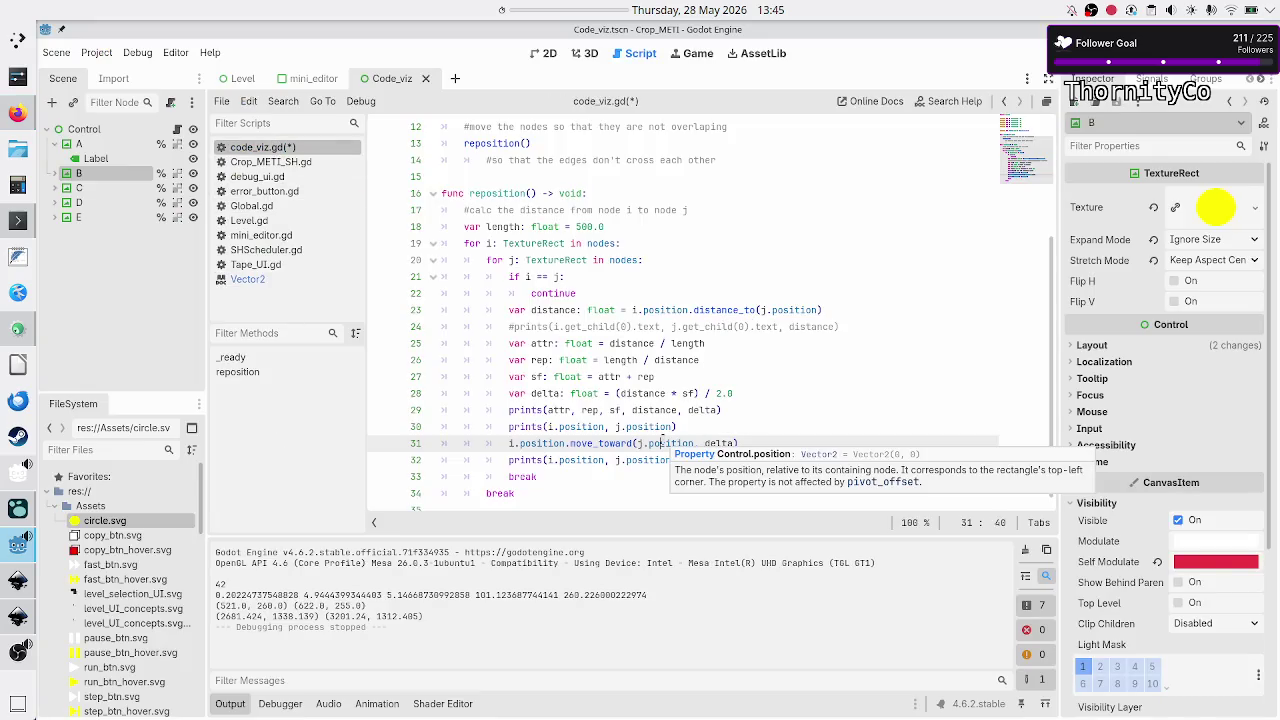
click(728, 376)
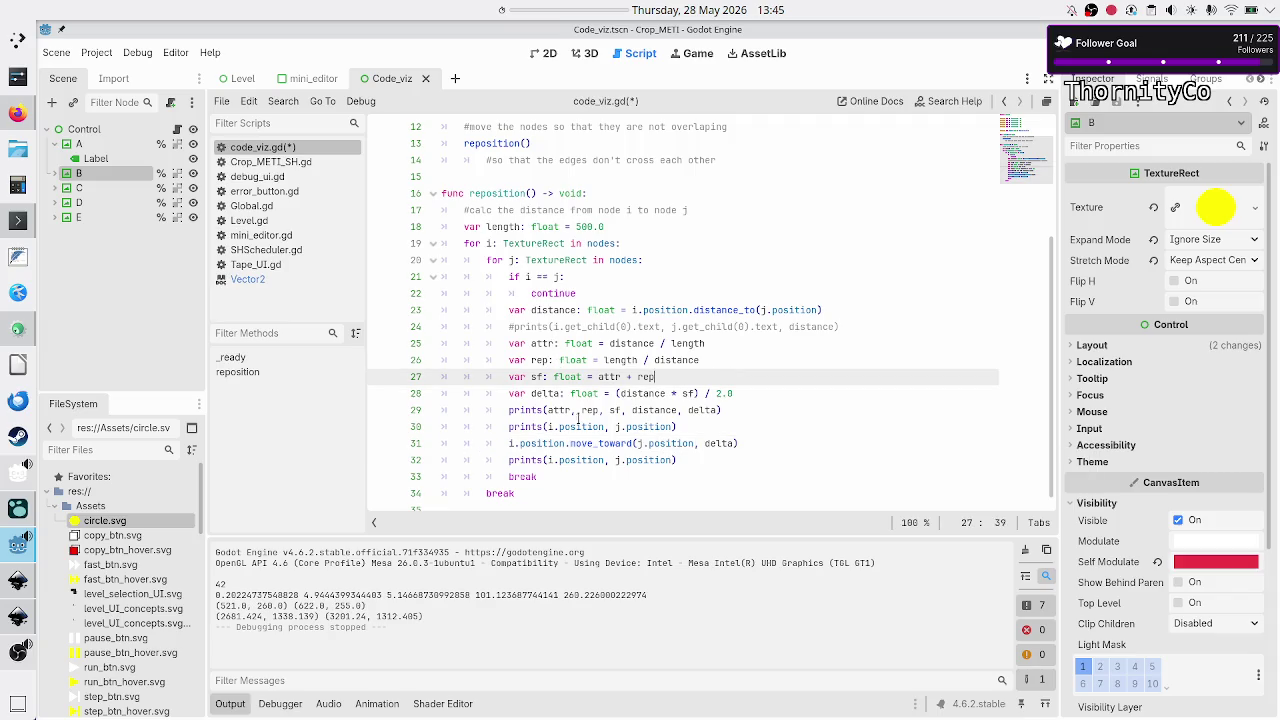
double_click(549, 395)
text(half)
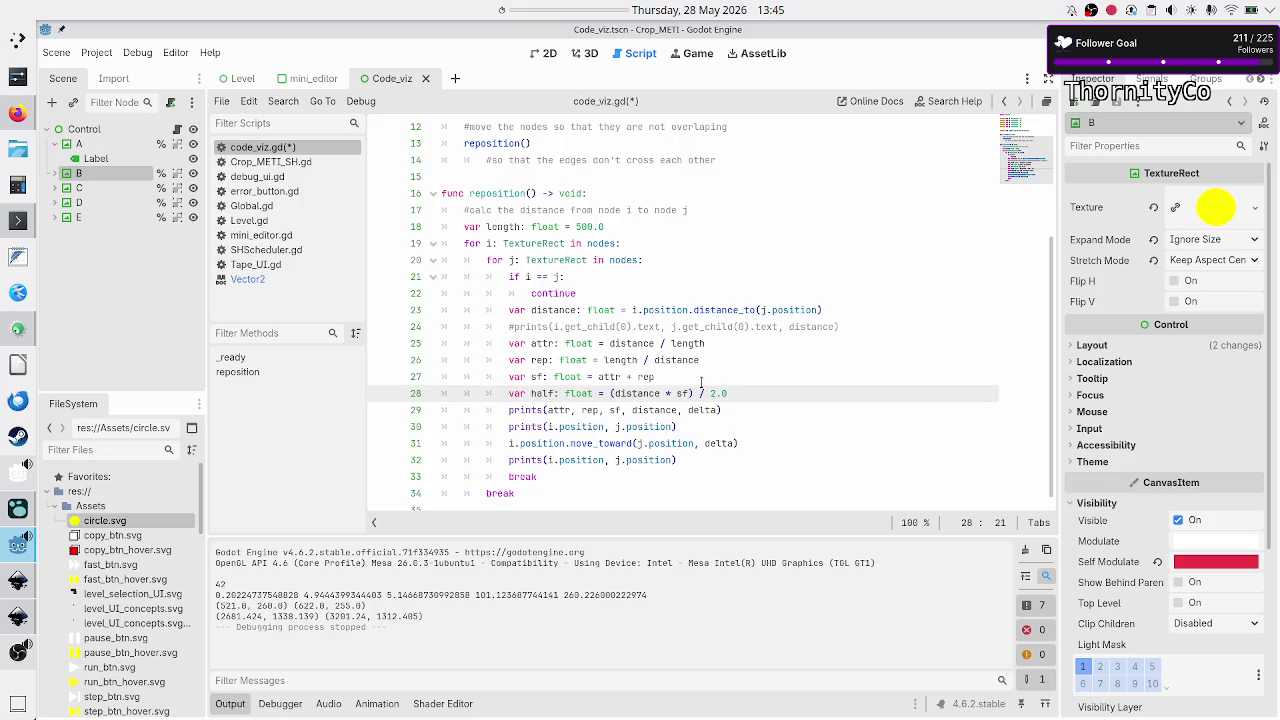
click(648, 393)
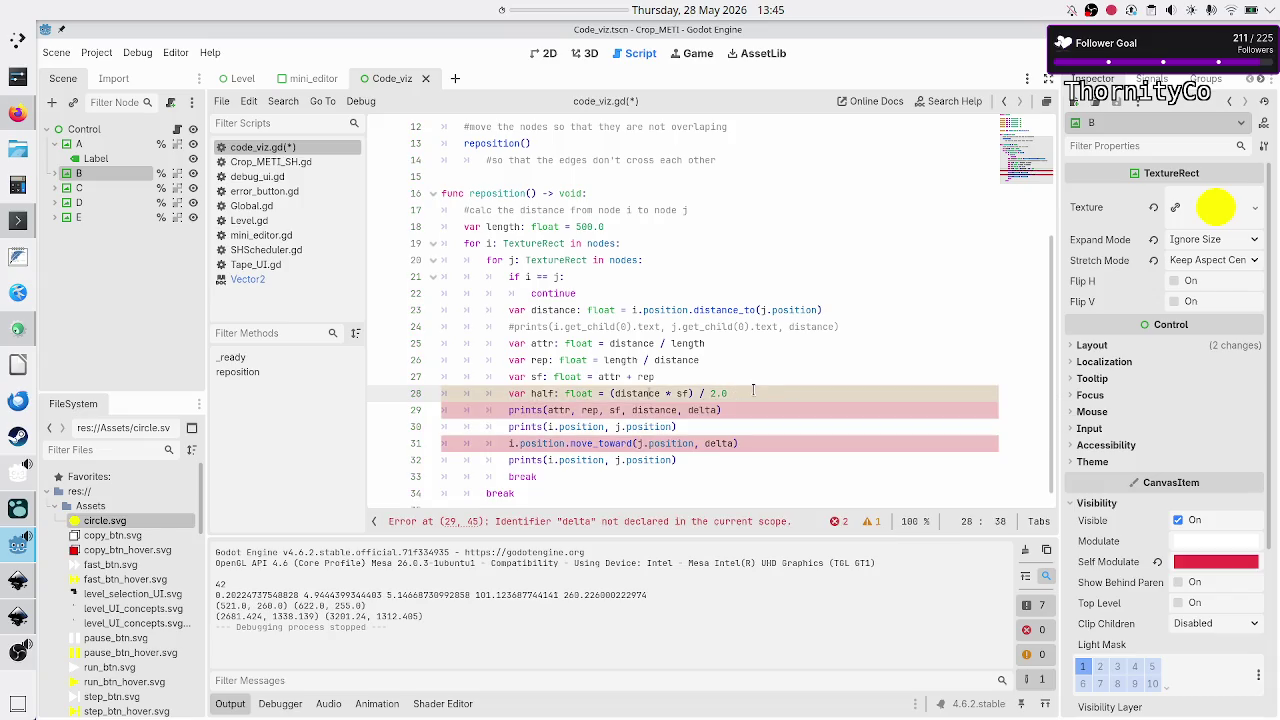
- Replace the undeclared delta in line 29's print call with half
key(alt+Tab)
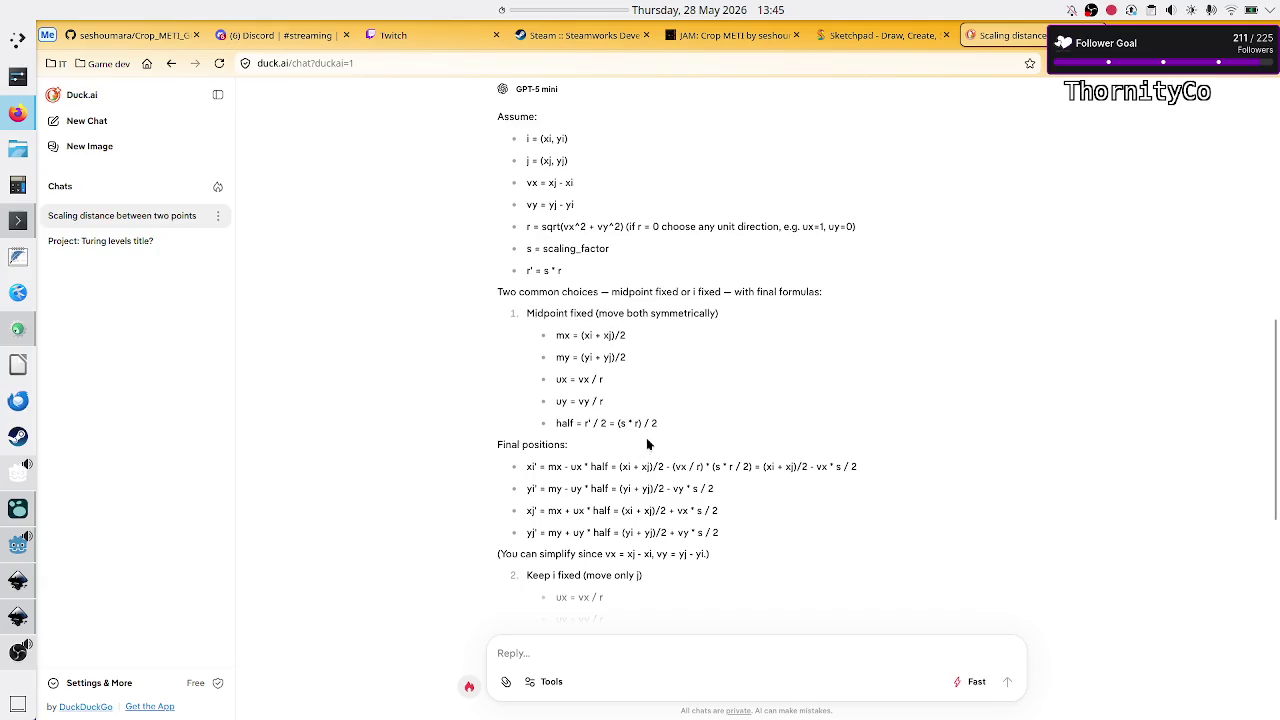
key(alt+Tab)
click(770, 409)
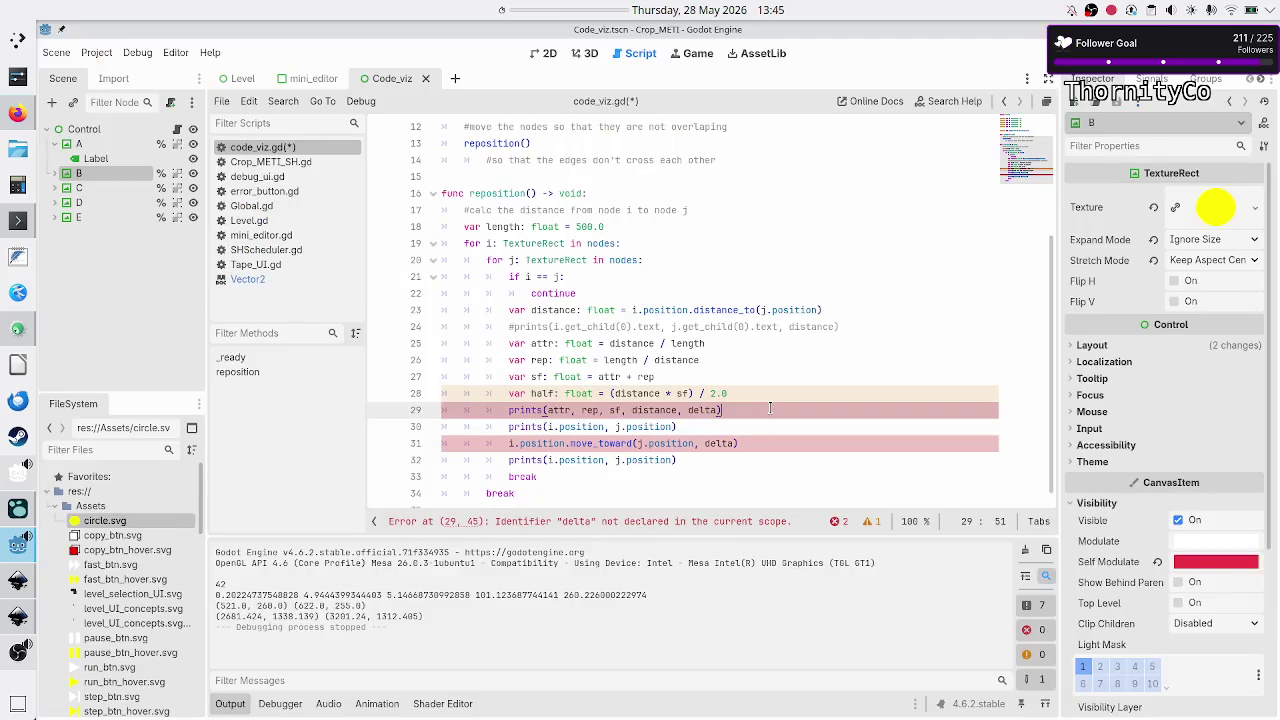
key(Down)
key(Up)
key(Right)
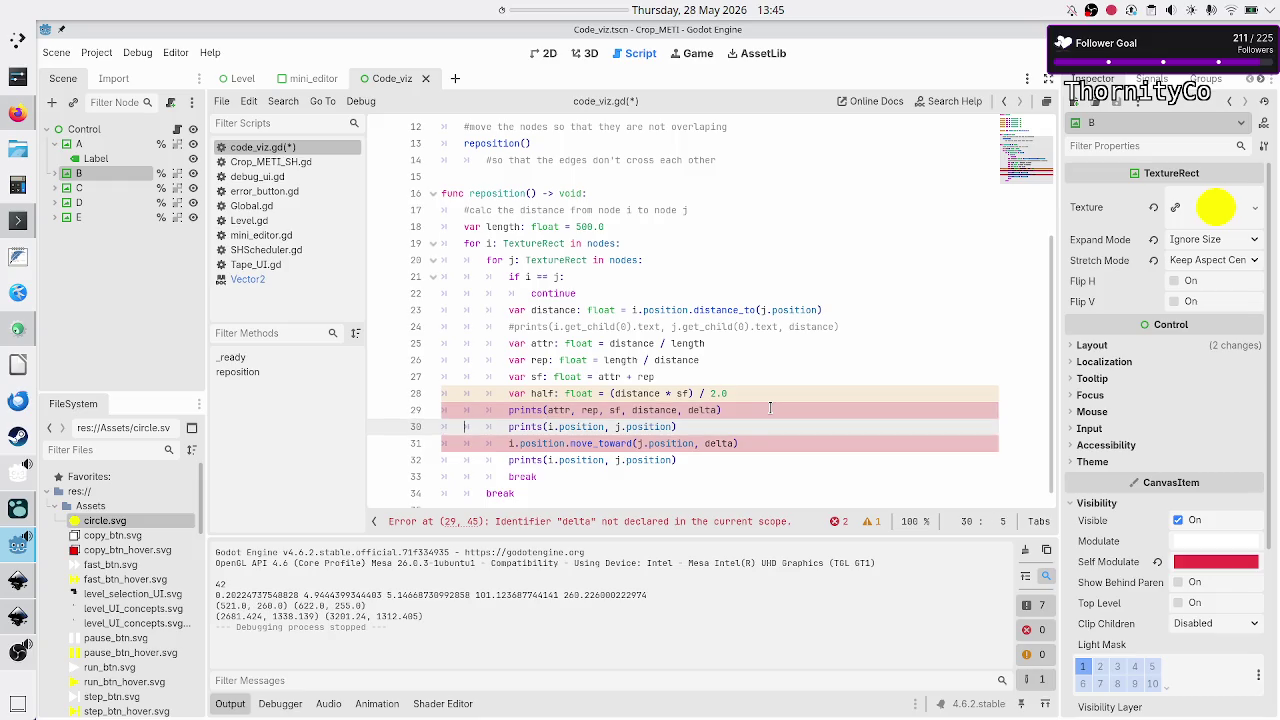
key(Up)
key(End)
key(BackSpace)
key(BackSpace)
key(BackSpace)
text(half)
key(Escape)
key(Down)
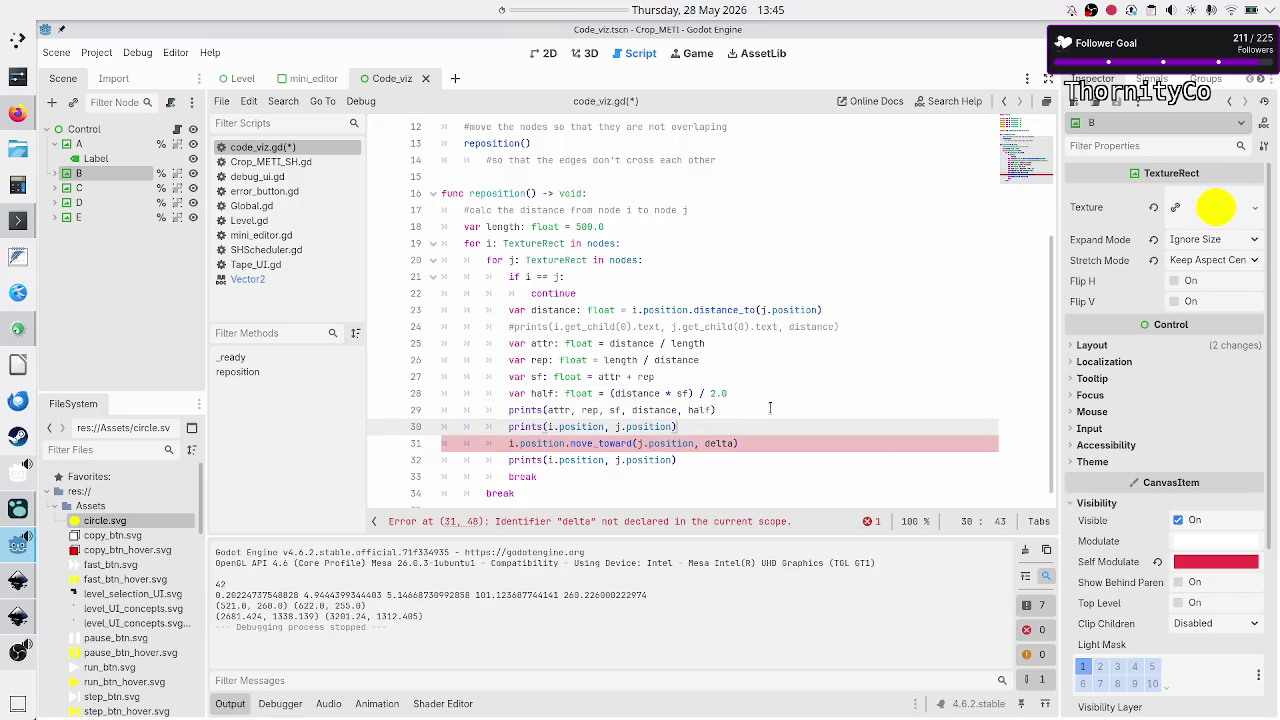
- Replace the move_toward statement on line 31 with just i.position
key(Down)
key(Home)
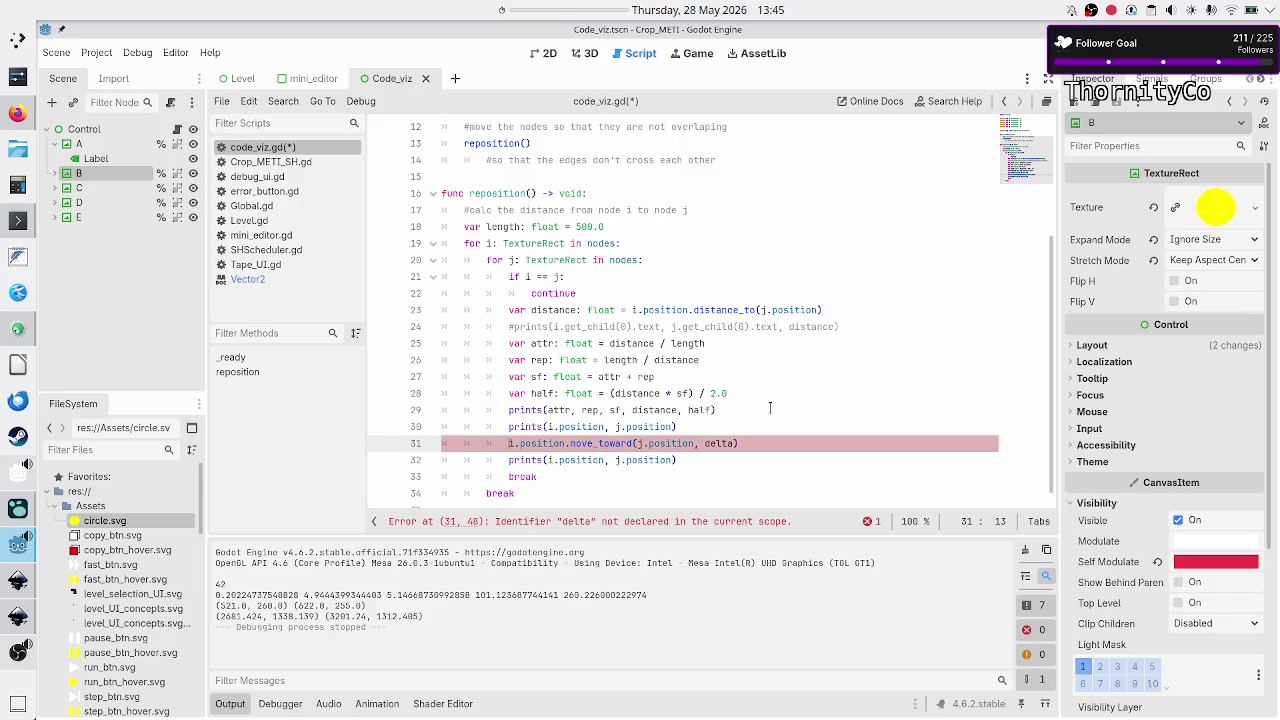
key(shift+End)
text(i.posi)
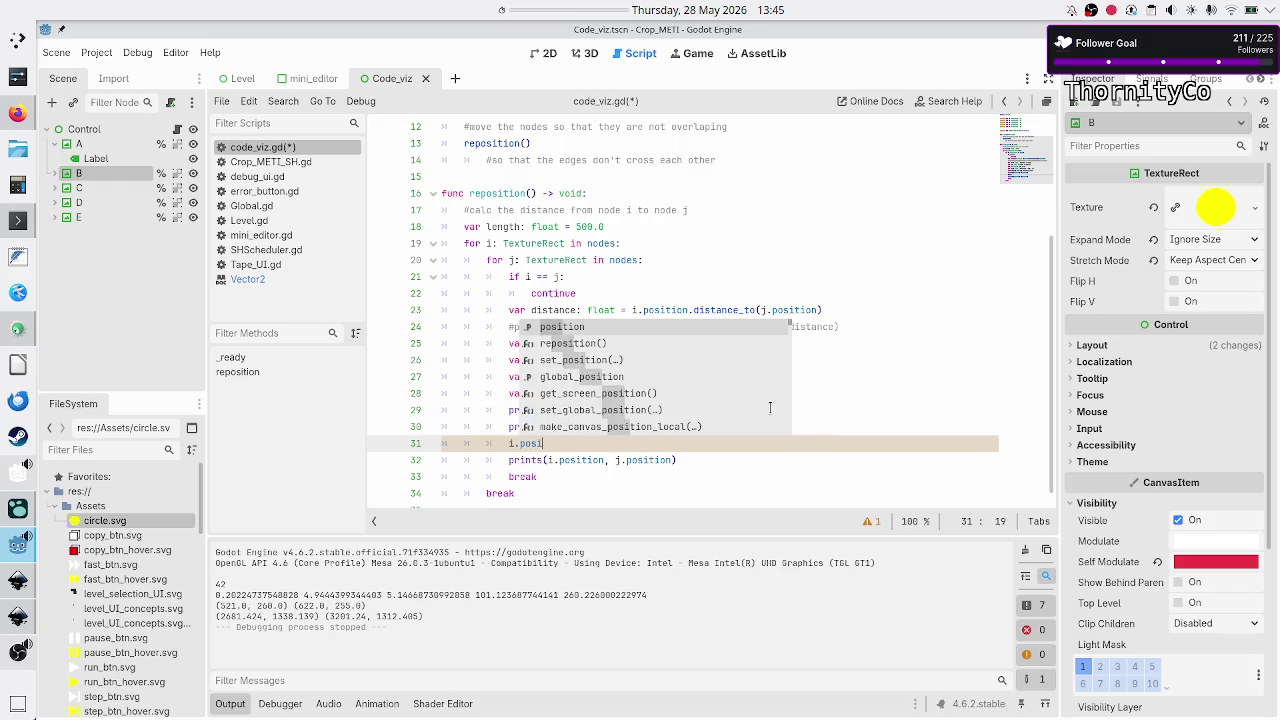
key(Return)
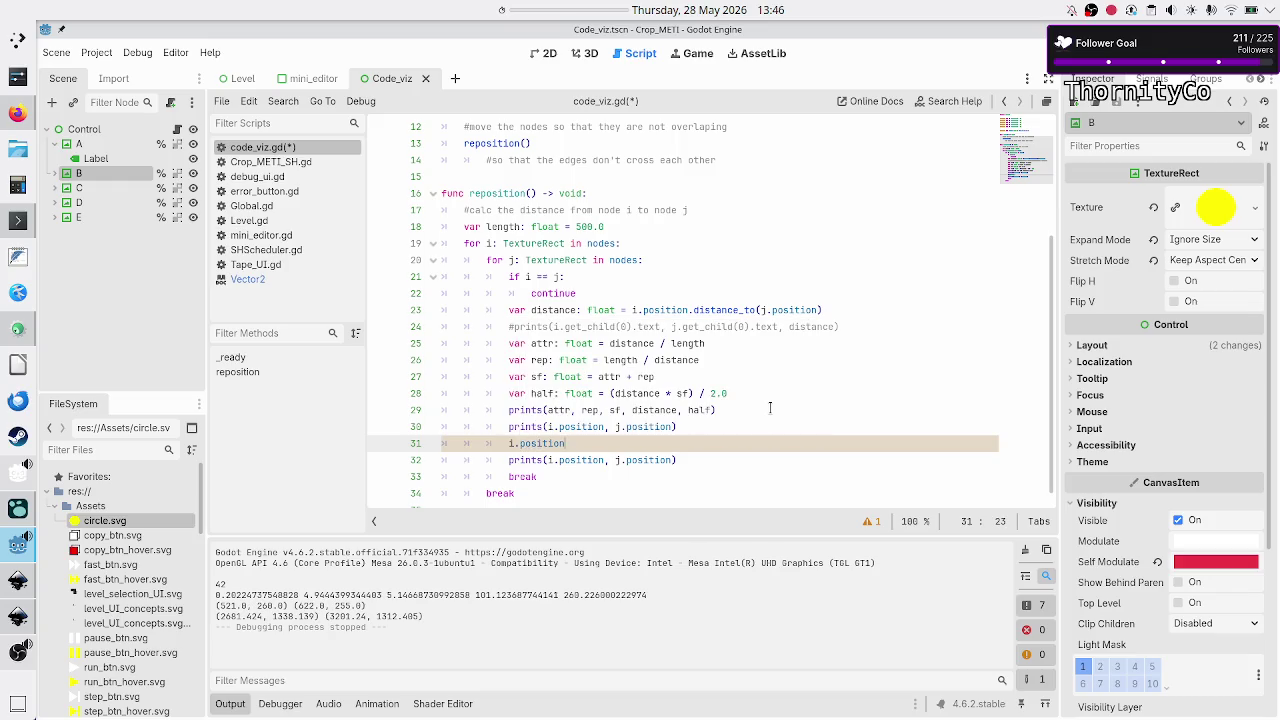
key(Home)
key(Home)
- Insert a new line 29 reading 'var unit: Vector2 =' and glance at the Duck.ai formulas
key(Up)
key(Up)
key(Up)
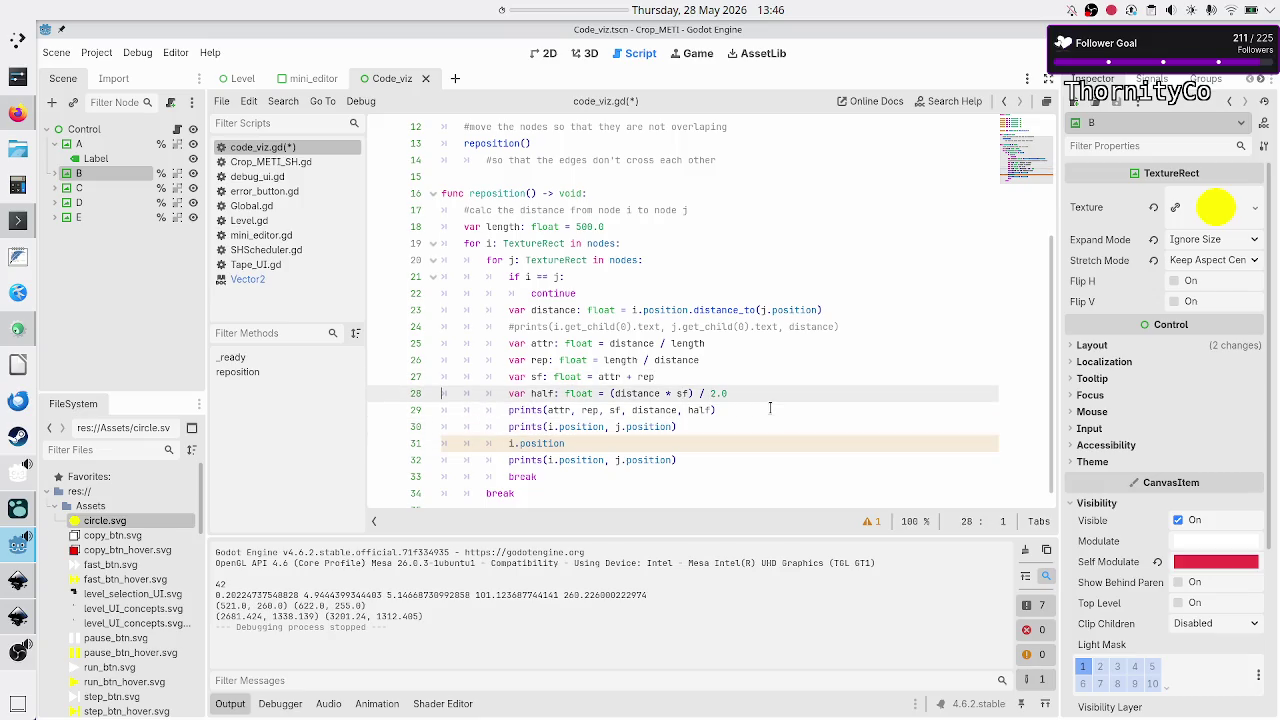
key(End)
key(Return)
text(var unit: V)
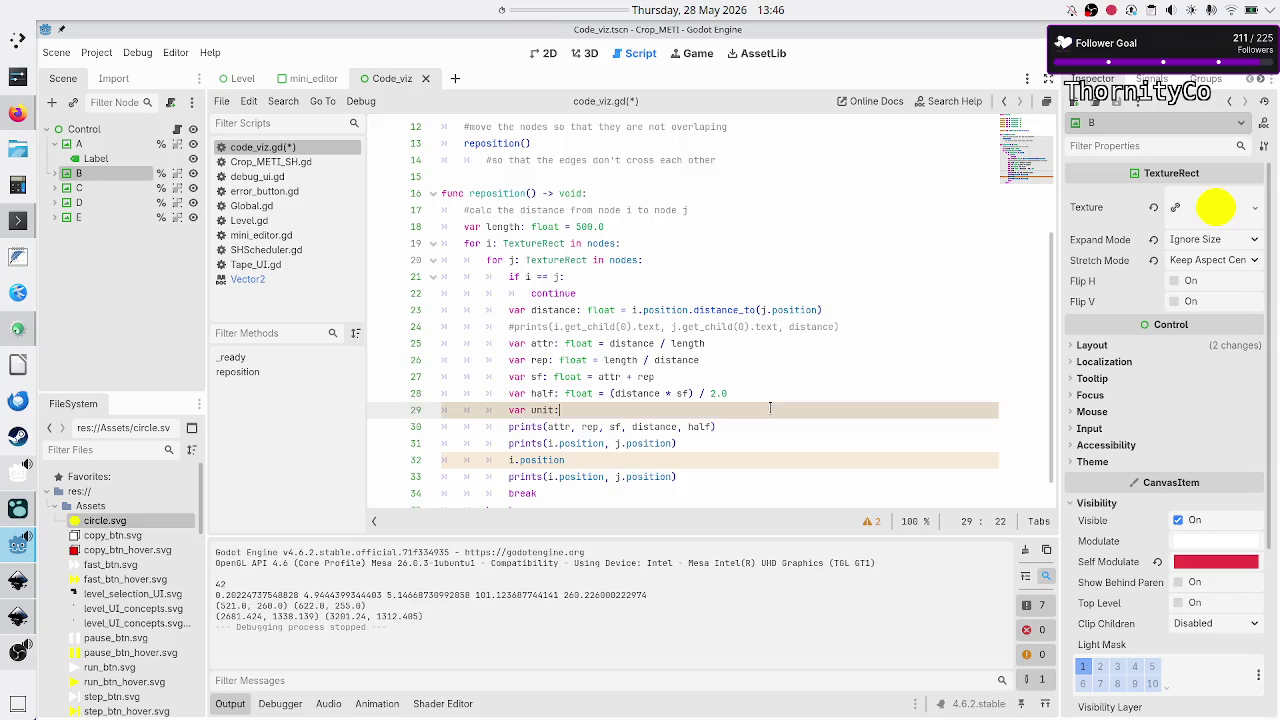
text(ector 2)
key(BackSpace)
text(2 =)
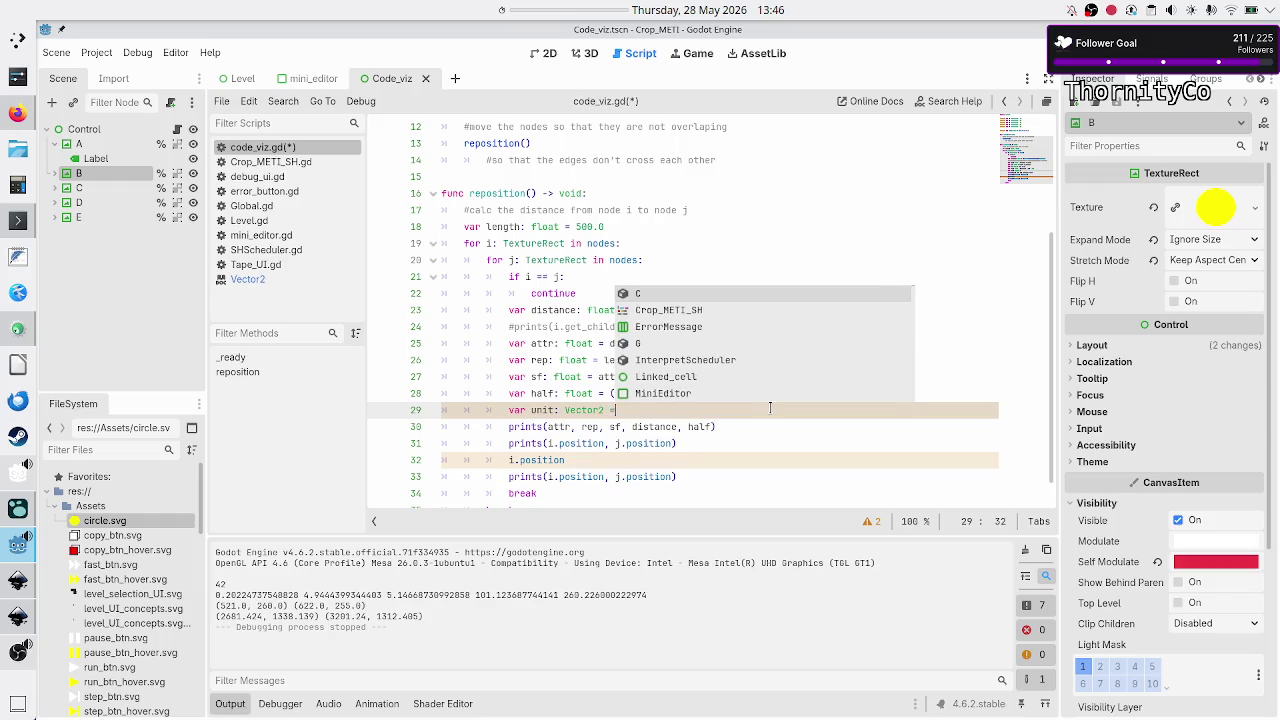
key(alt+Tab)
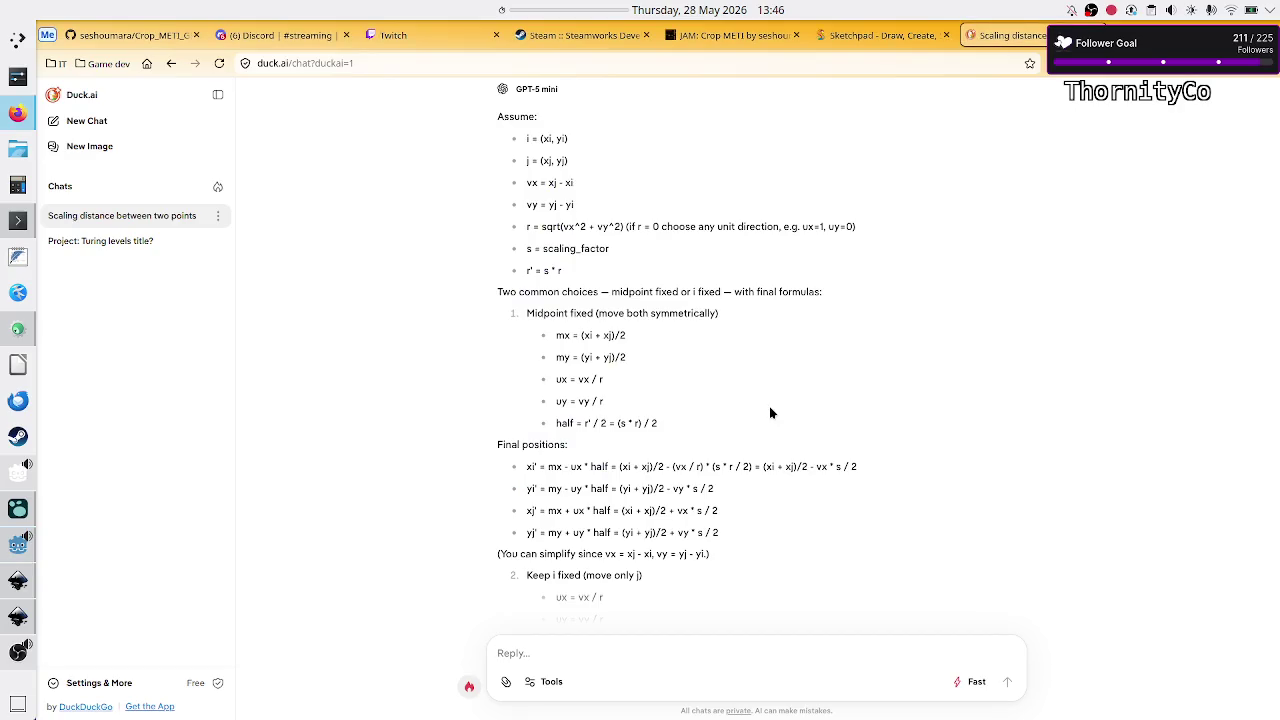
key(alt+Tab)
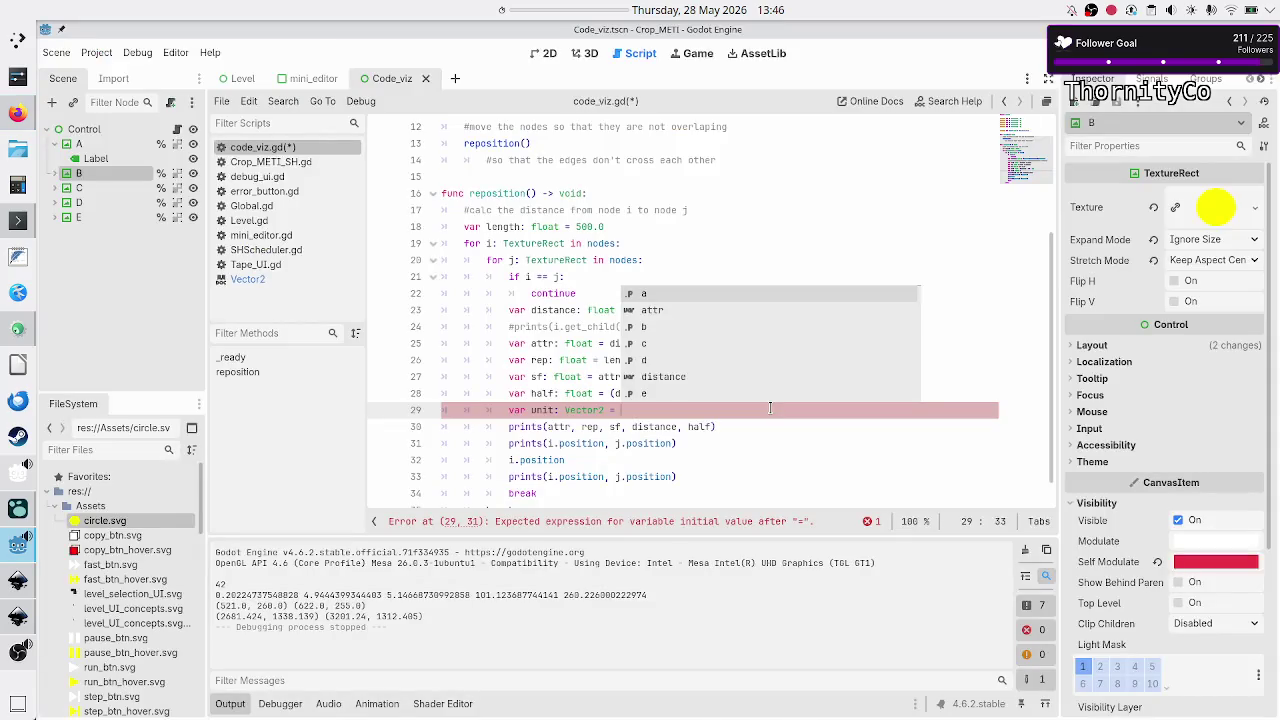
- Begin the unit expression with a position difference, correcting it to j minus i after checking the chat
key(alt+Tab)
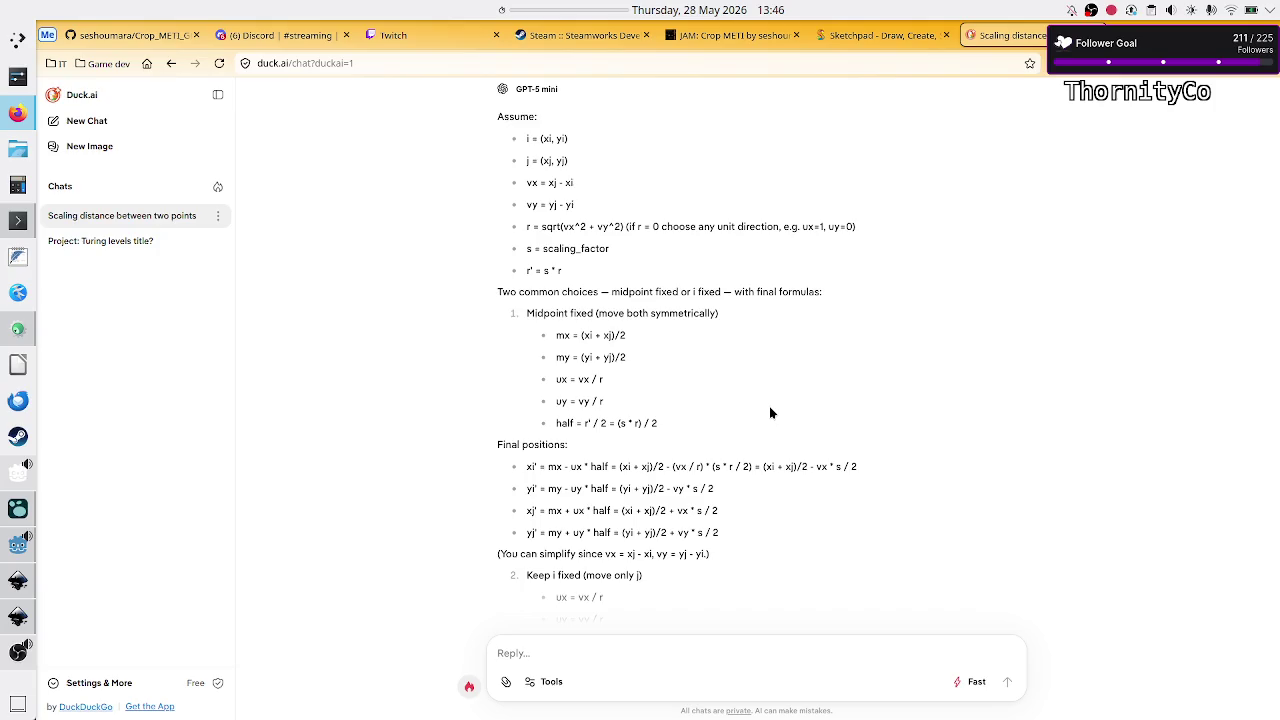
key(alt+Tab)
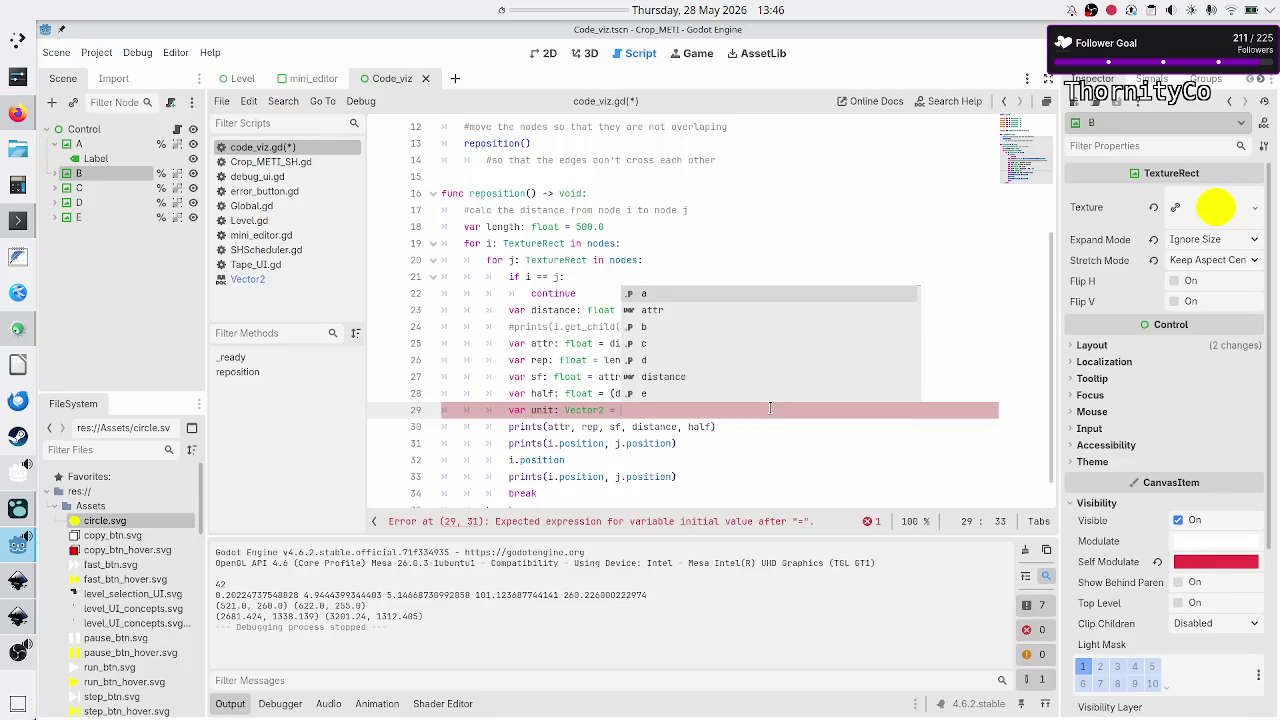
text(*)
text(()
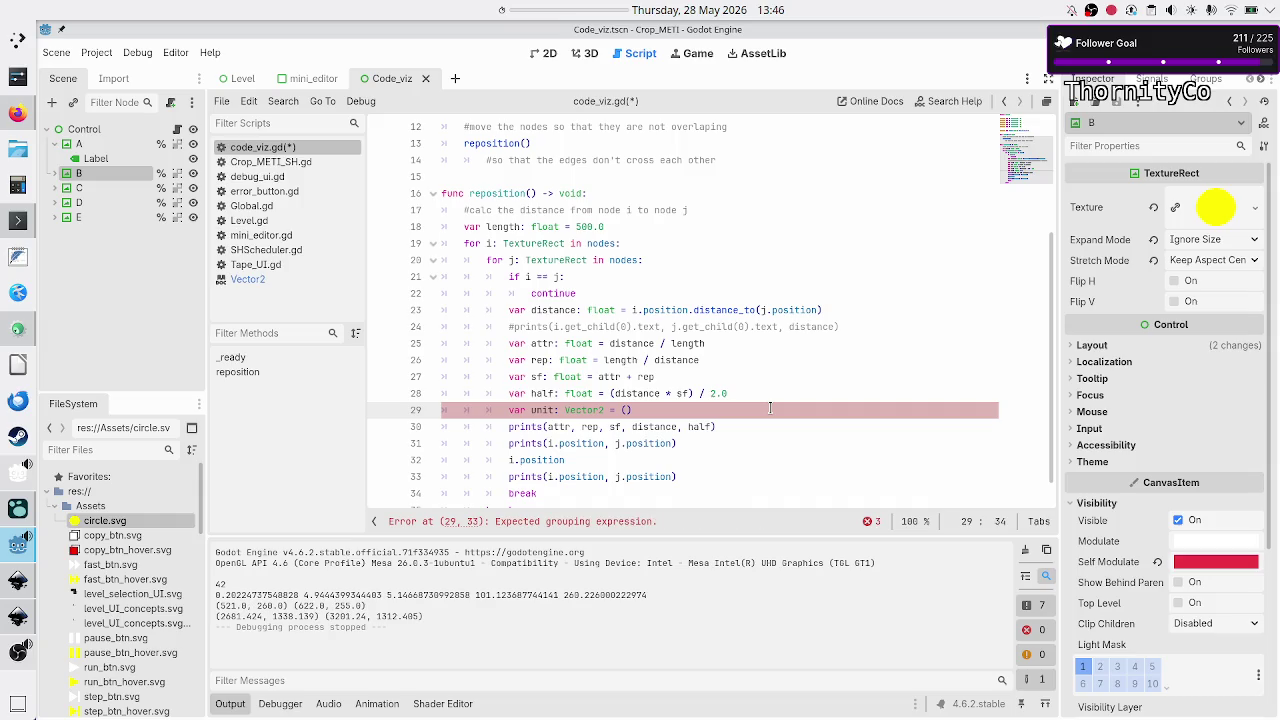
text(.pos)
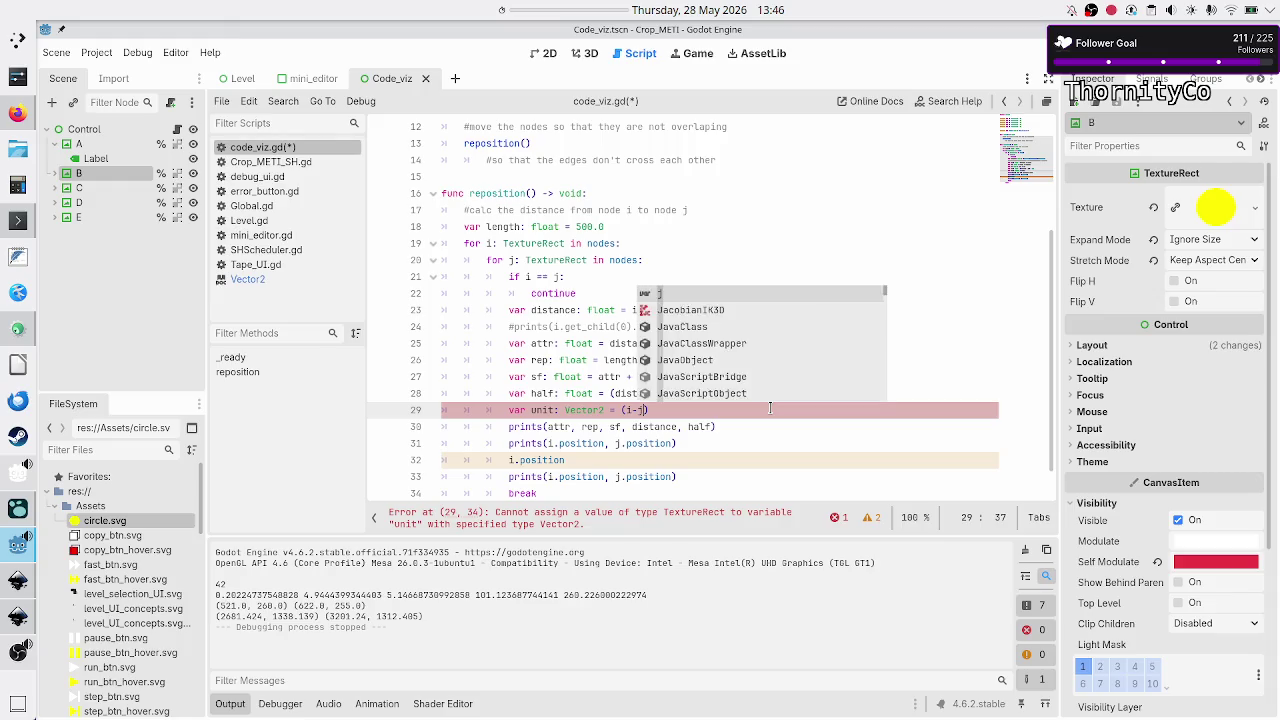
key(alt+Tab)
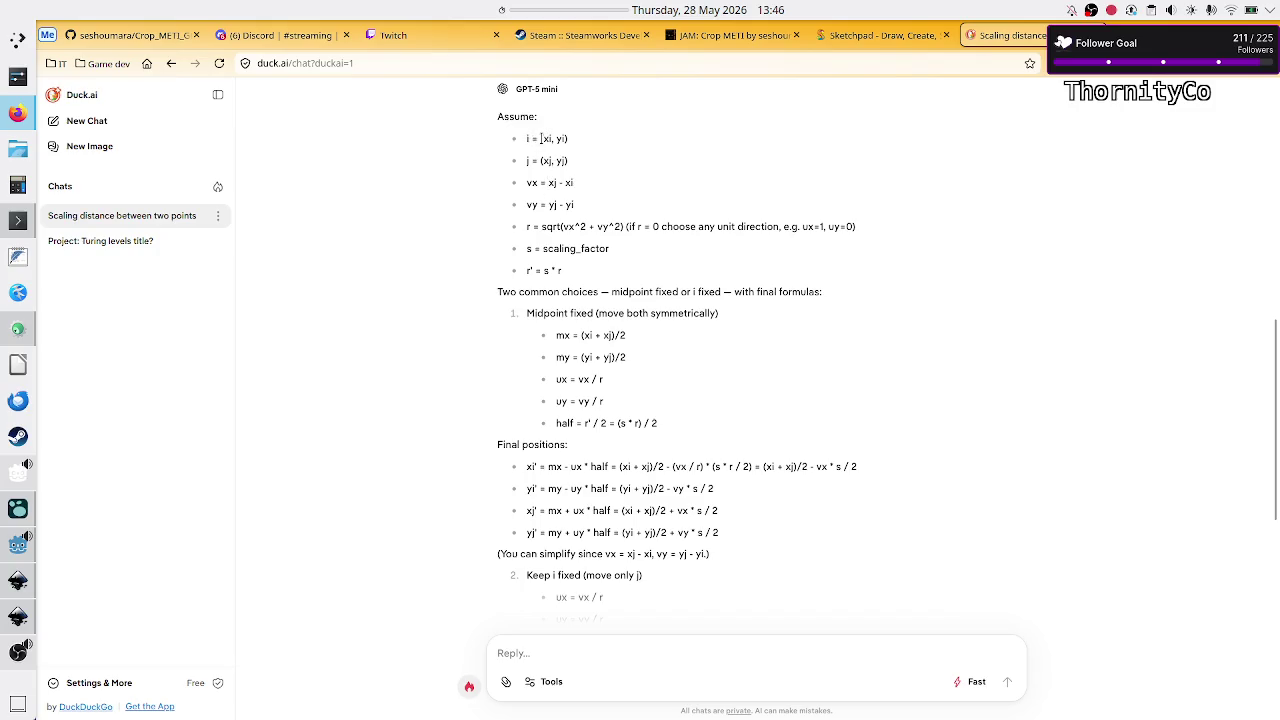
mouse_move(542, 138)
mouse_down()
mouse_move(566, 139)
mouse_move(553, 163)
mouse_up()
click(553, 163)
key(alt+Tab)
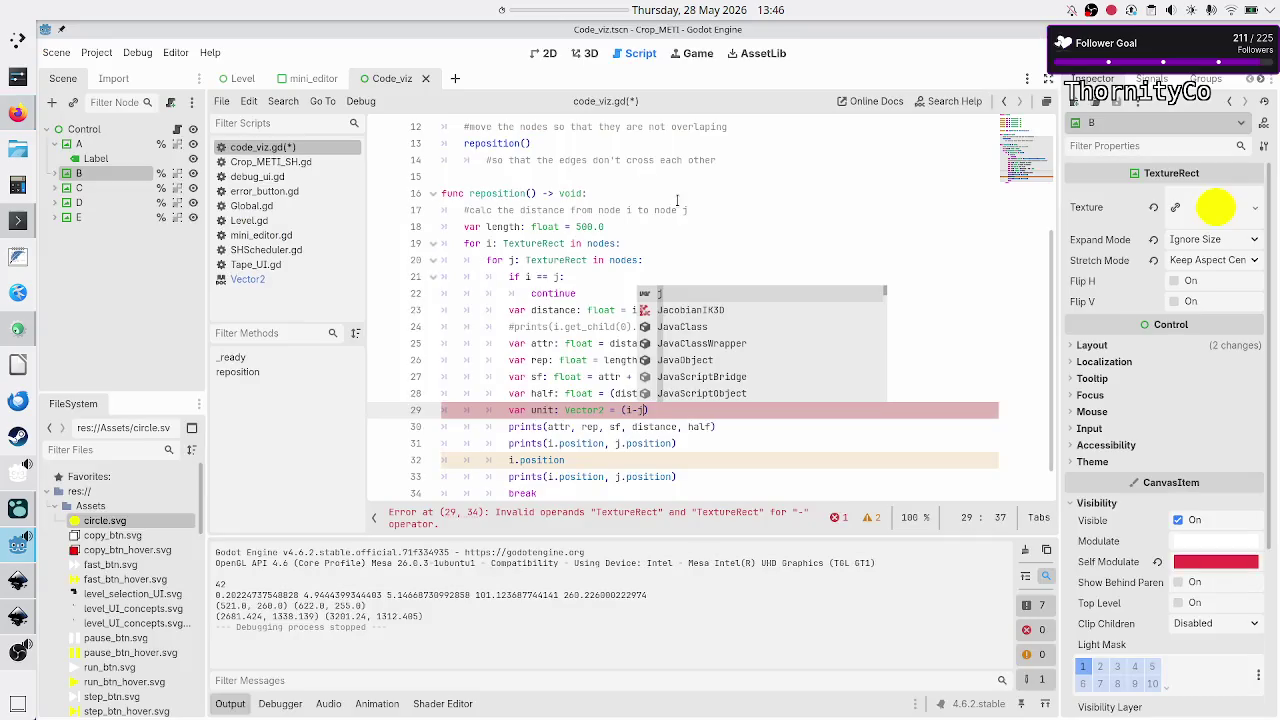
key(BackSpace)
key(BackSpace)
key(BackSpace)
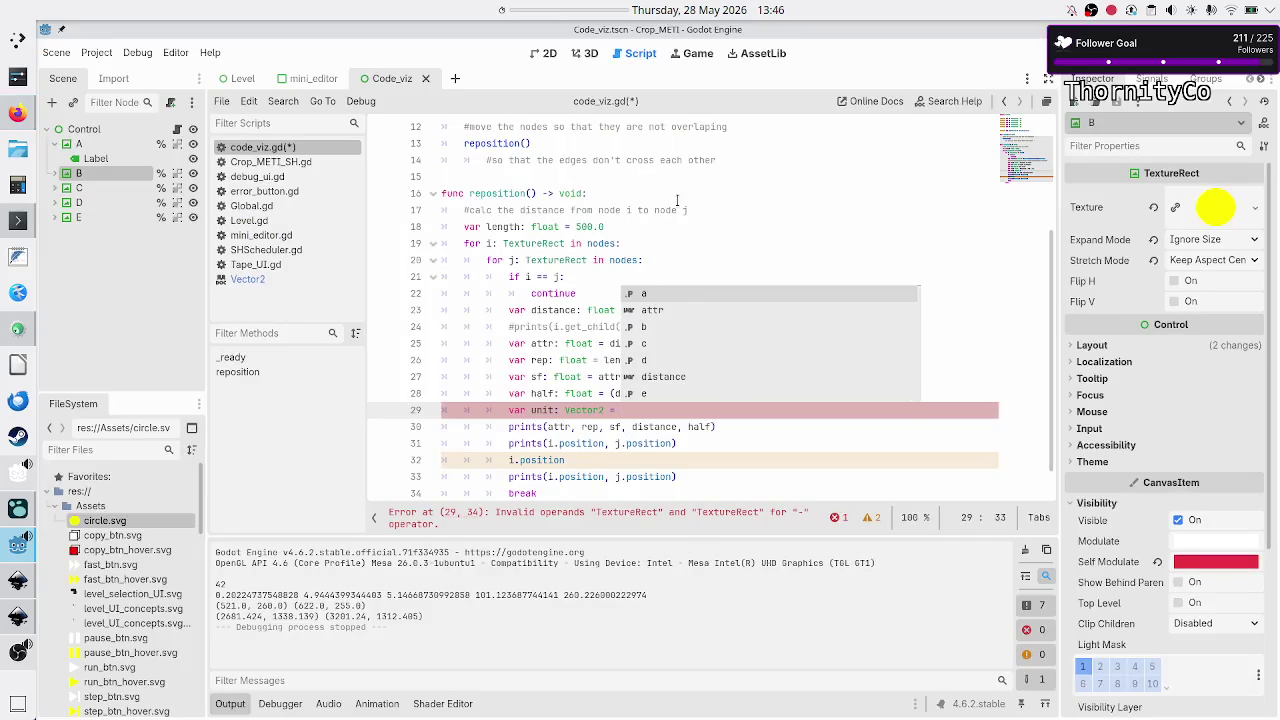
text((j-i)
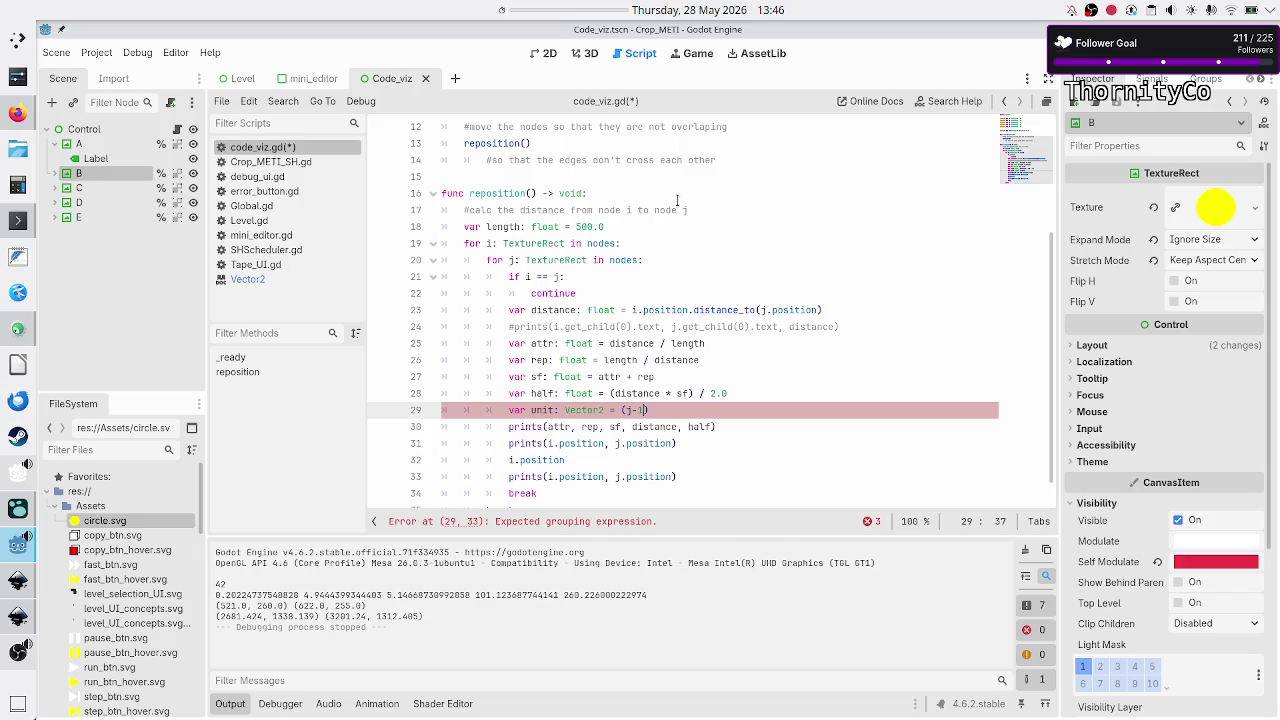
- Complete line 29 as (j.position - i.position) / distance, rechecking the vx difference formula
key(alt+Tab)
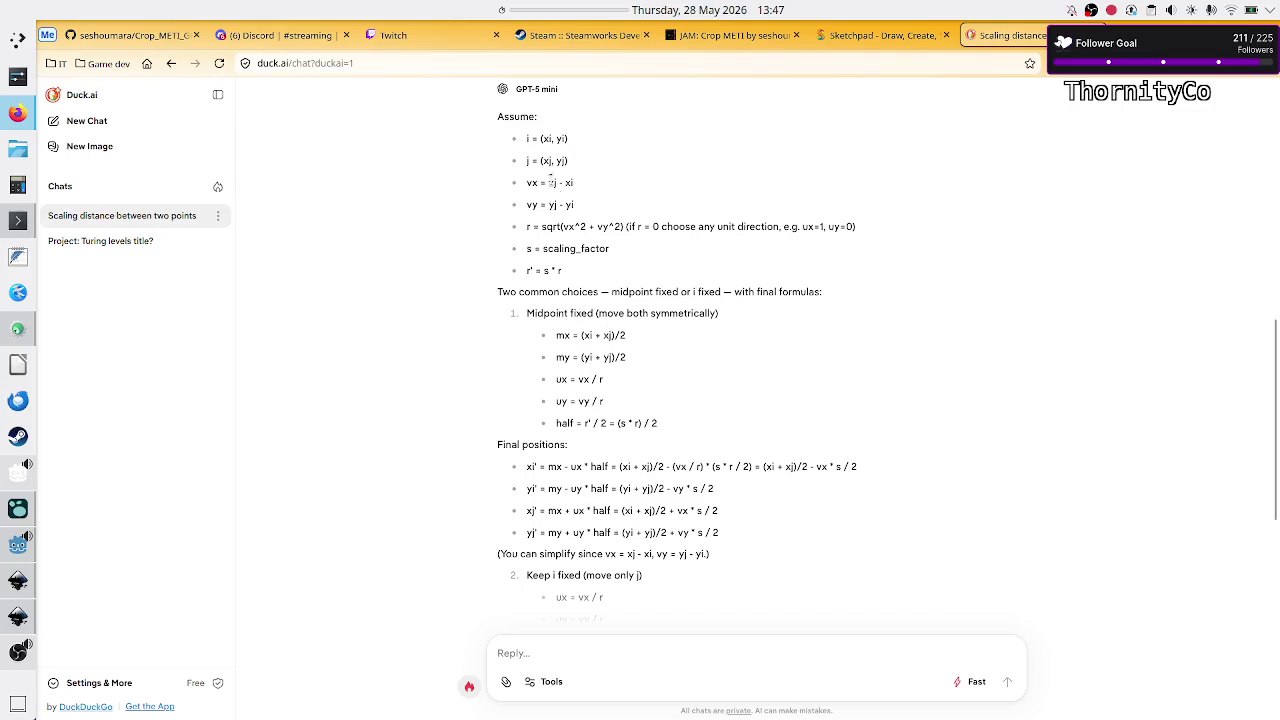
drag(526, 182, 540, 205)
key(alt+Tab)
text())
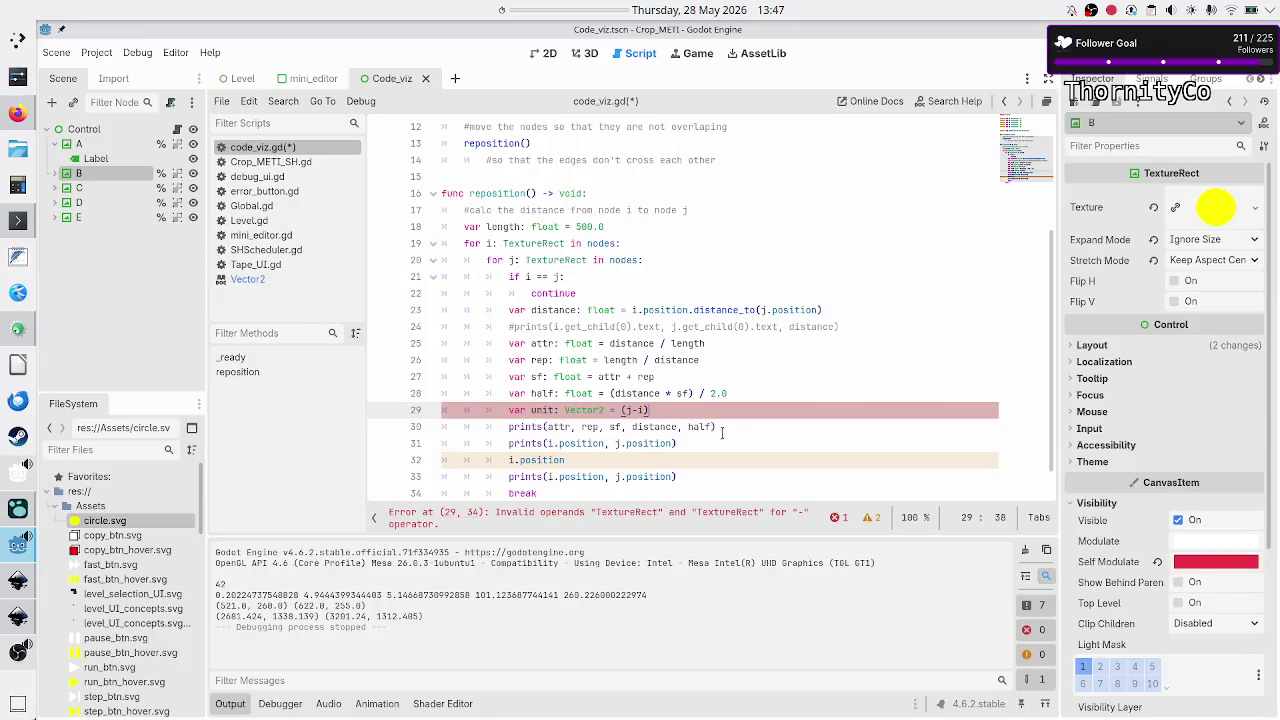
text(distance)
key(Right)
text((j)
text(.position)
key(Right)
key(Right)
text(.position)
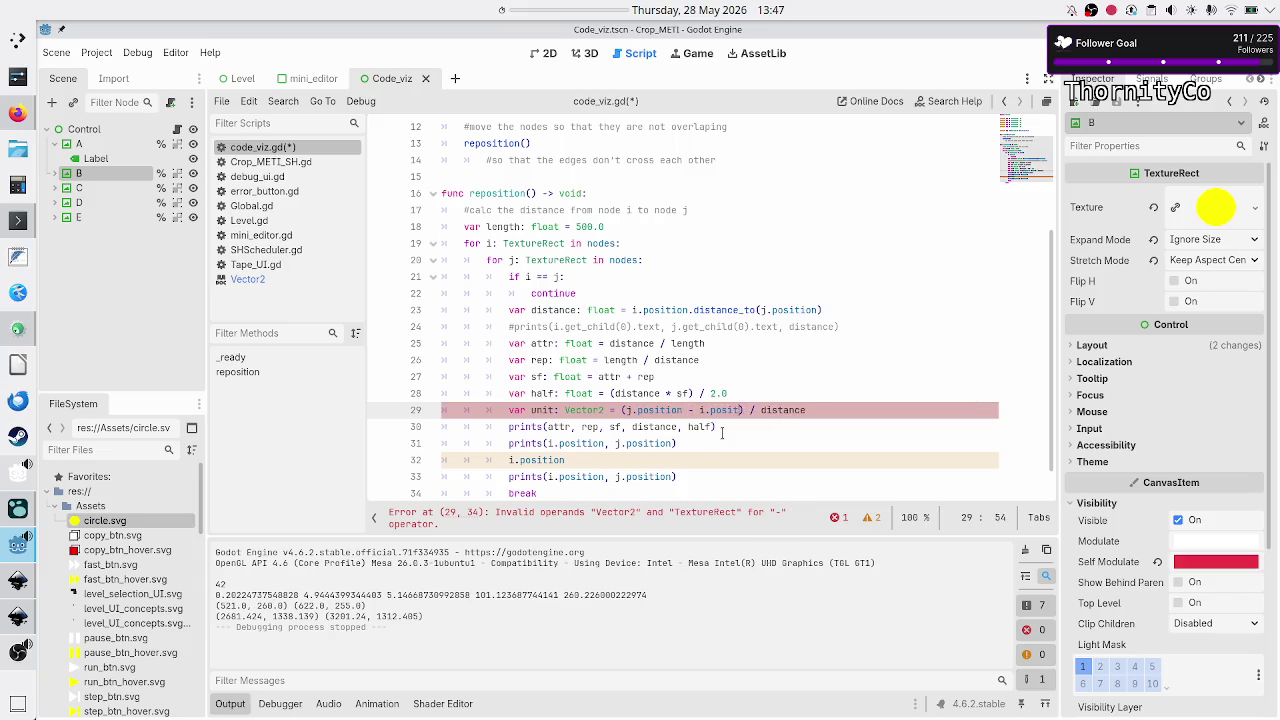
- Place the caret after i.position on line 32 and check the chat's final-position formulas
click(722, 432)
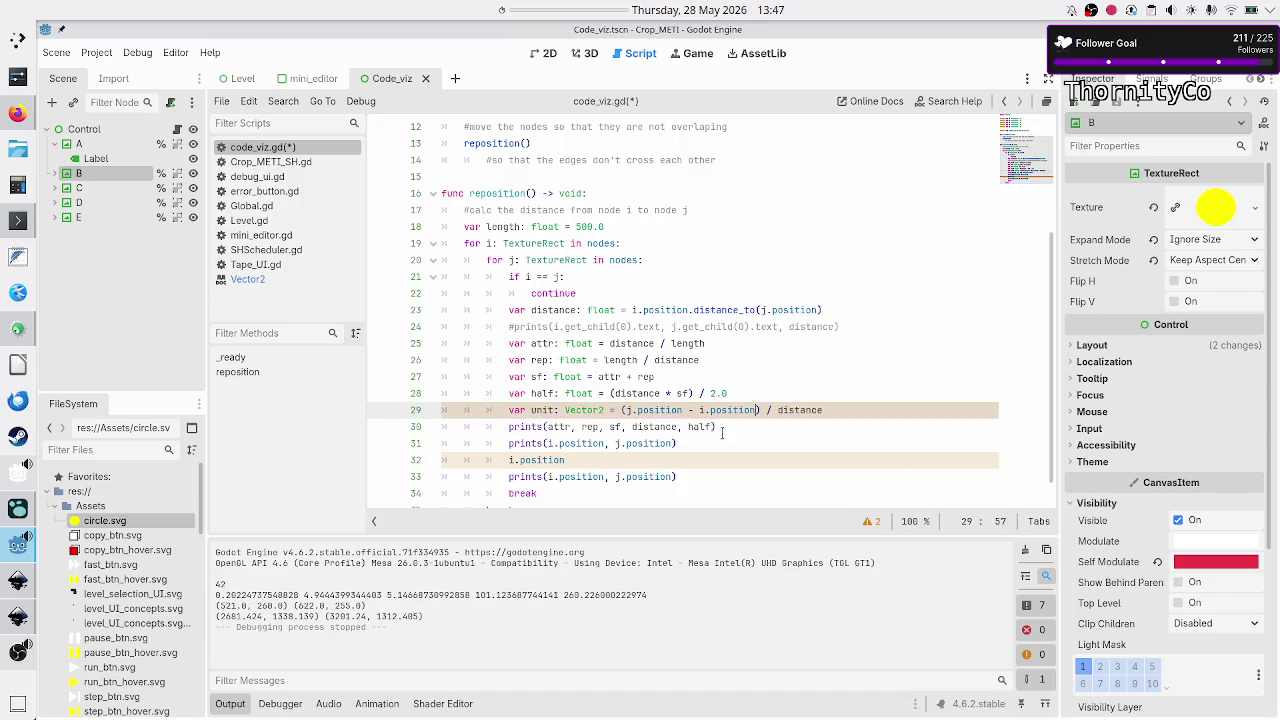
key(Down)
key(Home)
key(Home)
key(Down)
key(End)
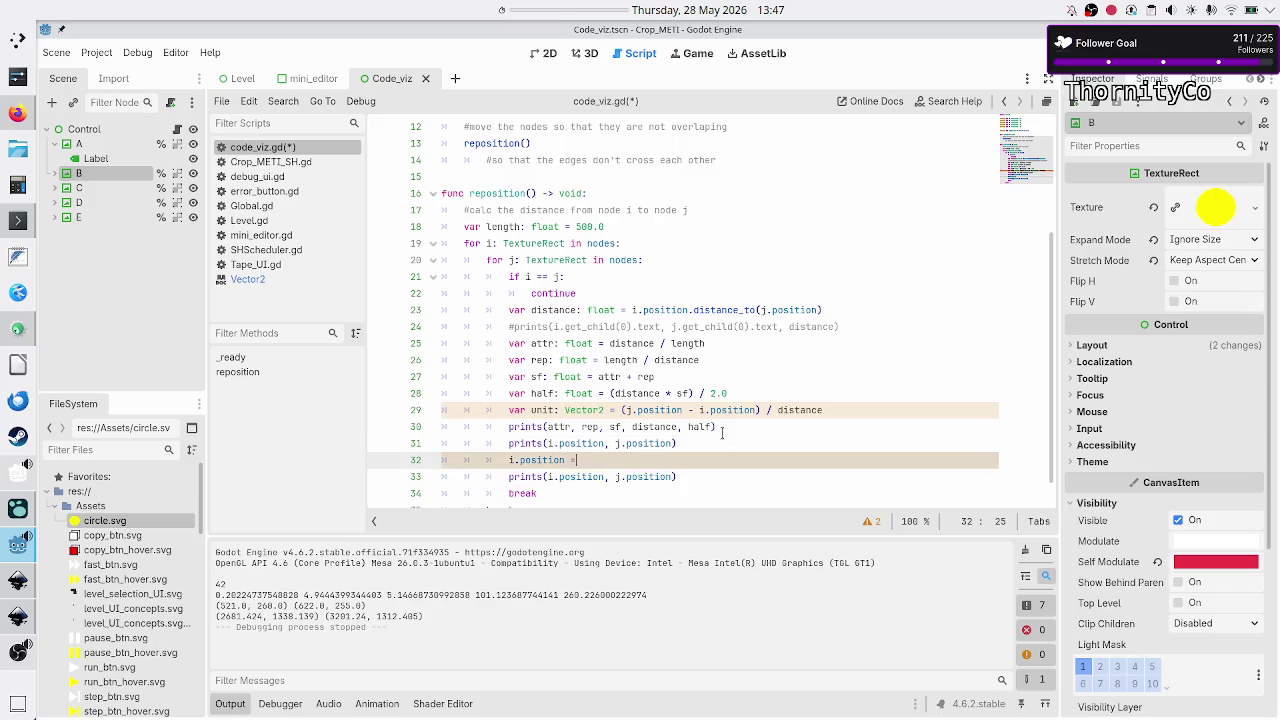
key(alt+Tab)
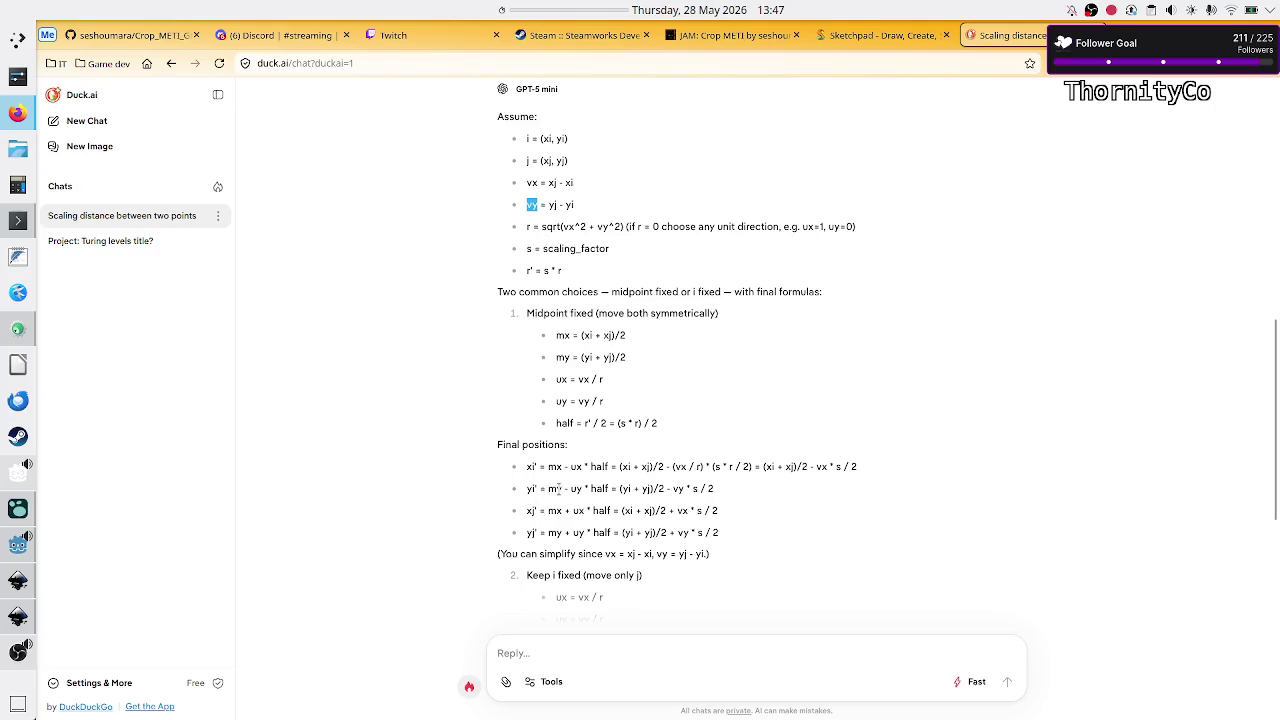
- Review the half calculation on line 28, recheck the chat, and open a new line below the unit declaration
key(alt+Tab)
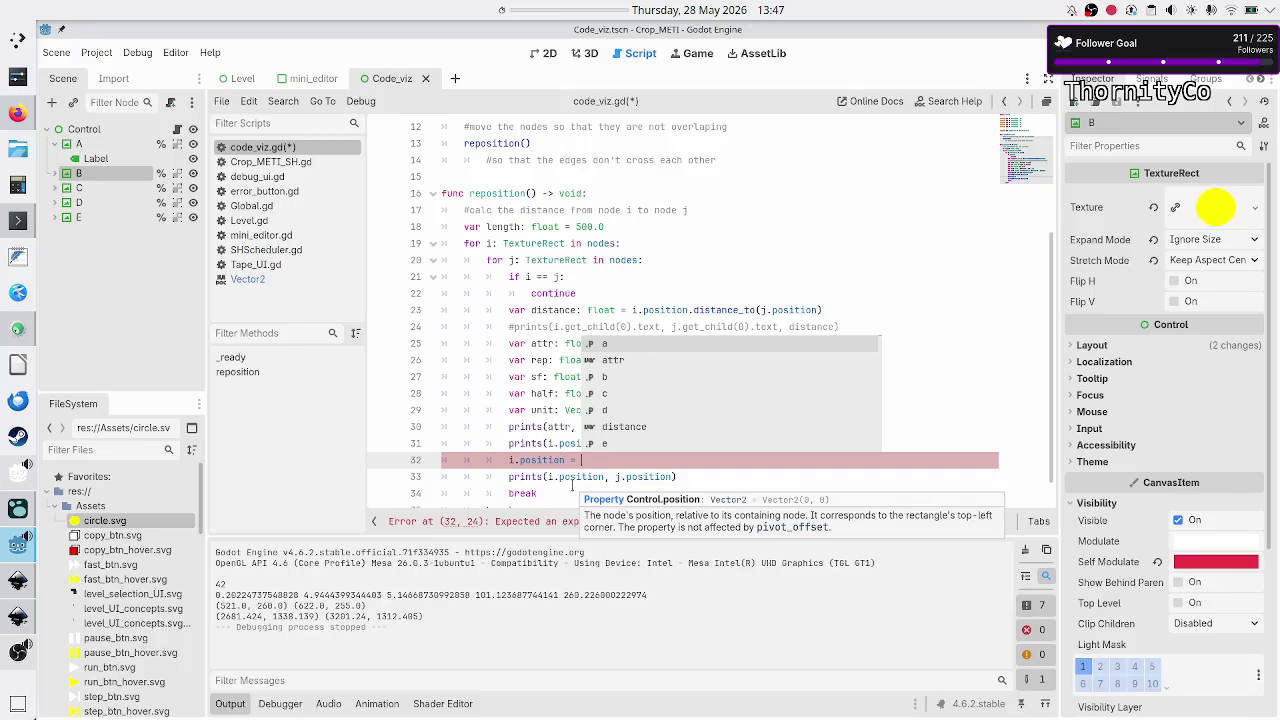
key(Escape)
key(Up)
key(Up)
key(Up)
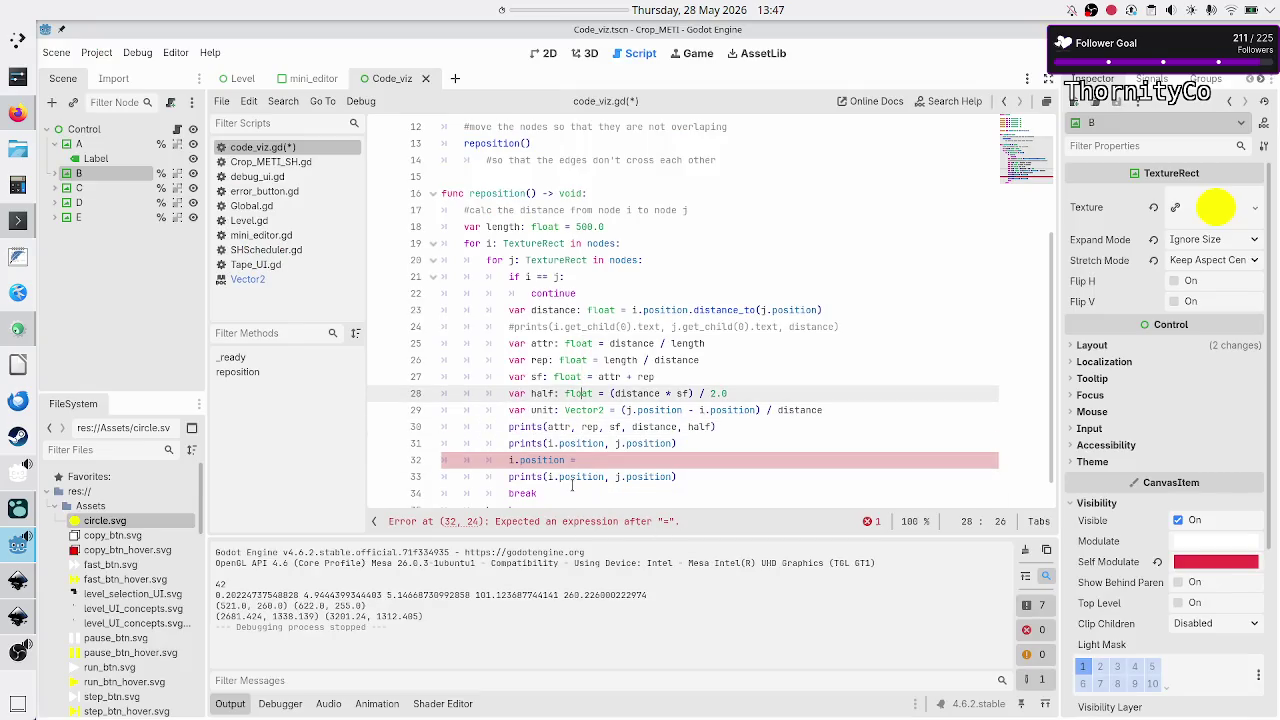
key(ctrl+Right)
key(ctrl+Right)
key(ctrl+Right)
key(alt+Tab)
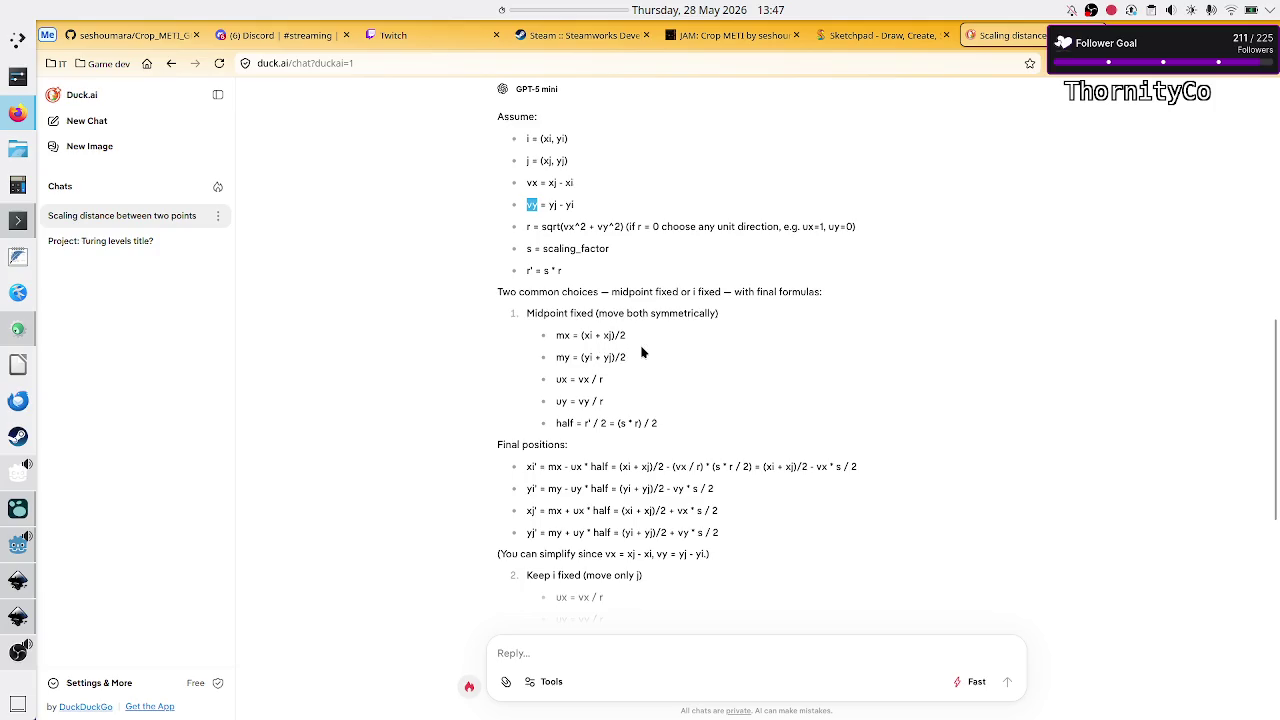
key(alt+Tab)
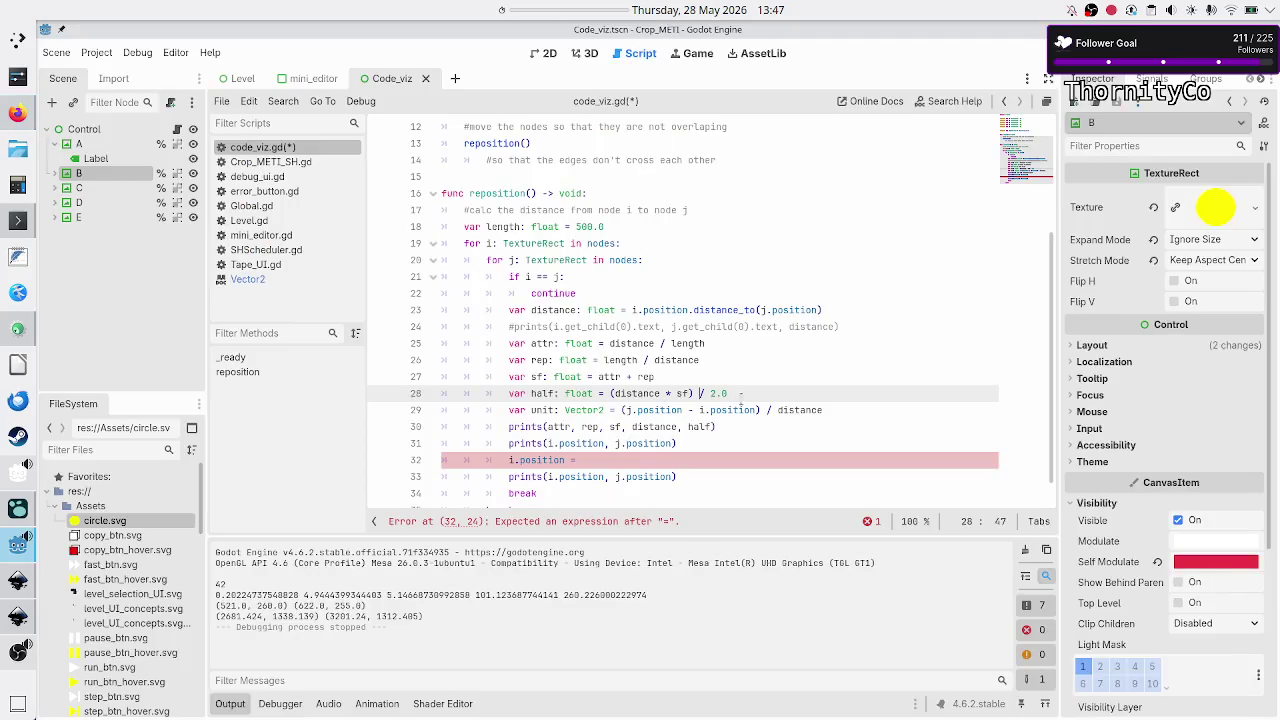
key(Return)
key(BackSpace)
key(BackSpace)
key(BackSpace)
key(Delete)
key(End)
key(Return)
- Start a new line as var mid: Vector2 = i + j, checking the midpoint formula in the chat
text(var mi)
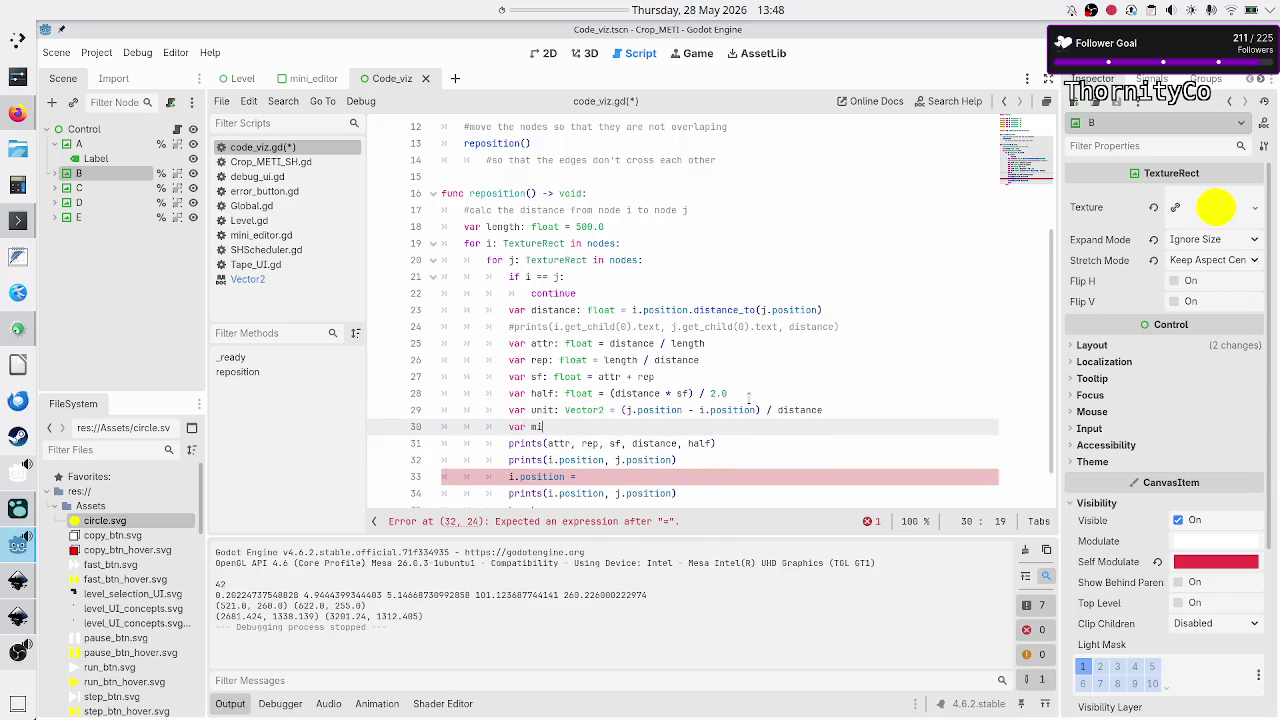
text(d: Vect)
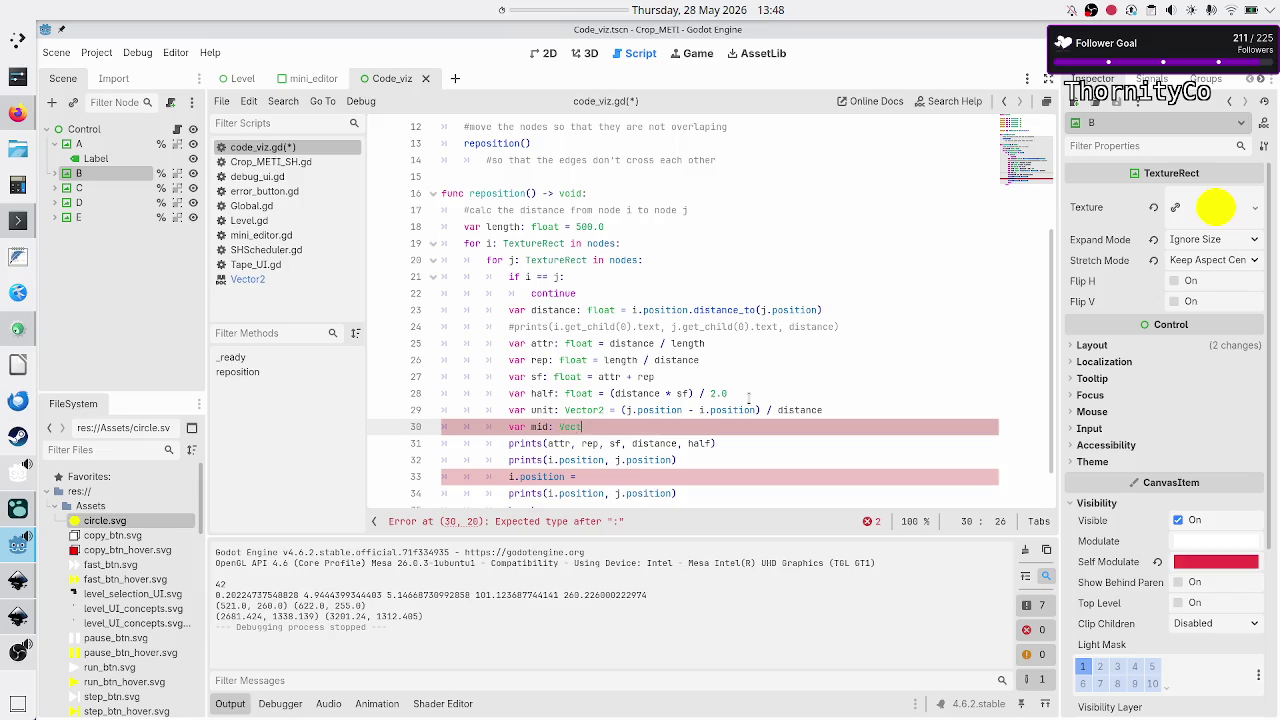
text(or2 = )
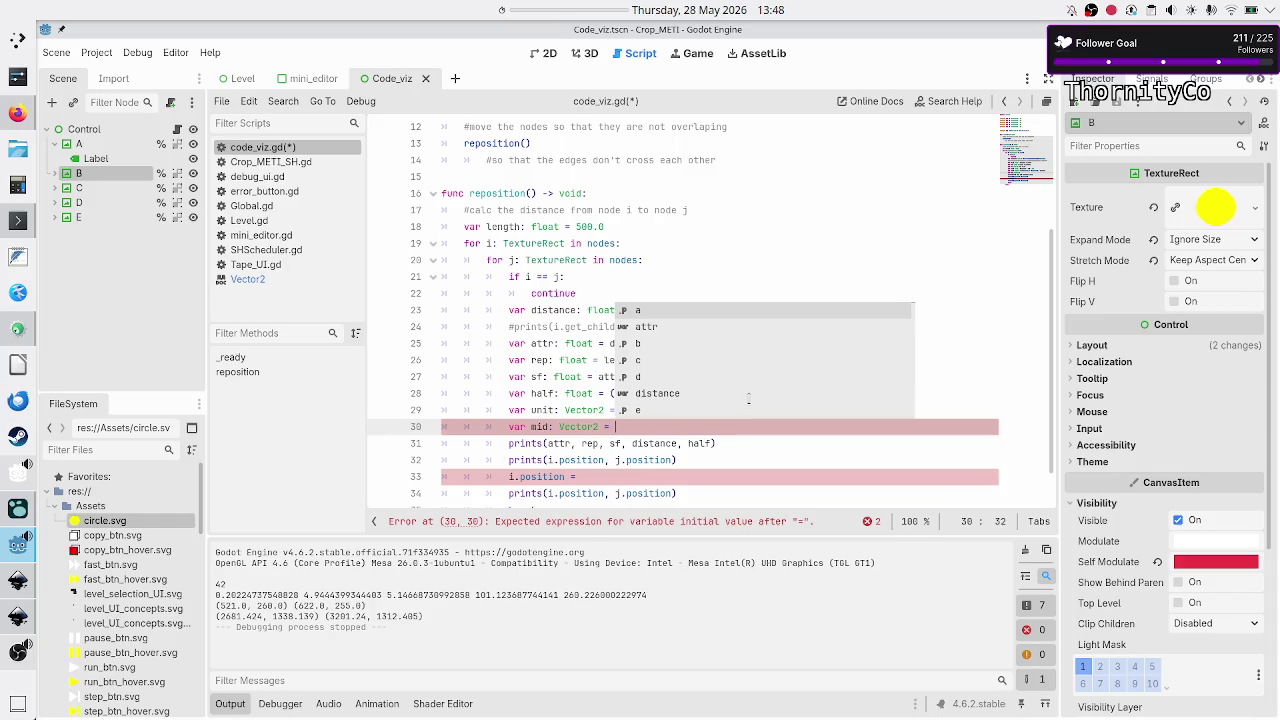
text(Vecto)
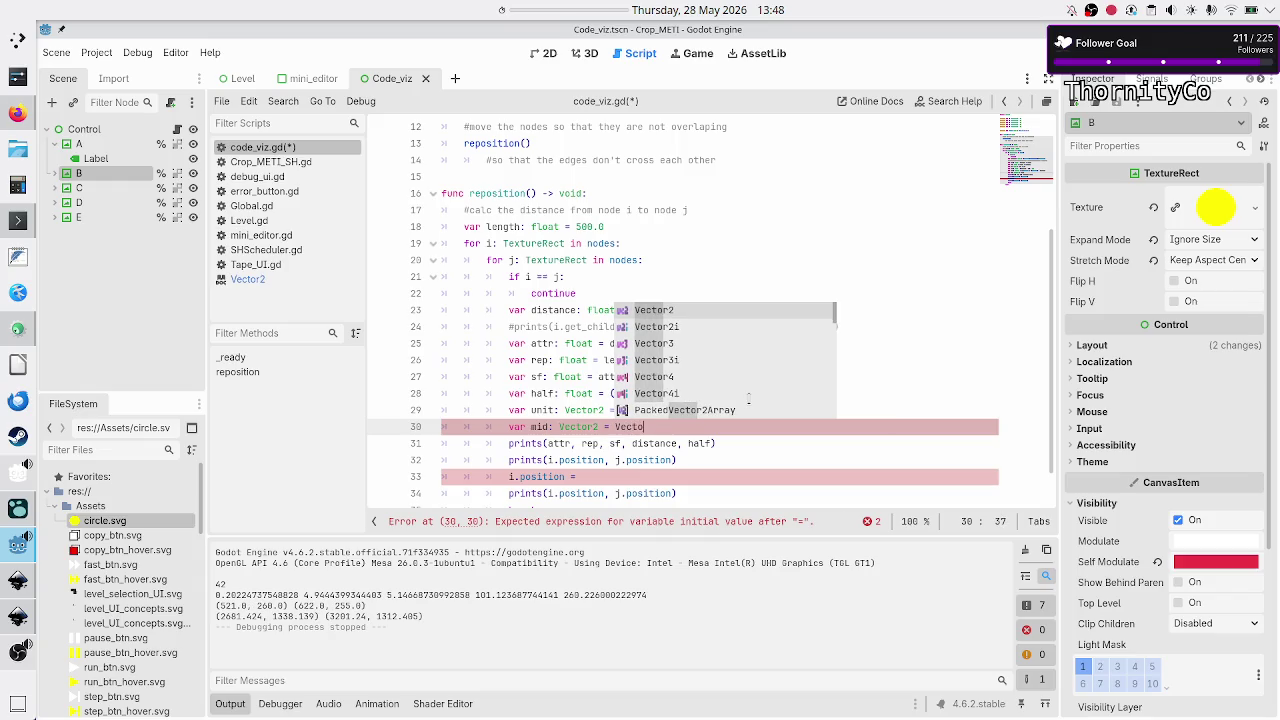
key(BackSpace)
key(BackSpace)
key(BackSpace)
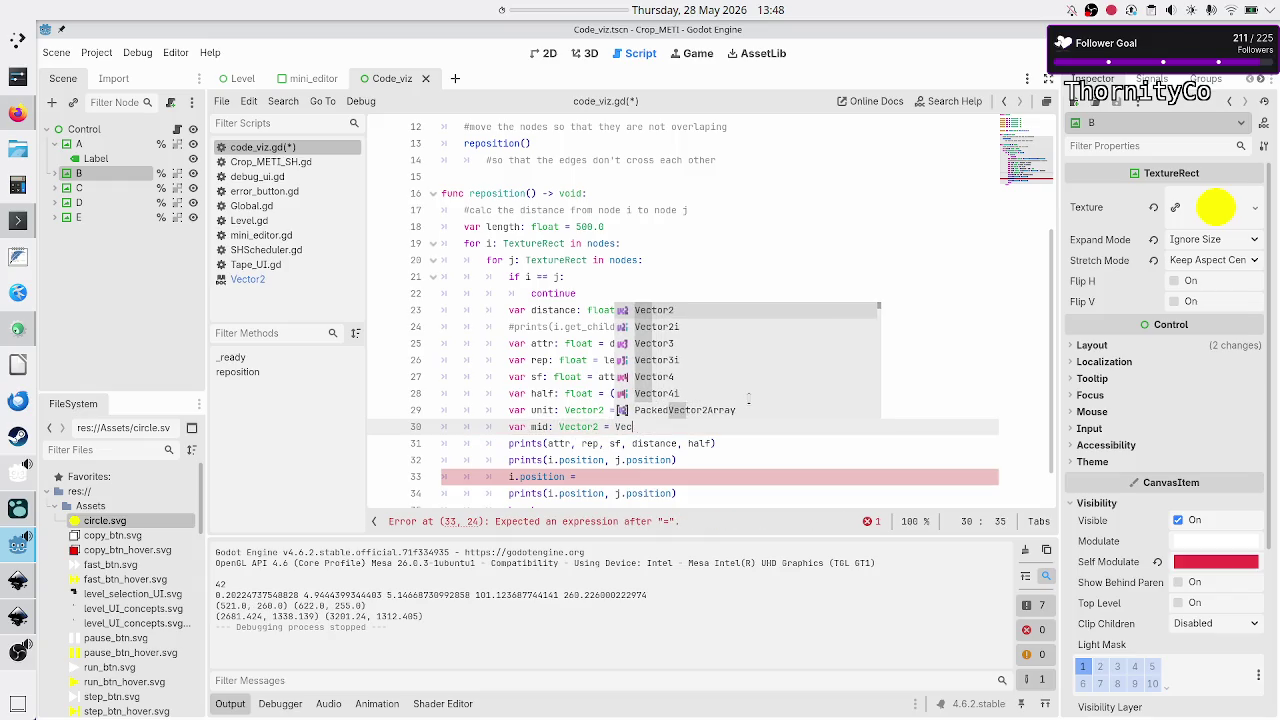
text(i + j)
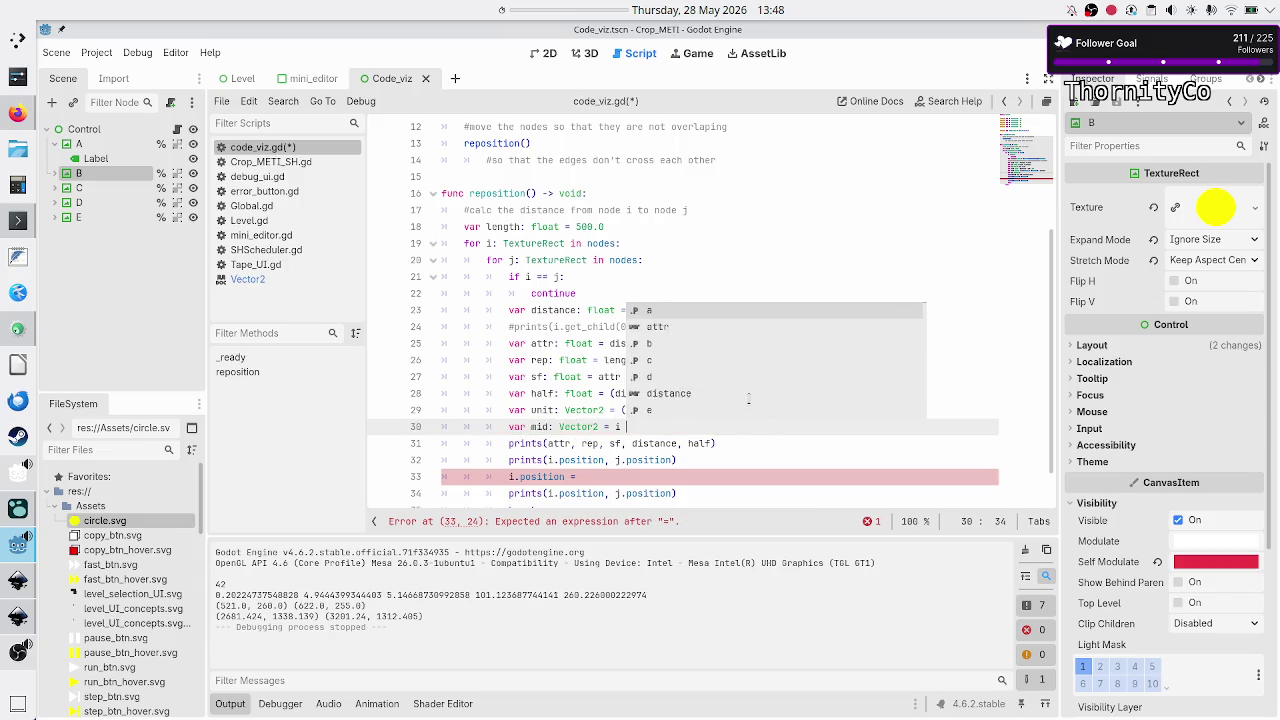
key(alt+Tab)
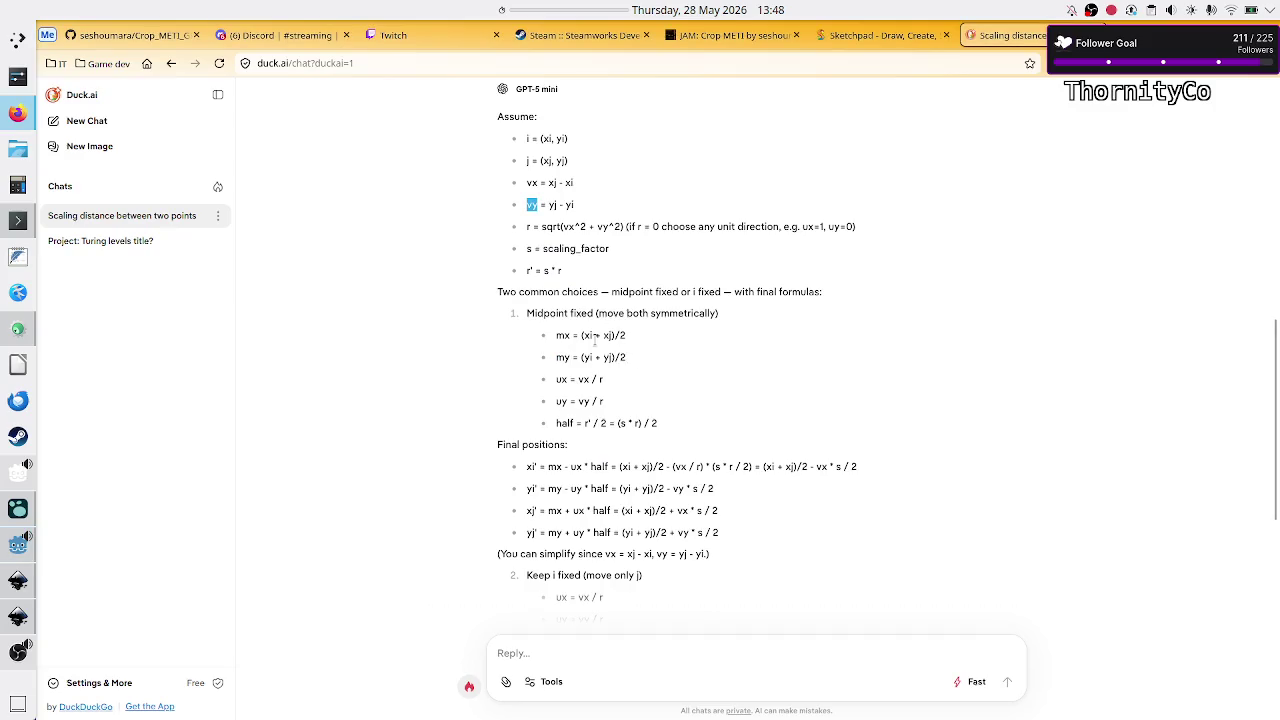
double_click(546, 139)
double_click(545, 160)
key(alt+Tab)
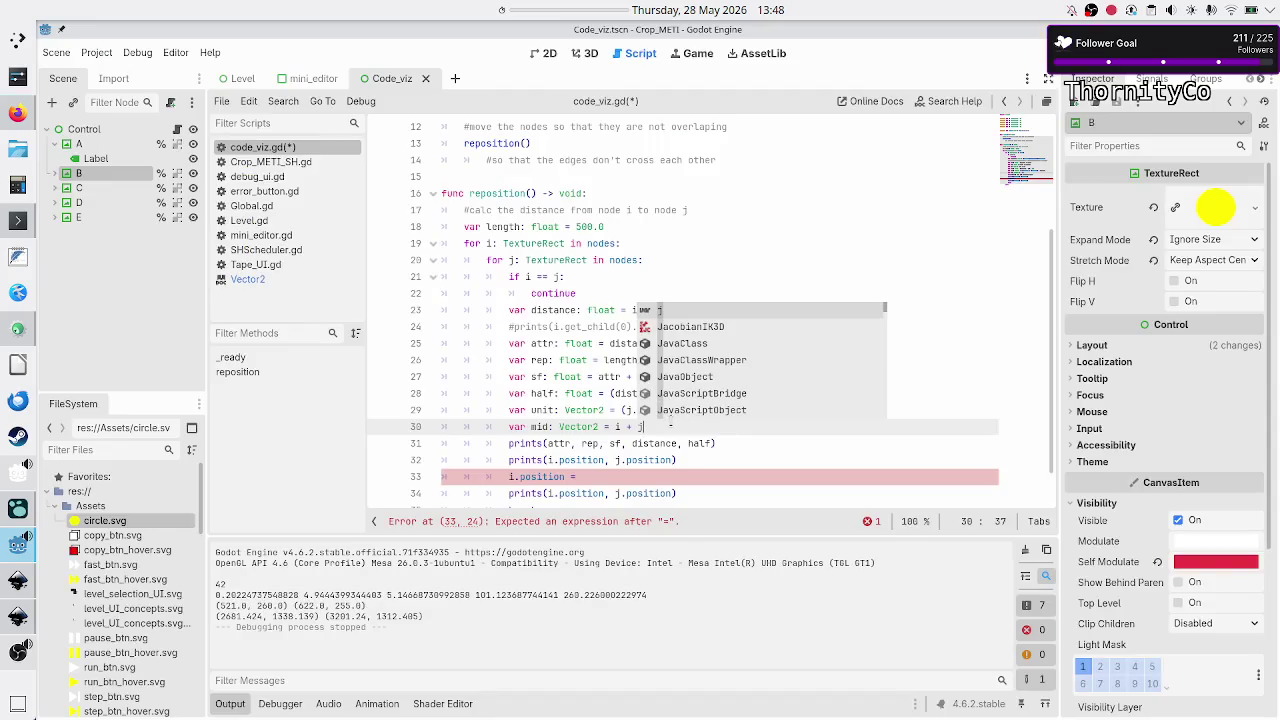
- Complete the line as var mid: Vector2 = (i.position + j.position) / 2.0, then go to the i.position line
text())
key(Left)
key(Left)
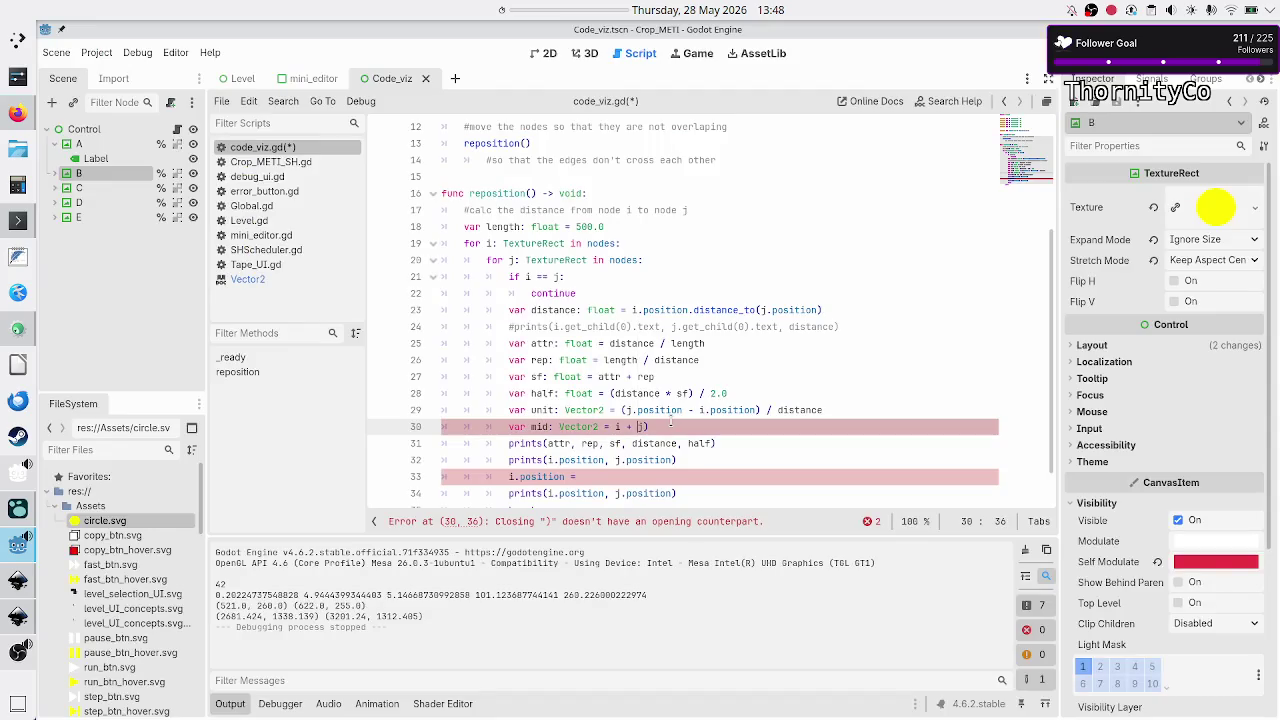
text(()
key(Right)
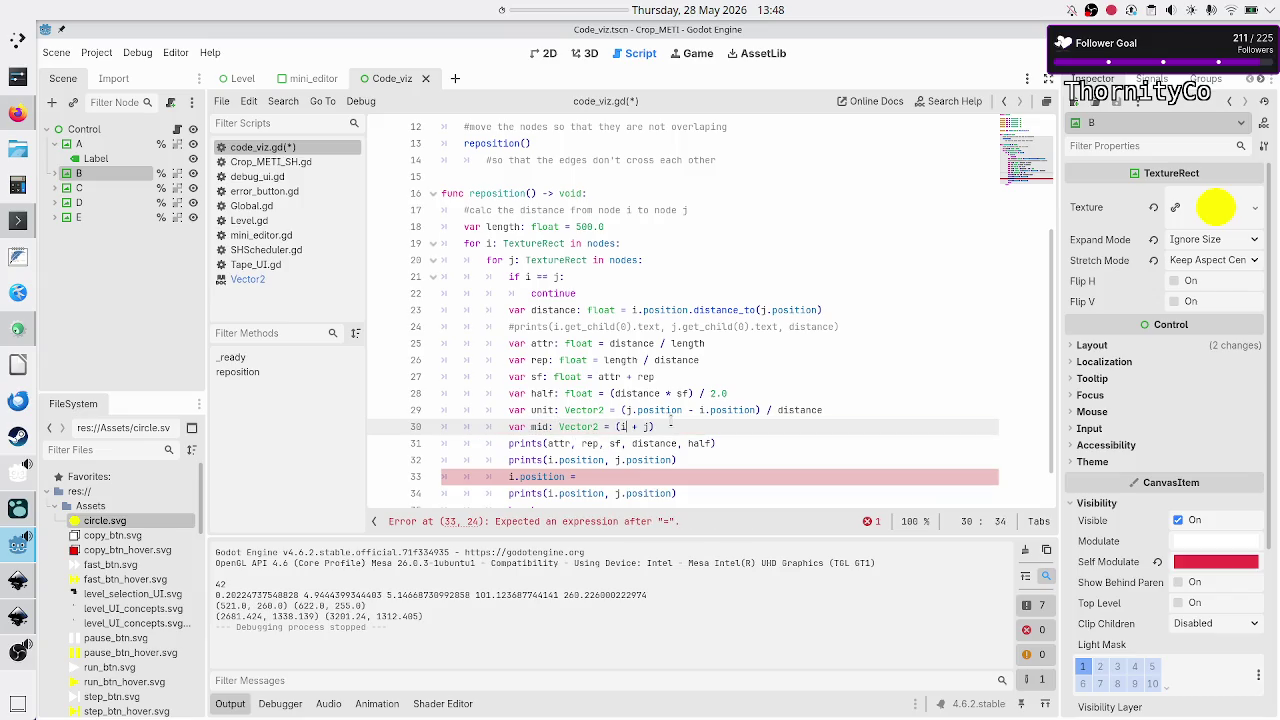
text(/ 2.)
text(0)
key(Left)
key(Left)
key(Left)
text(.position)
key(Right)
key(Right)
key(Right)
text(.position)
key(Escape)
key(Down)
key(Down)
key(Down)
- Write line 33 as i.position = mid - (unit * half), following the chat's formula
text(m)
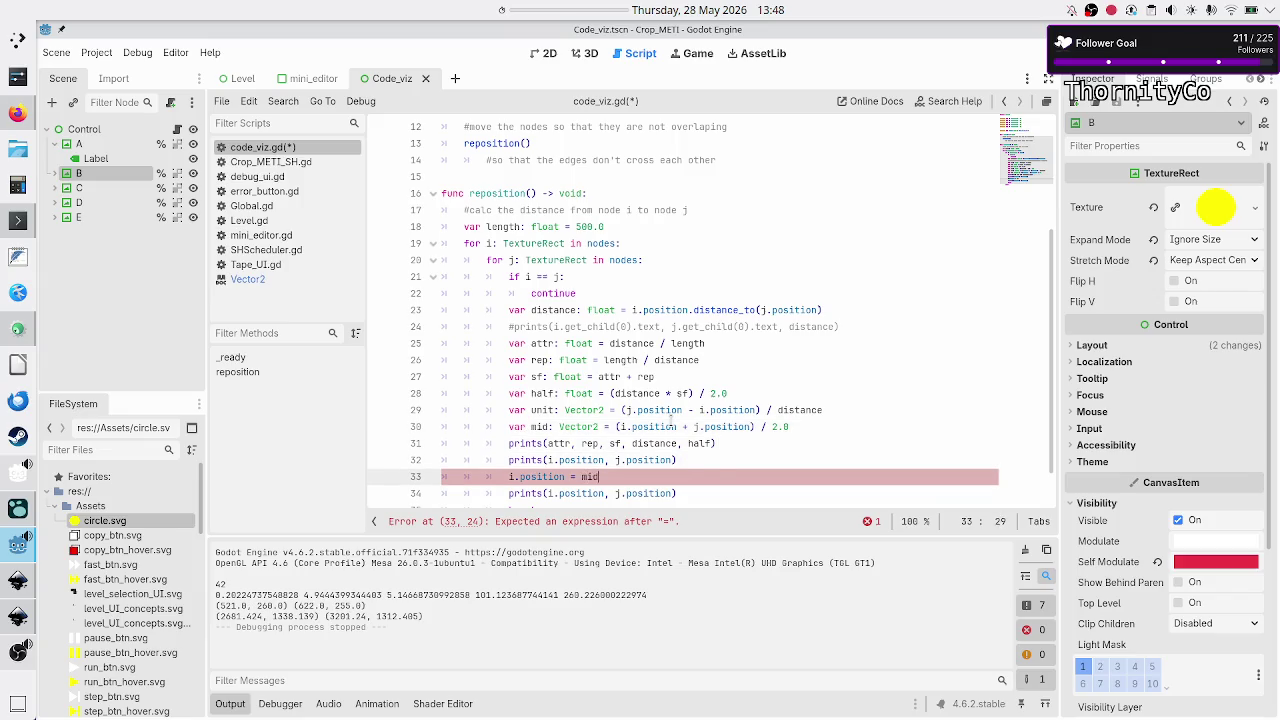
key(alt+Tab)
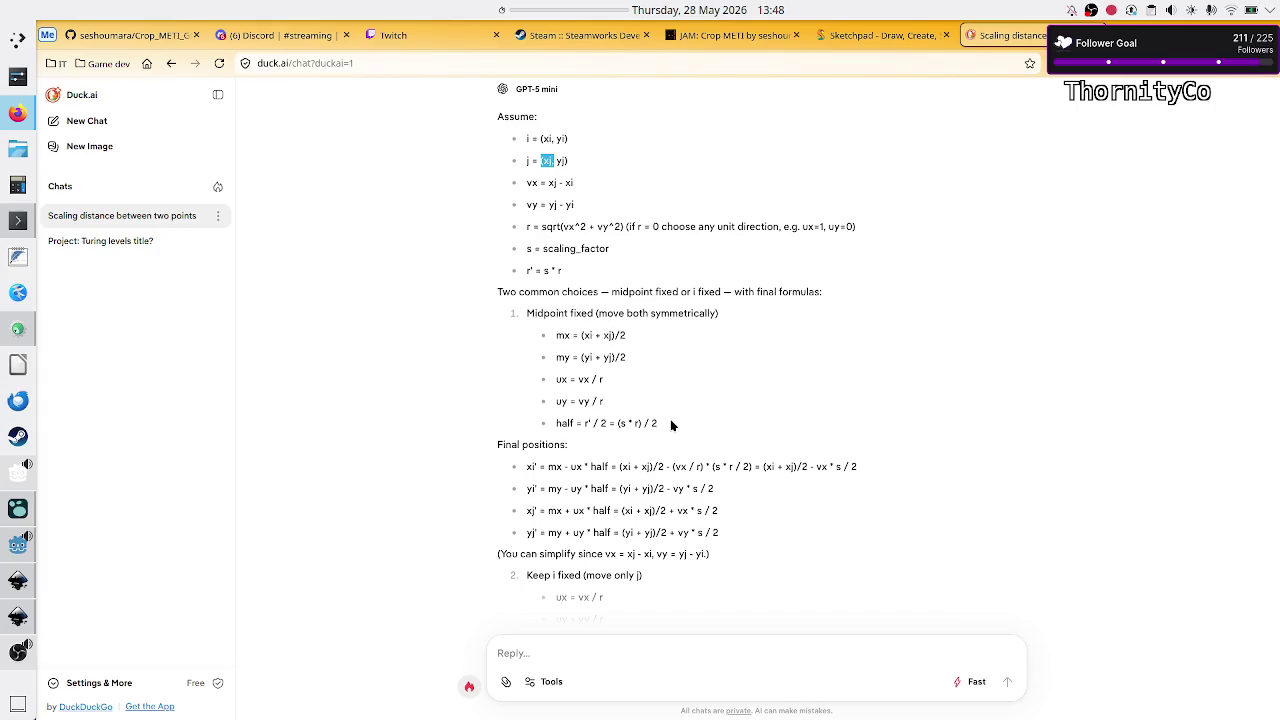
key(alt+Tab)
text(- )
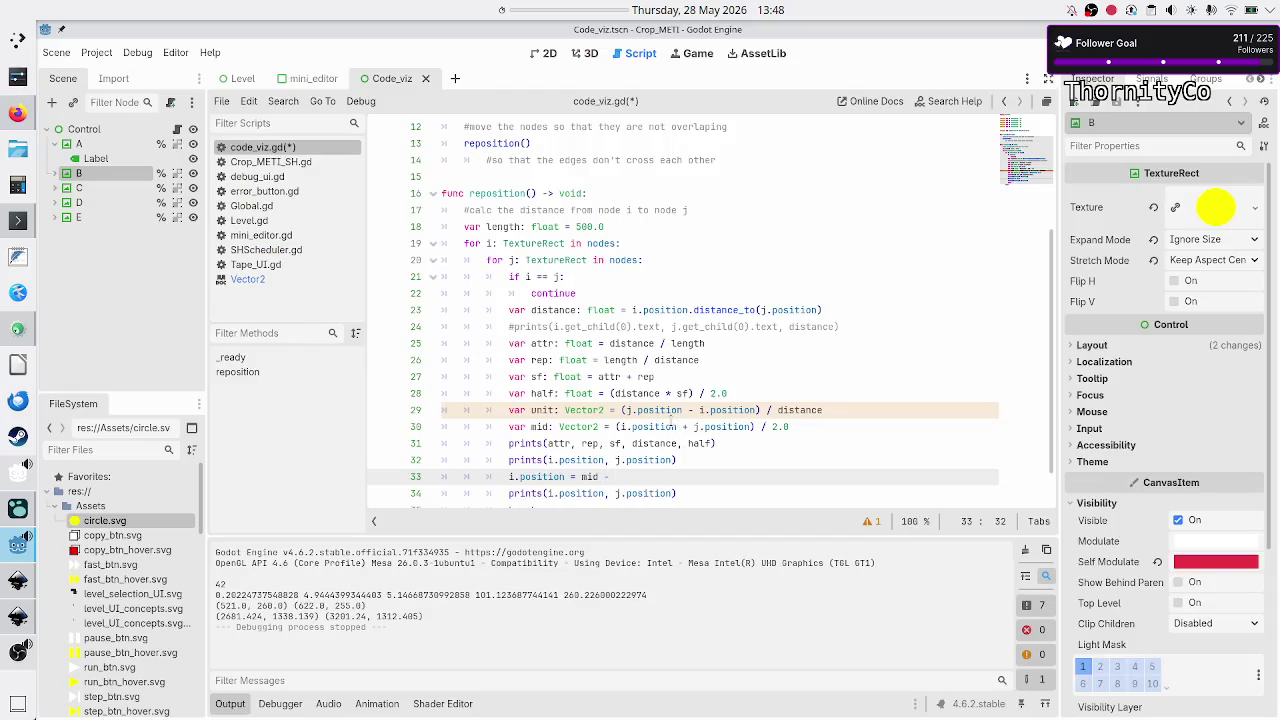
text((unit *)
text( half))
key(Return)
- Add j.position = mid + (unit * half), remove the stray letters, then save and run the scene
text(j.pos)
key(Return)
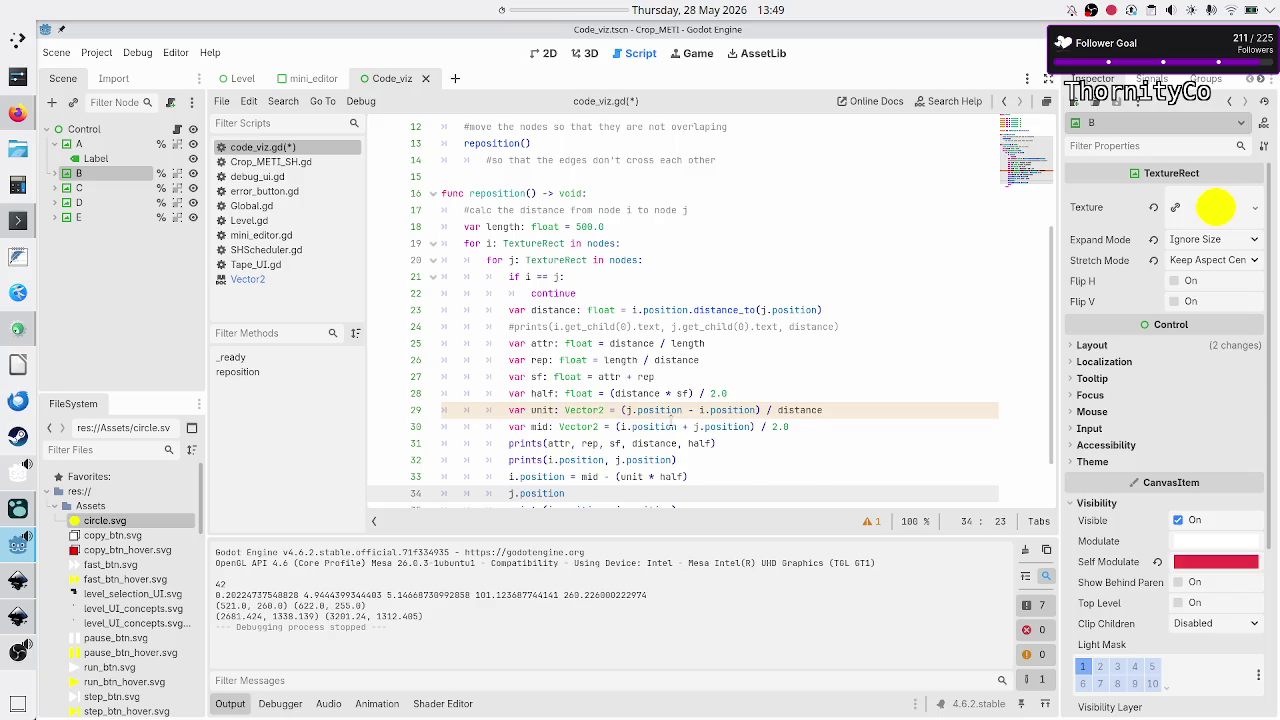
text(= mid + )
text(()
click(690, 426)
text(in)
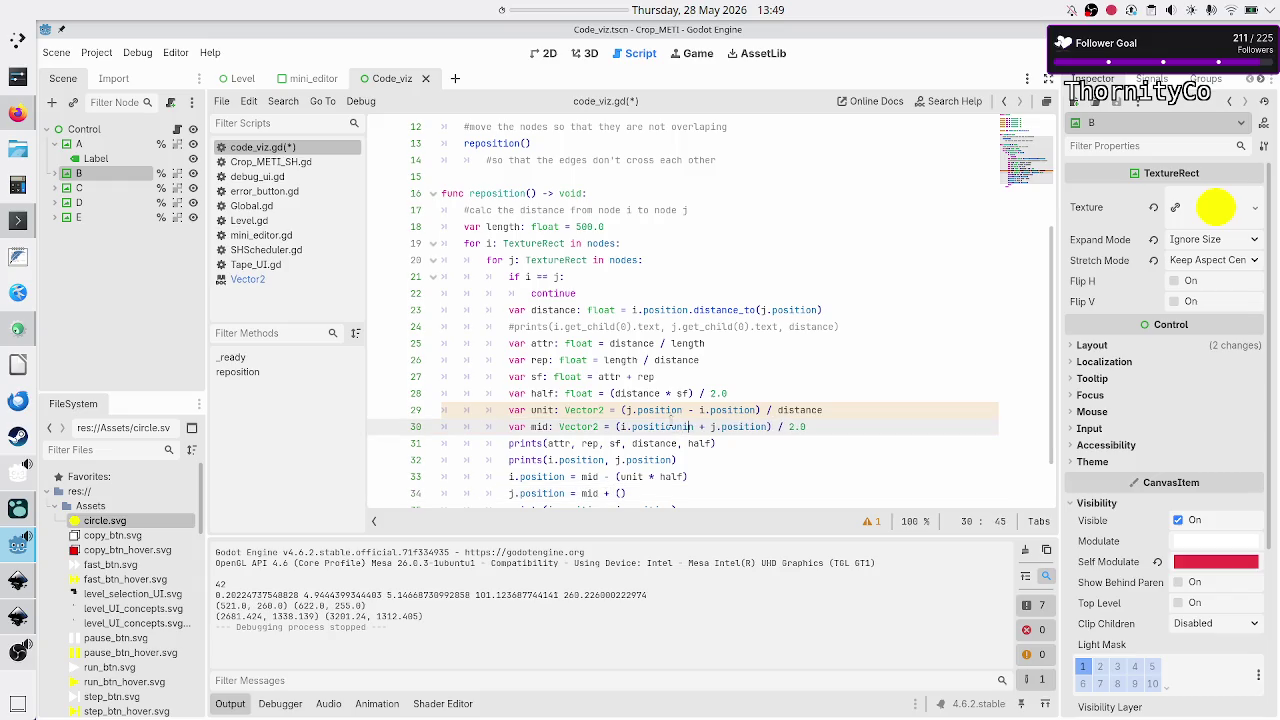
key(BackSpace)
key(BackSpace)
key(Down)
key(Down)
key(Down)
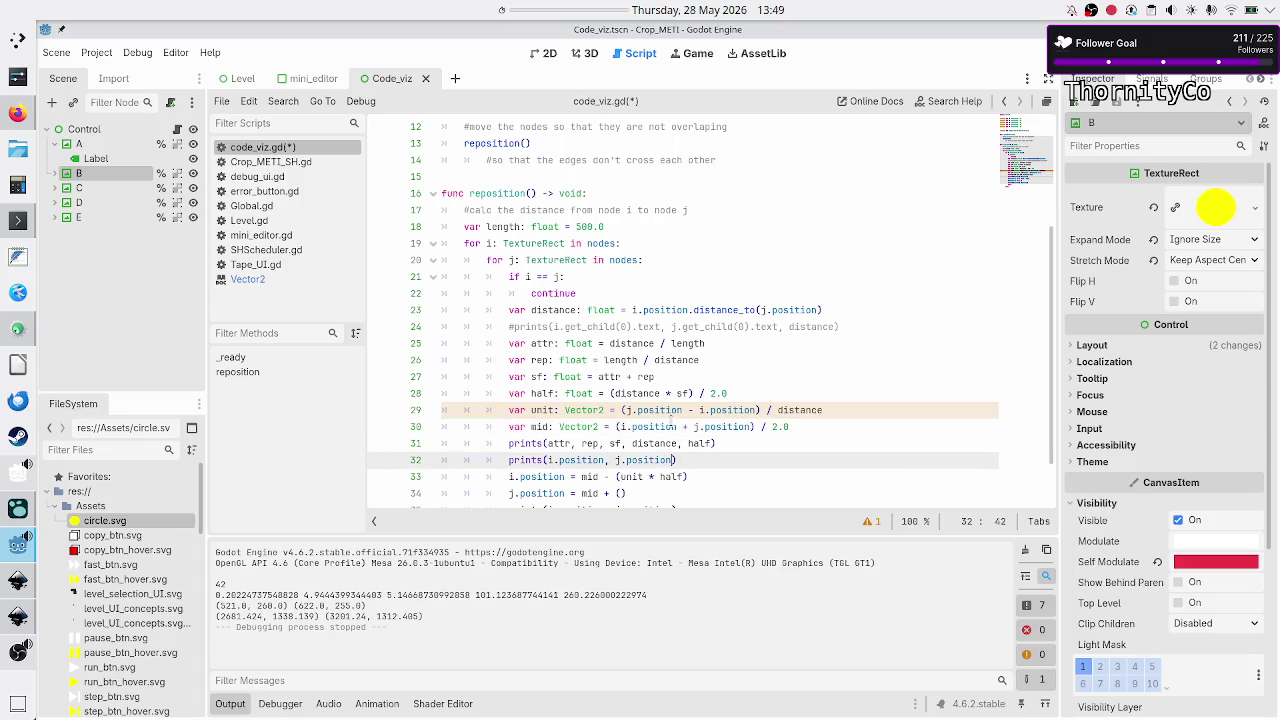
text(unit * h)
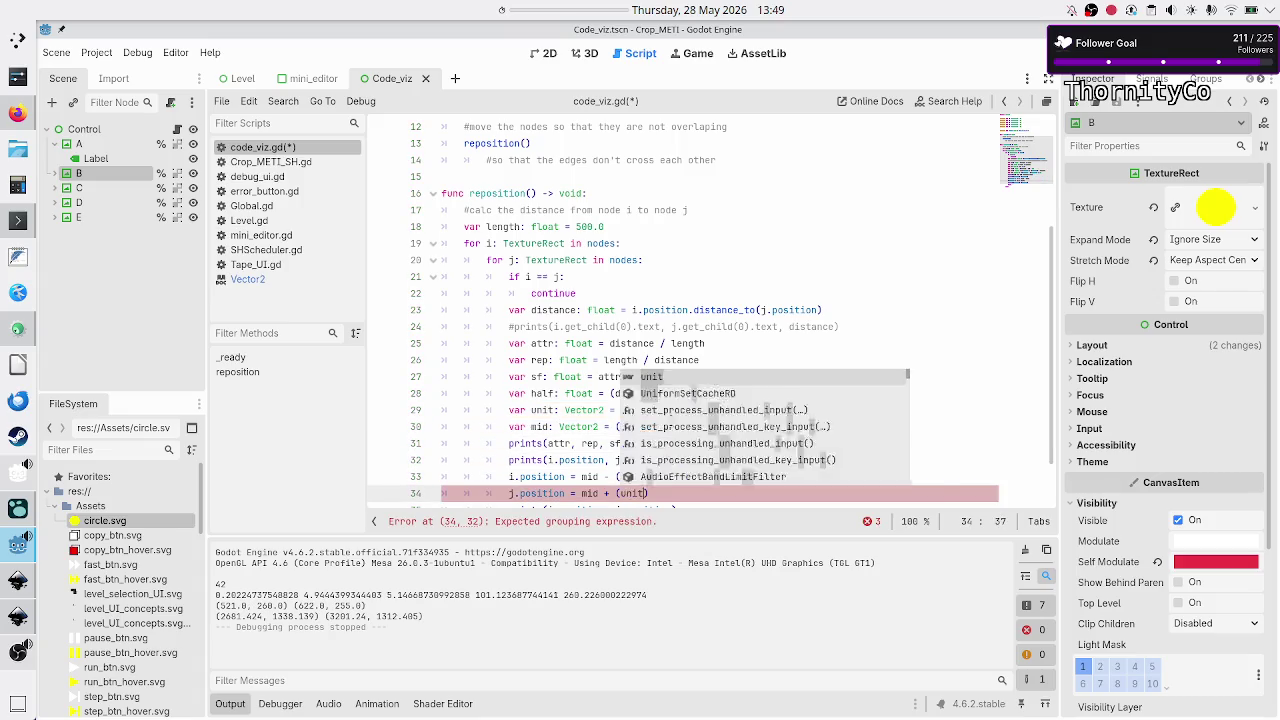
text(alf)
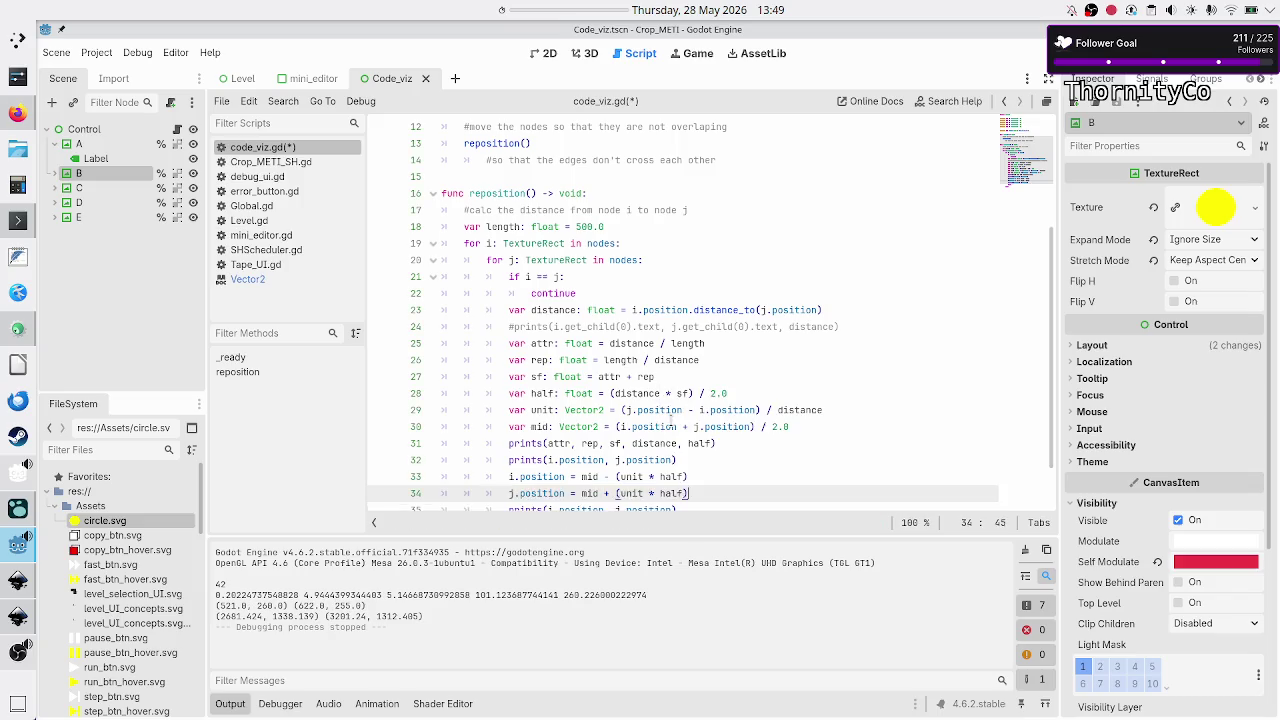
key(ctrl+End)
key(F6)
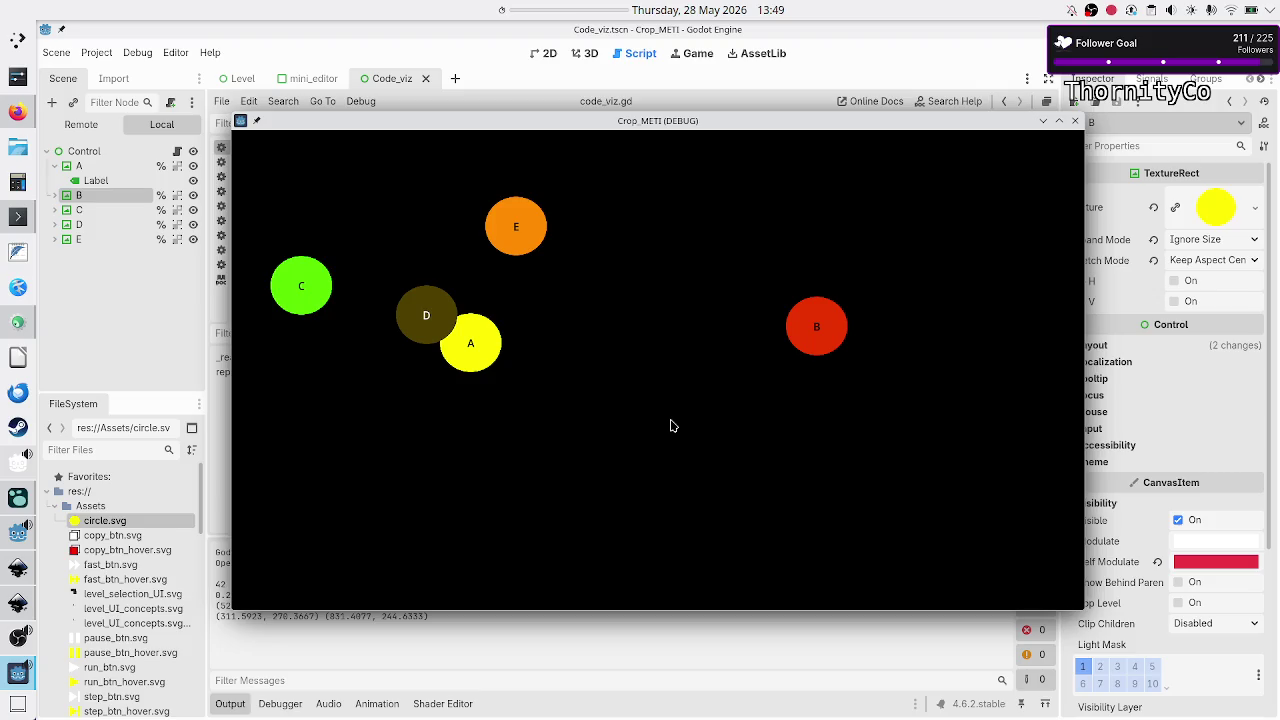
- Set the running game window to Keep Above Others and drag it lower to reveal the 2D view
right_click(590, 123)
mouse_move(665, 189)
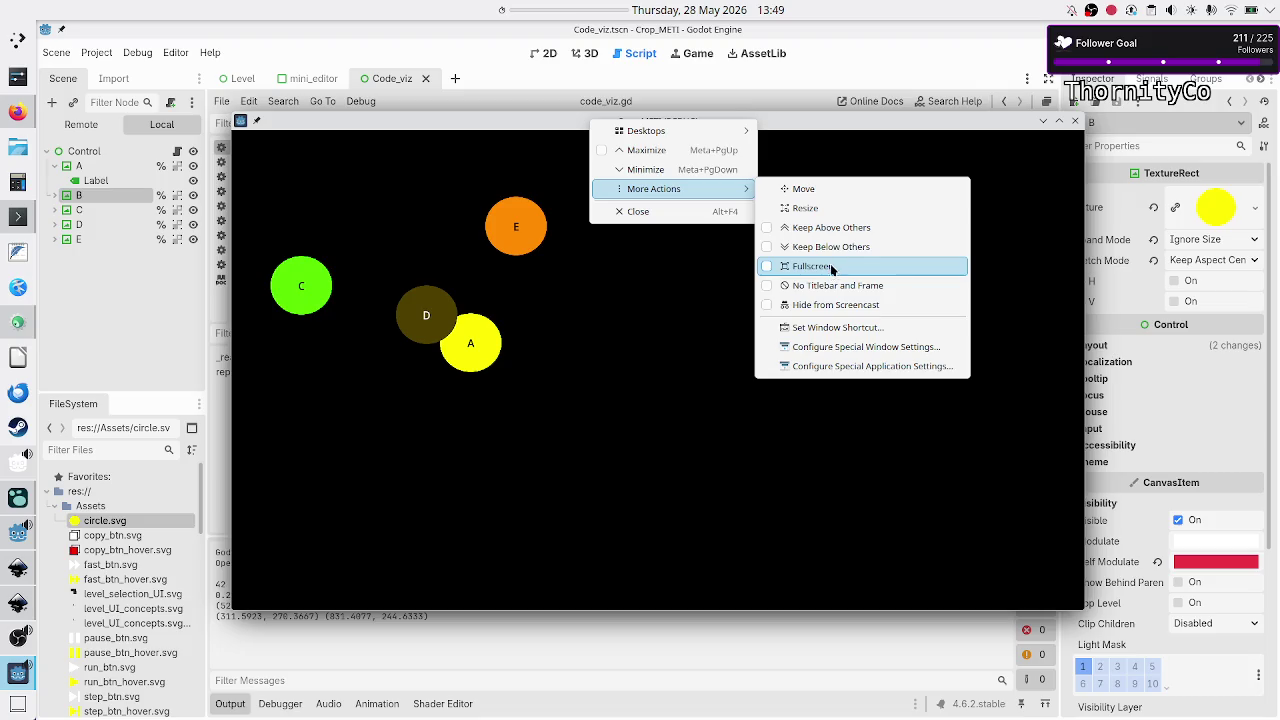
click(863, 227)
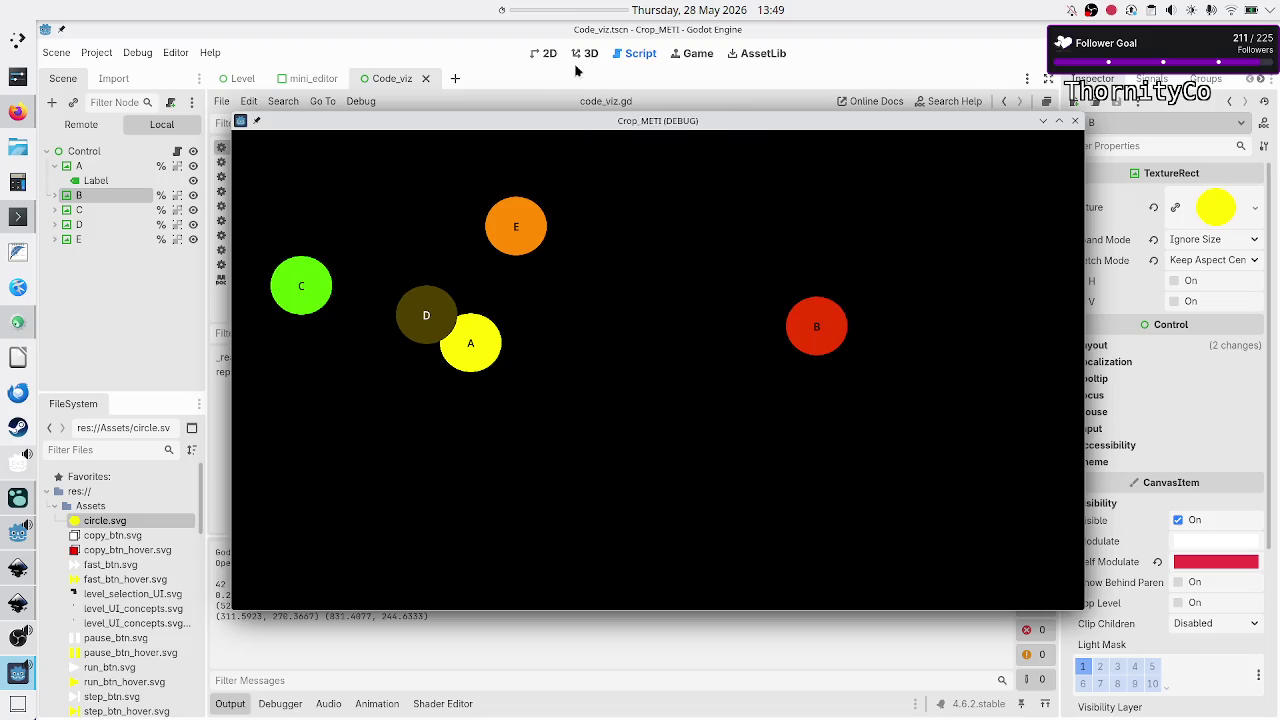
mouse_move(569, 131)
mouse_down()
mouse_move(560, 351)
mouse_move(581, 443)
mouse_up()
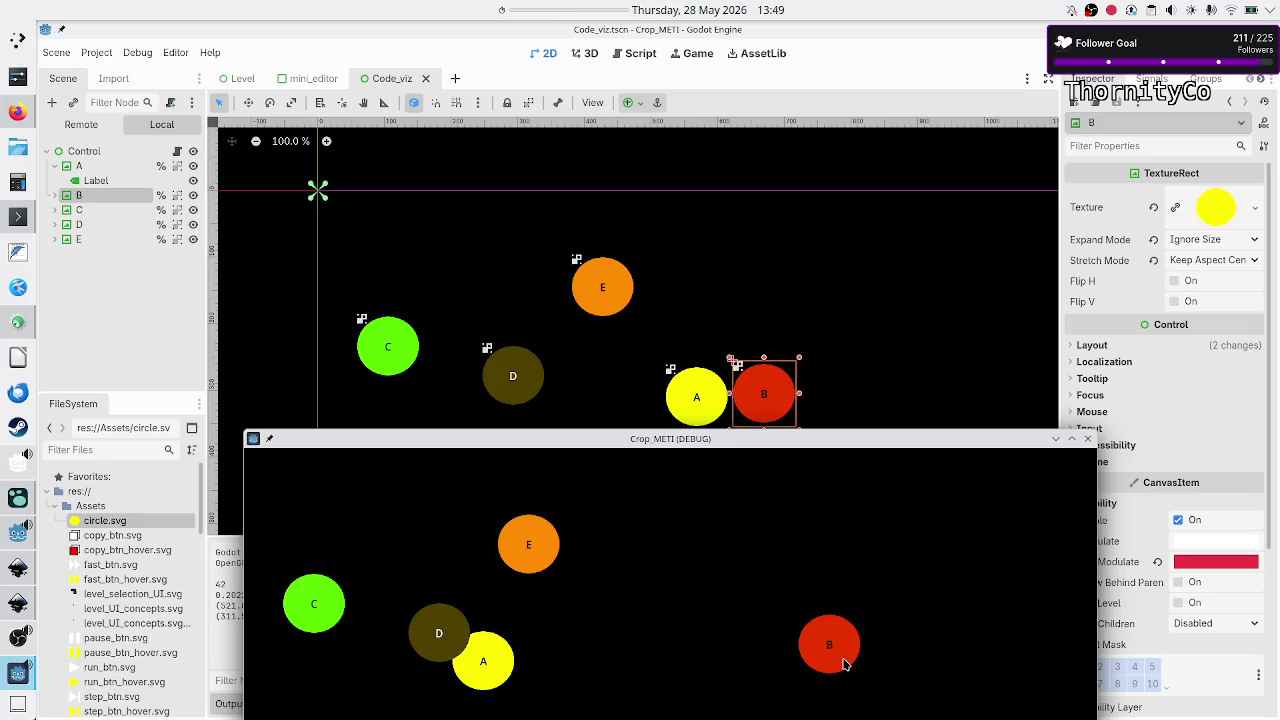
- Change length on line 18 from 500.0 to 200.0, rerun the scene, then close the game window
click(632, 53)
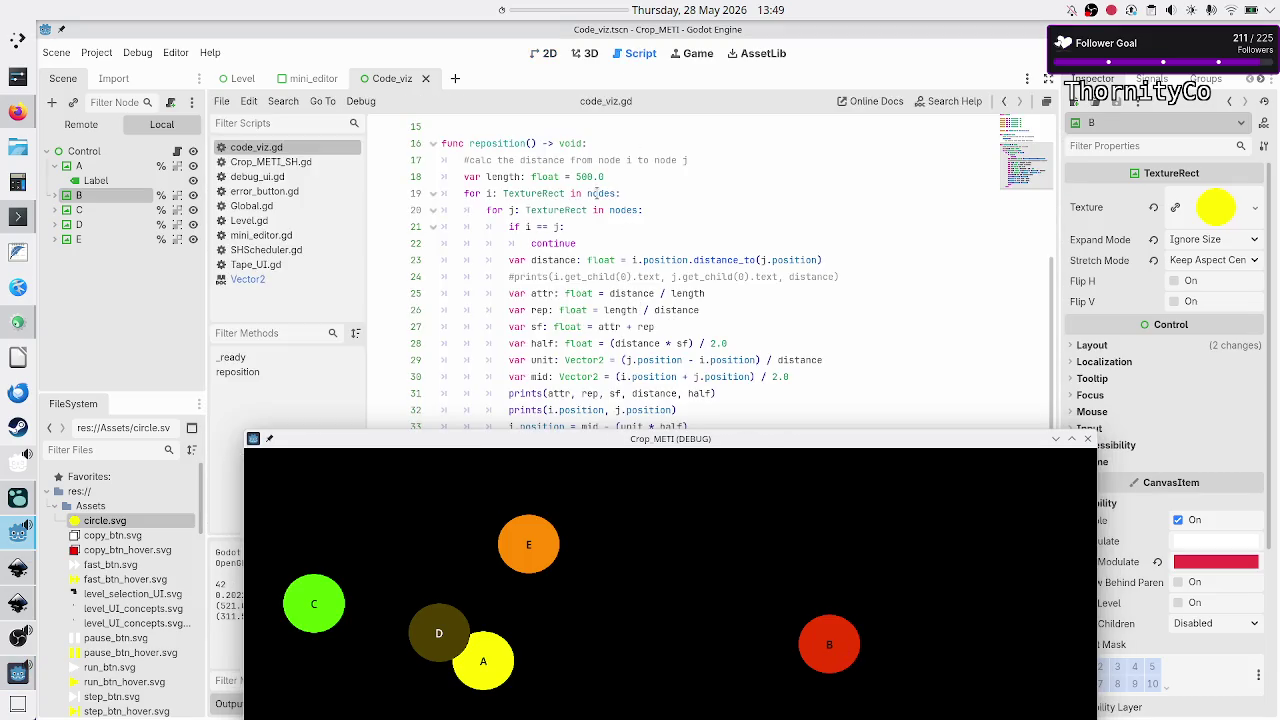
click(580, 176)
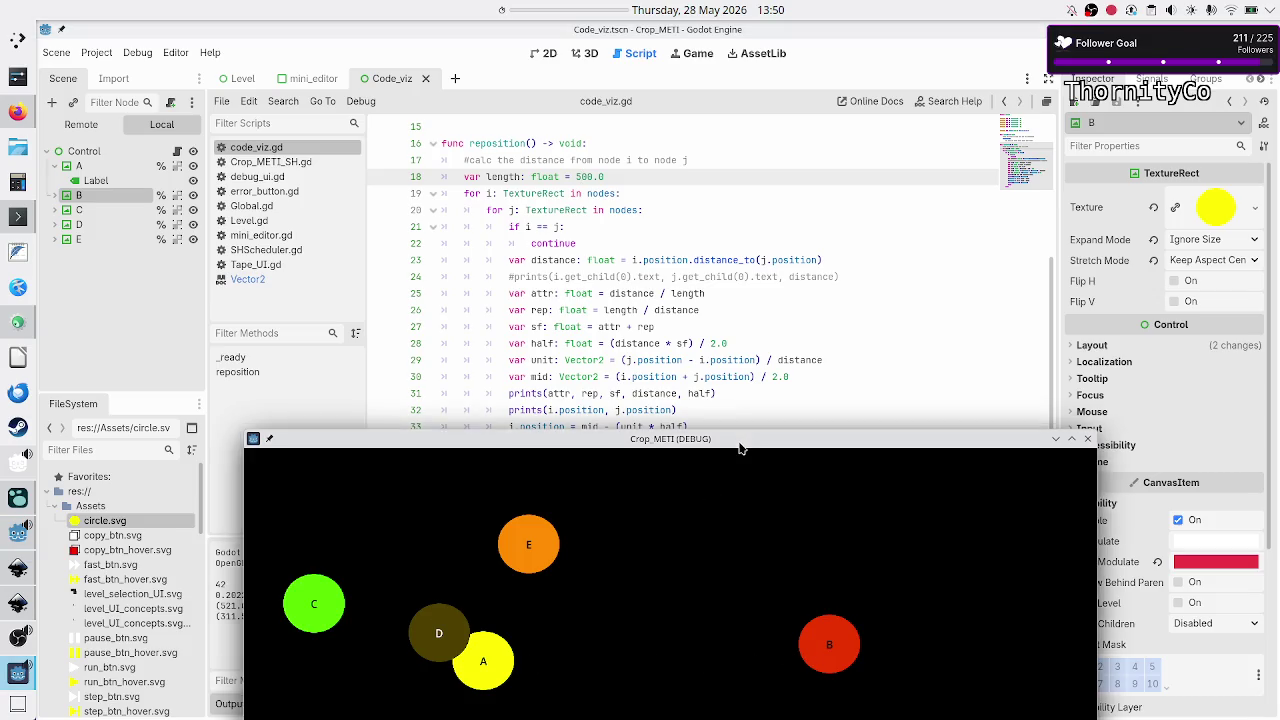
click(619, 172)
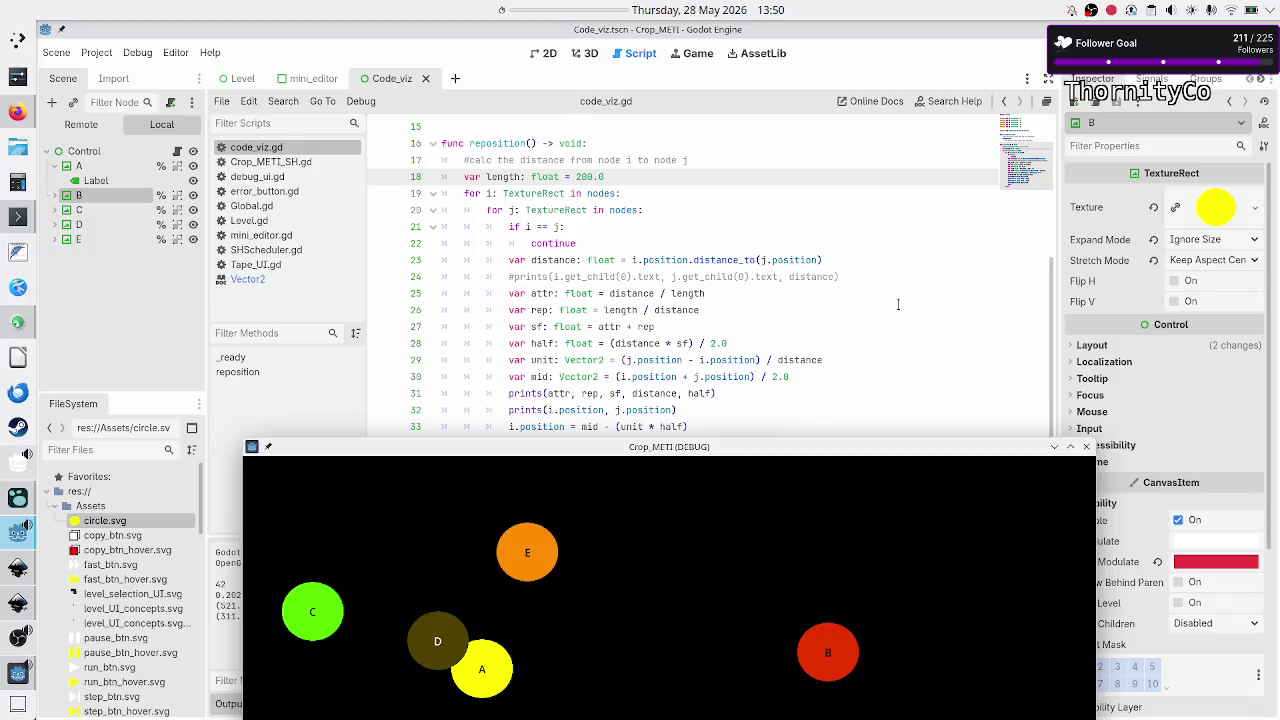
click(1086, 447)
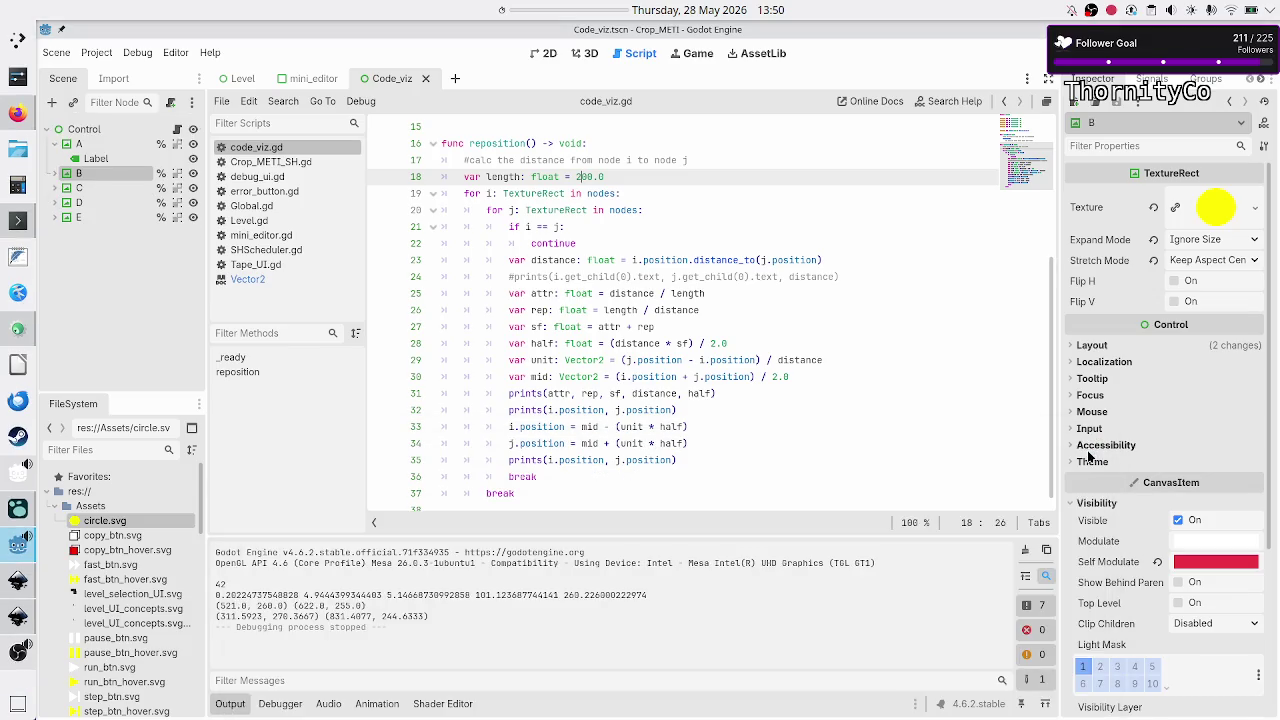
key(F6)
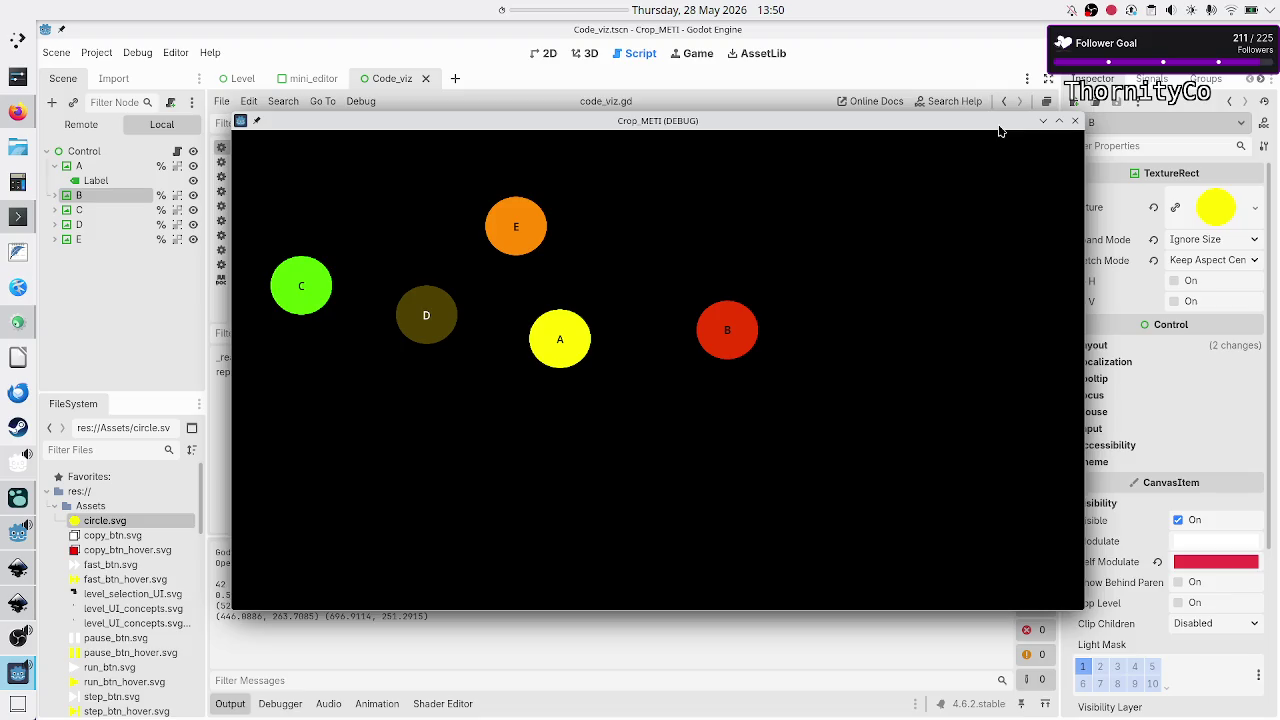
mouse_move(998, 126)
mouse_down()
mouse_move(966, 150)
mouse_move(1034, 151)
mouse_move(998, 82)
mouse_move(981, 113)
mouse_up()
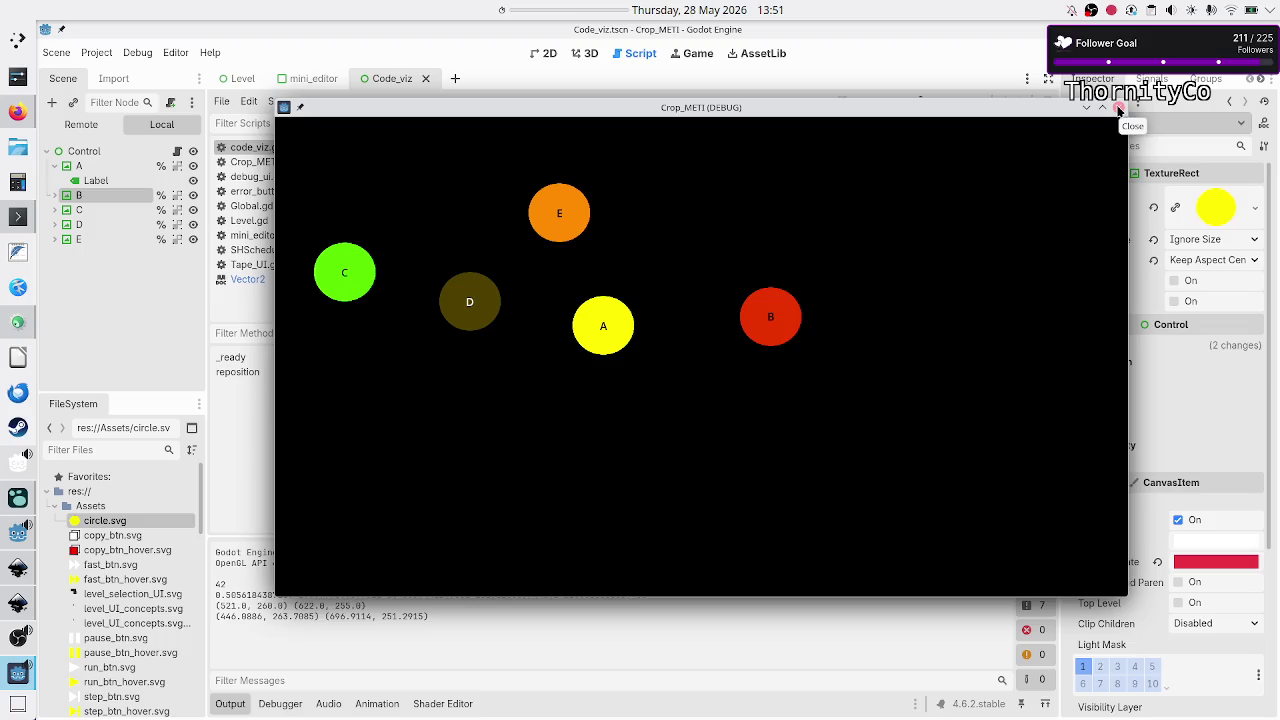
click(1119, 110)
- Delete both break statements from reposition(), rerun the scene, and close the blank game window
click(547, 476)
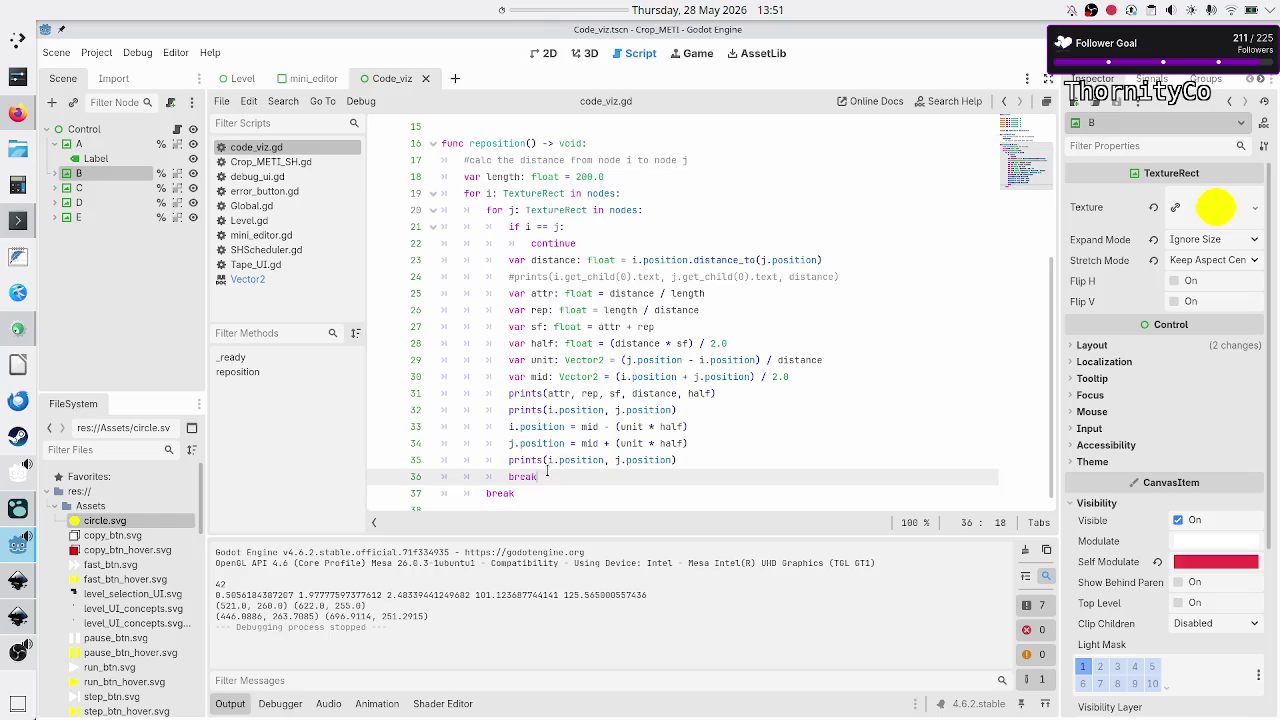
key(BackSpace)
key(BackSpace)
key(BackSpace)
click(547, 470)
key(BackSpace)
key(BackSpace)
key(BackSpace)
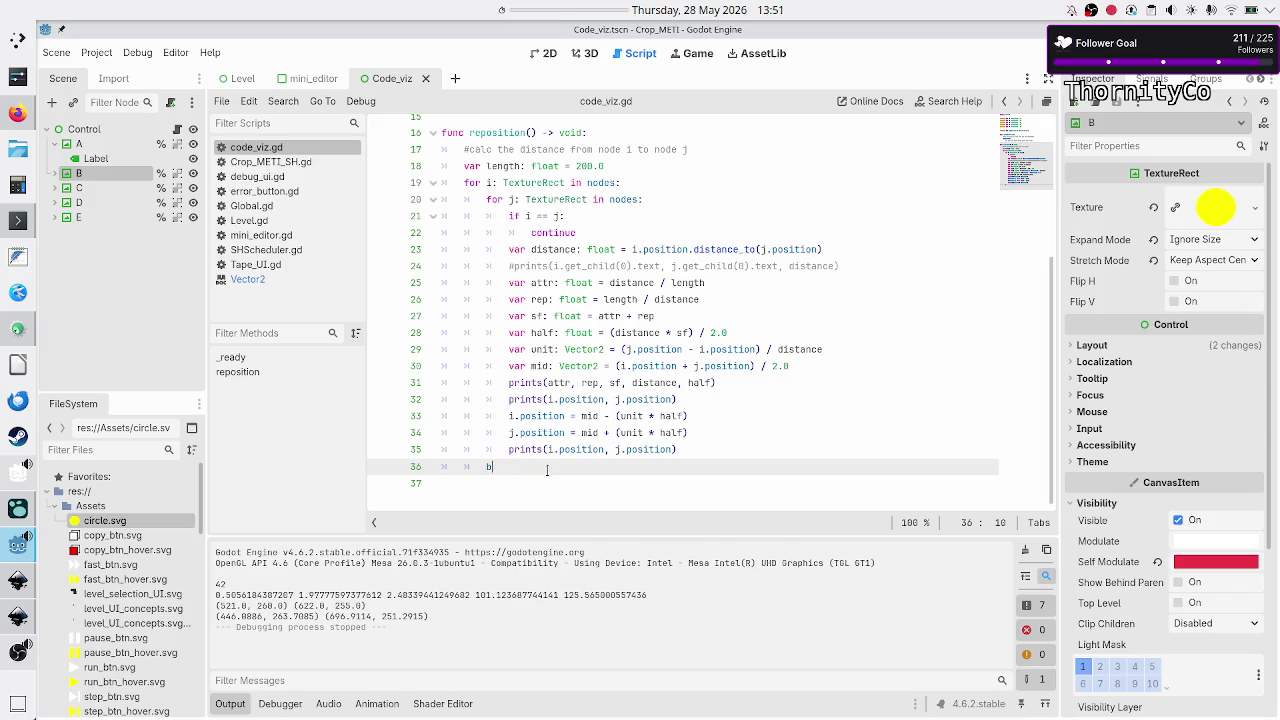
key(BackSpace)
key(BackSpace)
key(Delete)
key(F5)
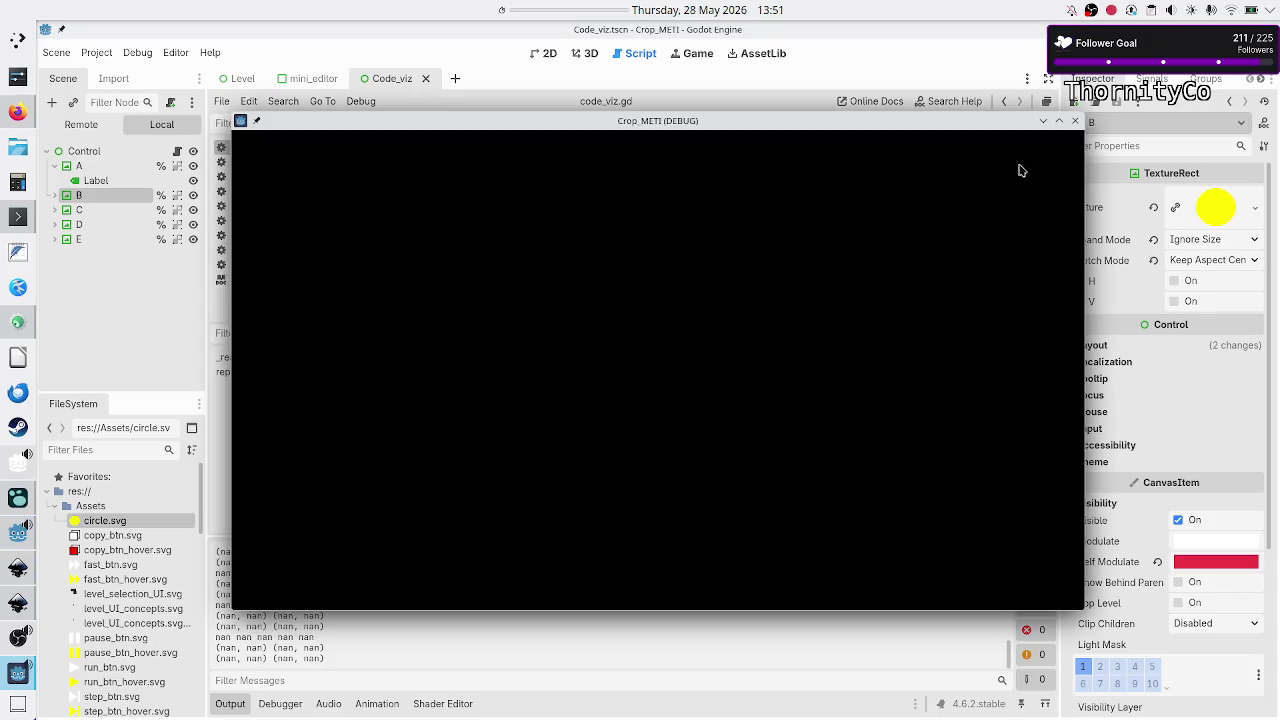
click(1075, 122)
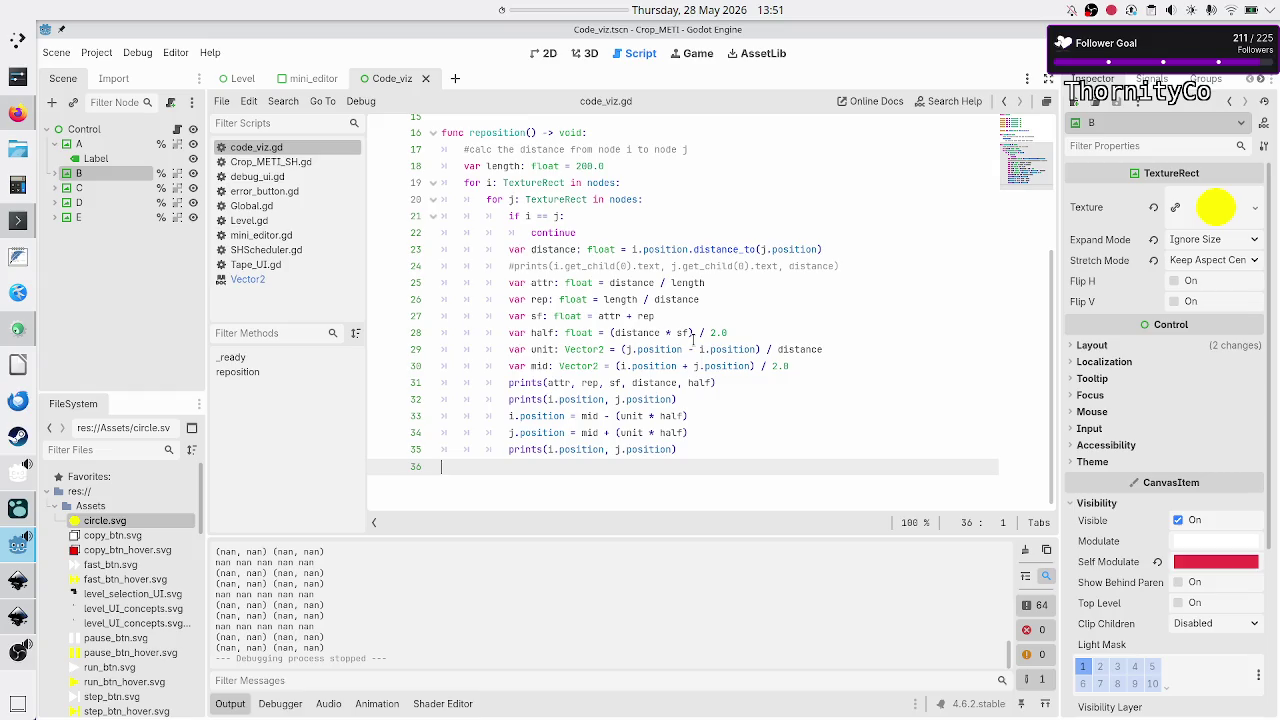
- Rerun the scene and scroll the Output log, examining positions that grow huge, then inf and nan
key(F6)
scroll(450, 591, up, 4)
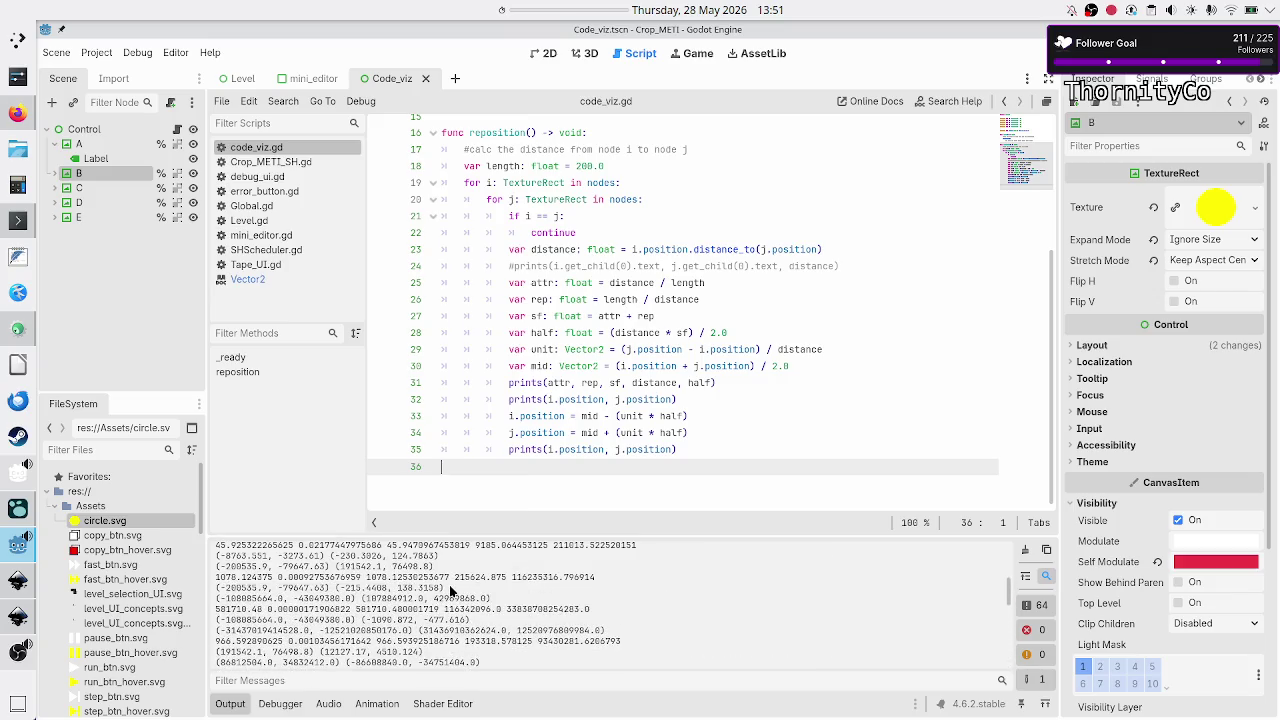
scroll(450, 591, up, 10)
scroll(450, 591, down, 2)
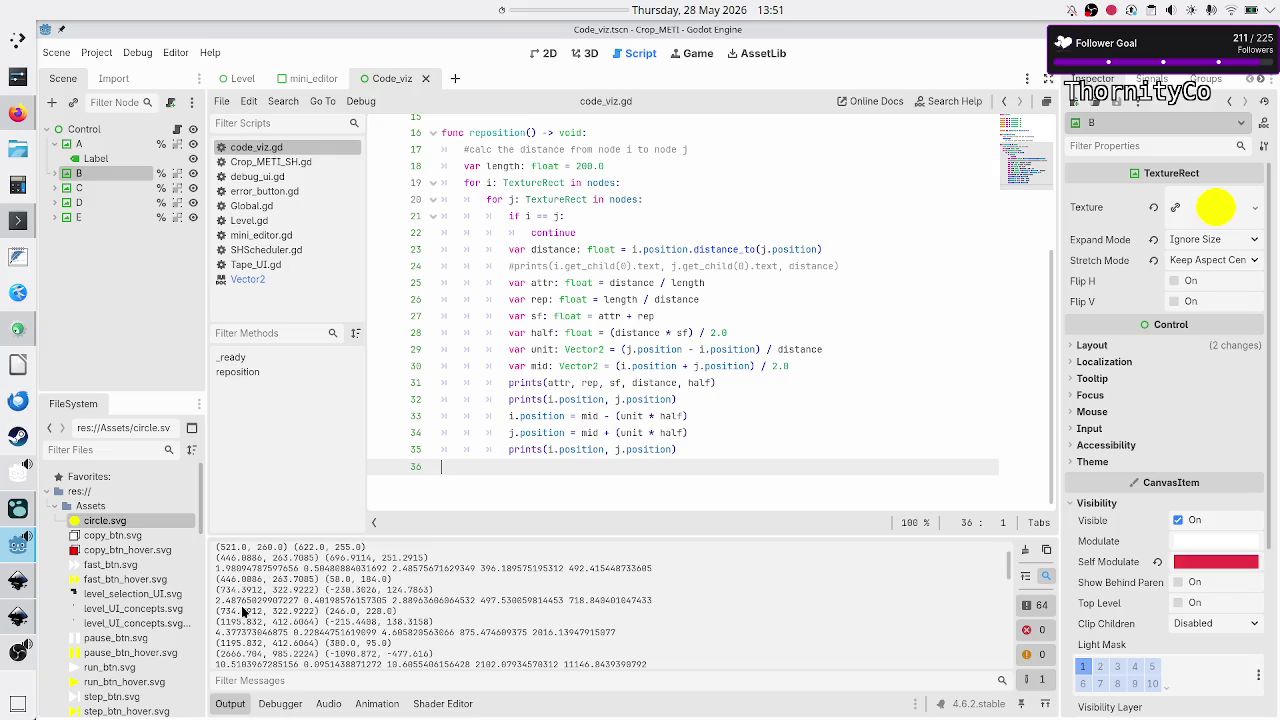
scroll(243, 620, down, 3)
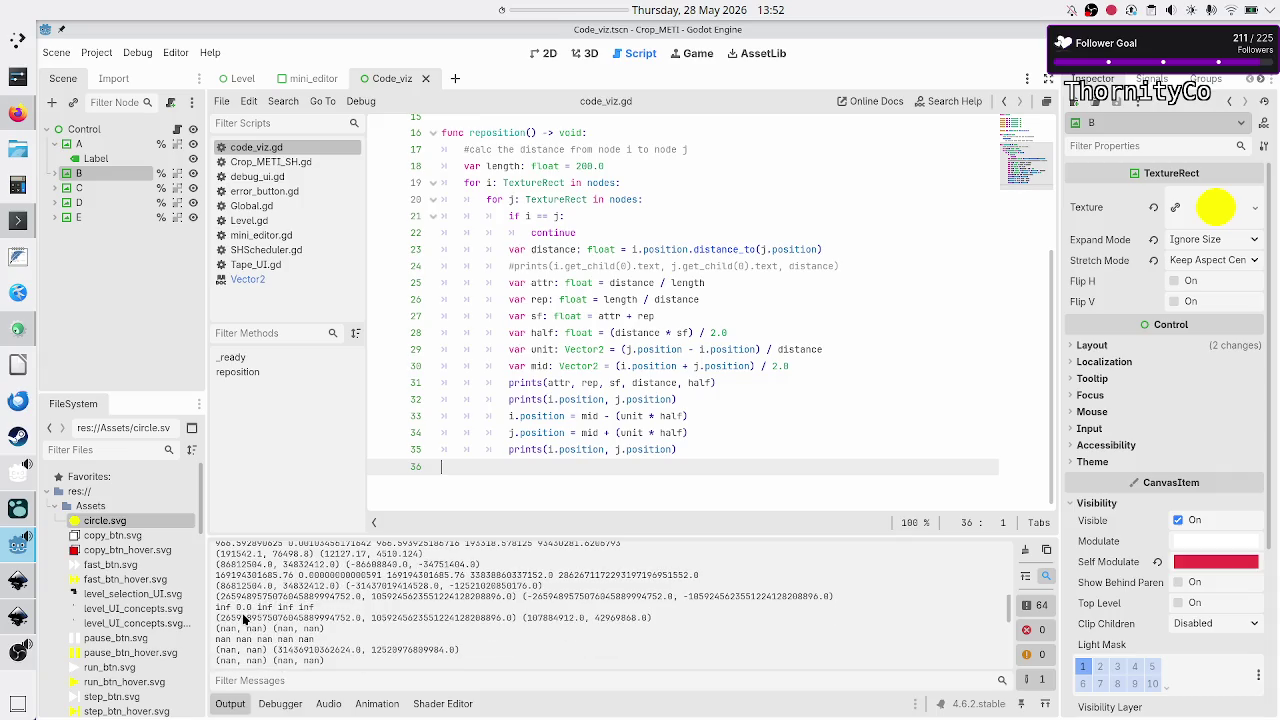
drag(351, 597, 216, 597)
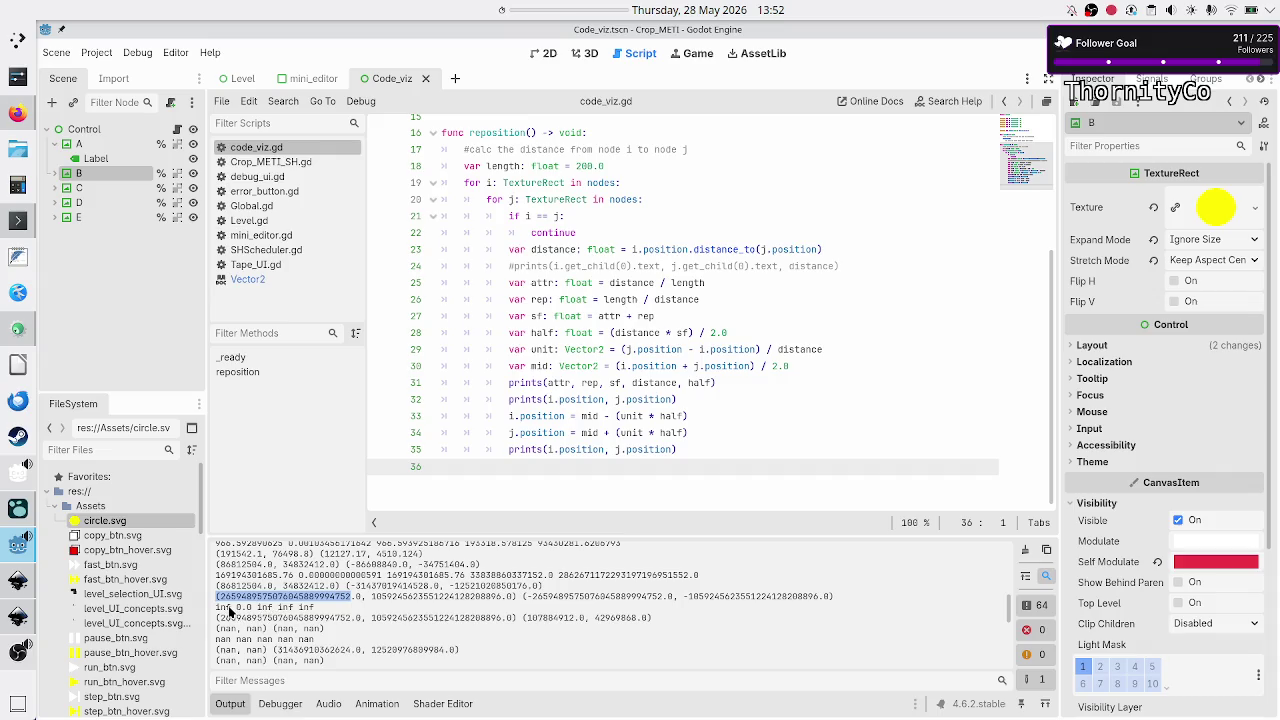
click(229, 612)
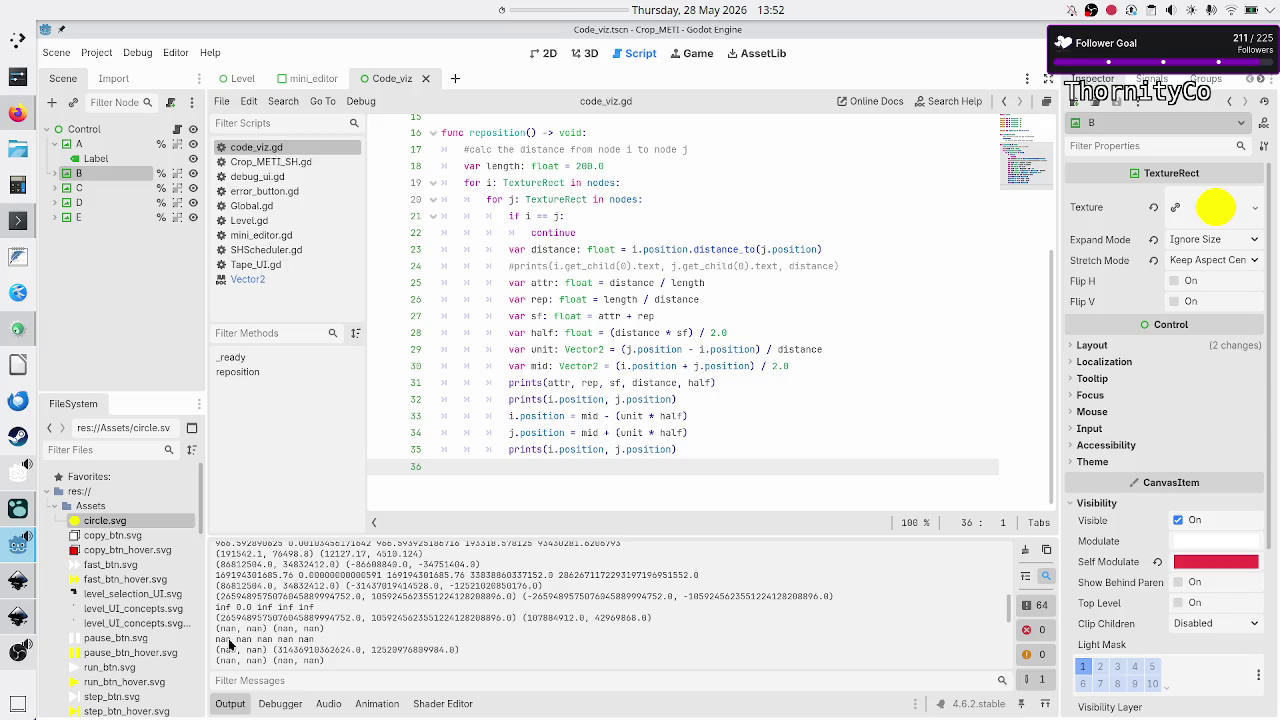
scroll(286, 650, down, 5)
scroll(289, 650, up, 10)
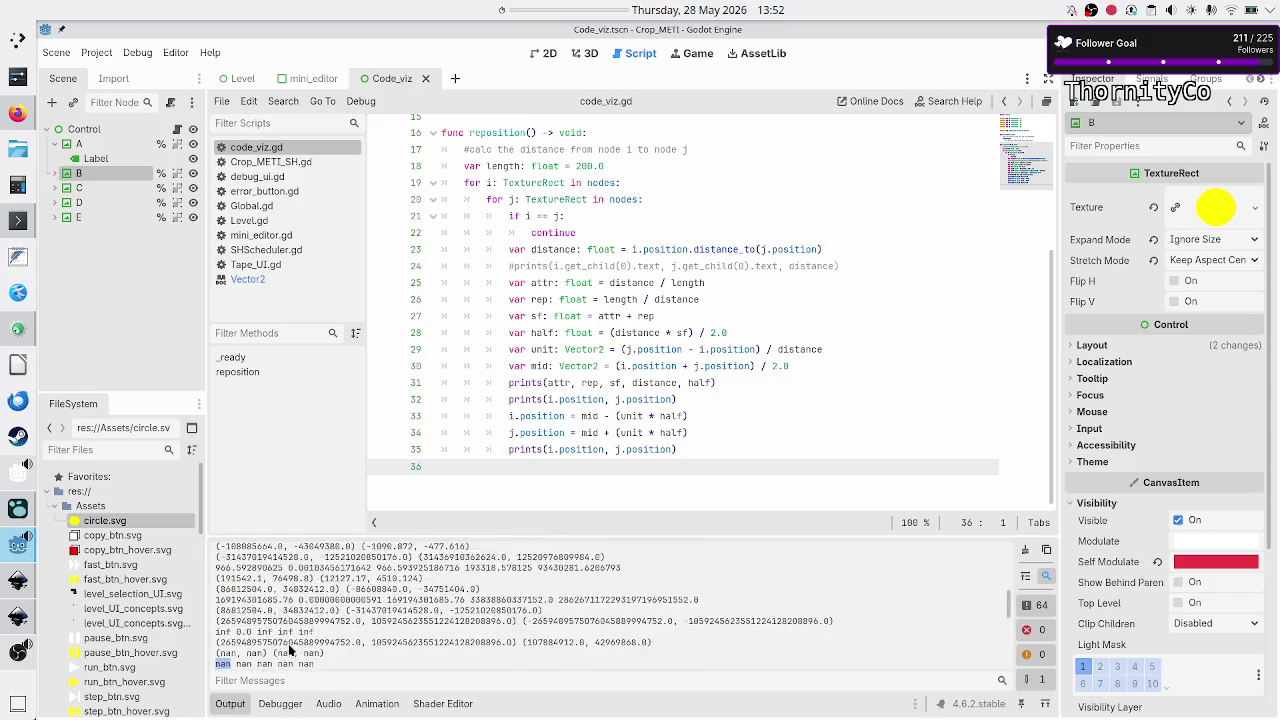
scroll(289, 650, up, 3)
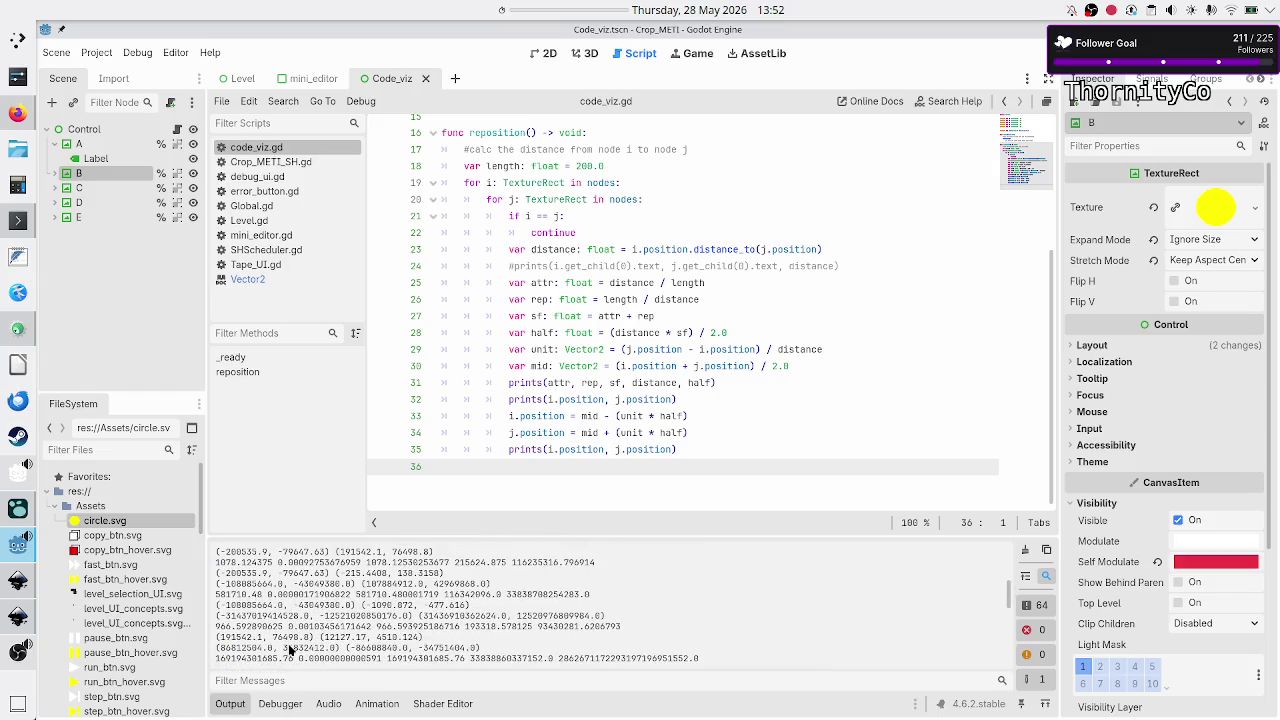
scroll(289, 650, up, 6)
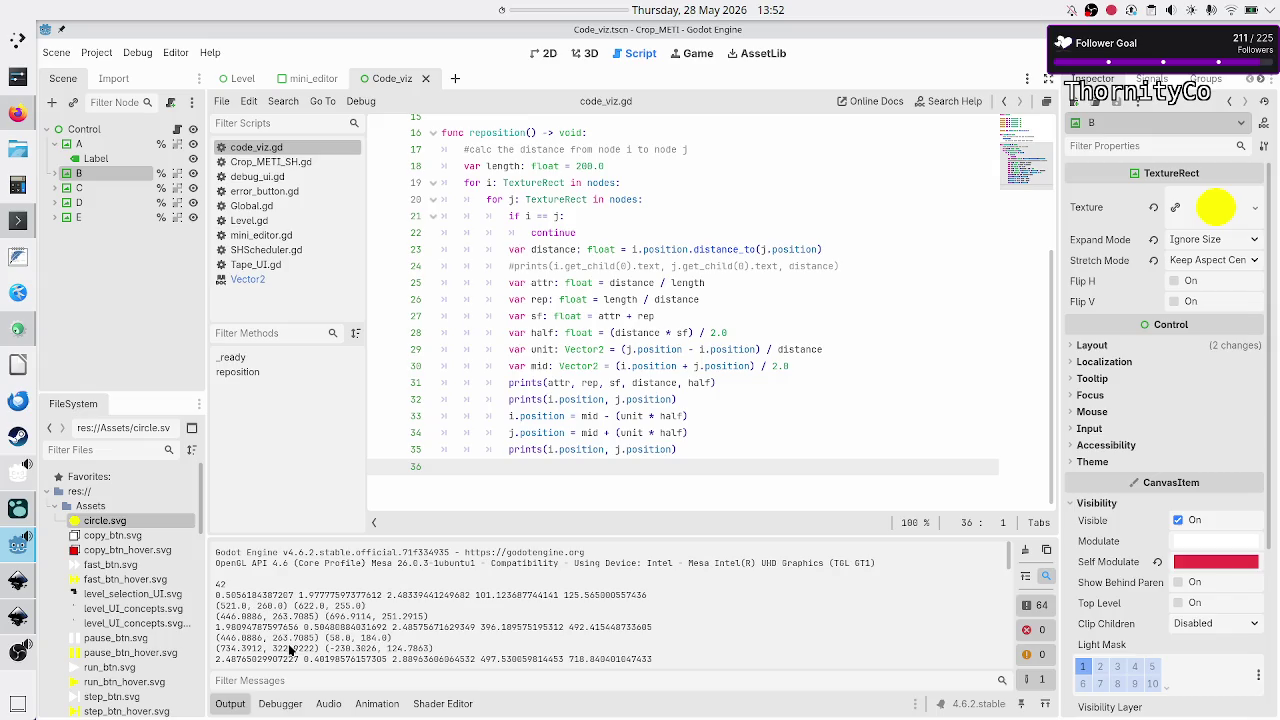
scroll(324, 612, down, 15)
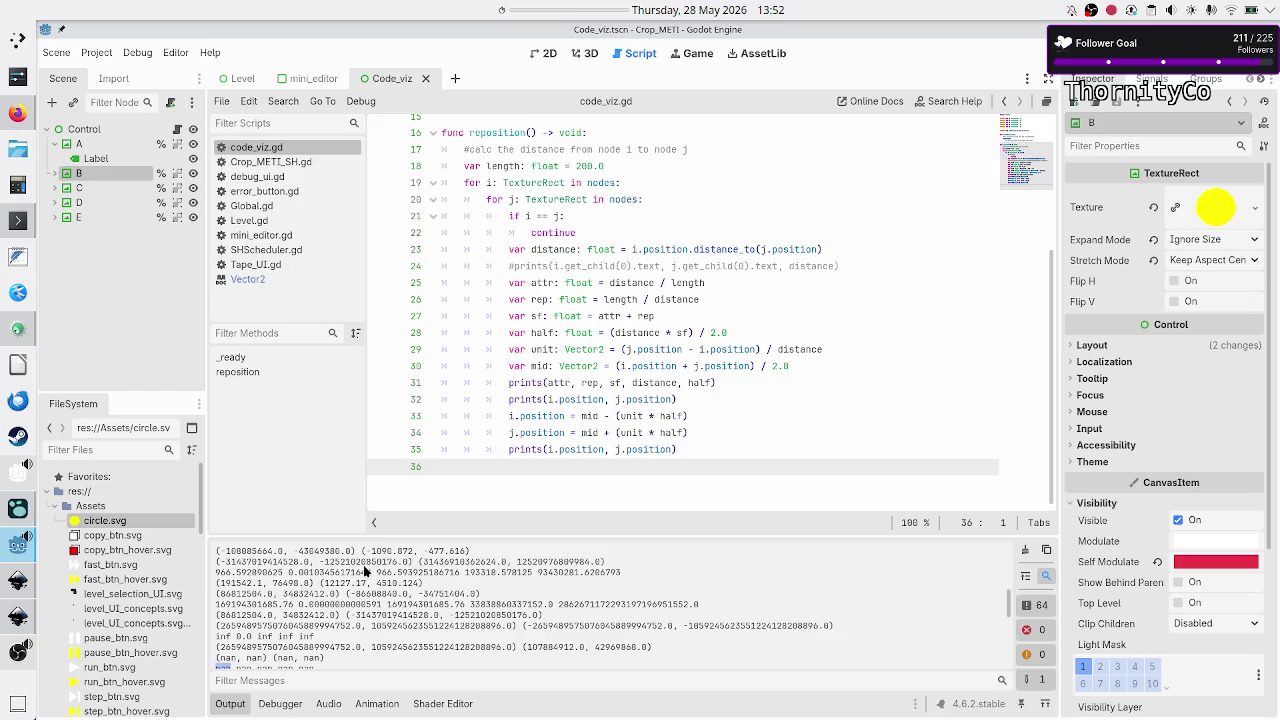
- Delete the duplicate positions prints line on line 32
click(749, 381)
key(Down)
key(Home)
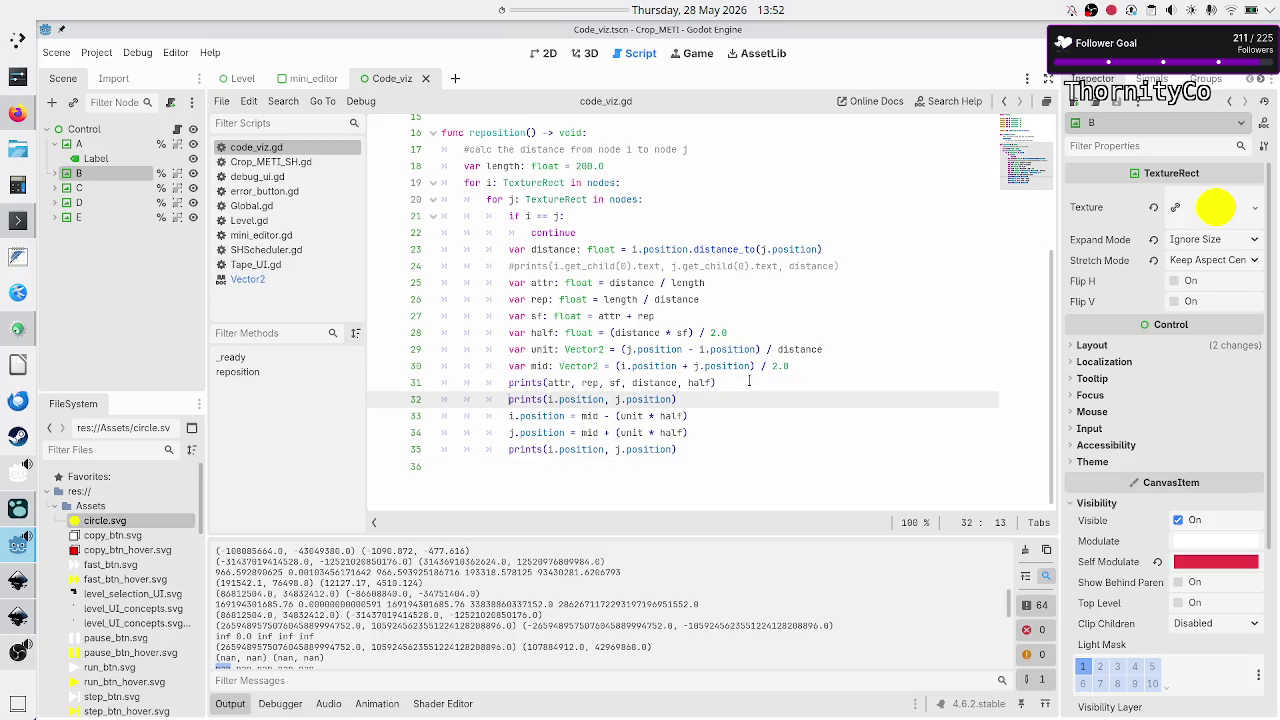
key(shift+Down)
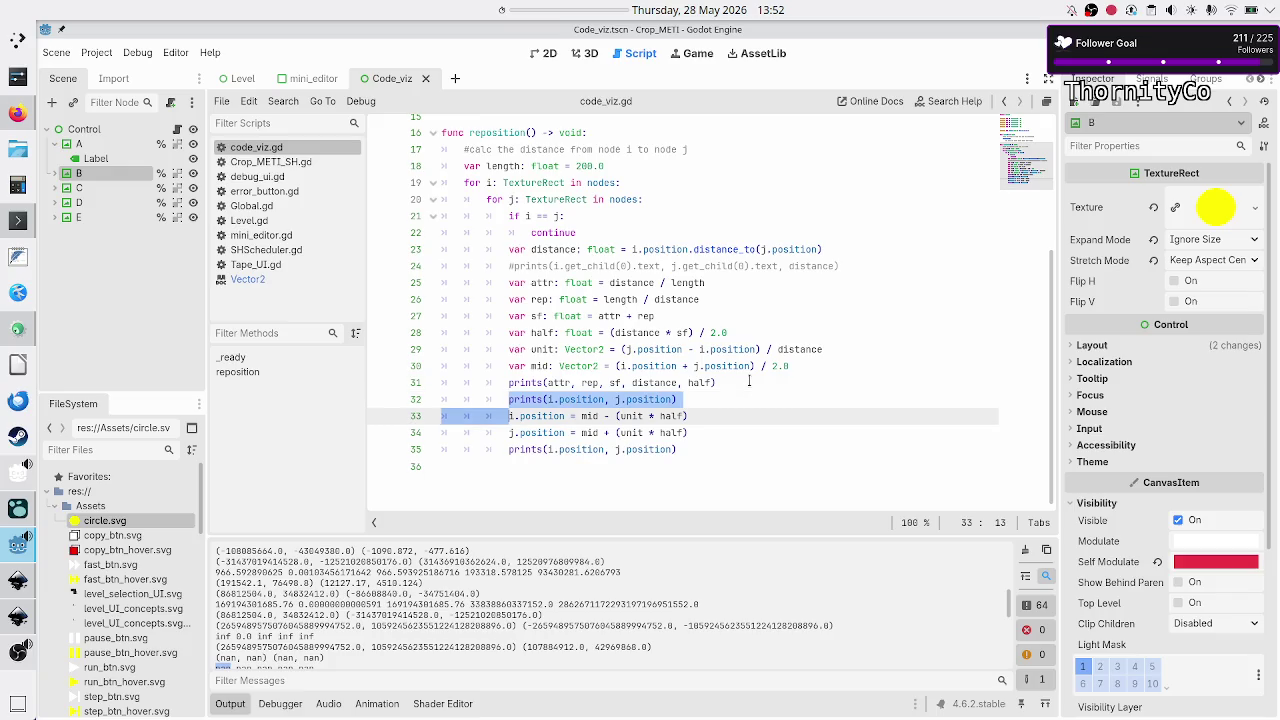
key(Up)
key(Right)
key(Right)
key(Right)
key(Right)
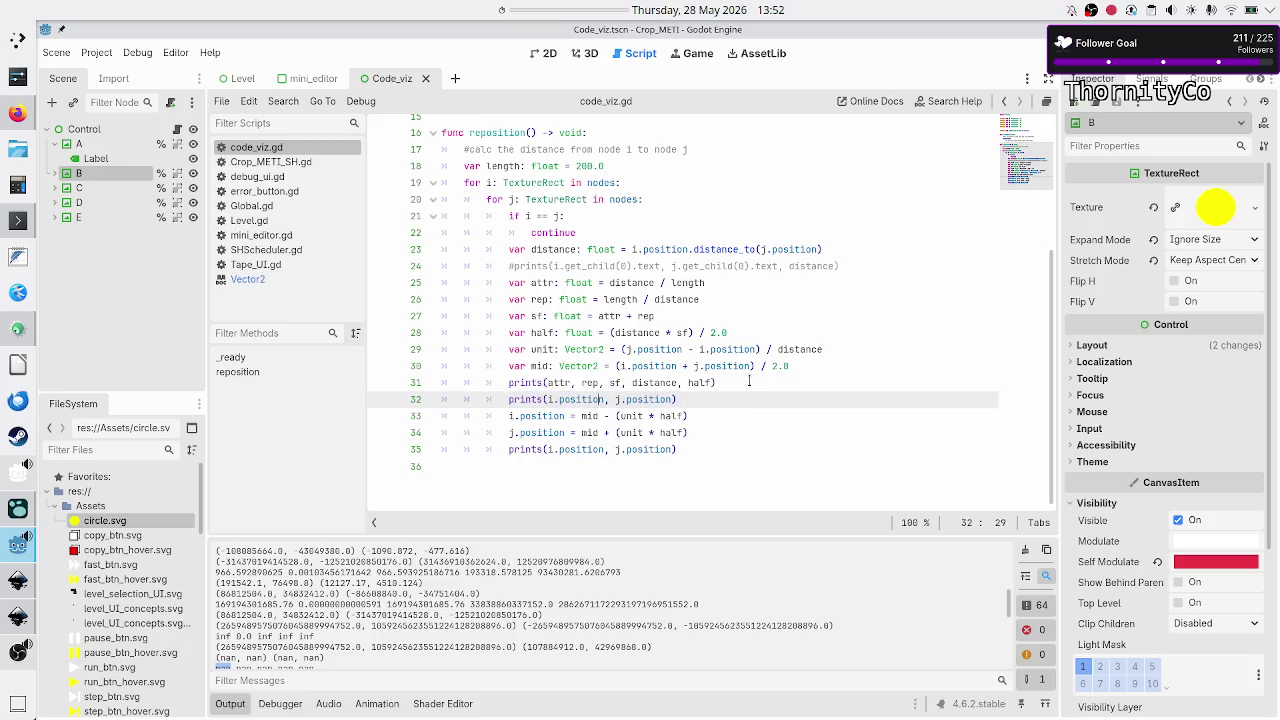
key(Home)
key(Home)
key(shift+Down)
key(shift+Left)
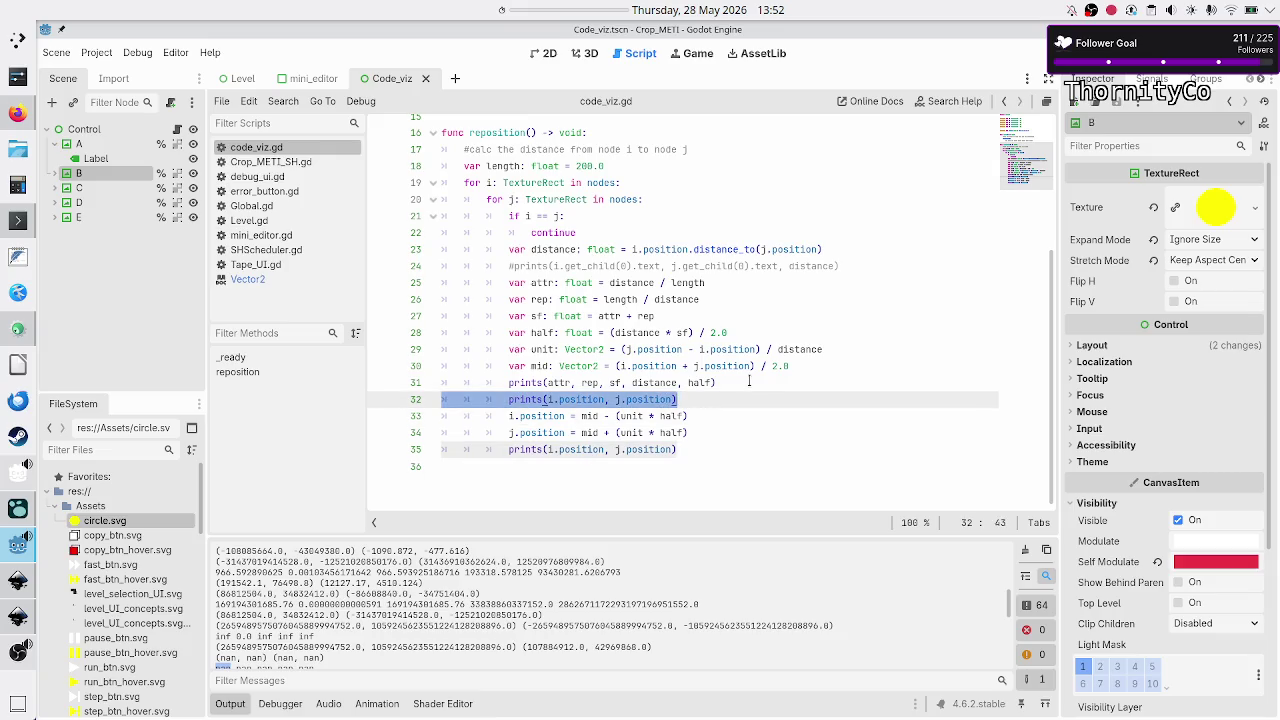
key(BackSpace)
key(BackSpace)
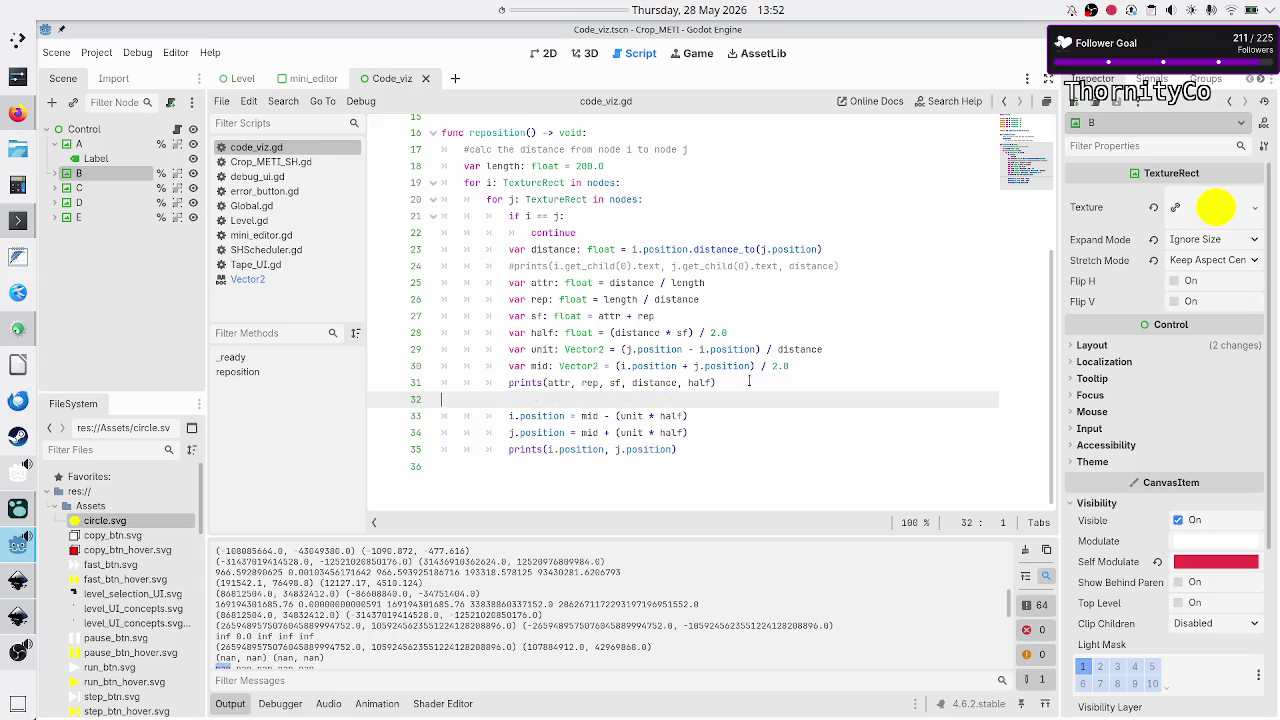
key(Home)
key(Home)
- Add i.position, j.position to line 31's prints, add a blank print afterwards, and run the game
key(Right)
key(Right)
key(Right)
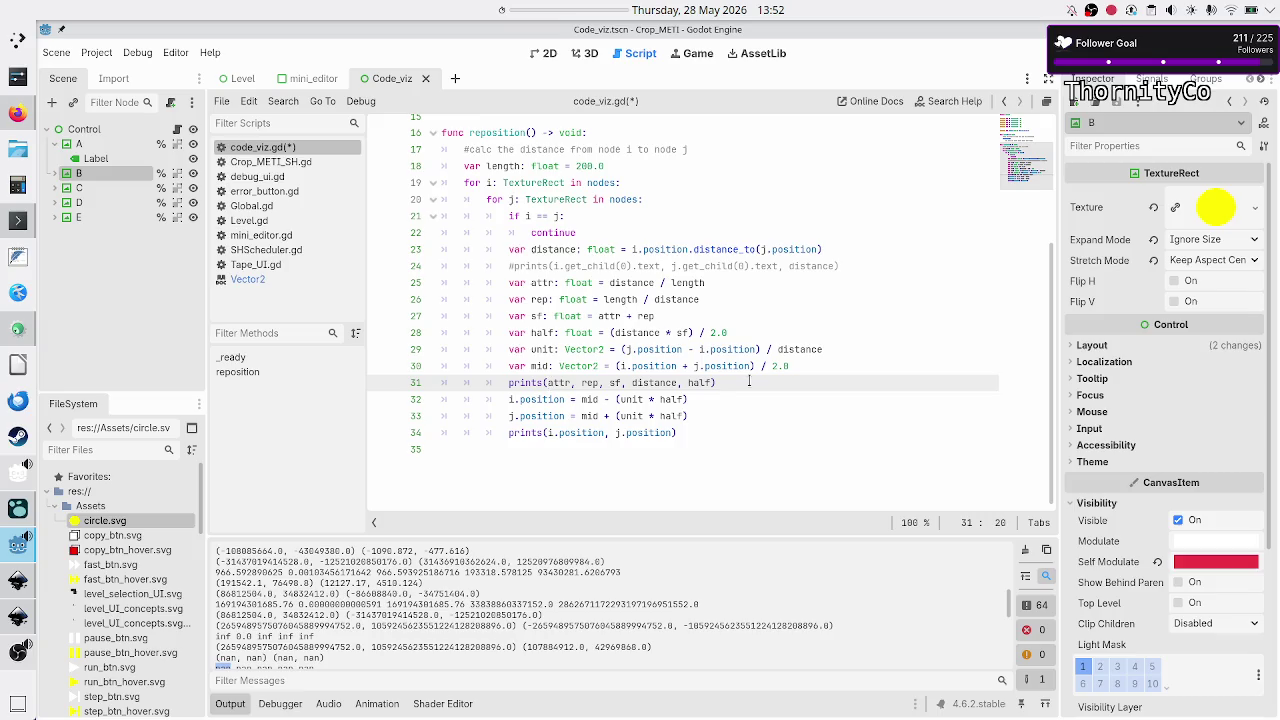
text(i.position, j.pos)
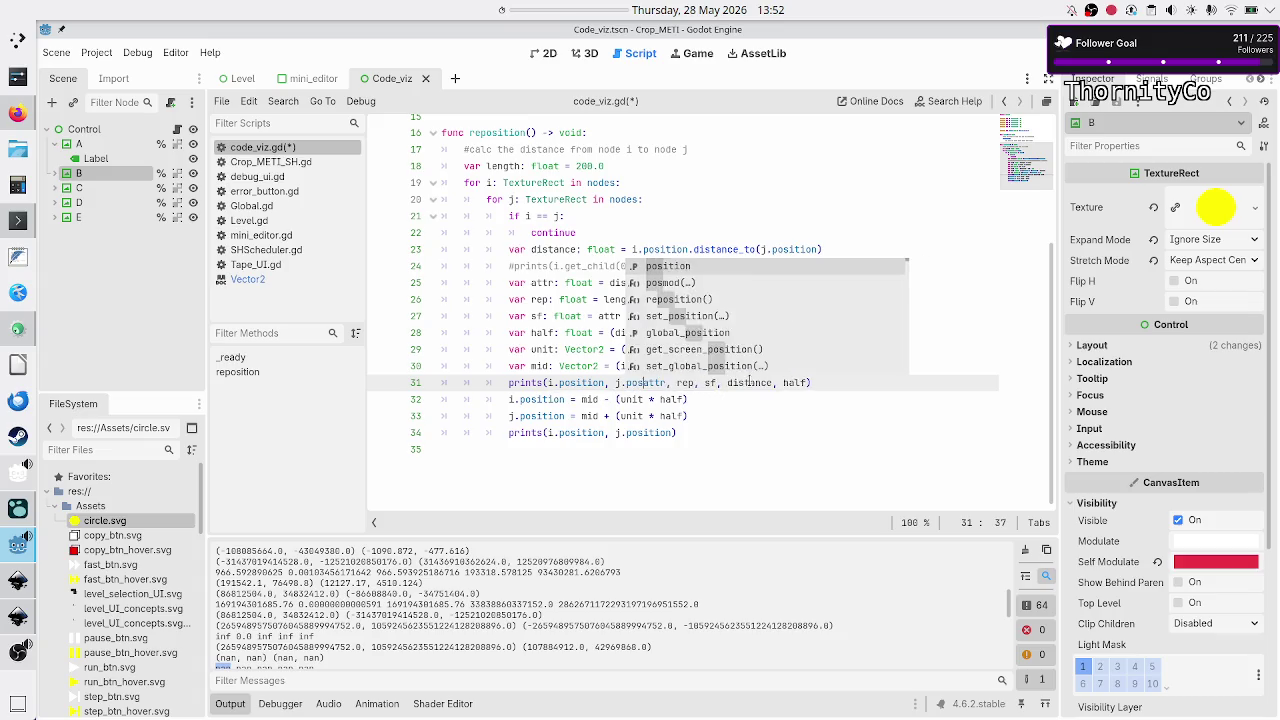
text(ition,)
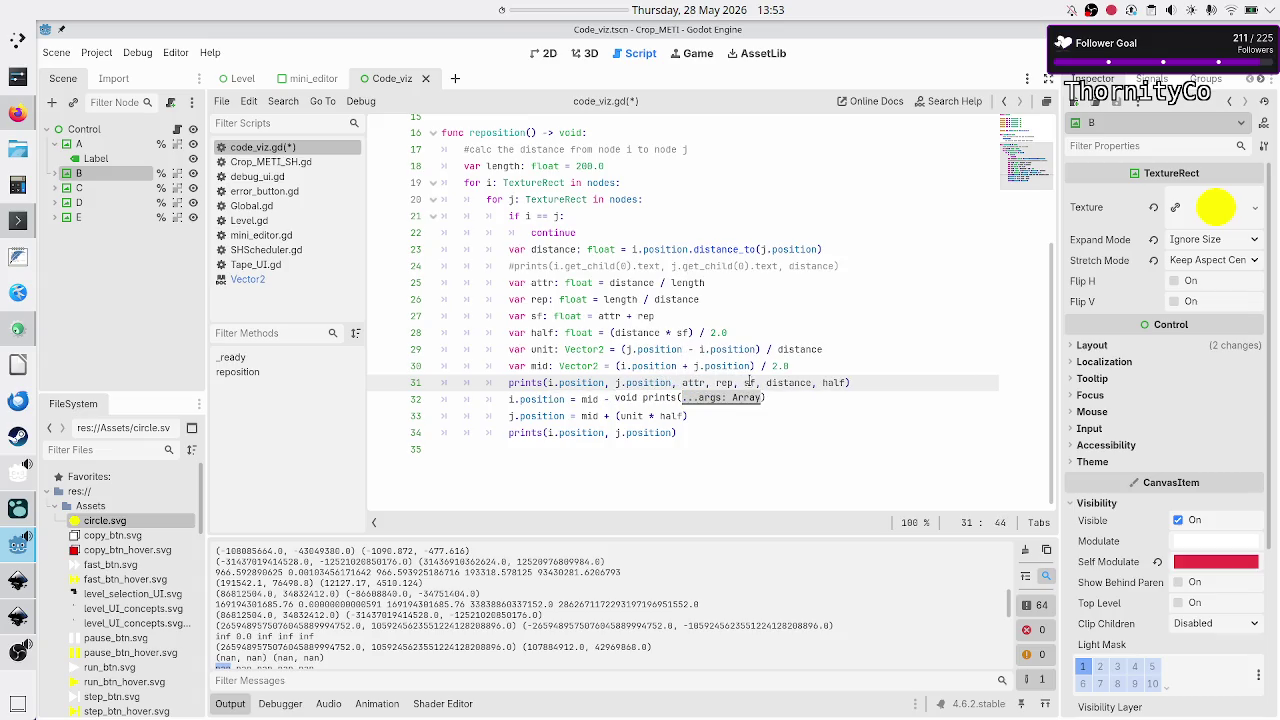
key(Down)
key(Down)
key(Down)
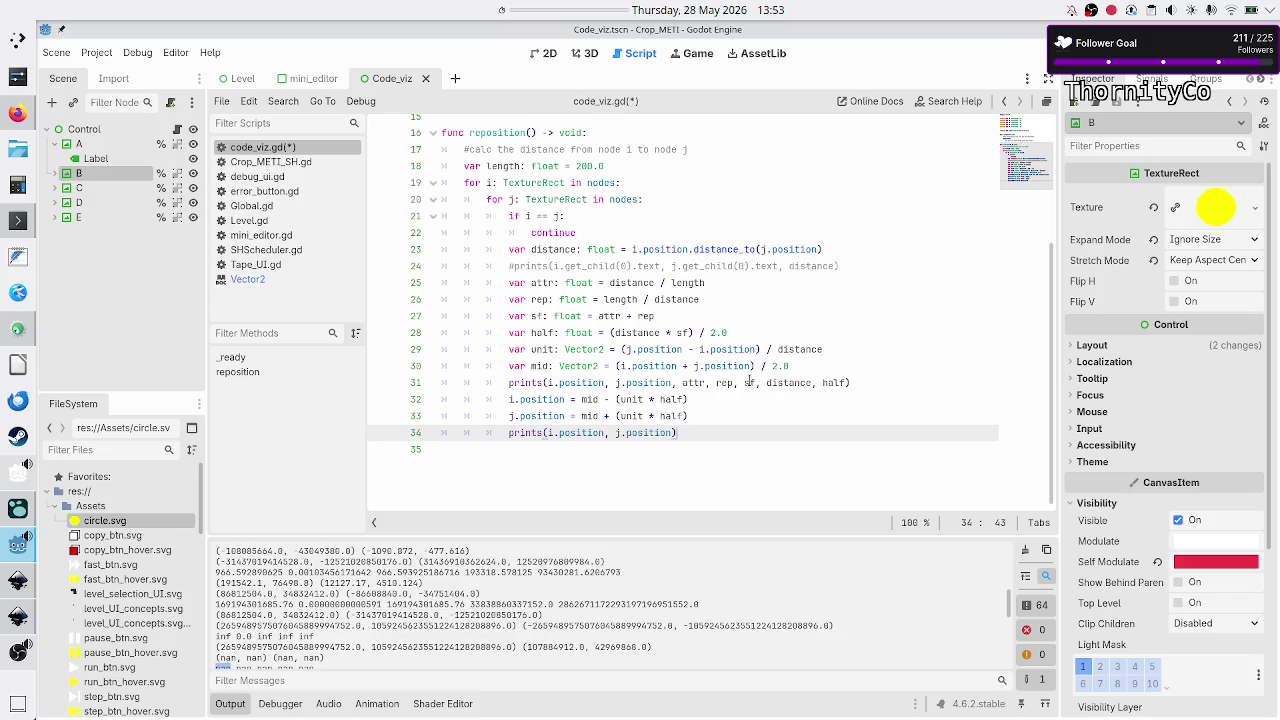
key(Return)
text(print()
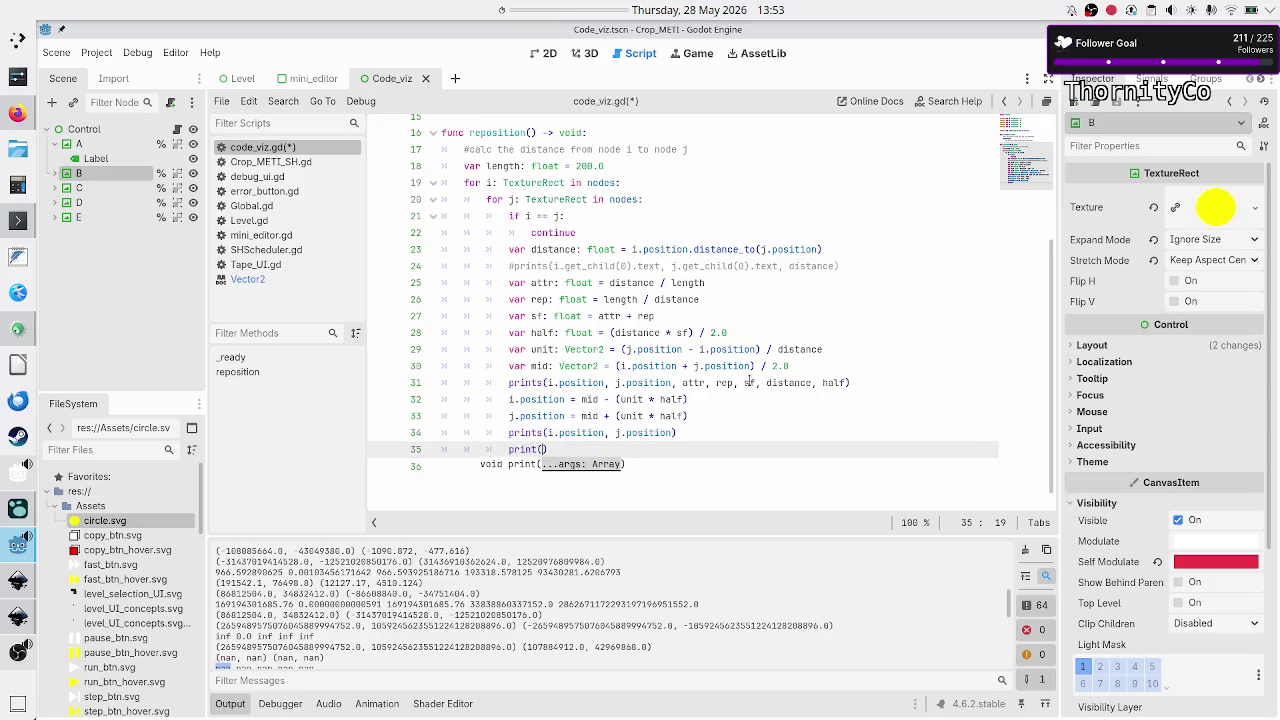
text("")
key(F5)
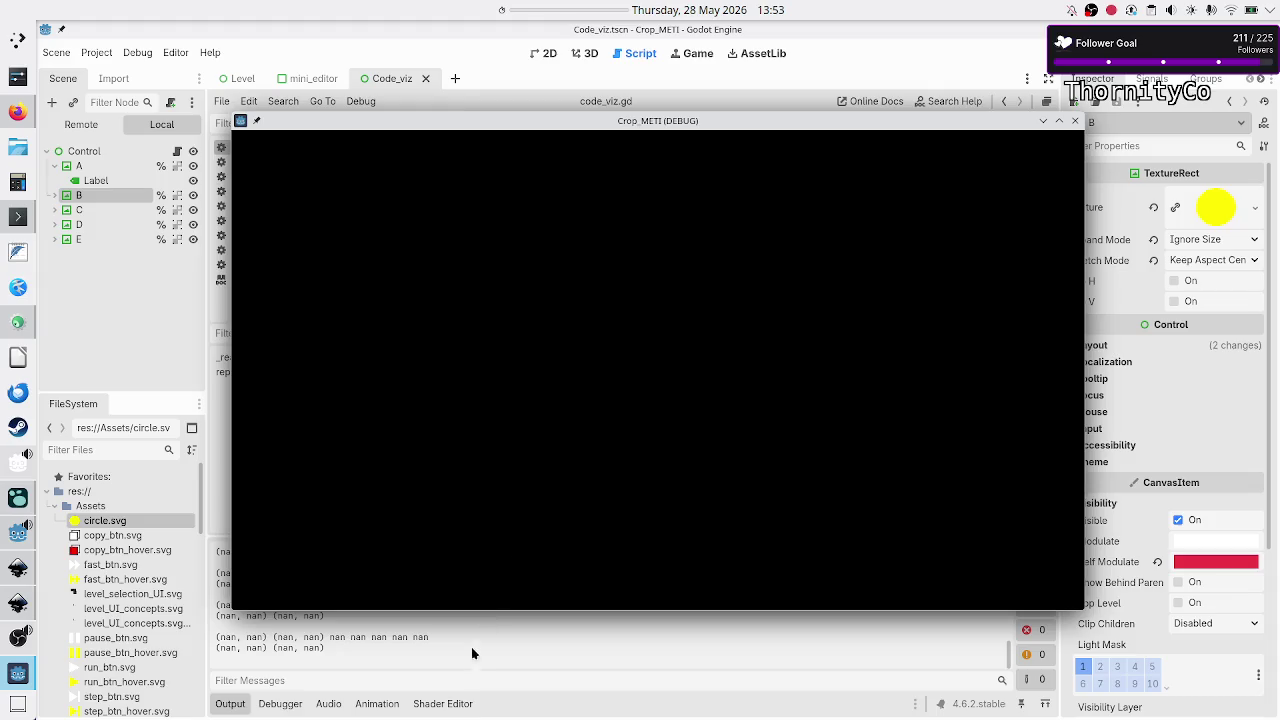
- Bring the editor forward, show the 2D Code_viz scene, and select circle C
click(470, 662)
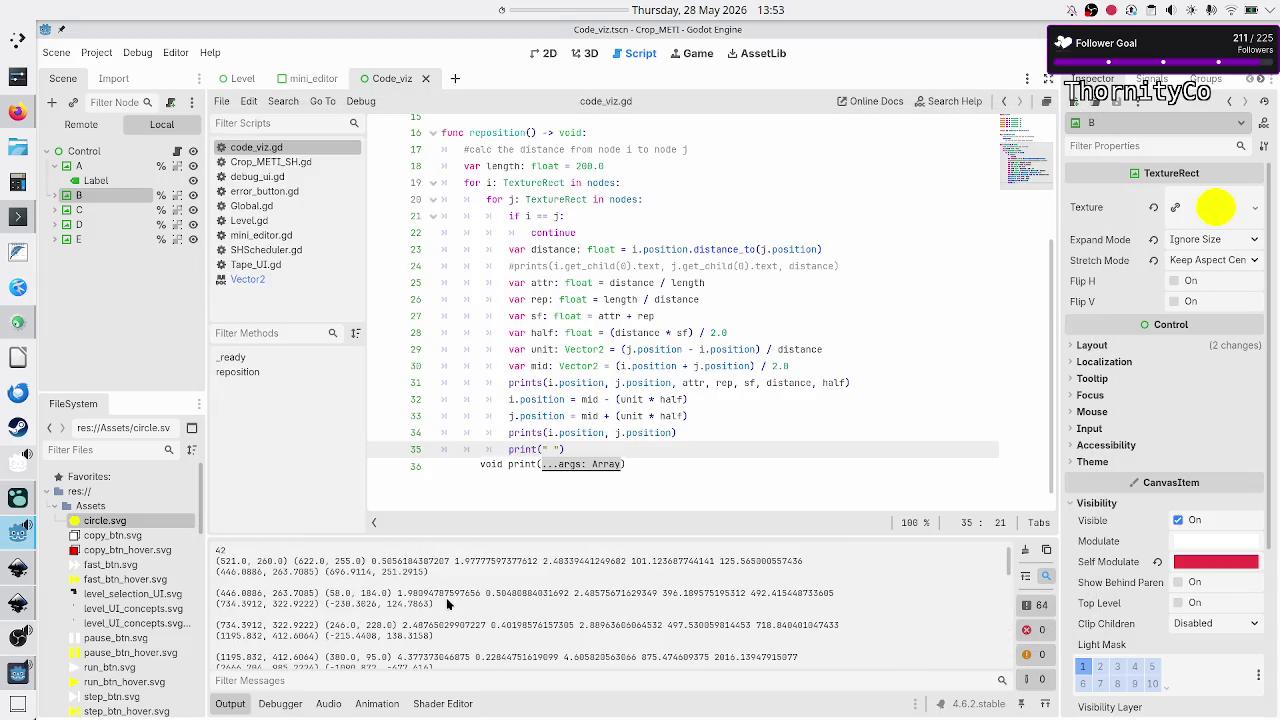
click(540, 53)
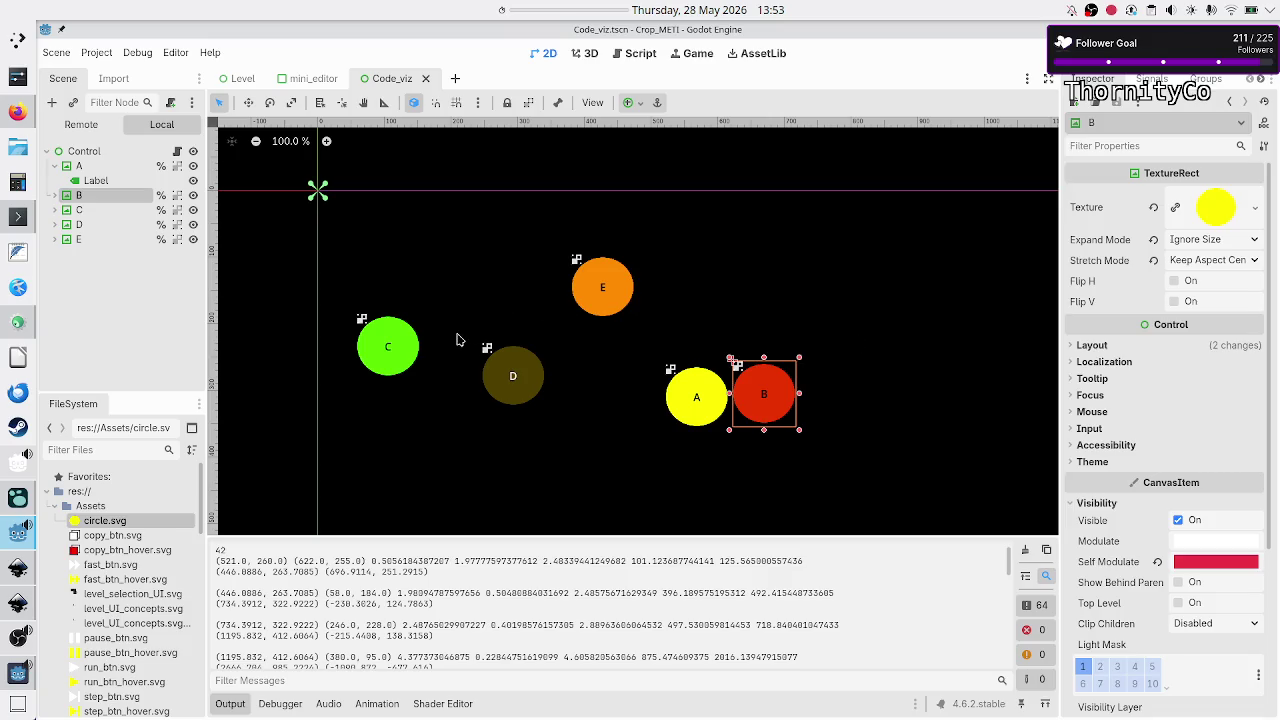
click(392, 349)
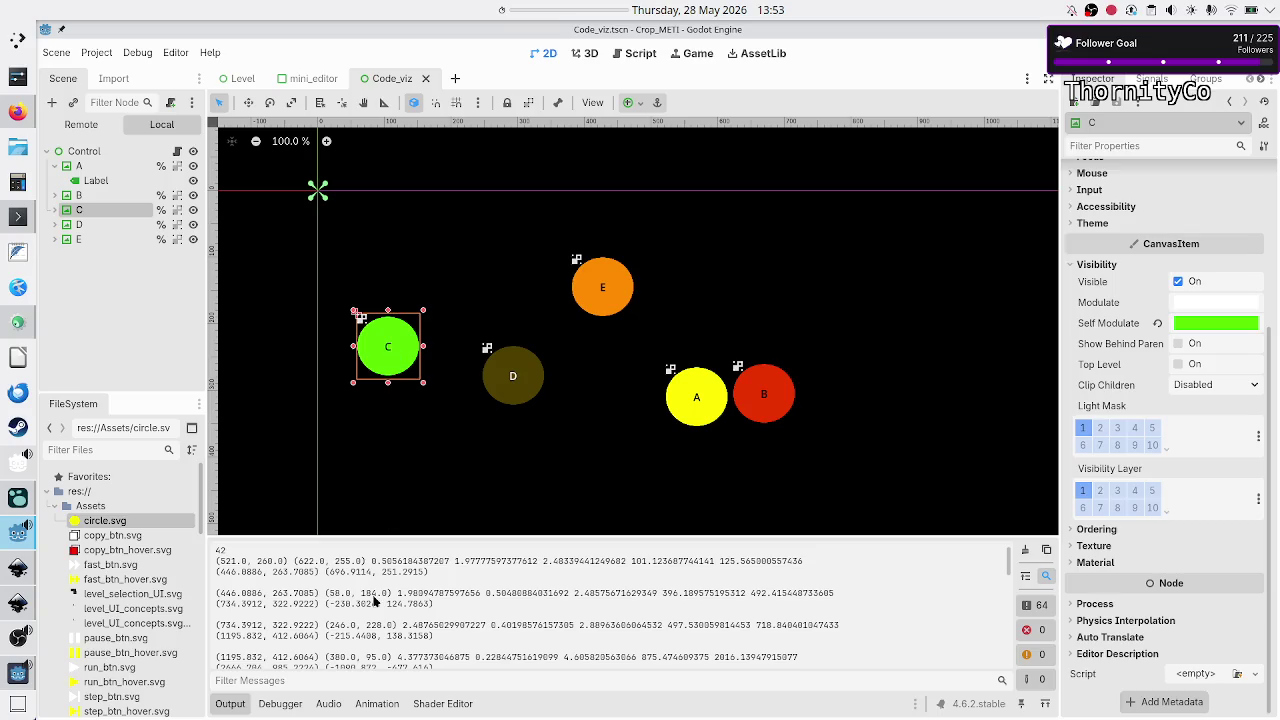
scroll(375, 601, up, 2)
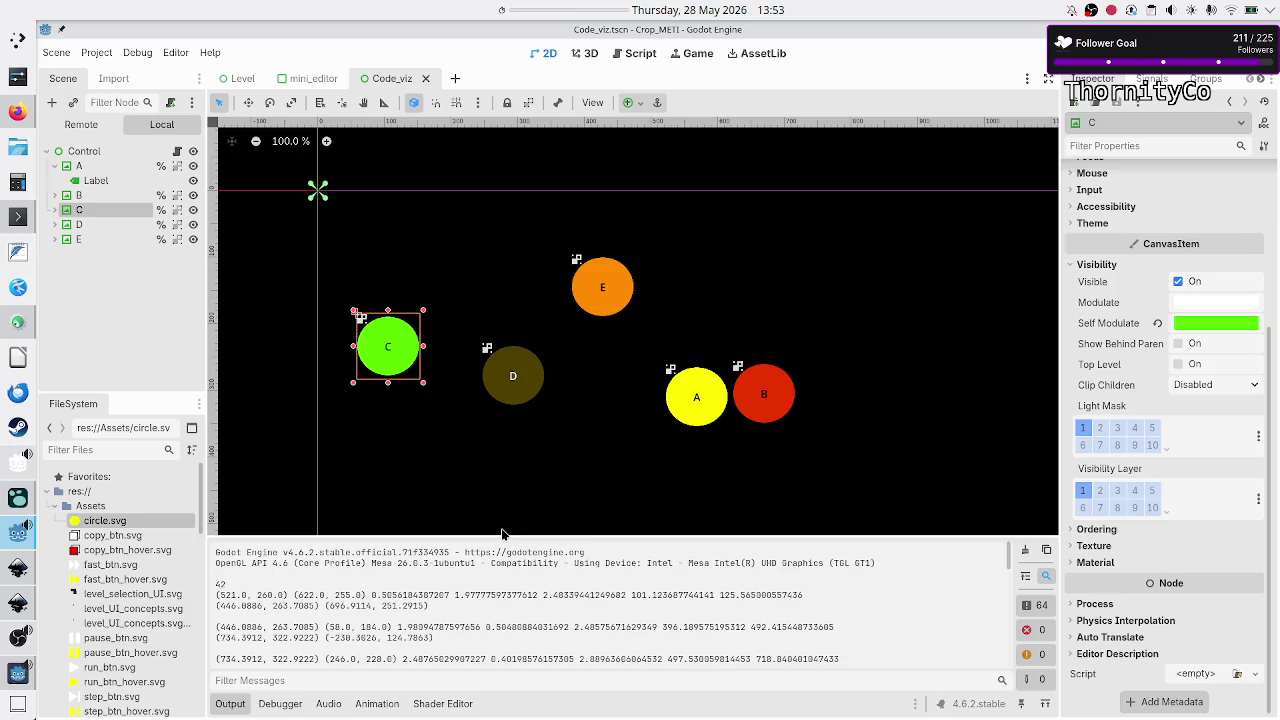
- Enlarge the Output log, select logged coordinates such as (2666.704, 985.2224), then shrink it back
drag(499, 535, 545, 160)
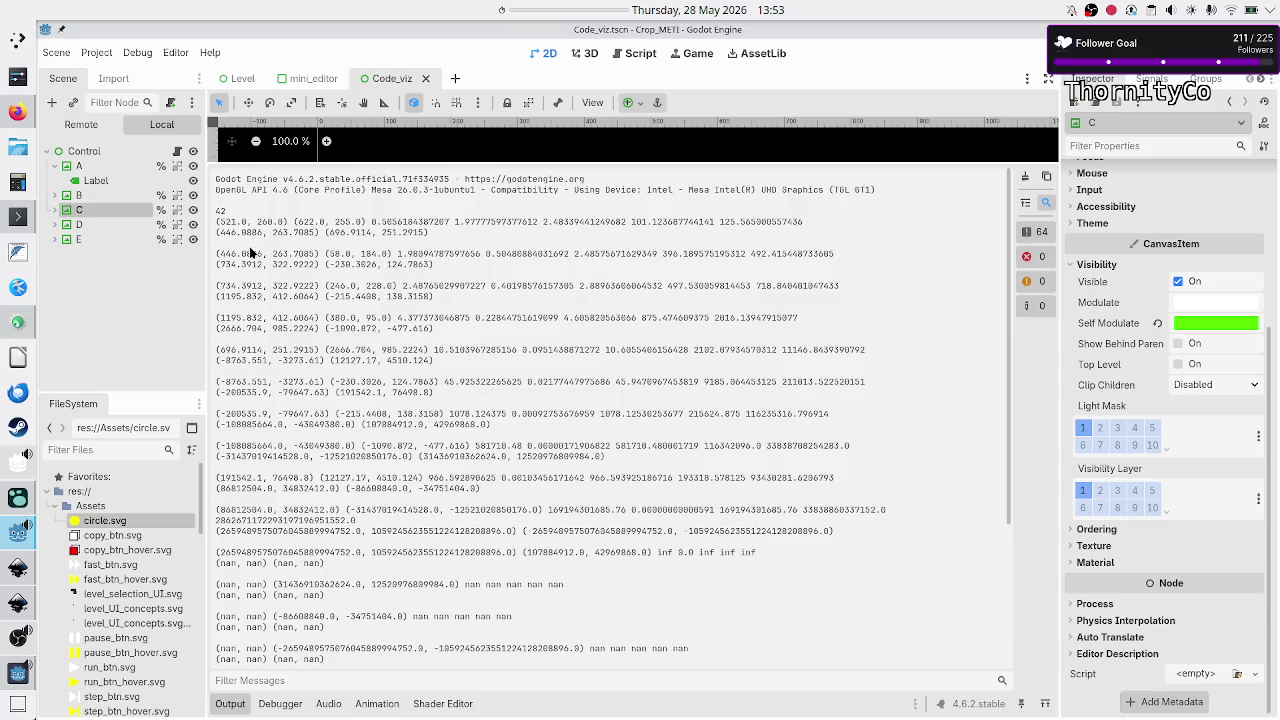
mouse_move(229, 221)
mouse_down()
mouse_move(368, 221)
mouse_move(357, 221)
mouse_up()
mouse_move(222, 236)
mouse_down()
mouse_move(430, 233)
mouse_move(304, 233)
mouse_up()
drag(218, 332, 297, 328)
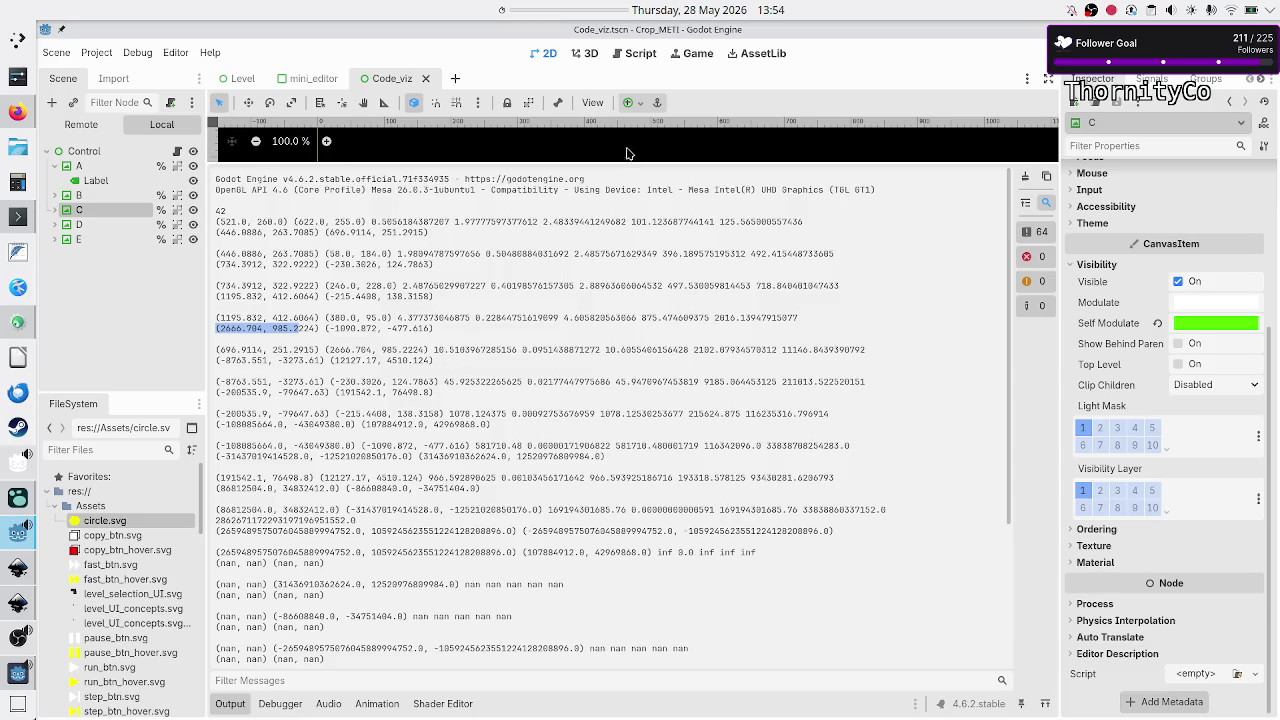
drag(467, 157, 467, 358)
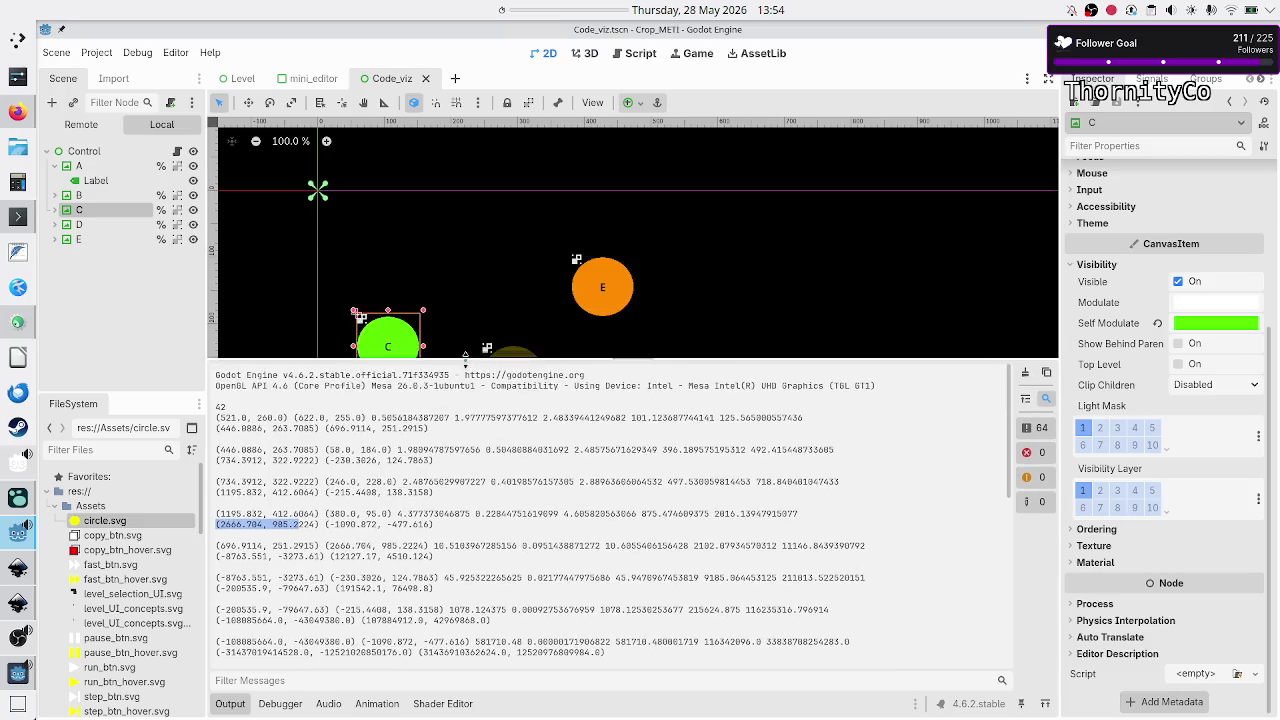
- Return to the script, select the logged value 45.925322265625, then bring up the Duck.ai chat in Firefox
click(640, 56)
scroll(579, 268, down, 5)
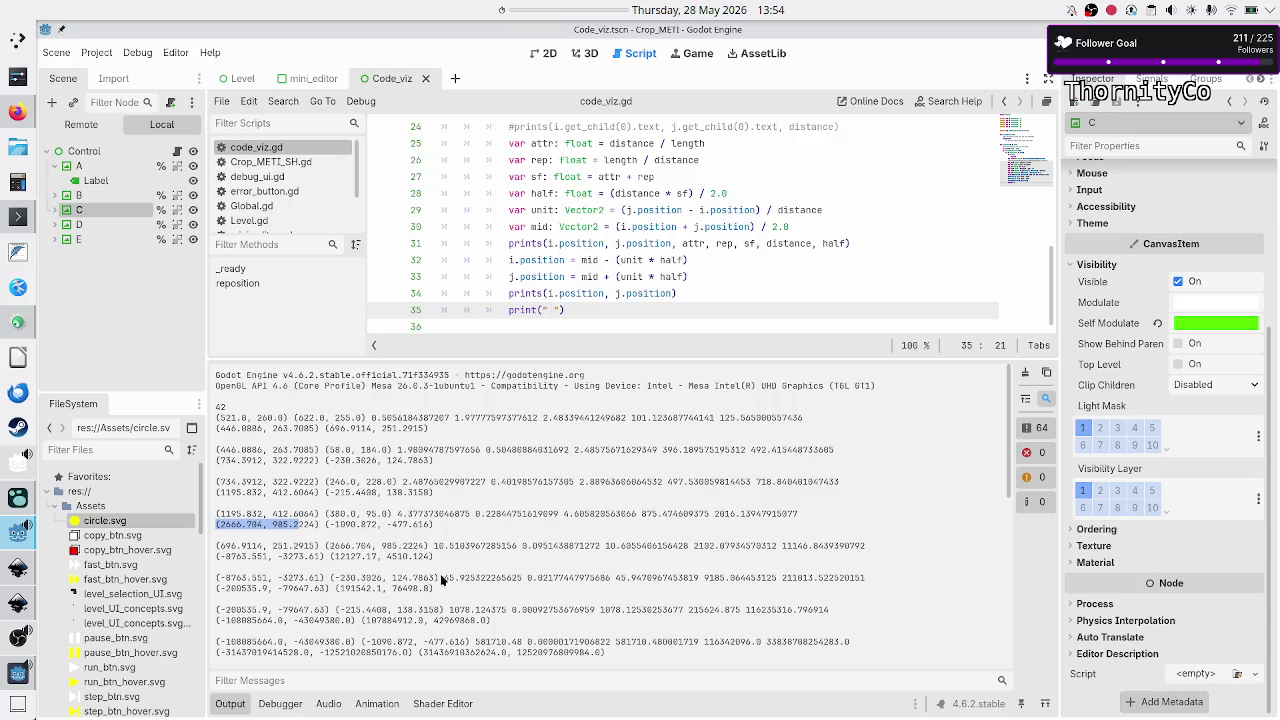
drag(444, 577, 456, 578)
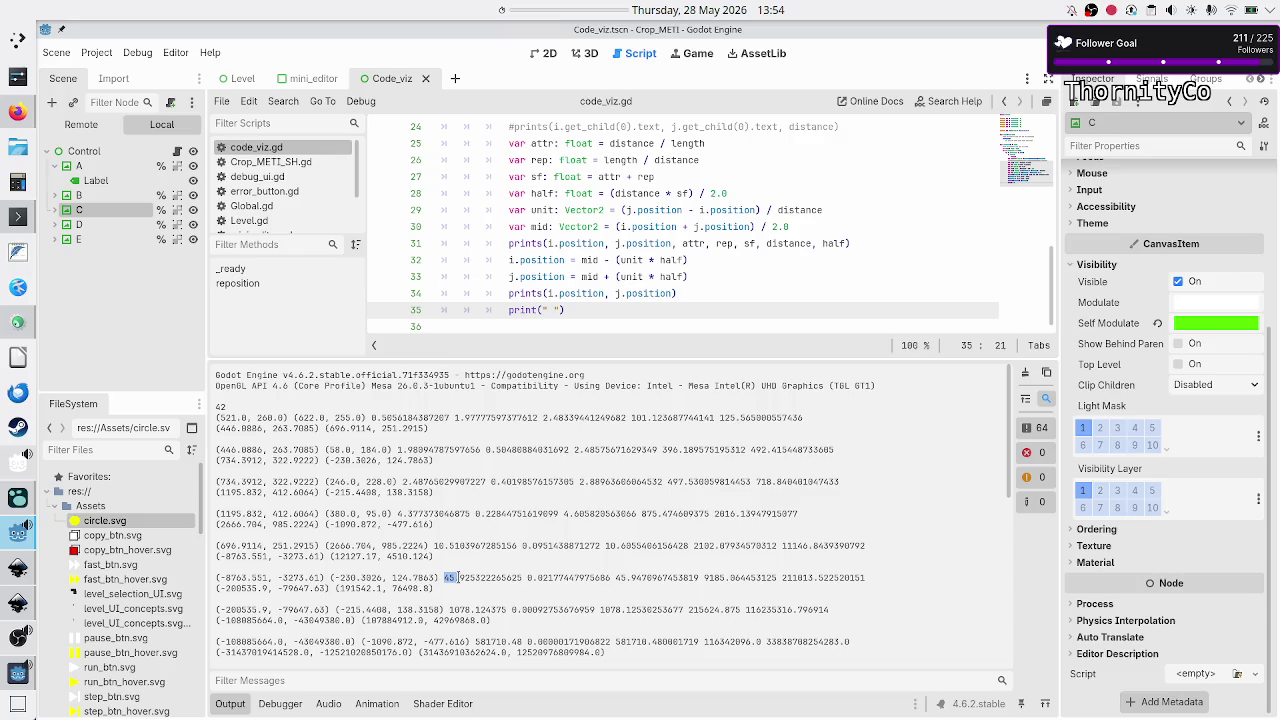
drag(559, 578, 528, 577)
drag(443, 577, 495, 578)
click(503, 581)
drag(618, 577, 610, 579)
click(445, 578)
drag(468, 574, 523, 578)
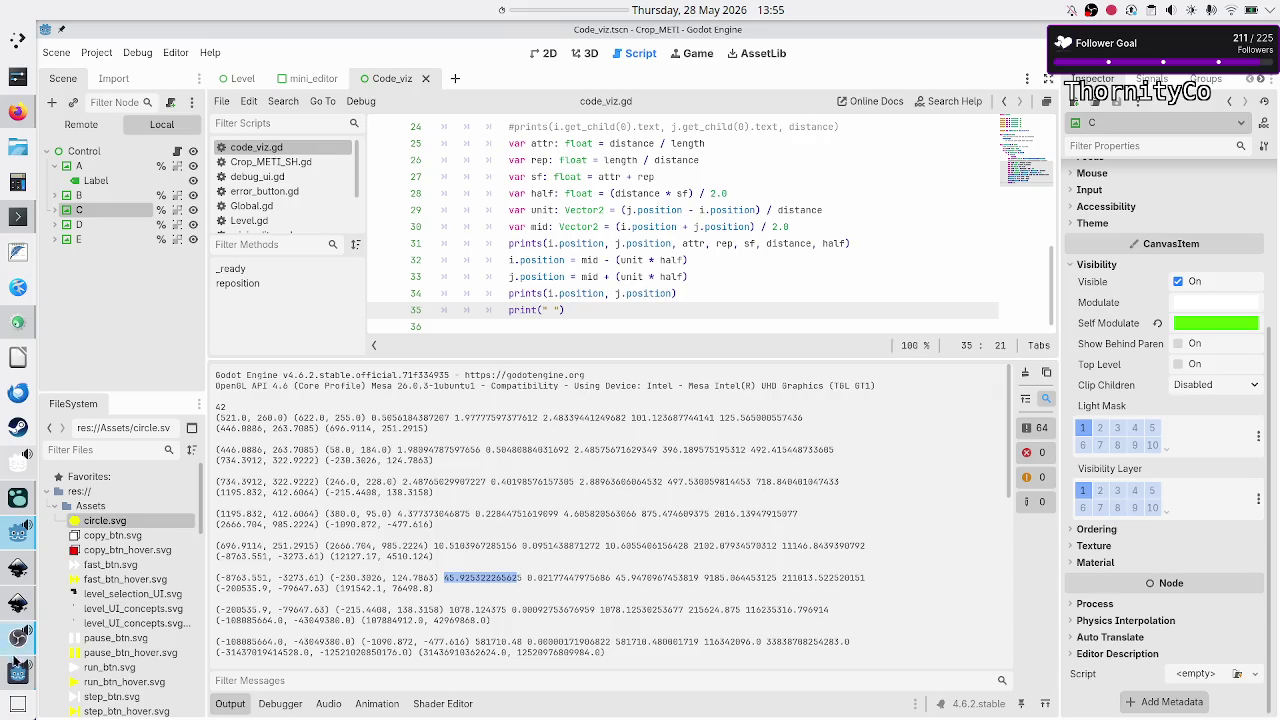
mouse_move(19, 672)
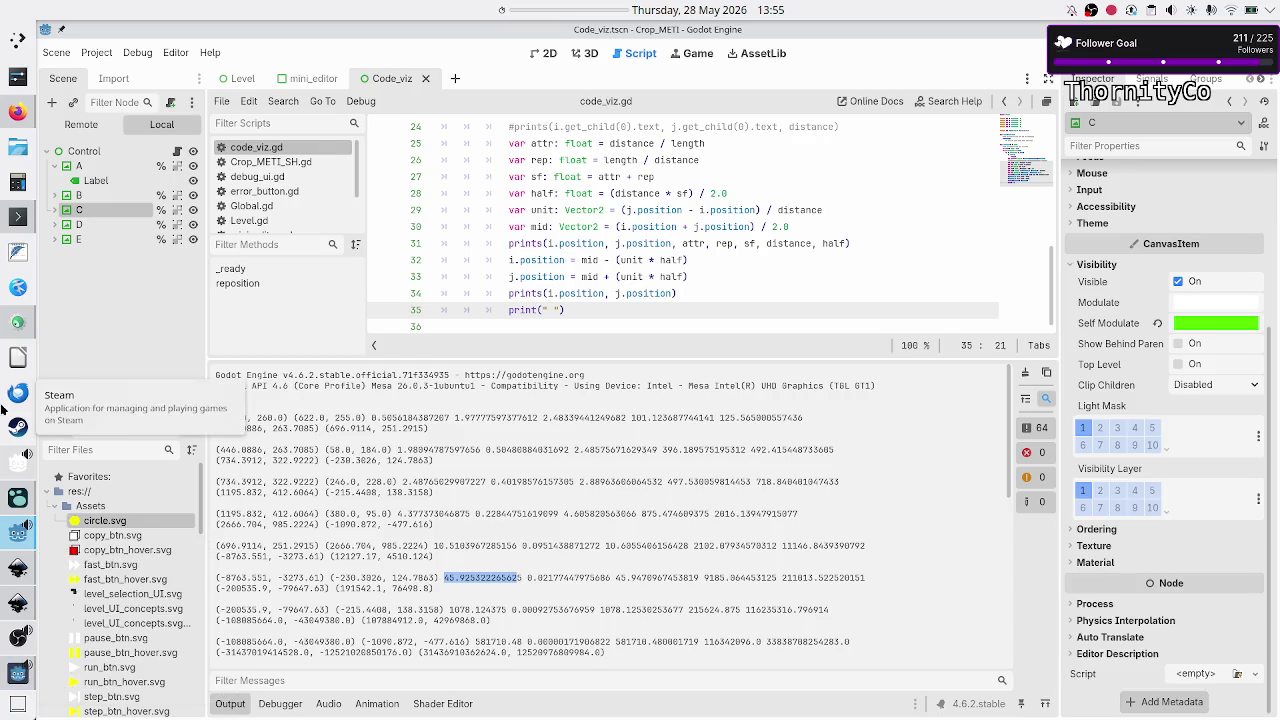
click(16, 113)
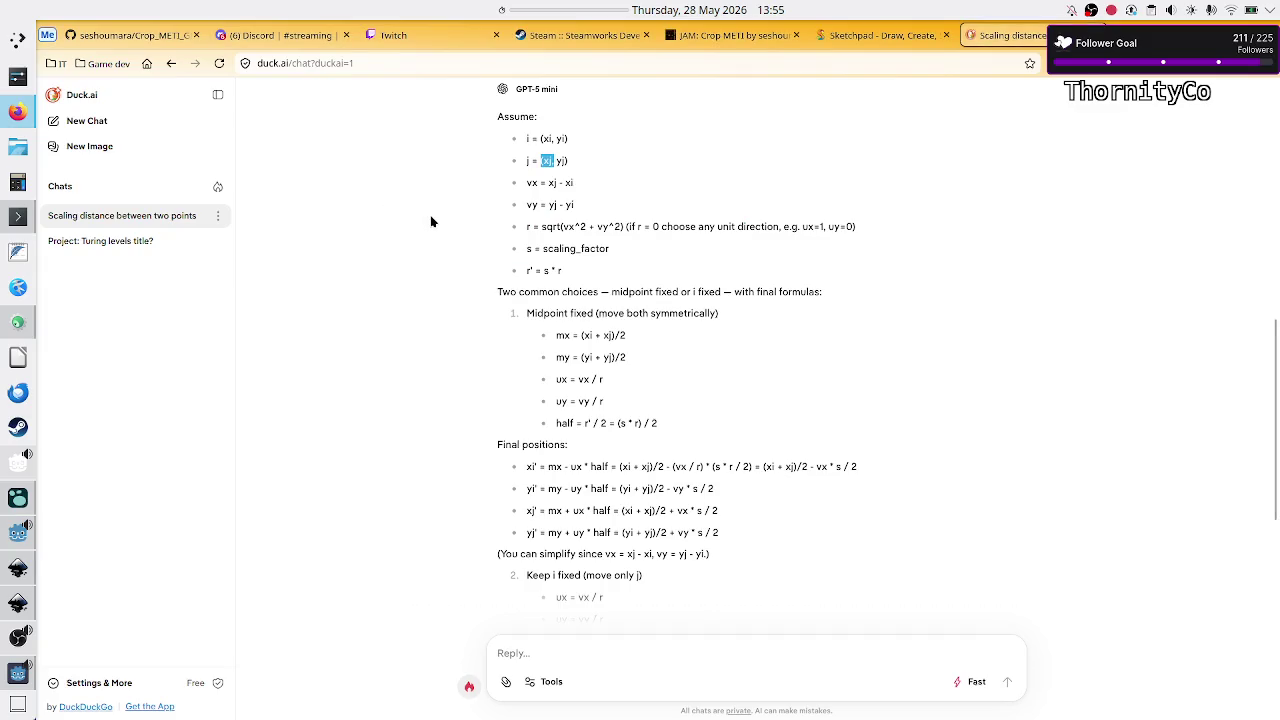
click(880, 35)
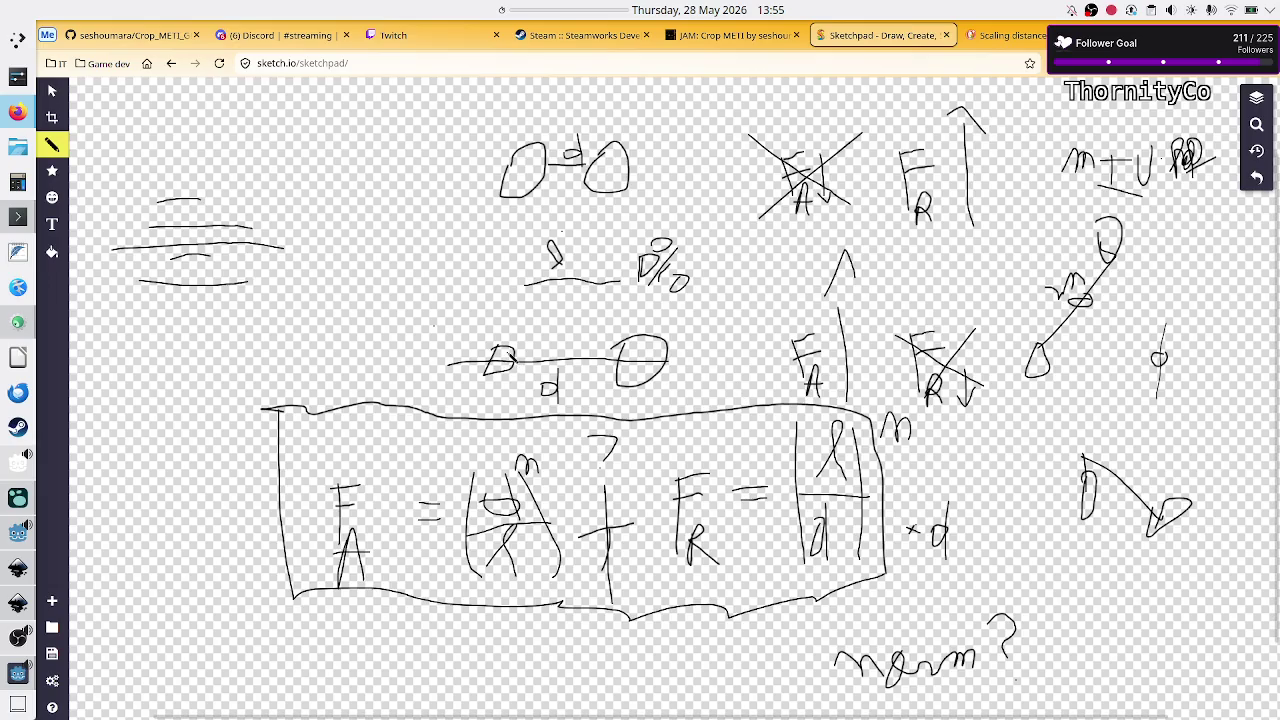
click(52, 91)
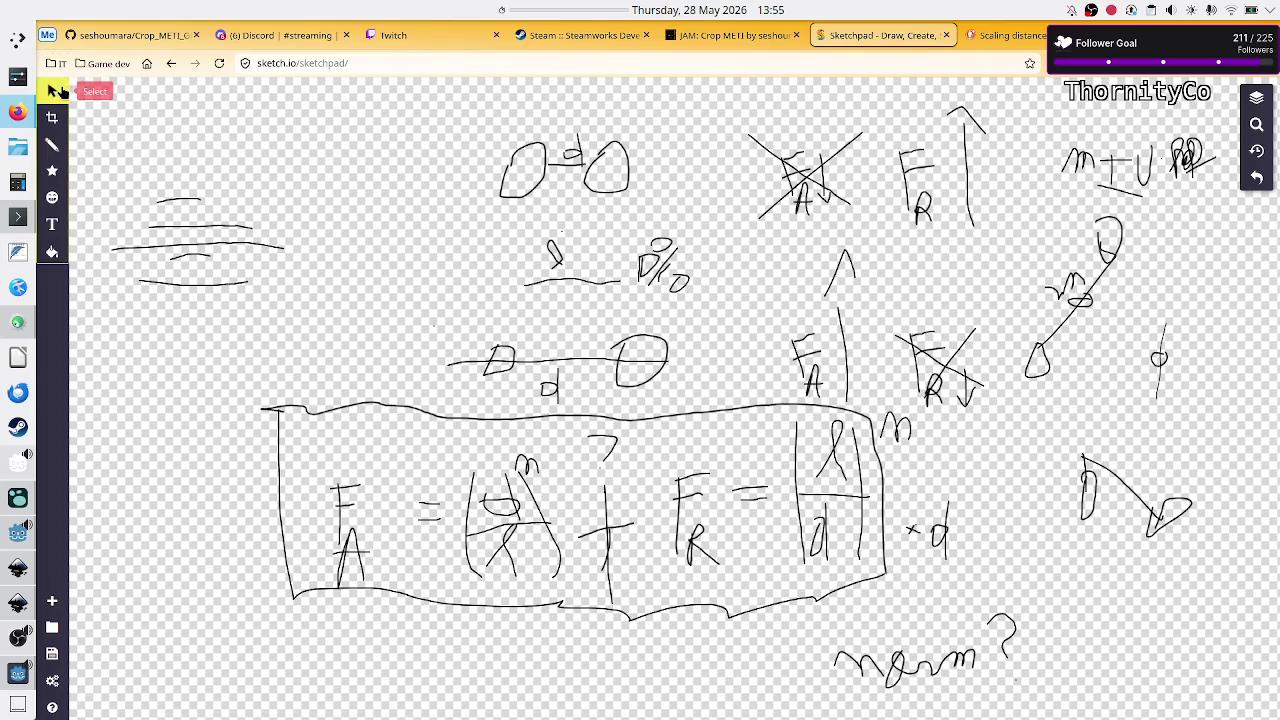
drag(519, 363, 252, 373)
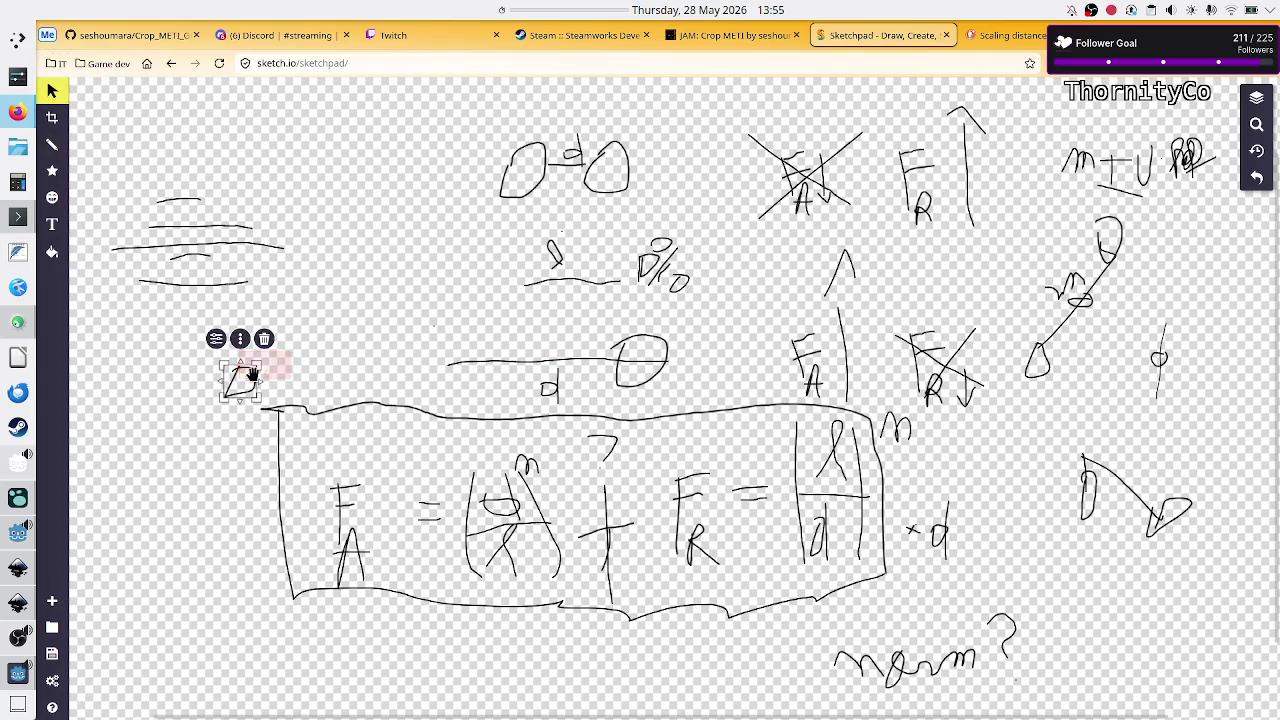
click(652, 370)
drag(652, 370, 707, 377)
click(535, 364)
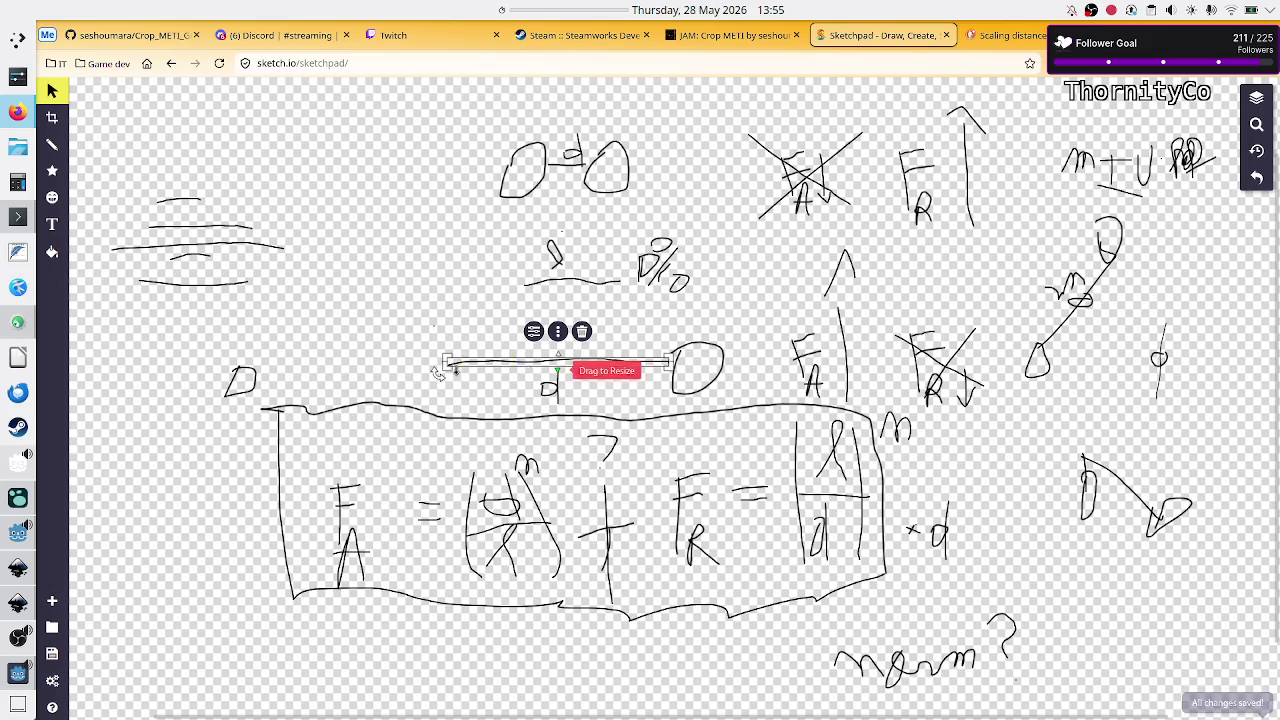
mouse_move(450, 363)
mouse_down()
mouse_move(217, 370)
mouse_move(265, 375)
mouse_up()
mouse_move(416, 376)
mouse_down()
mouse_move(400, 376)
mouse_move(500, 376)
mouse_move(453, 375)
mouse_up()
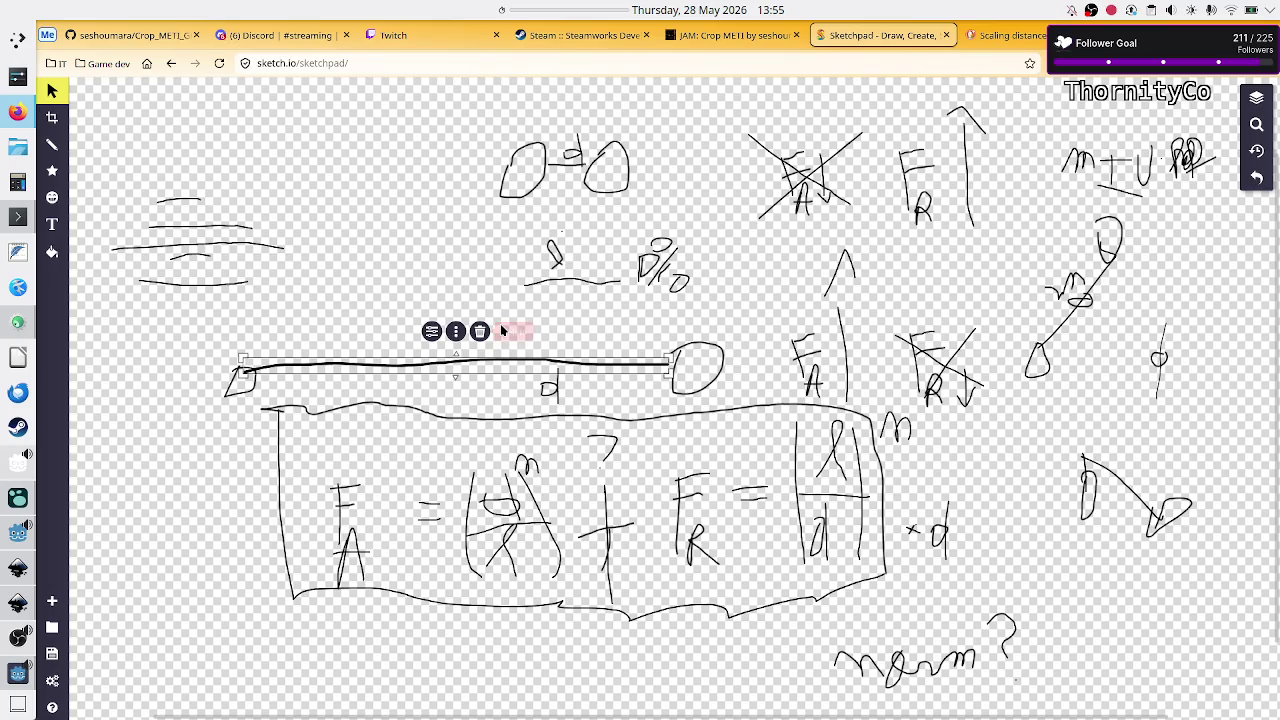
click(557, 323)
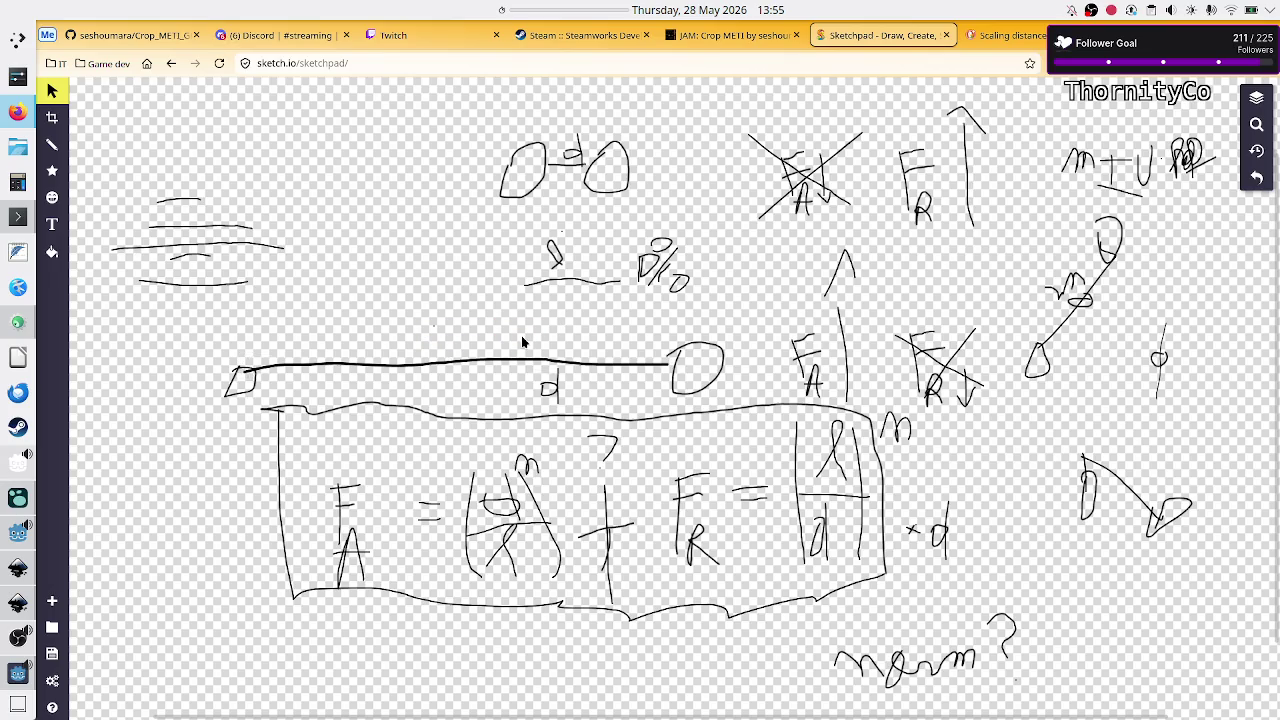
click(548, 364)
click(434, 469)
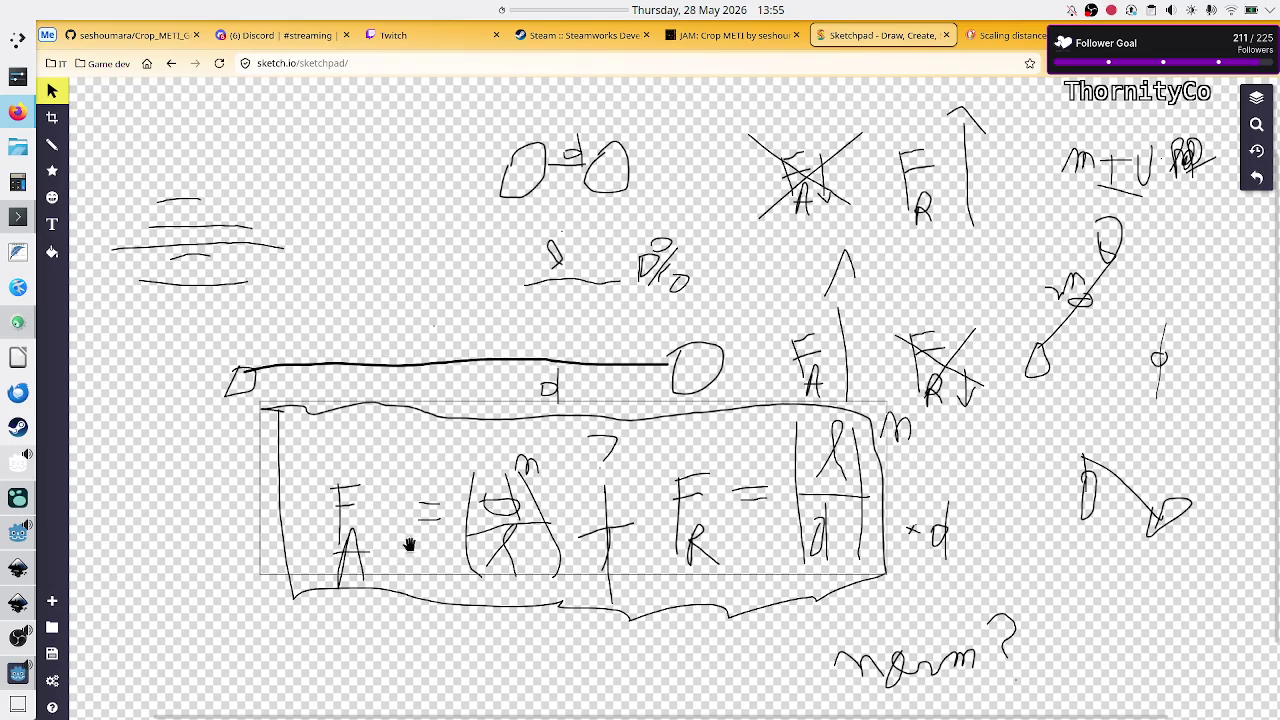
click(503, 537)
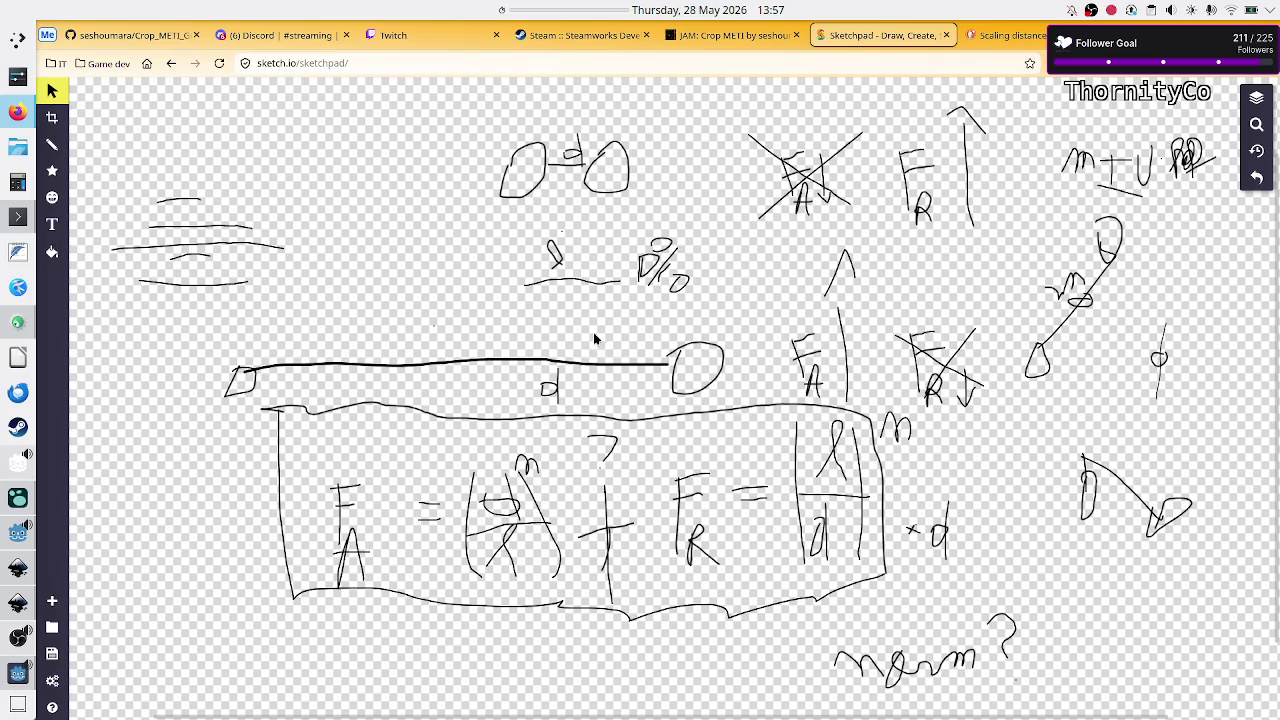
- Move the top-left small circle right and nudge the top-right circle left so they sit closer
drag(527, 182, 591, 165)
click(594, 163)
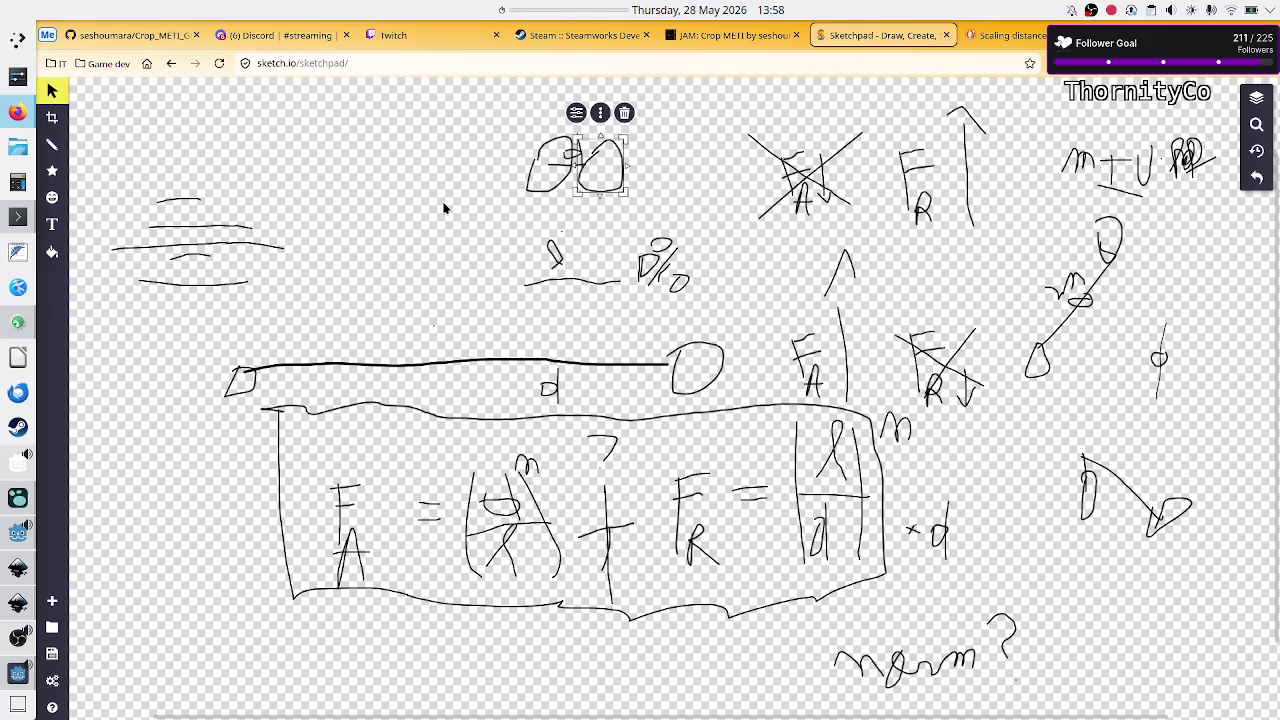
click(475, 245)
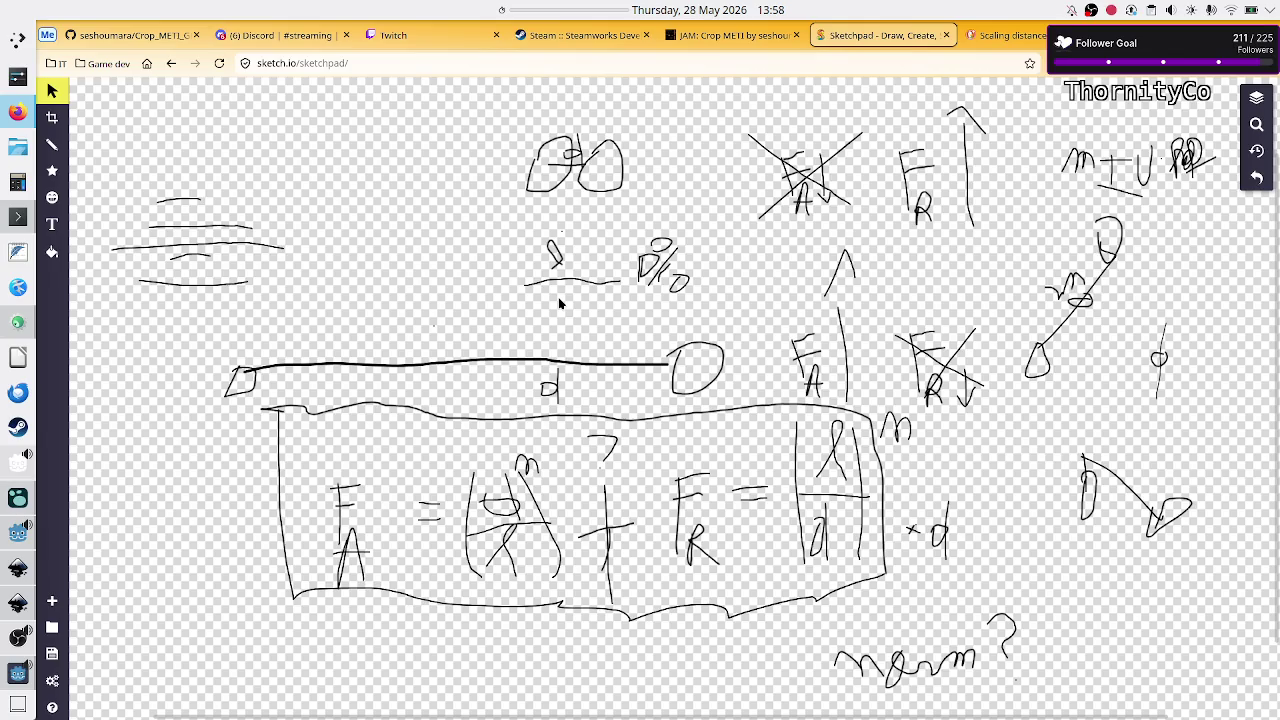
click(486, 504)
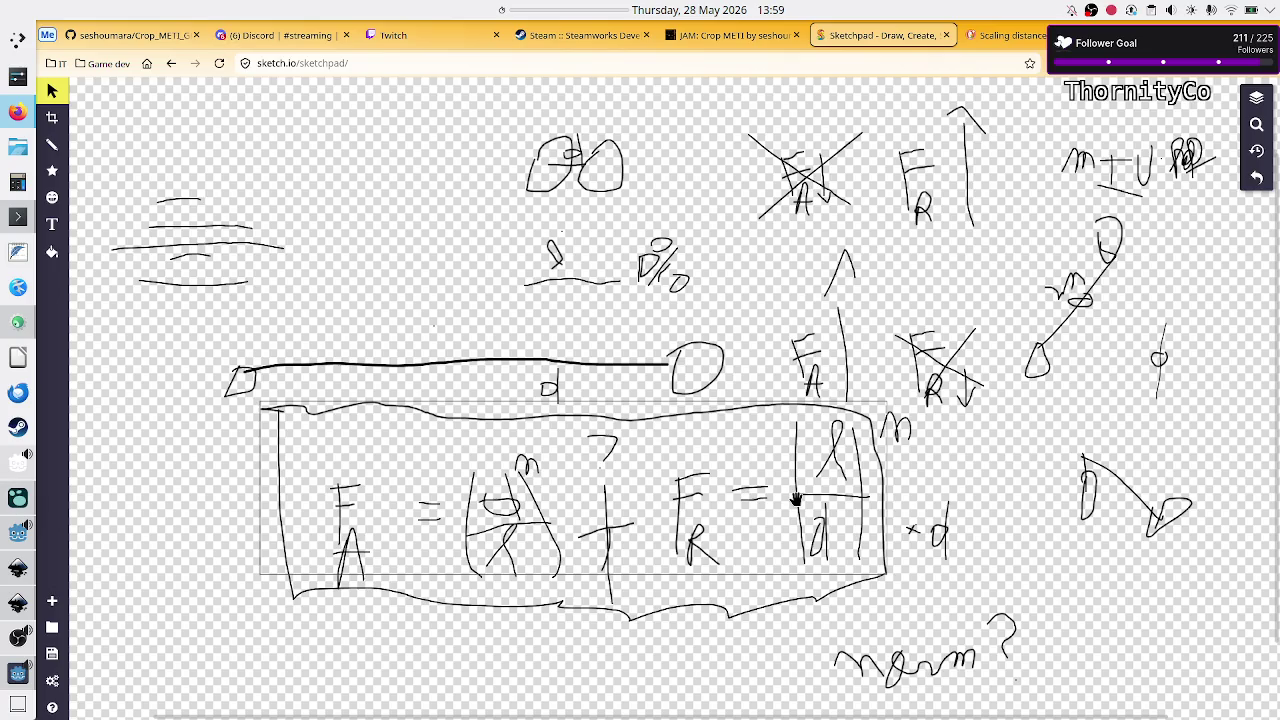
click(493, 300)
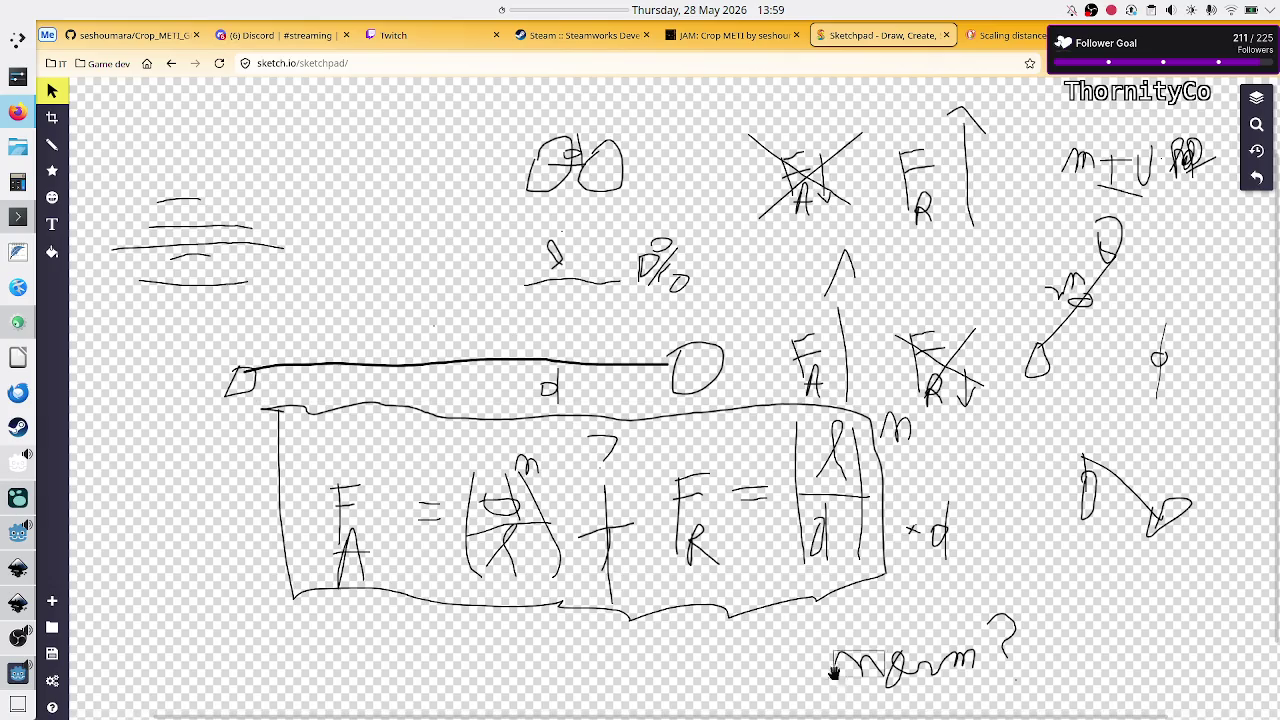
click(815, 617)
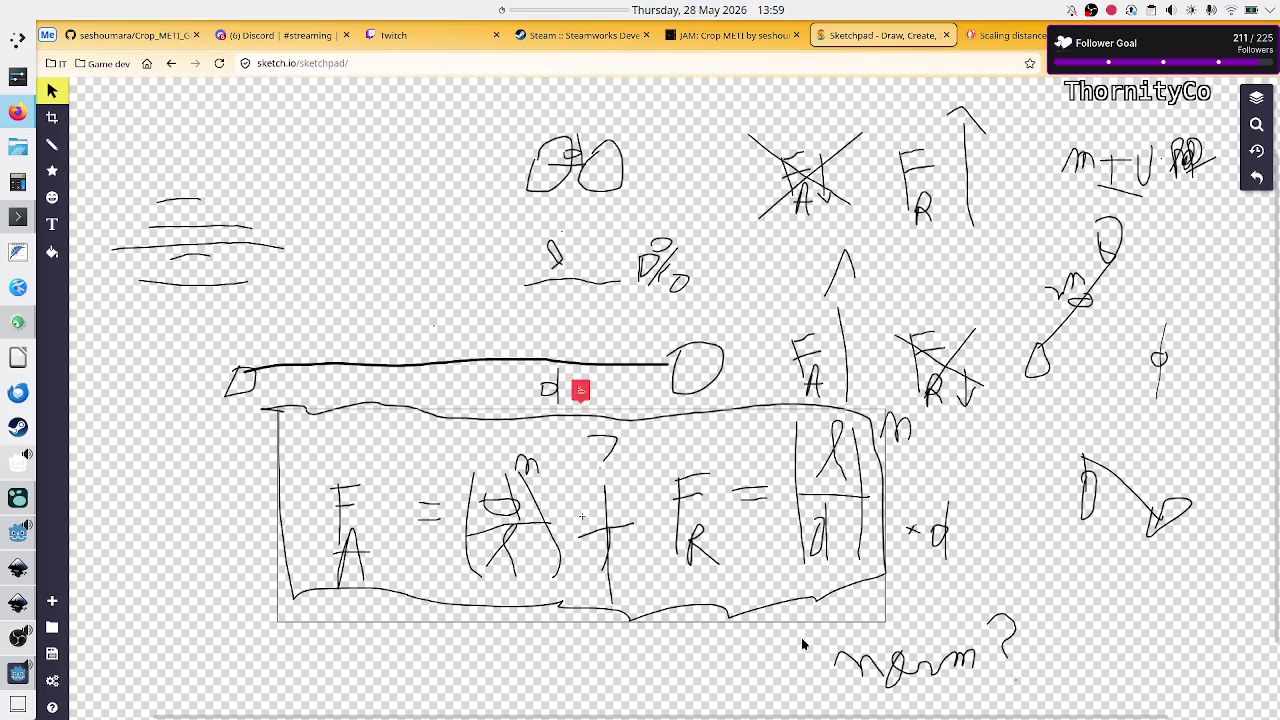
click(822, 666)
click(888, 660)
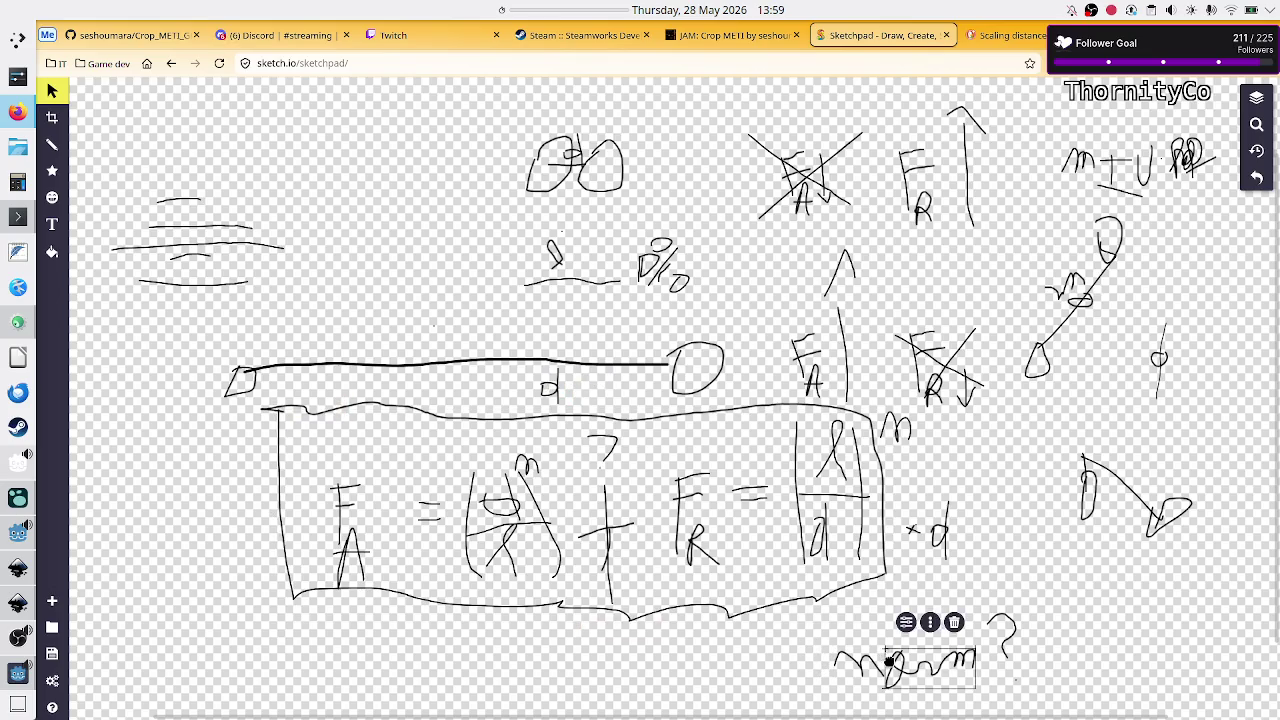
click(836, 676)
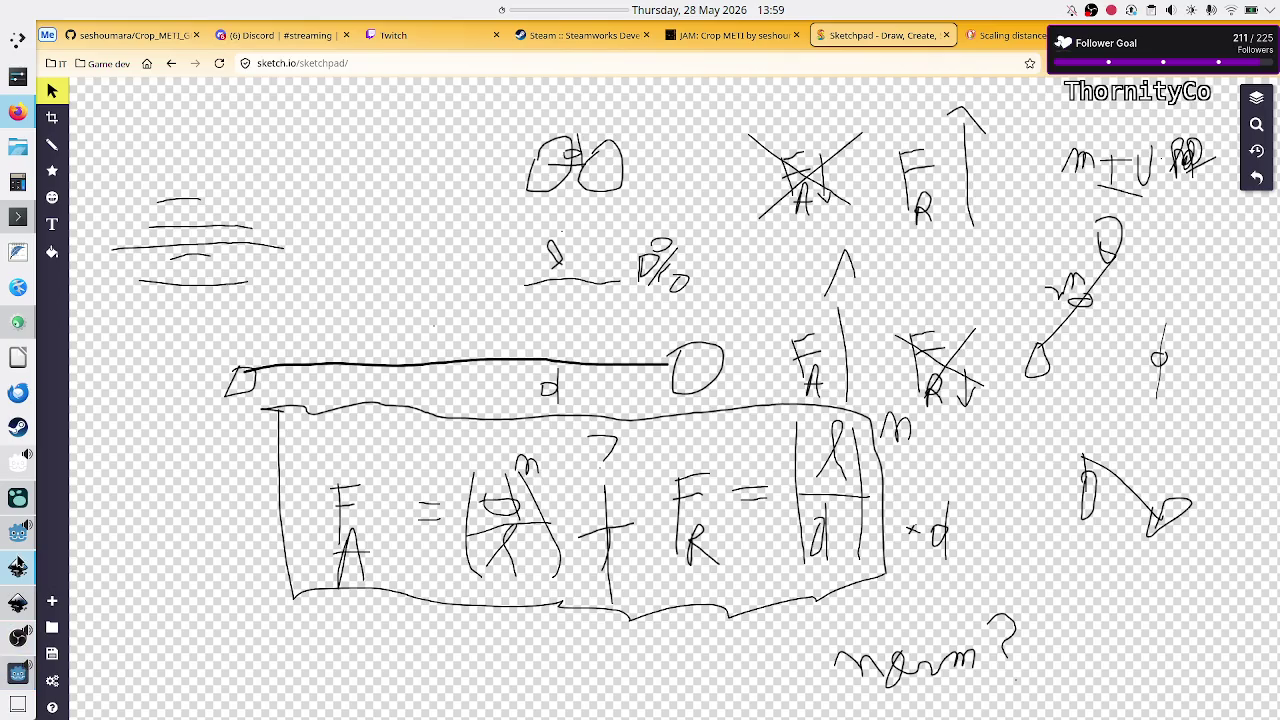
click(18, 532)
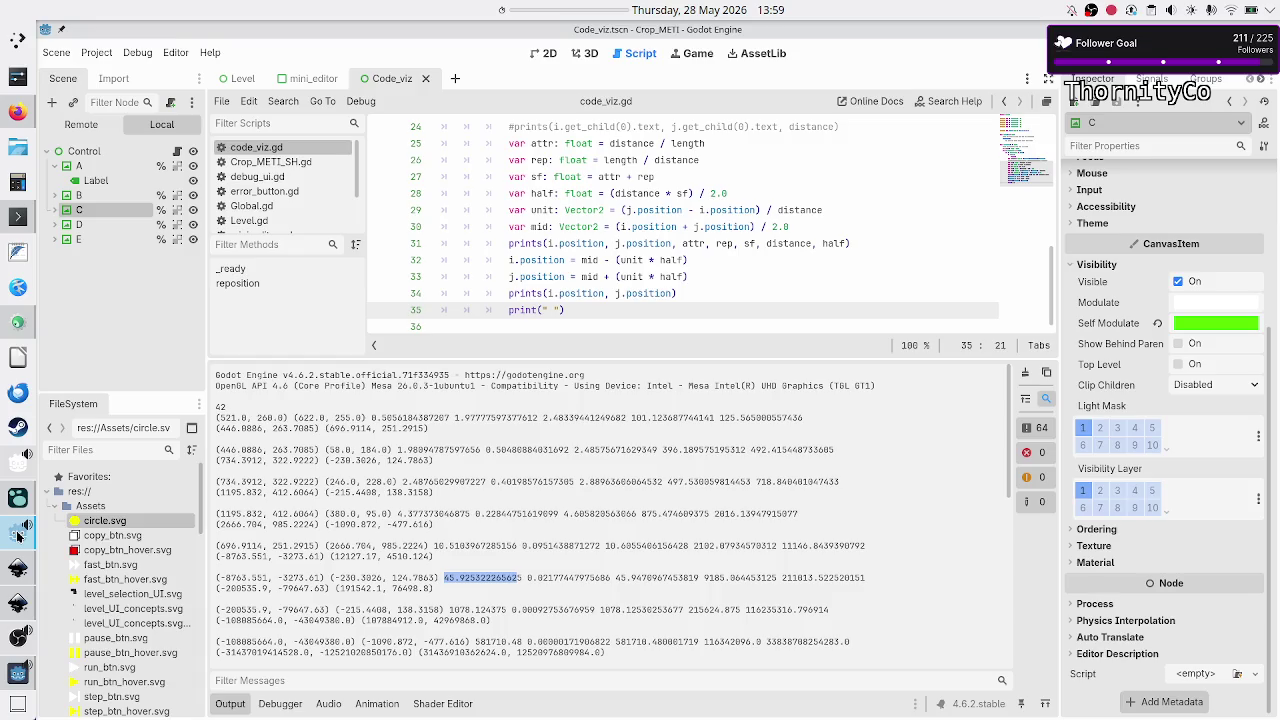
- Open the Vector2 class reference and search it for 'normal'
scroll(275, 217, down, 3)
click(272, 220)
key(ctrl+f)
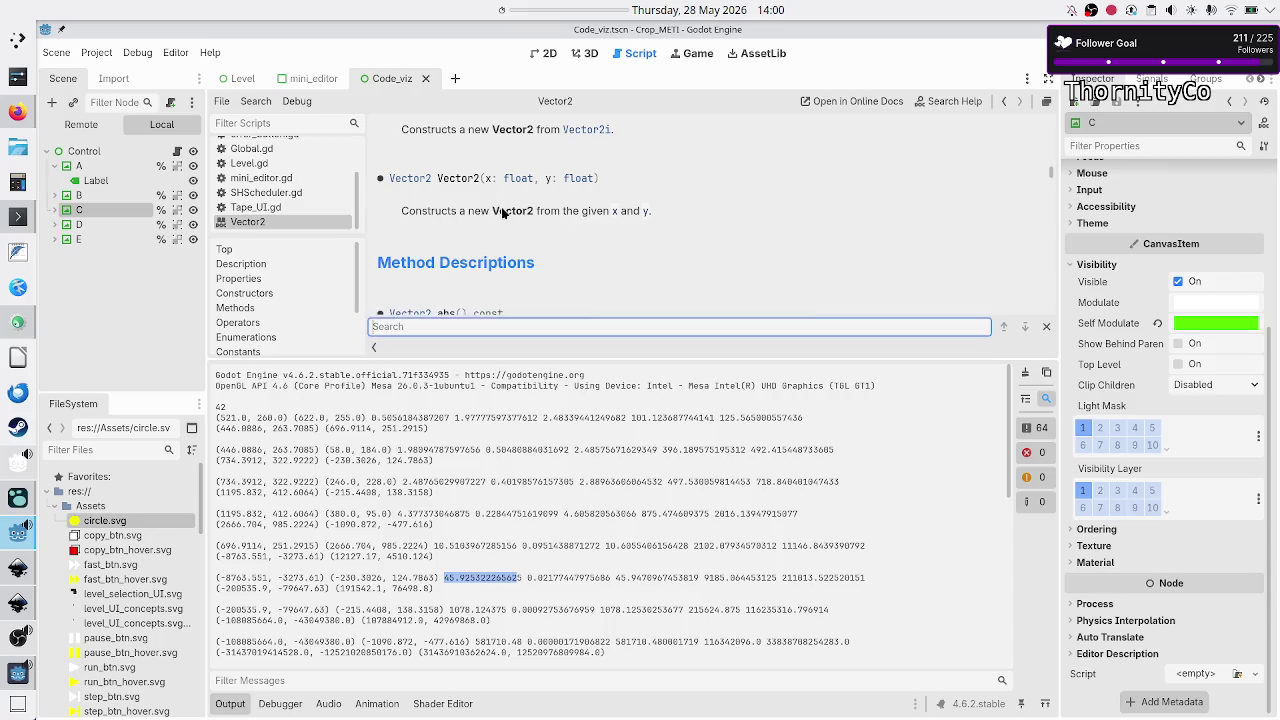
text(norm)
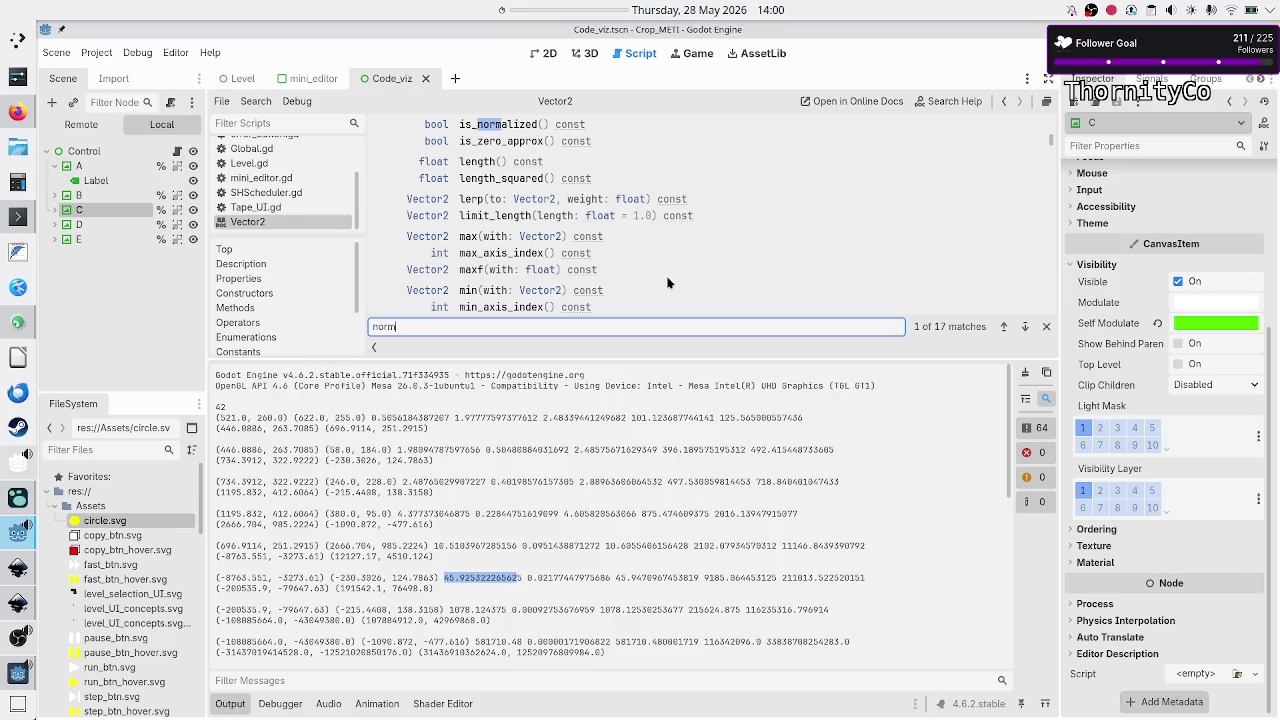
text(al)
click(1025, 328)
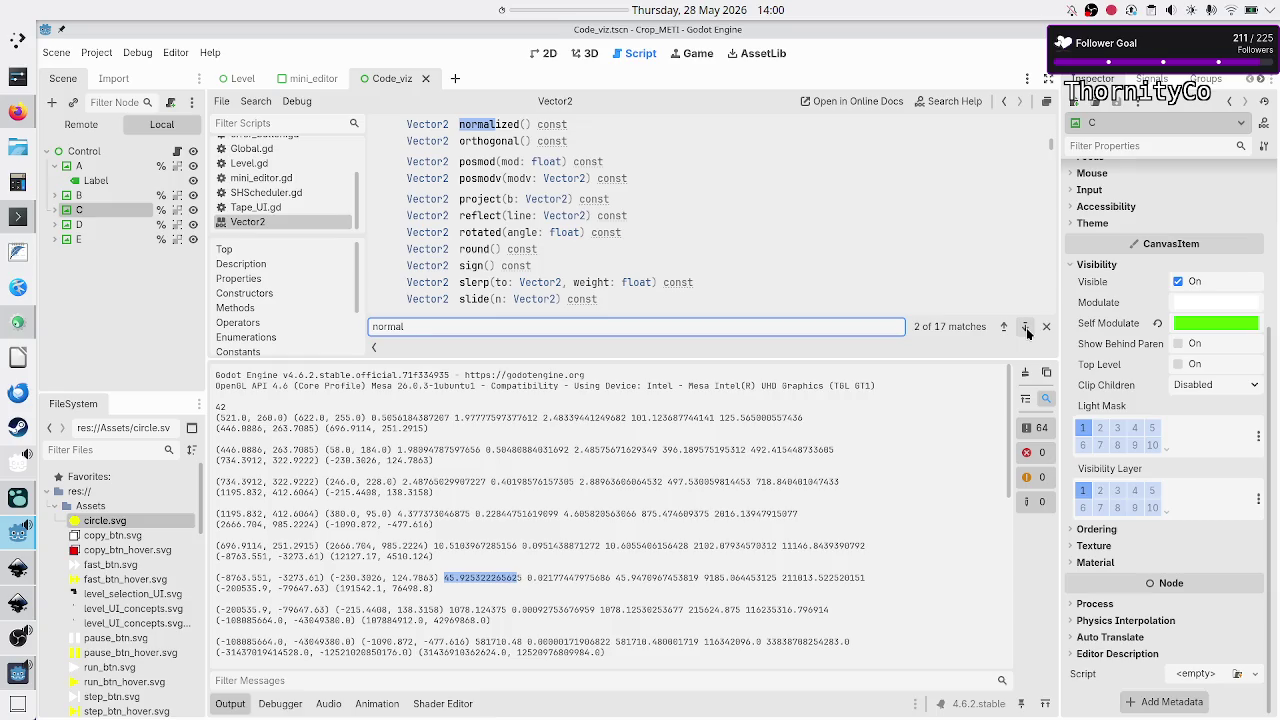
- Read normalized()'s description, highlighting 'v / v.length()', then go back to code_viz.gd
click(485, 125)
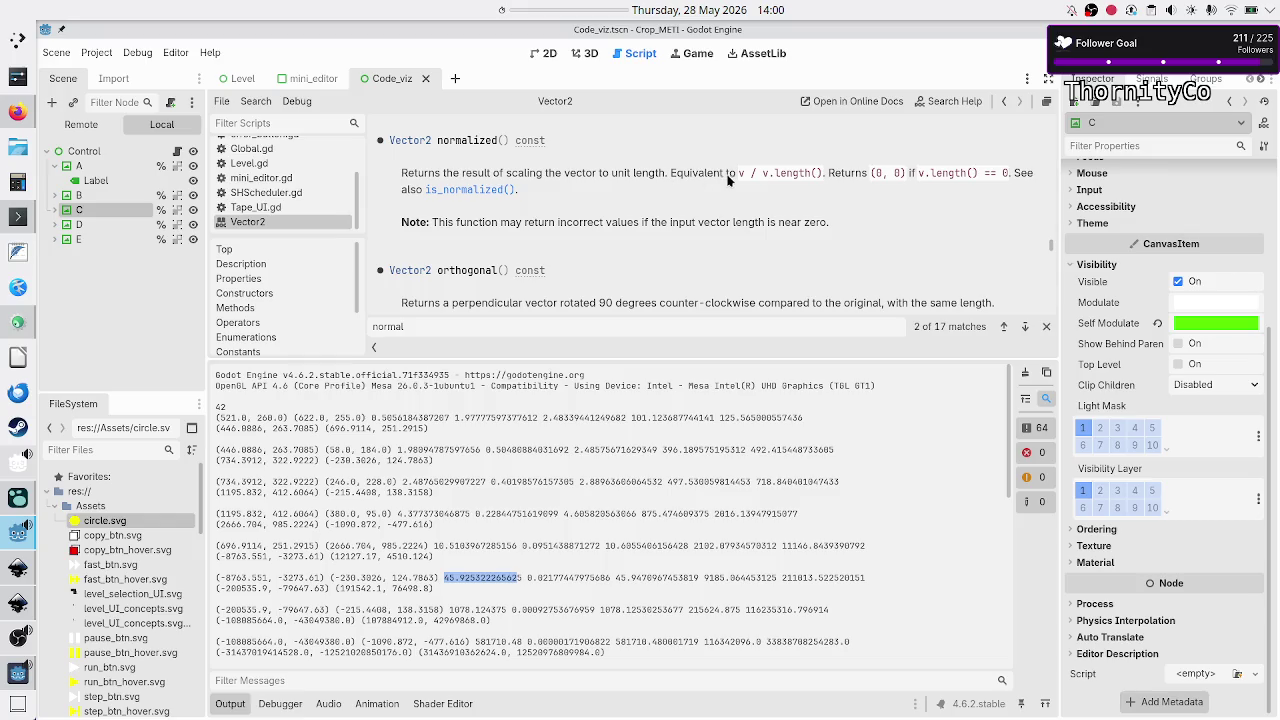
drag(740, 174, 824, 174)
scroll(266, 162, up, 3)
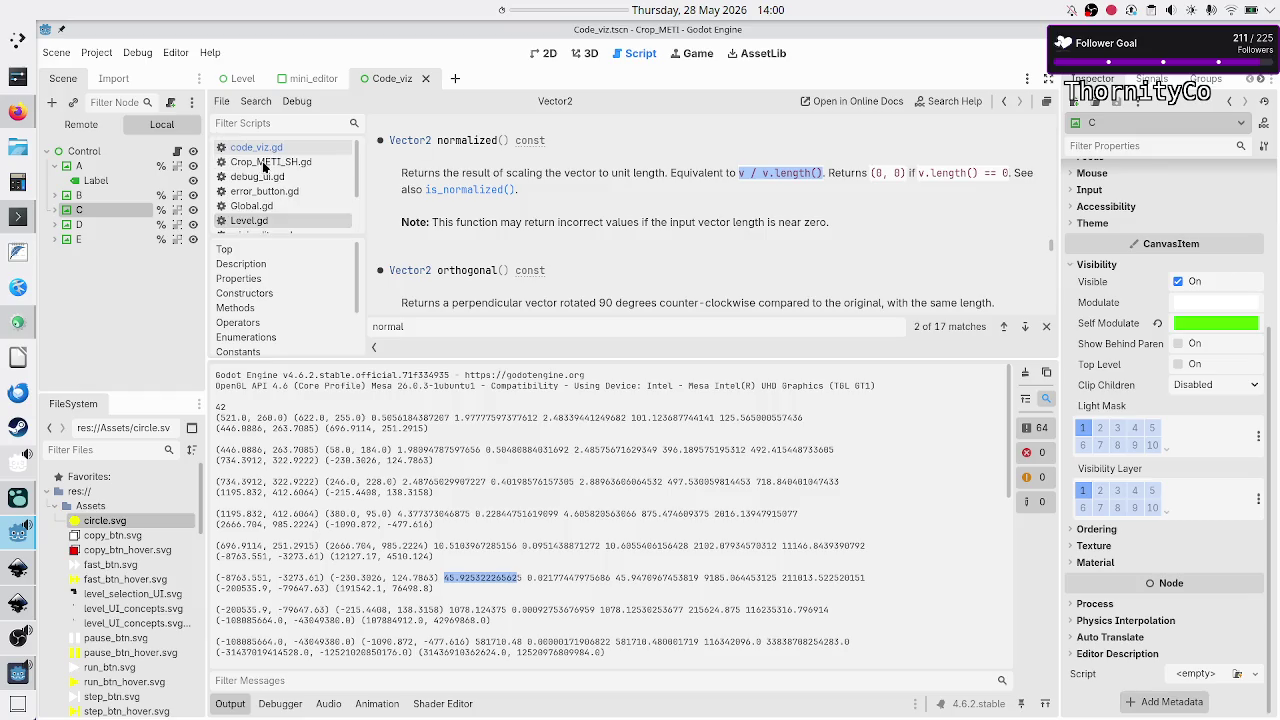
click(262, 148)
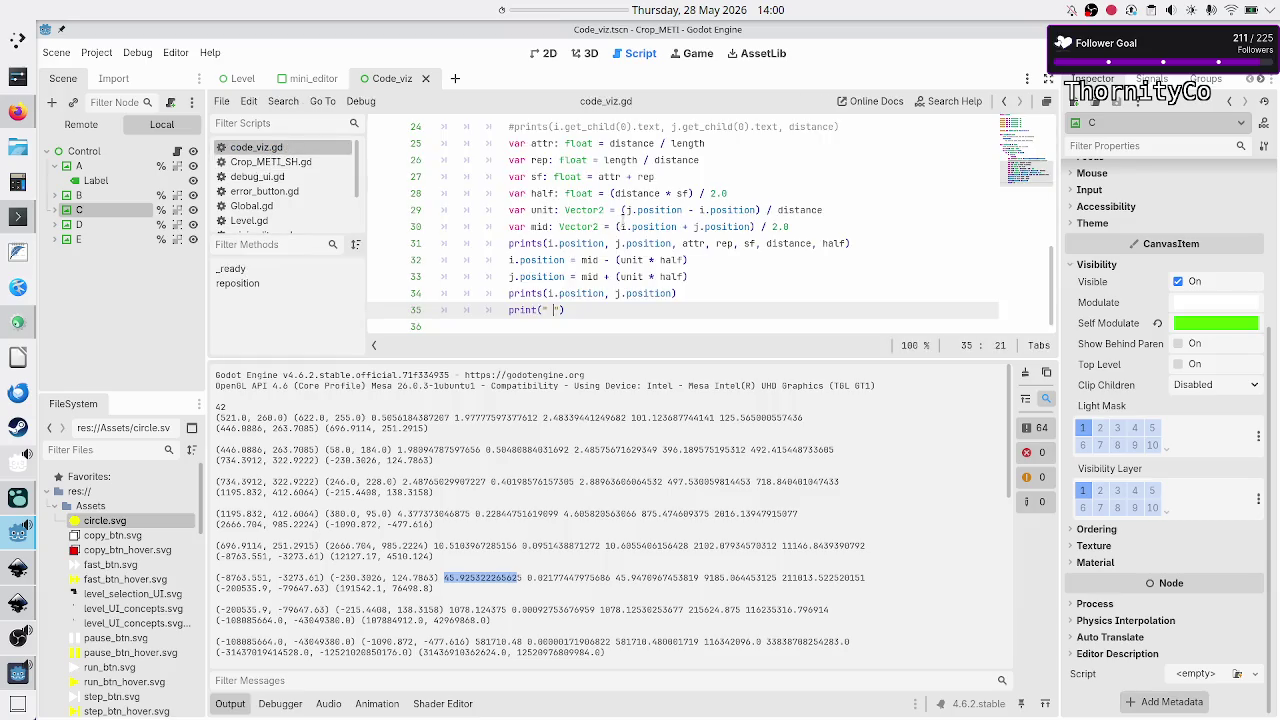
- Review the distance, attraction and repulsion lines 21–33 of code_viz.gd, then return to the Sketchpad diagram
scroll(622, 210, up, 3)
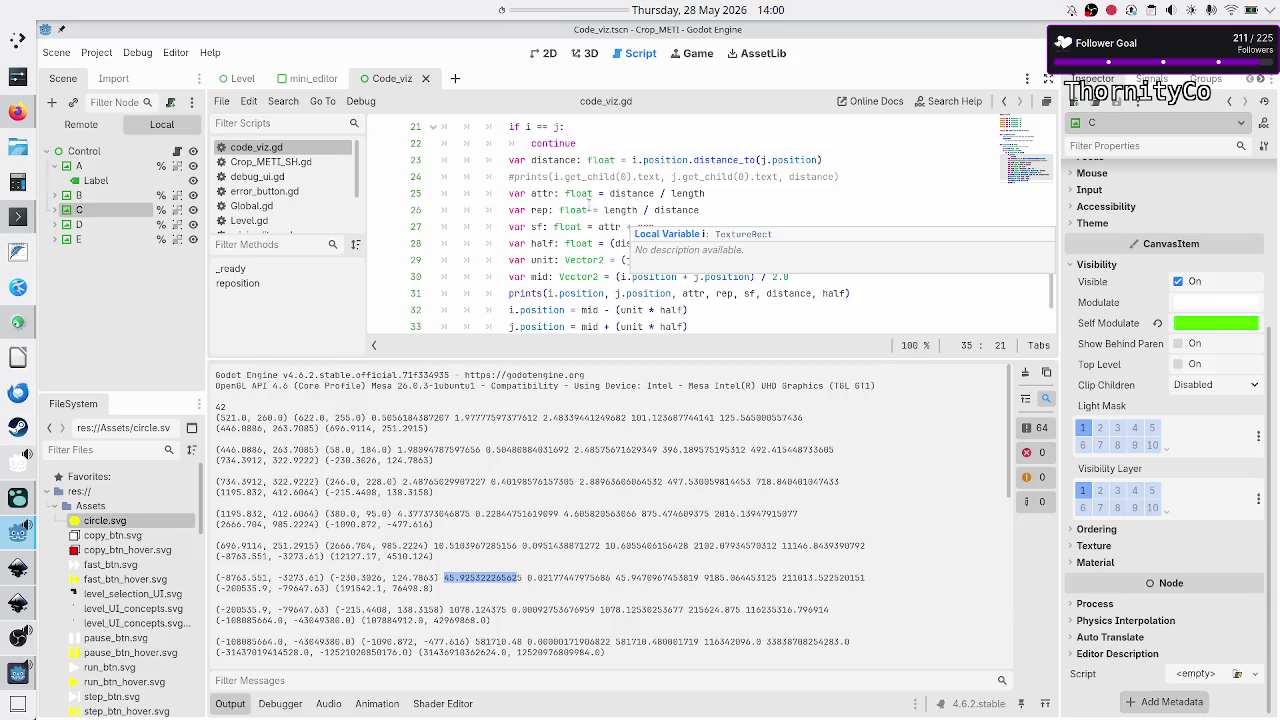
scroll(589, 161, up, 3)
scroll(550, 215, down, 3)
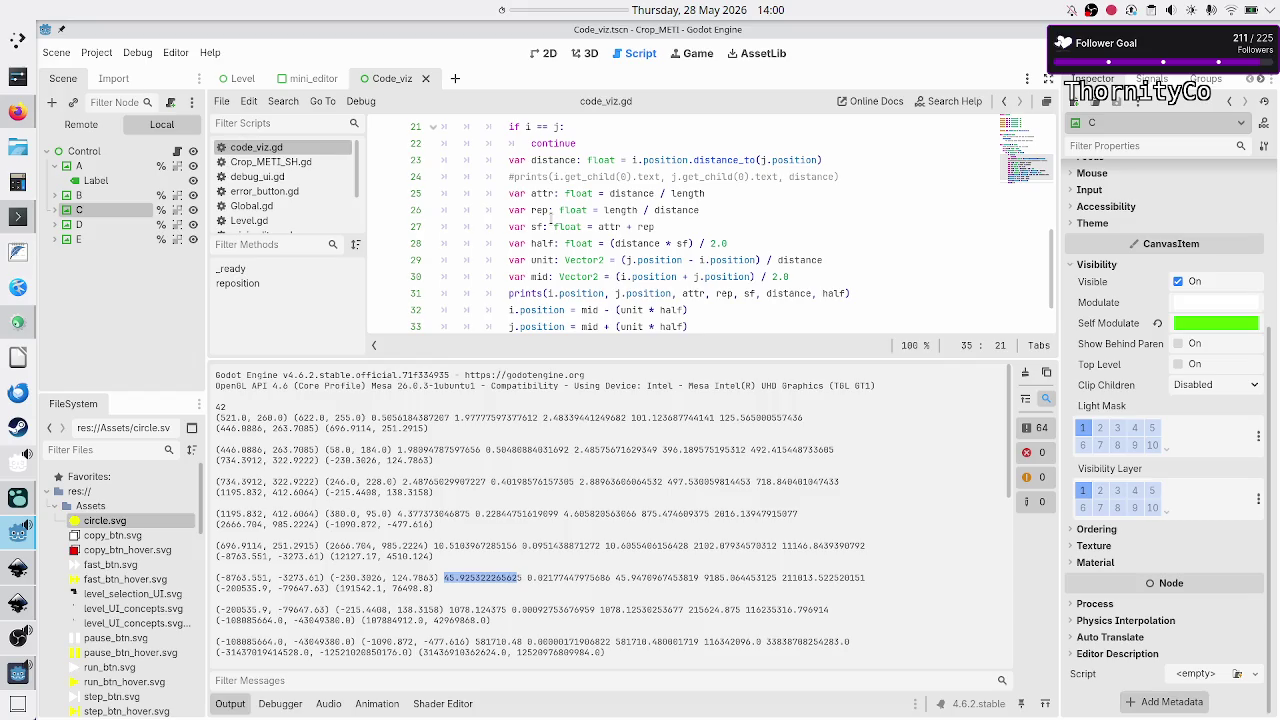
mouse_move(674, 191)
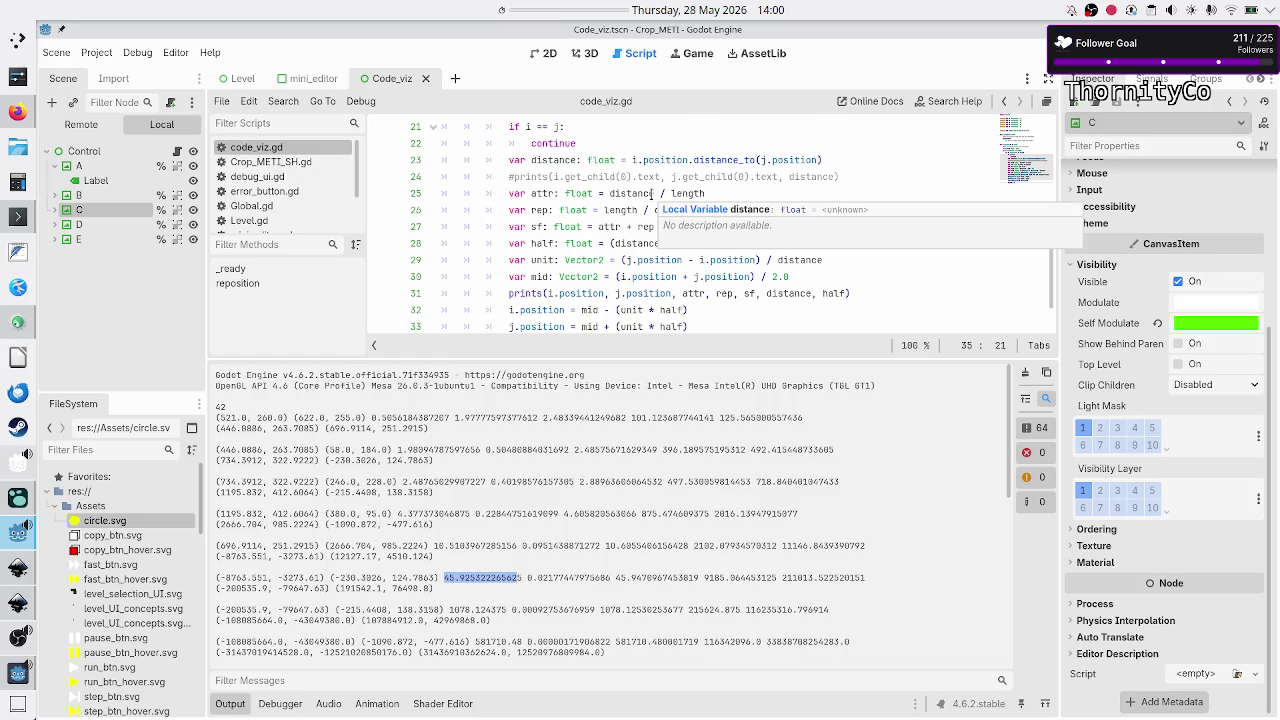
scroll(652, 193, down, 3)
key(alt+Tab)
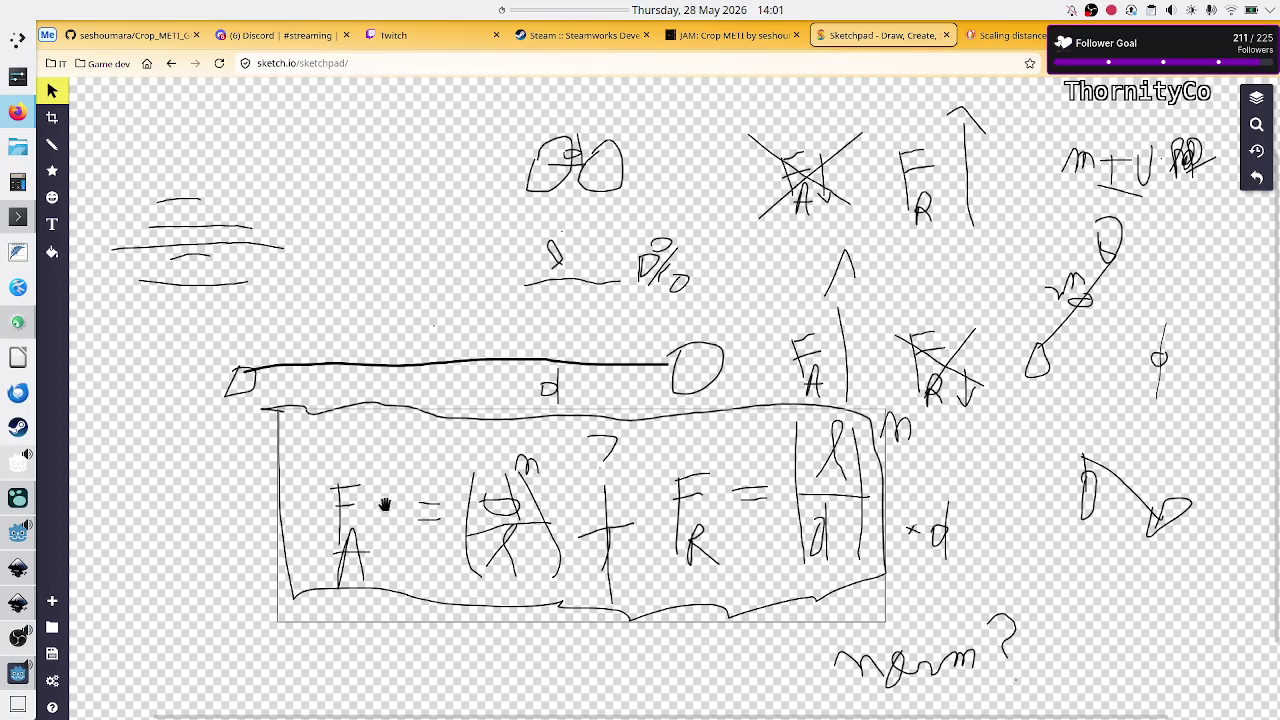
- Deselect the boxed formula and switch to the 2px freehand Pencil tool
click(486, 625)
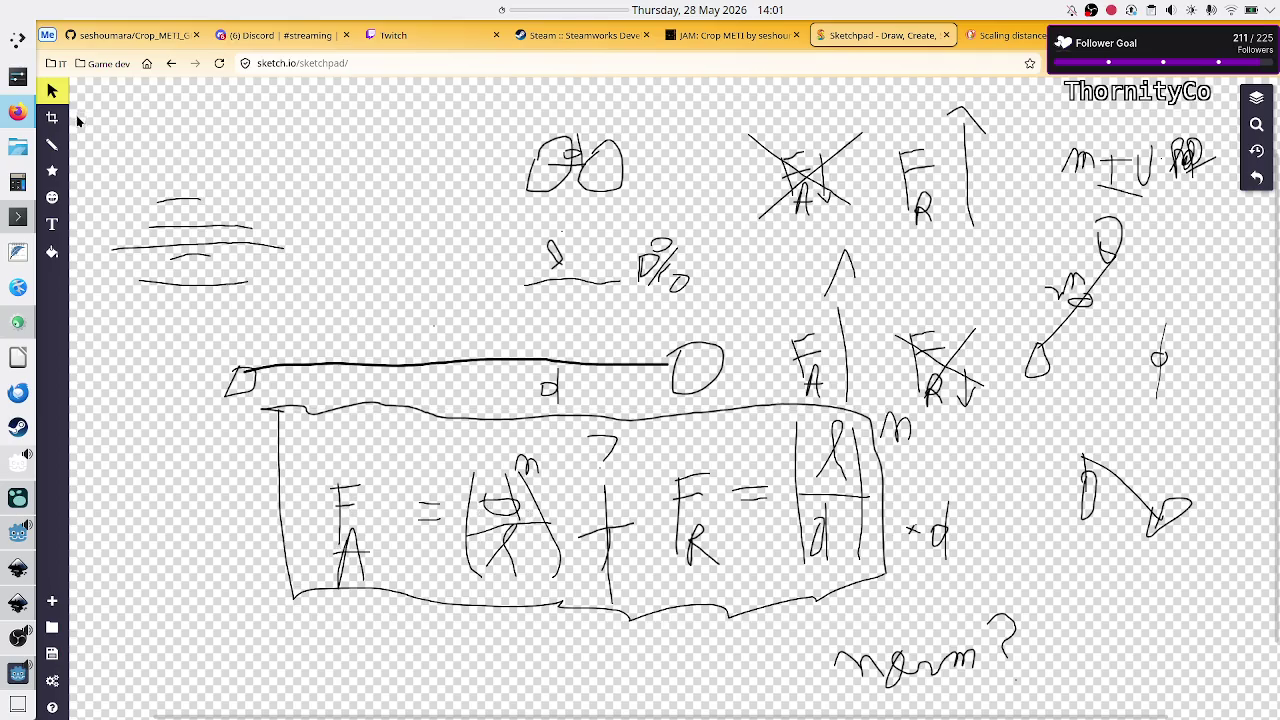
click(54, 146)
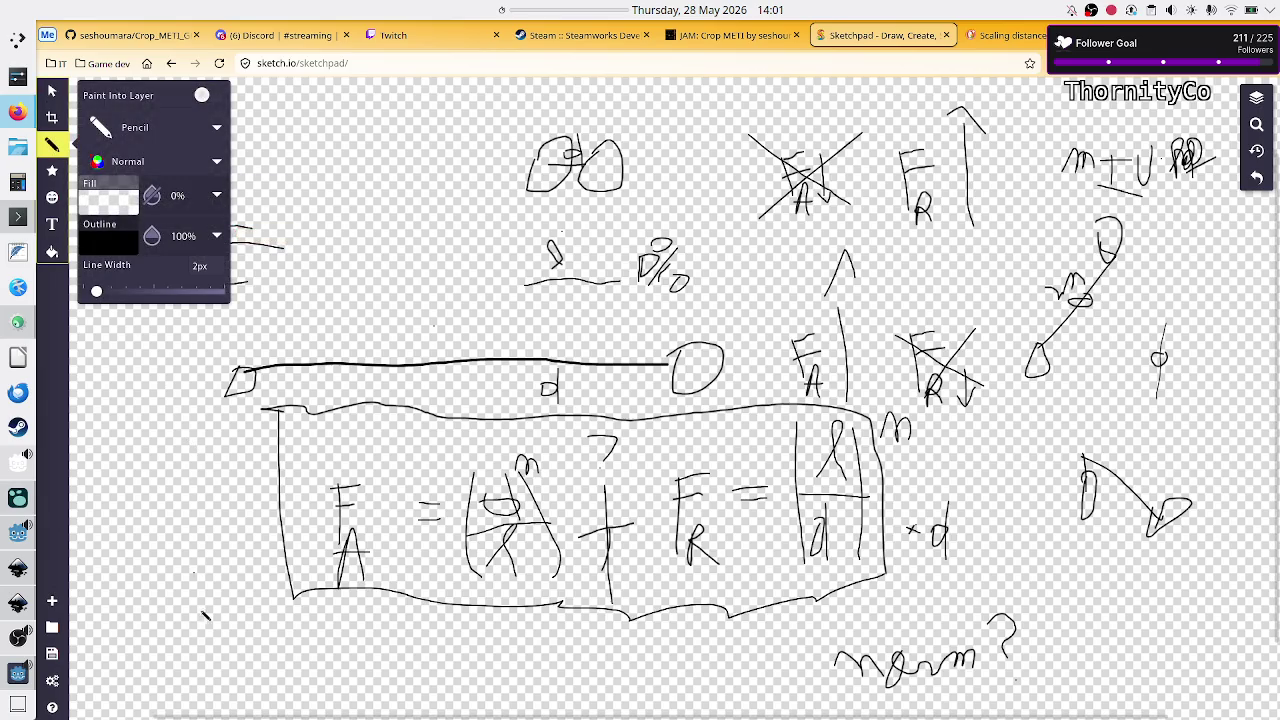
- Handwrite a 1/F_A fraction at the canvas's lower left, then cross it out
click(203, 650)
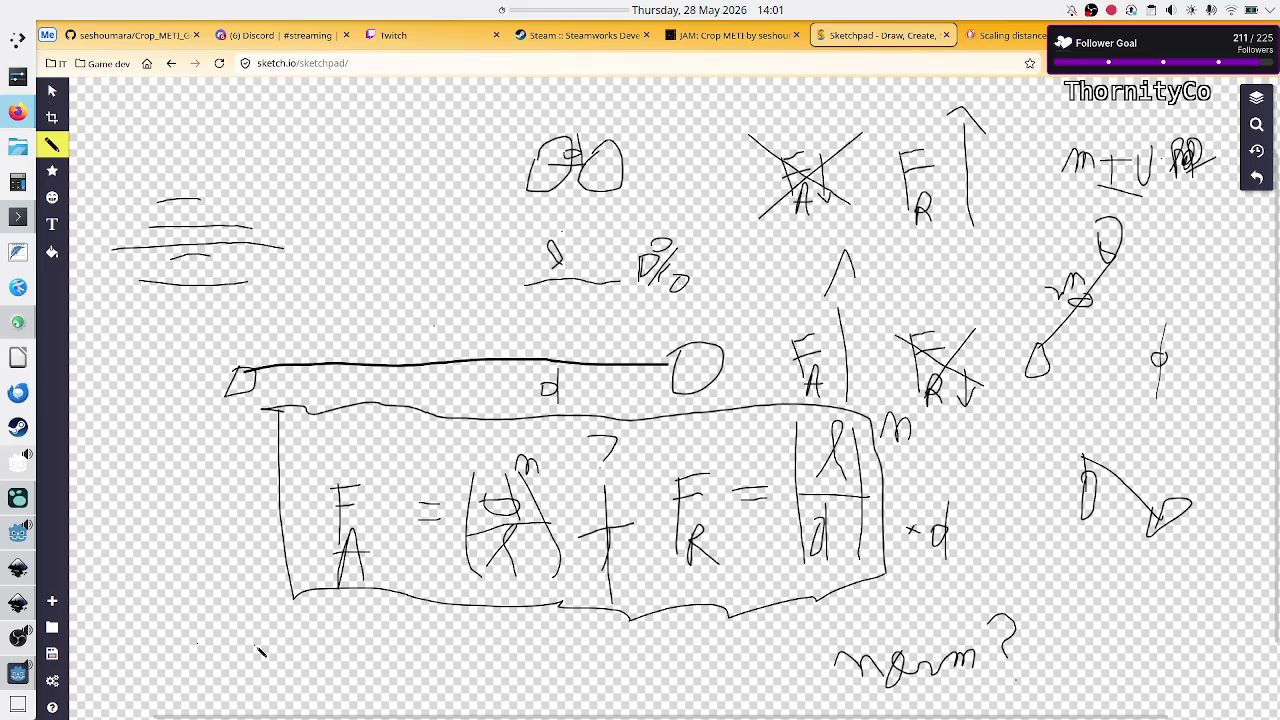
mouse_move(211, 631)
mouse_down()
mouse_move(210, 660)
mouse_move(250, 667)
mouse_up()
drag(184, 701, 182, 679)
mouse_move(184, 684)
mouse_down()
mouse_move(200, 680)
mouse_move(210, 710)
mouse_move(220, 700)
mouse_up()
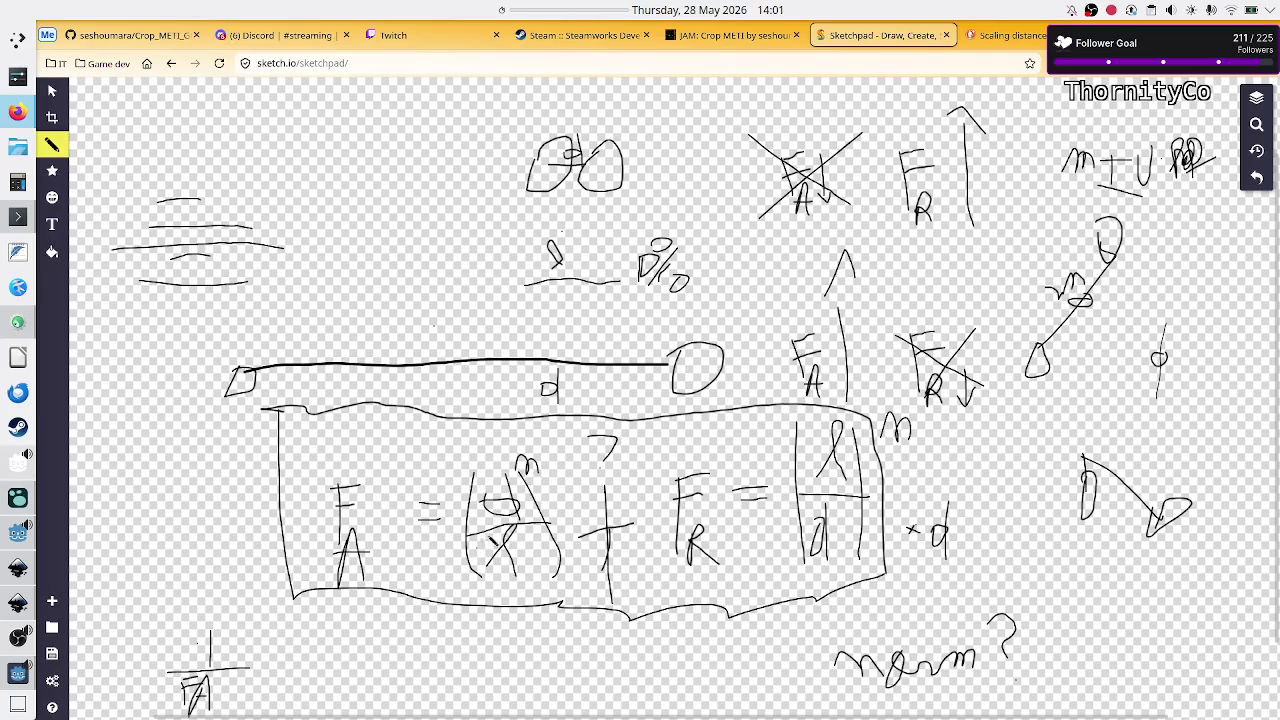
drag(157, 628, 240, 702)
drag(252, 612, 176, 712)
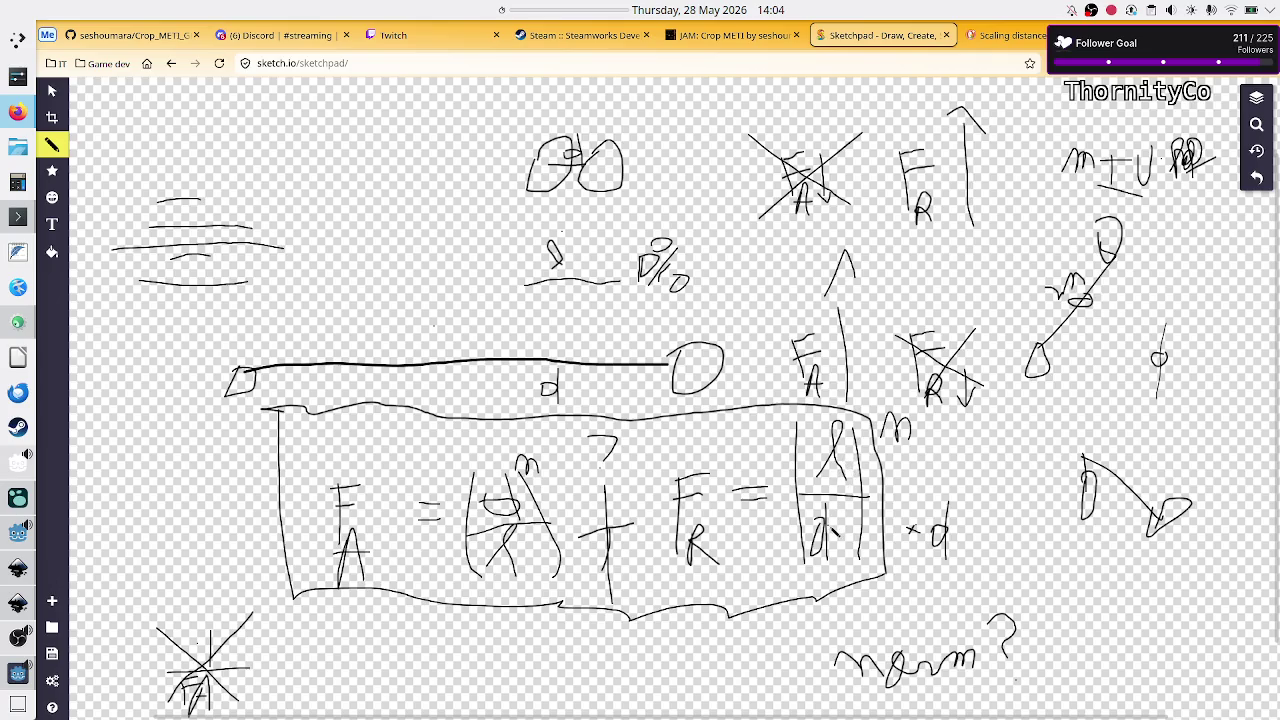
- Switch from the Sketchpad force sketch back to Godot's code_viz.gd script
key(alt+Tab)
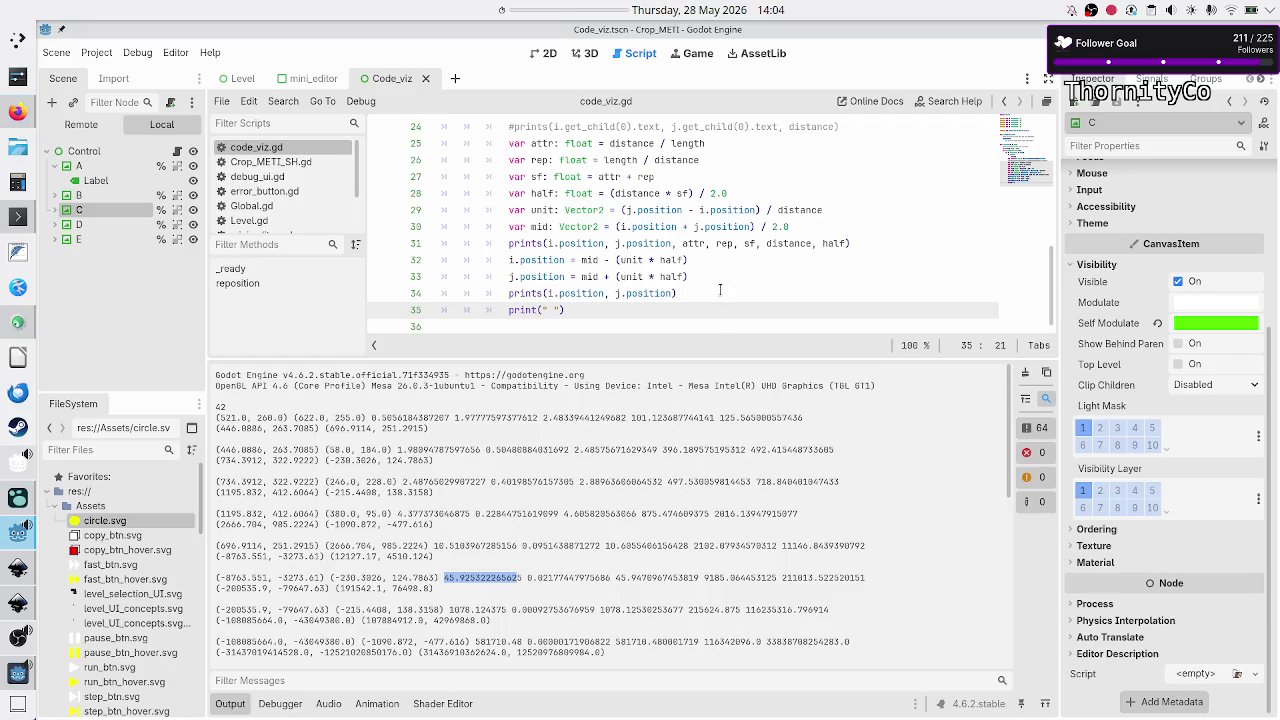
- Collapse the Output panel and add 'if attr > rep:' after the rep calculation line
click(231, 703)
click(605, 486)
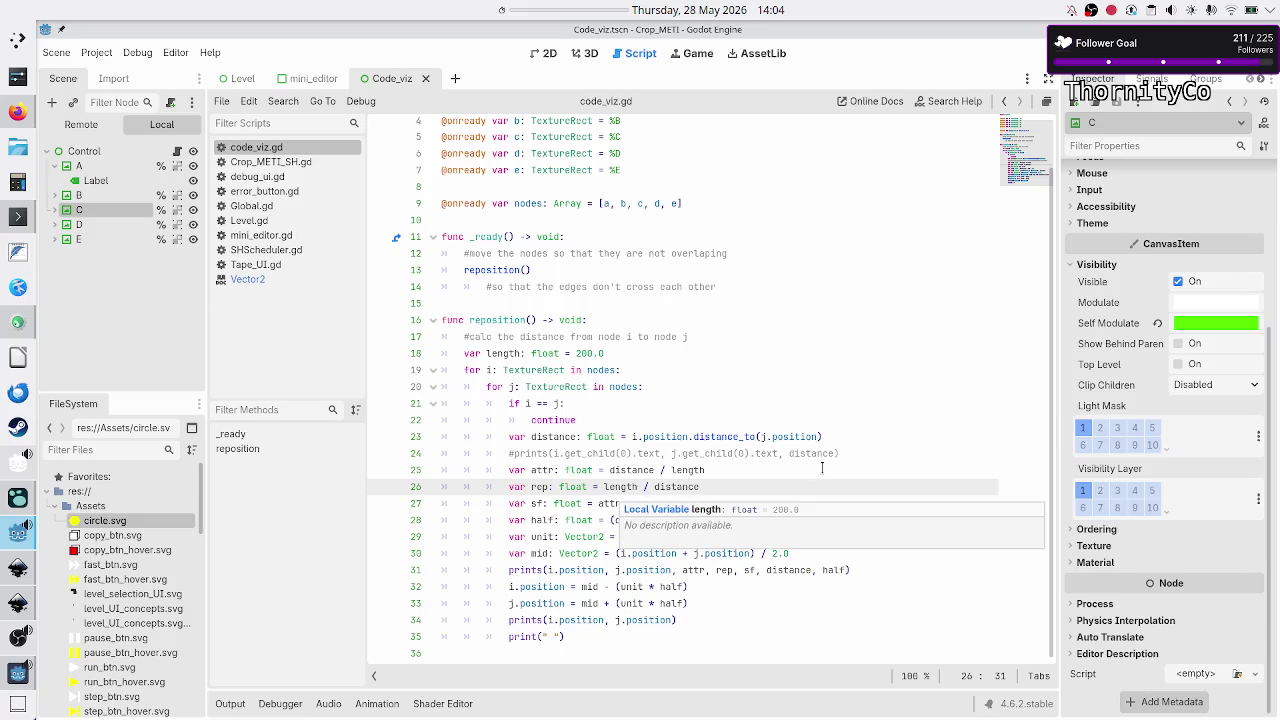
key(Up)
key(Up)
key(Up)
key(Up)
key(Down)
key(Down)
key(Home)
key(Home)
key(Down)
key(Down)
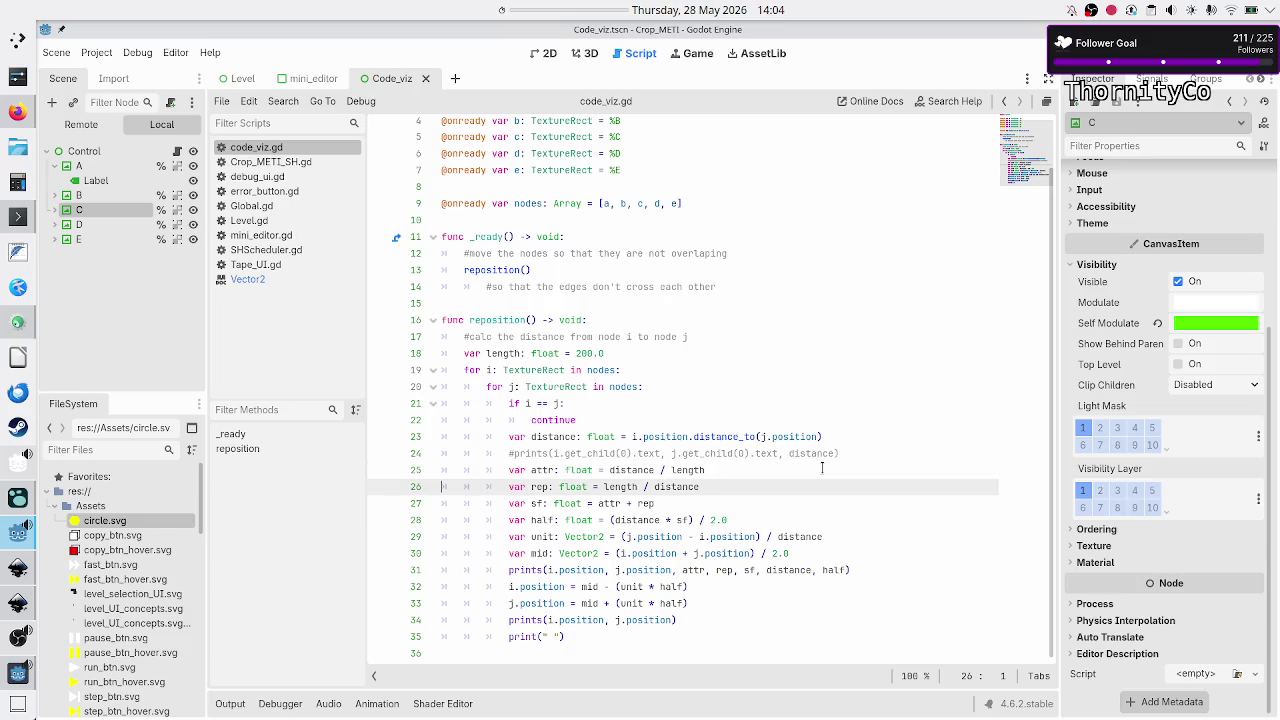
key(End)
key(Return)
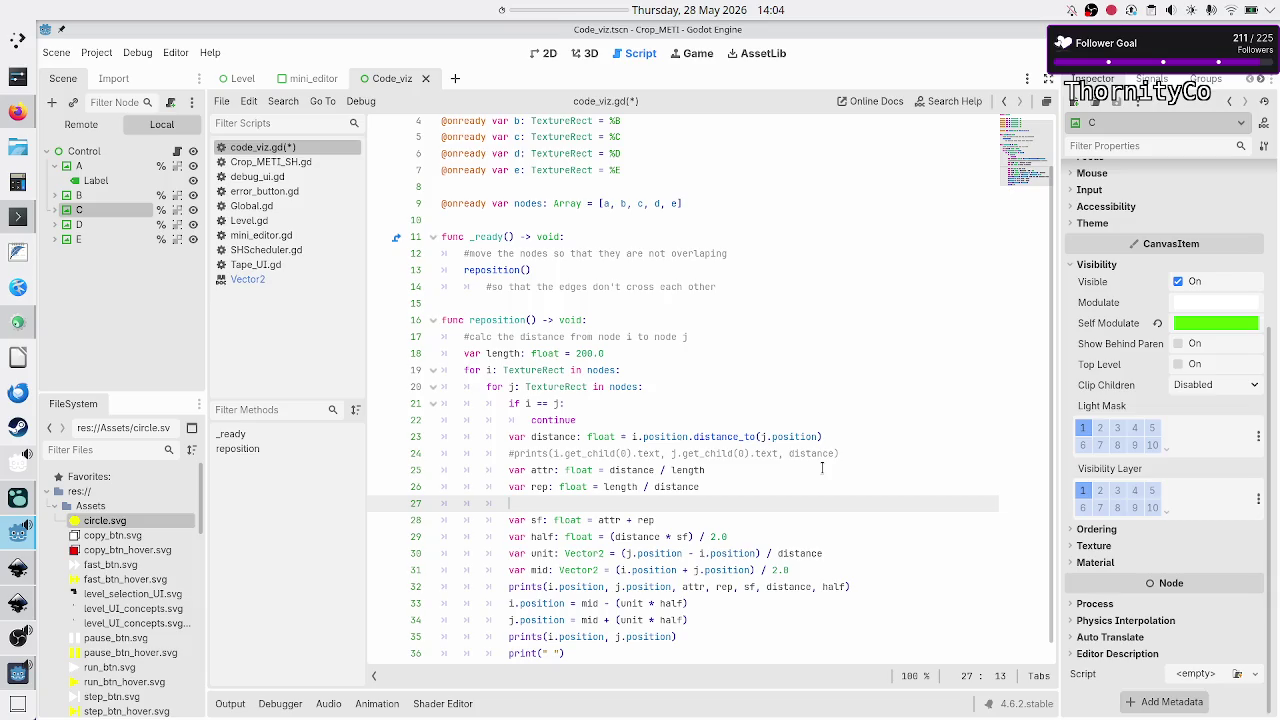
text(if attr)
text( > )
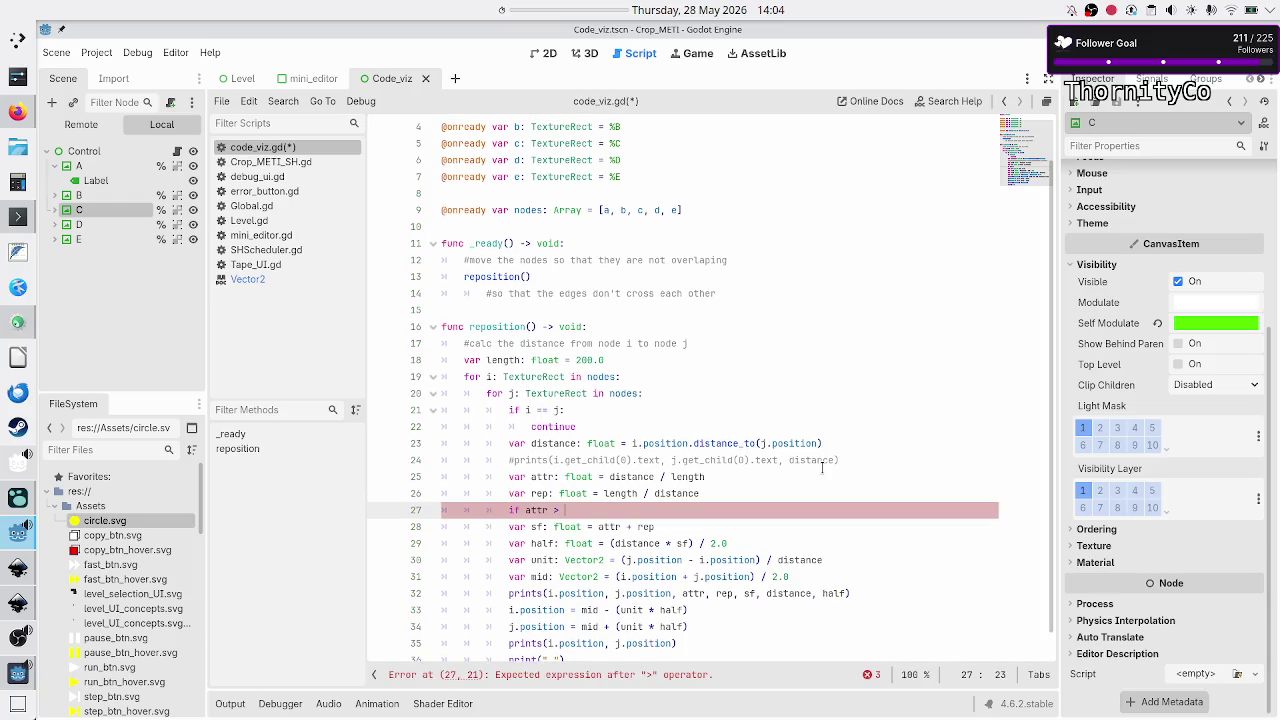
text(rep:)
key(Return)
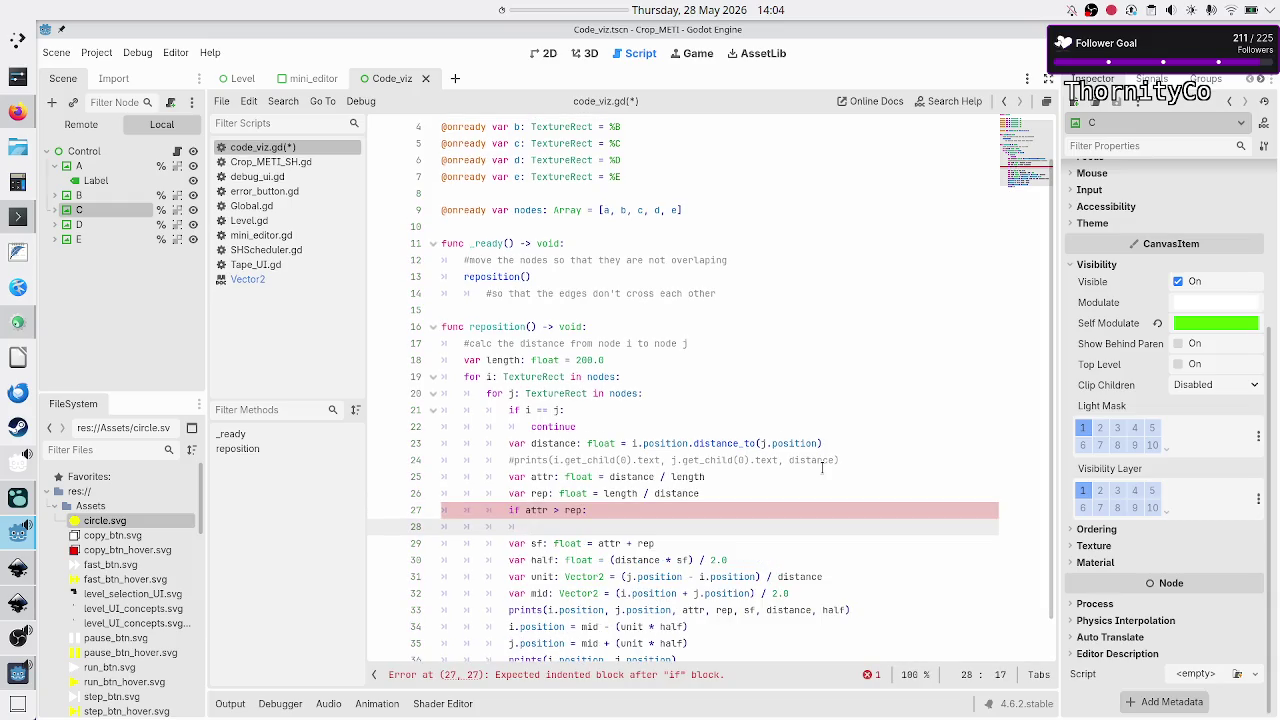
- Declare 'var sf: float' above the if and set 'sf = 1 / attr' in its body
key(Up)
key(ctrl+shift+Return)
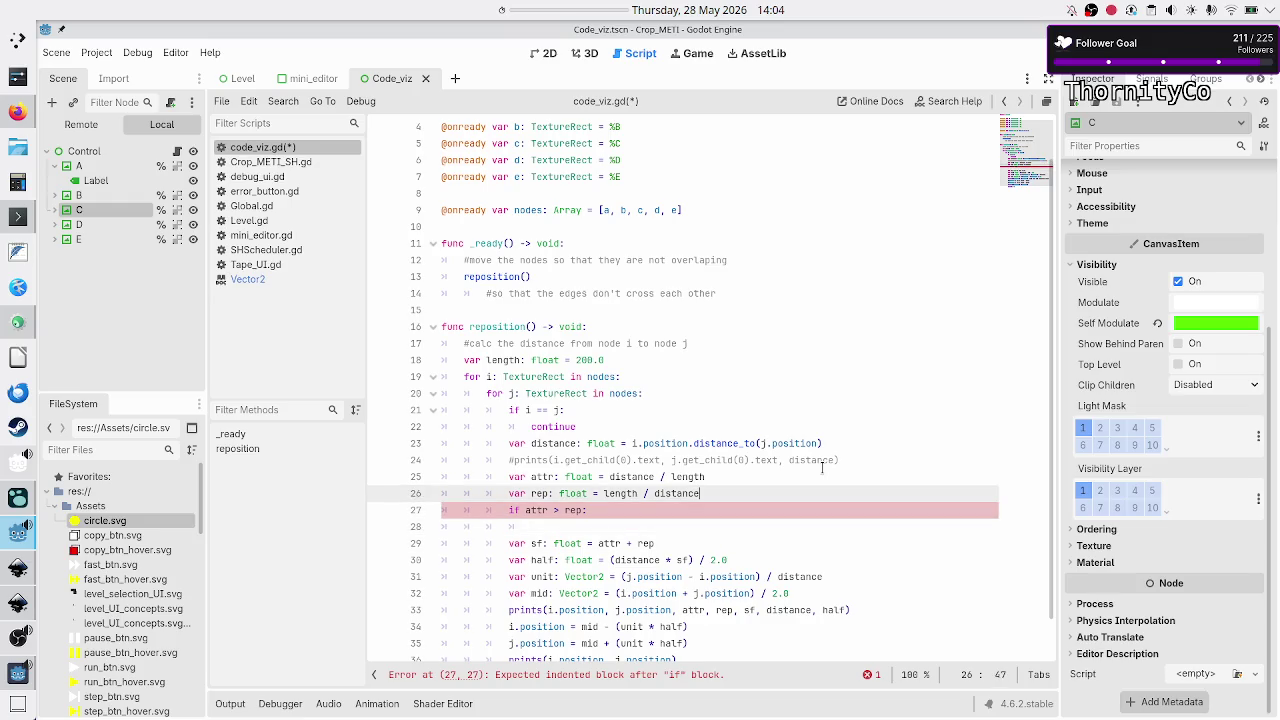
text(var sf)
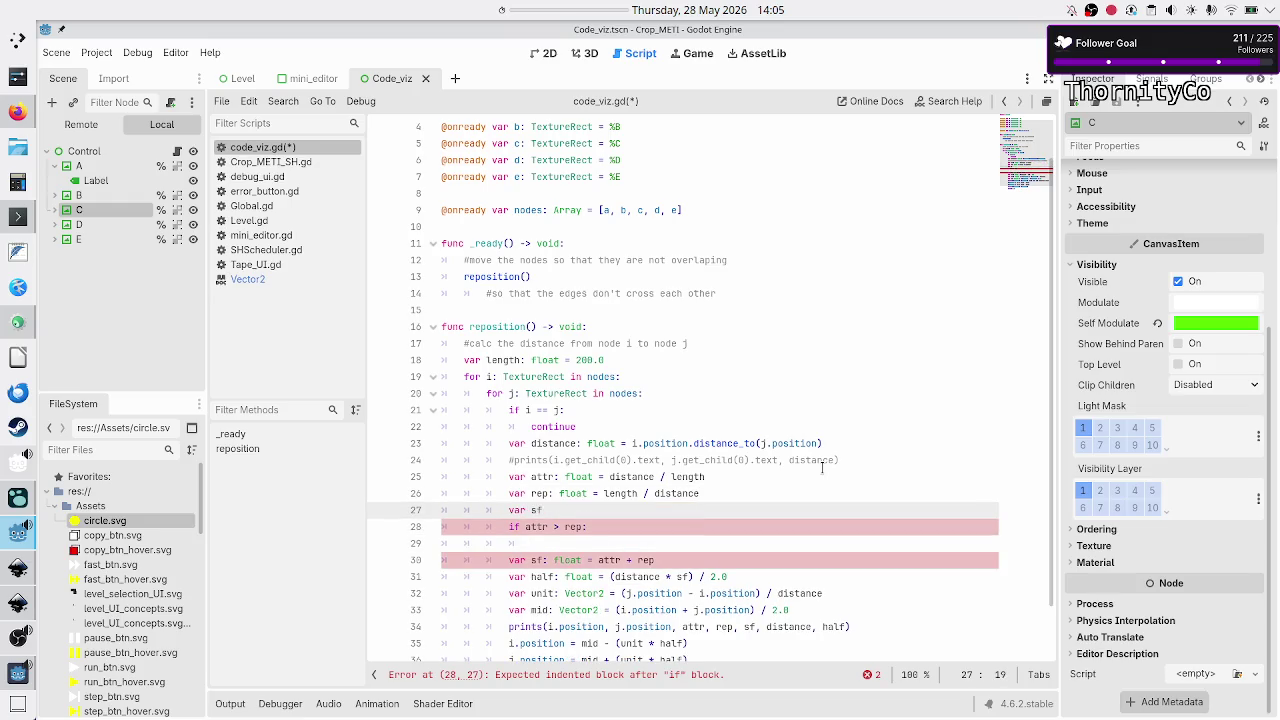
text(: float)
key(Down)
key(Home)
key(Down)
key(Up)
key(Down)
key(End)
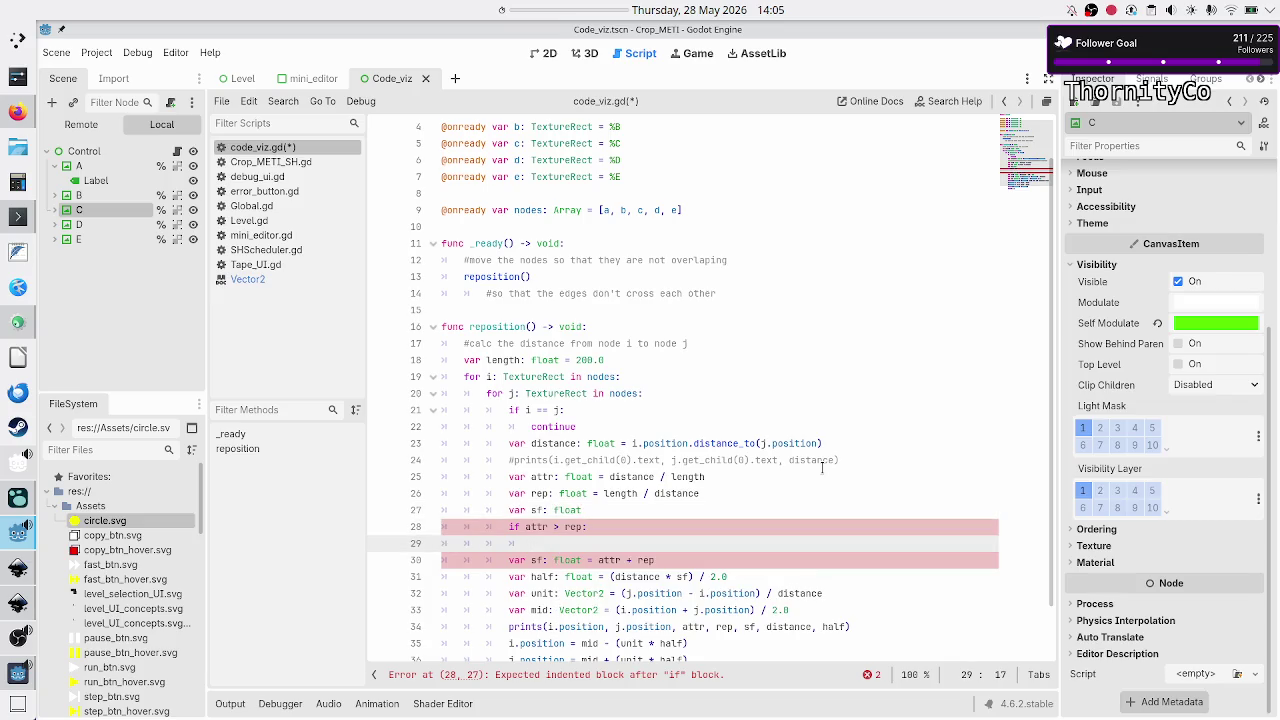
text(sf = sf)
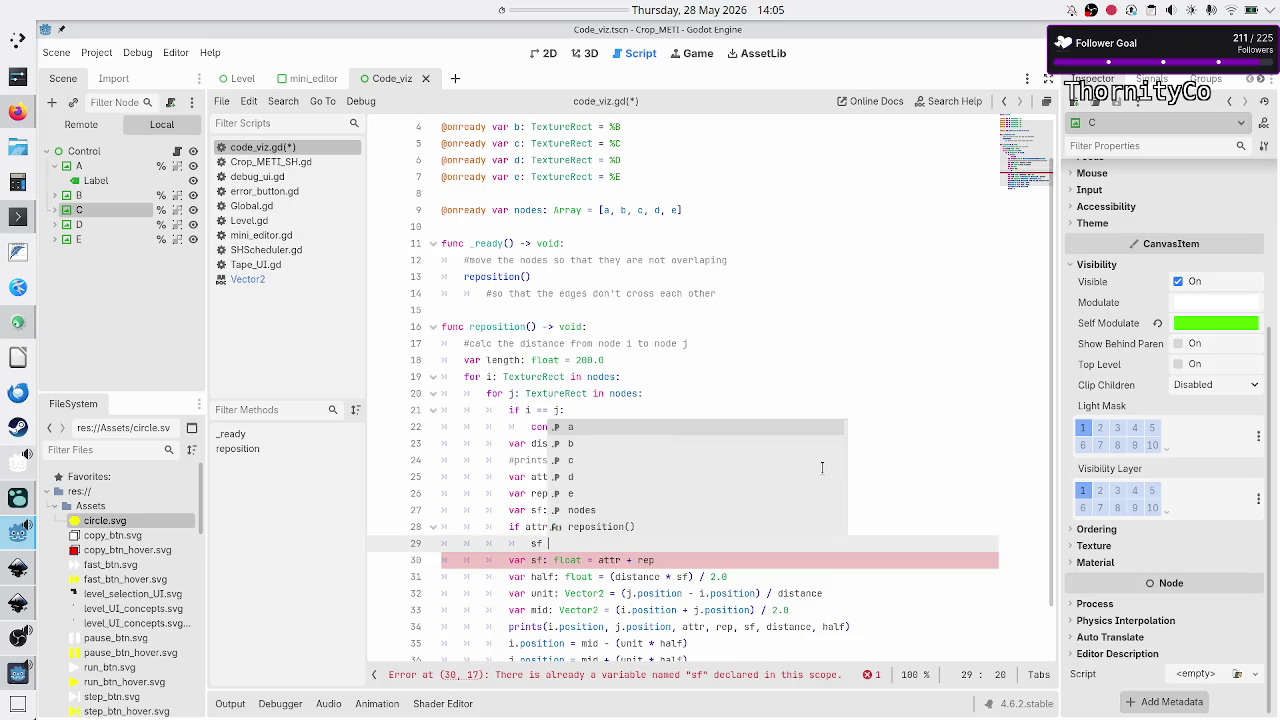
key(BackSpace)
key(BackSpace)
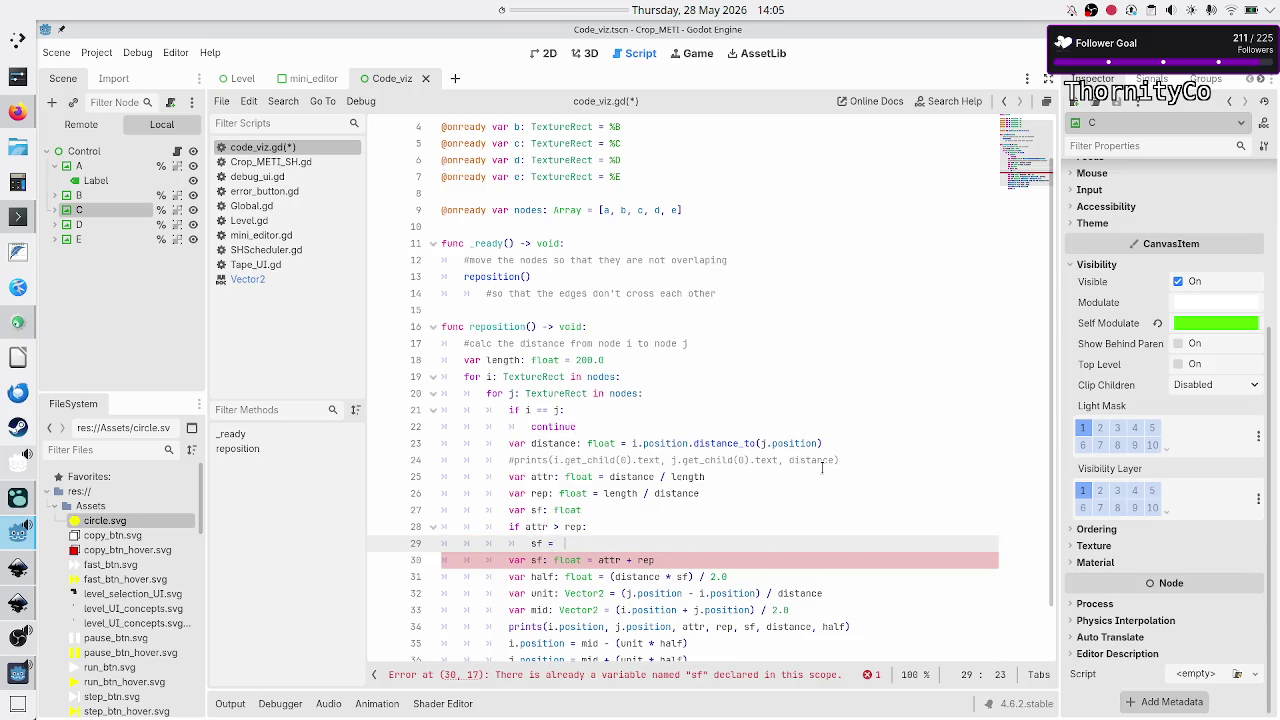
text(1 /)
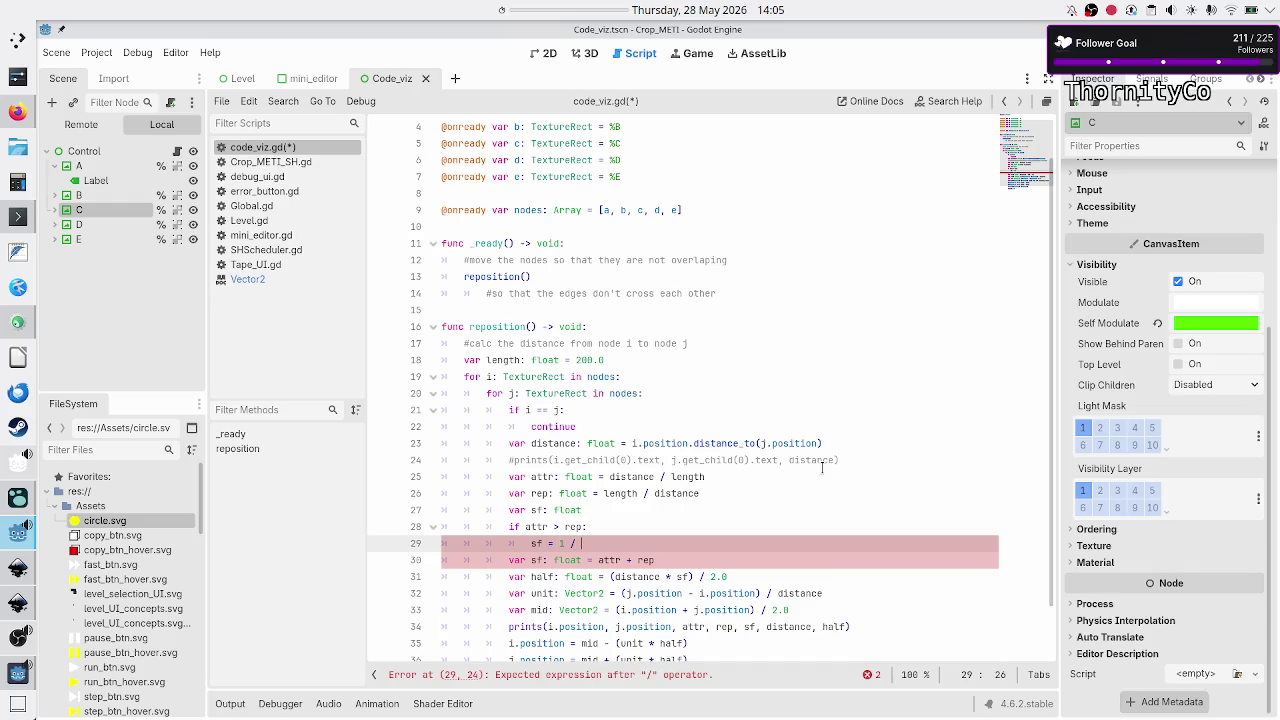
text( attr)
key(Escape)
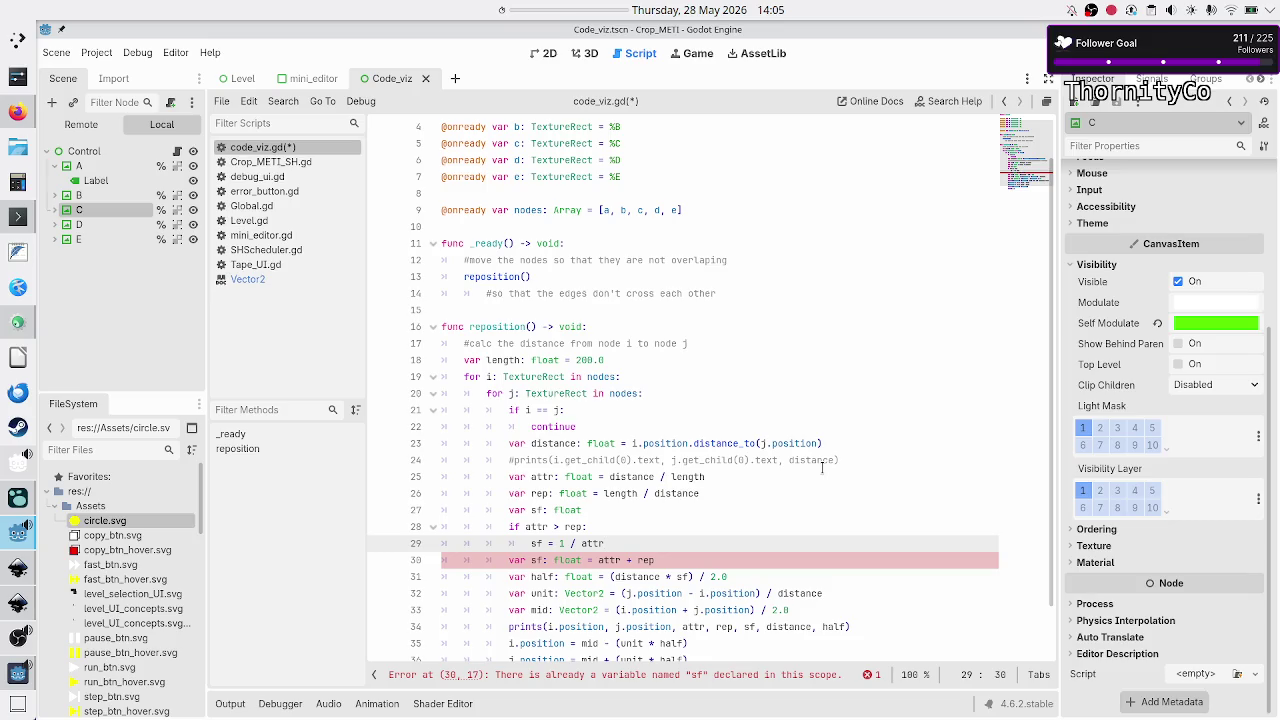
- Add an 'else:' line above the old sf assignment
key(Up)
key(shift+Left)
key(shift+Left)
key(shift+Left)
key(Home)
key(Down)
key(Down)
key(Up)
key(Up)
key(Up)
key(Down)
key(Down)
key(Down)
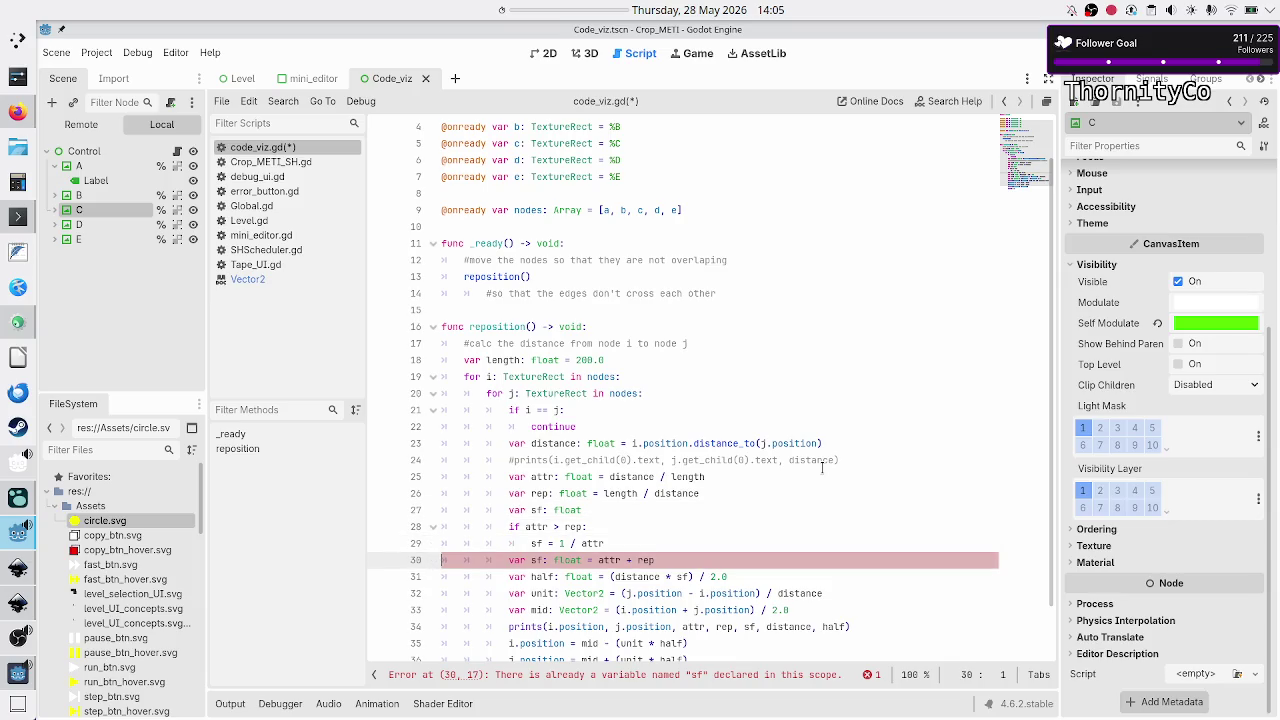
key(Up)
key(End)
key(Return)
text(else:)
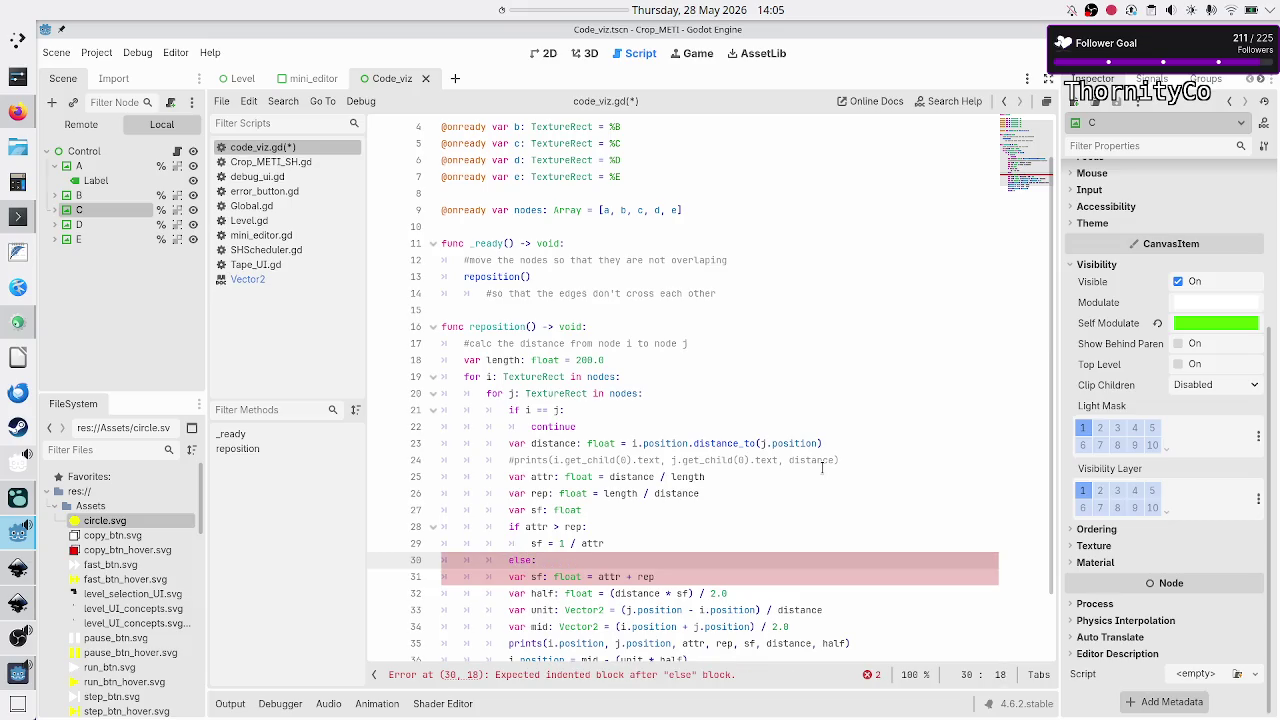
- Start the else body while checking the boxed force formulas in the sketch
key(Return)
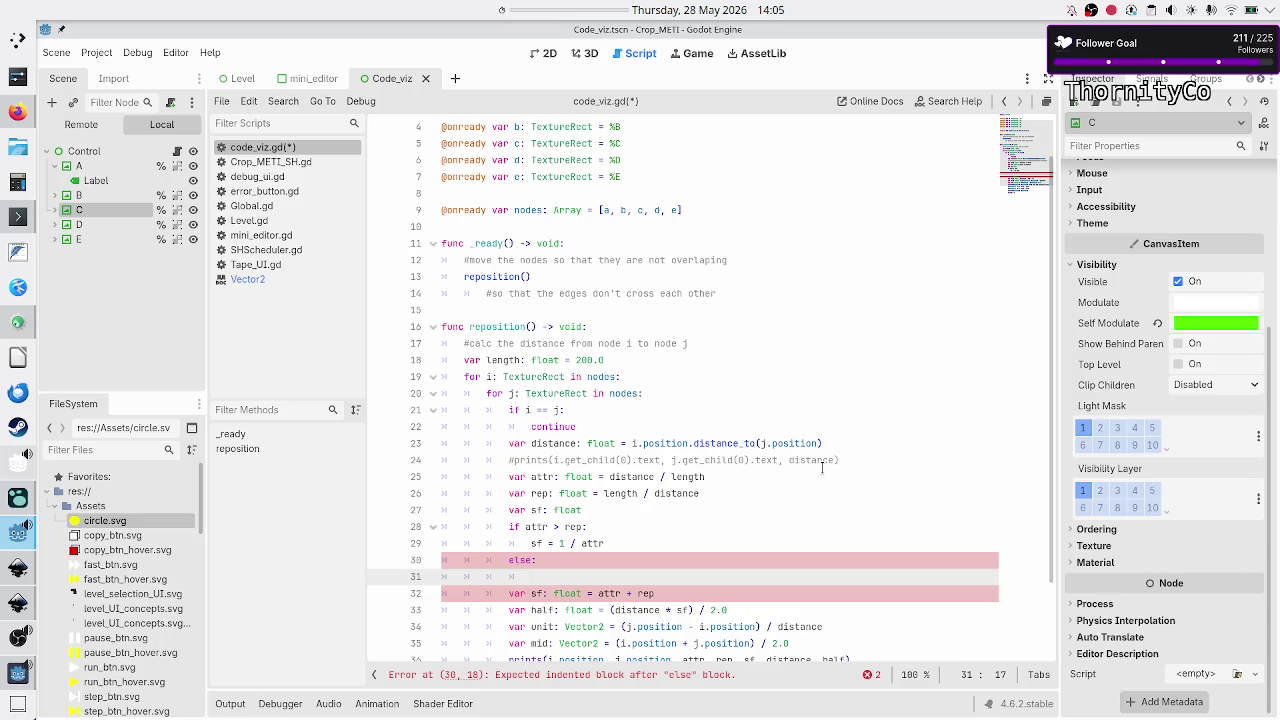
key(alt+Tab)
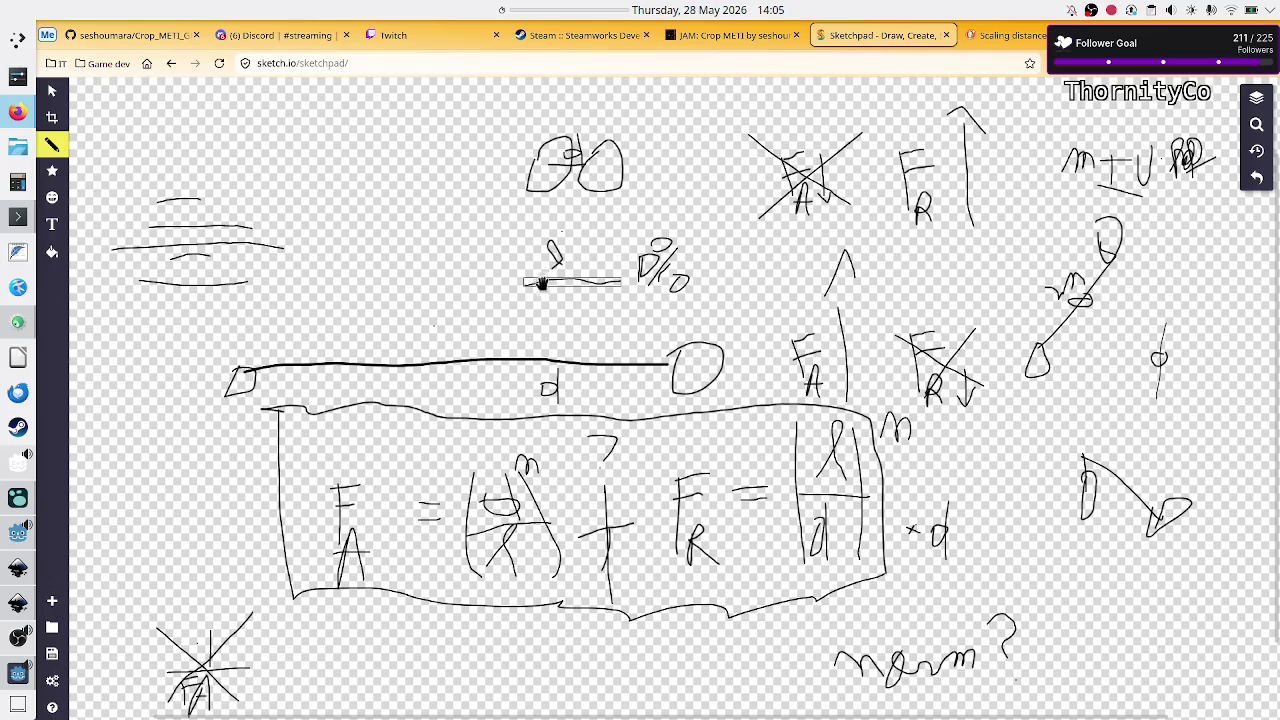
key(alt+Tab)
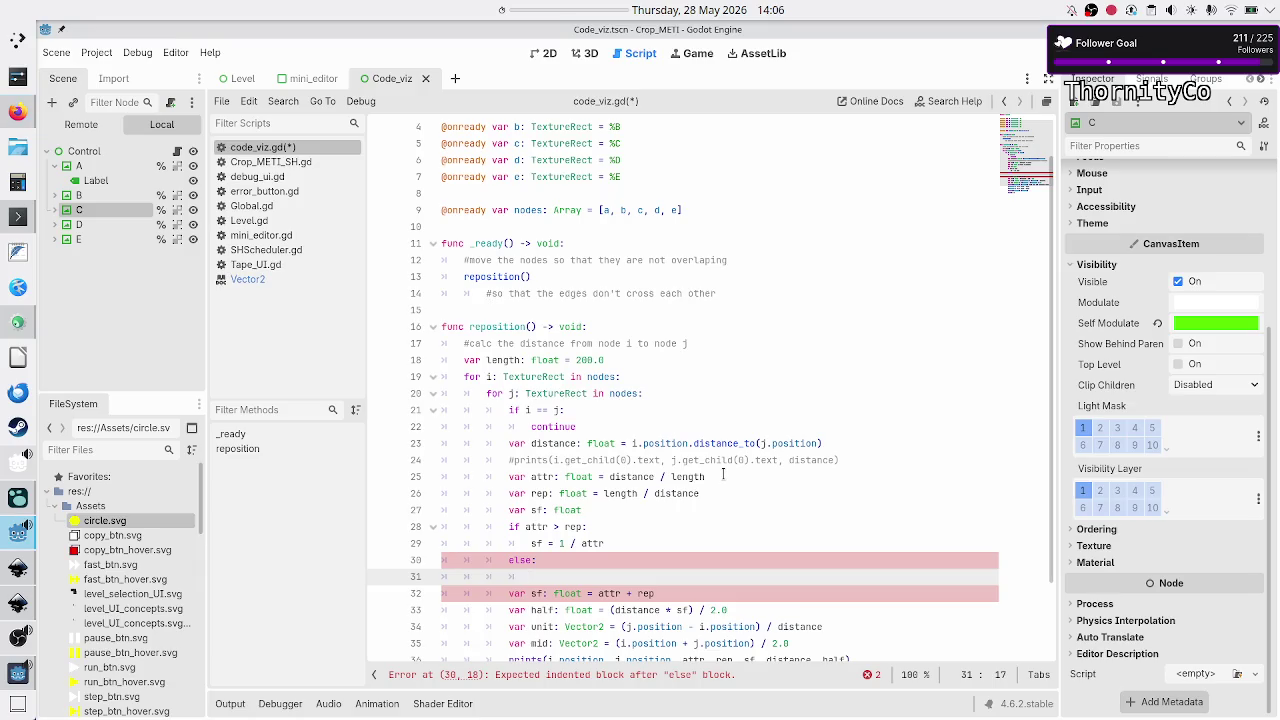
text(1/)
text(1)
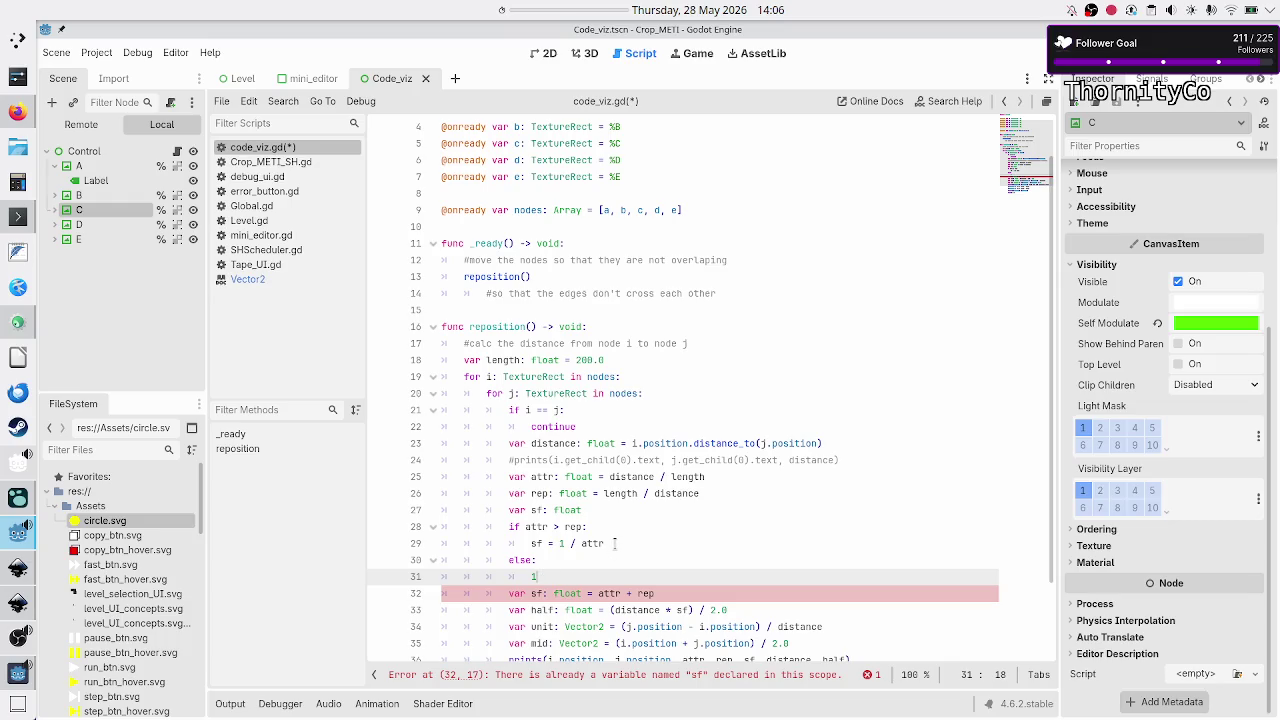
key(alt+Tab)
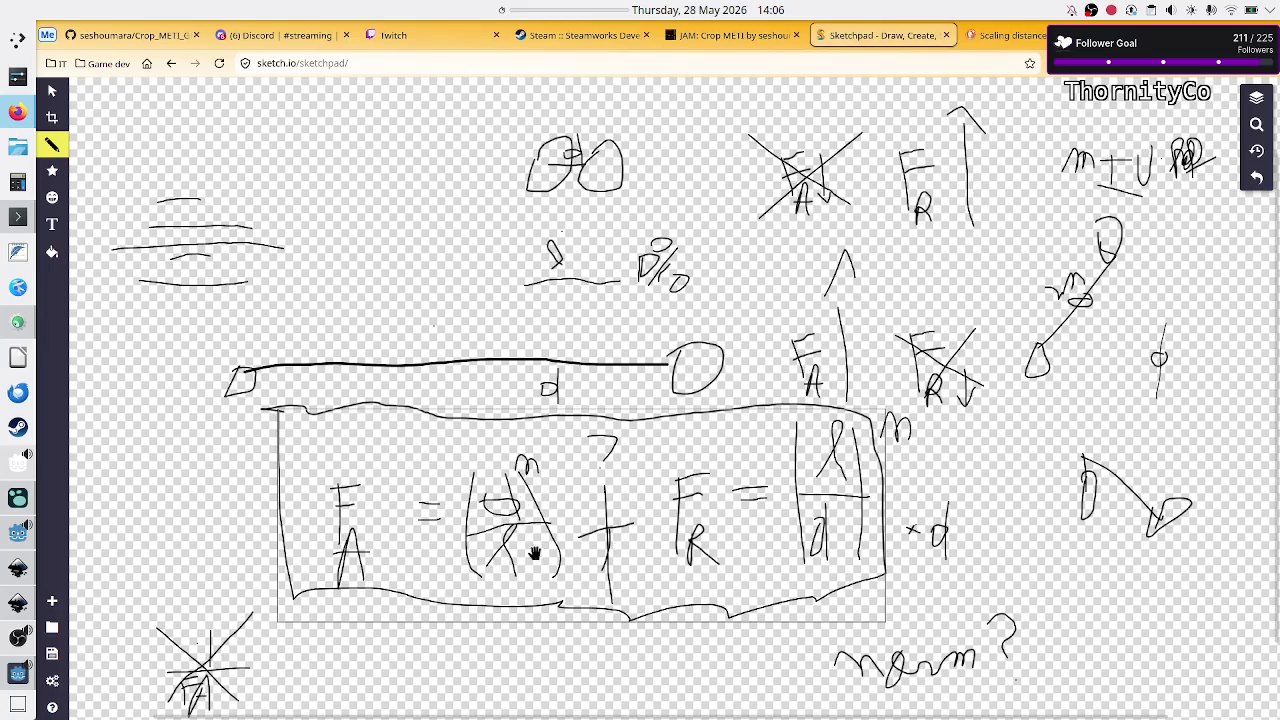
key(alt+Tab)
click(575, 563)
click(574, 578)
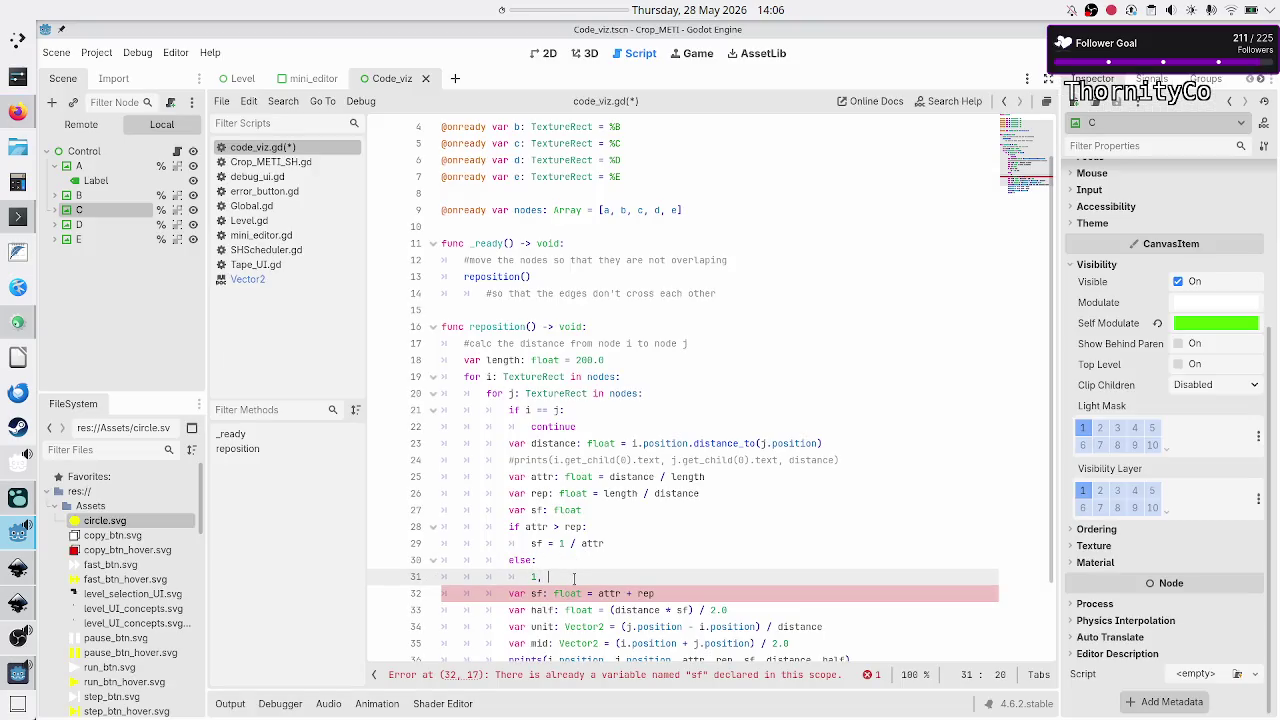
text(i/i)
key(BackSpace)
key(BackSpace)
key(BackSpace)
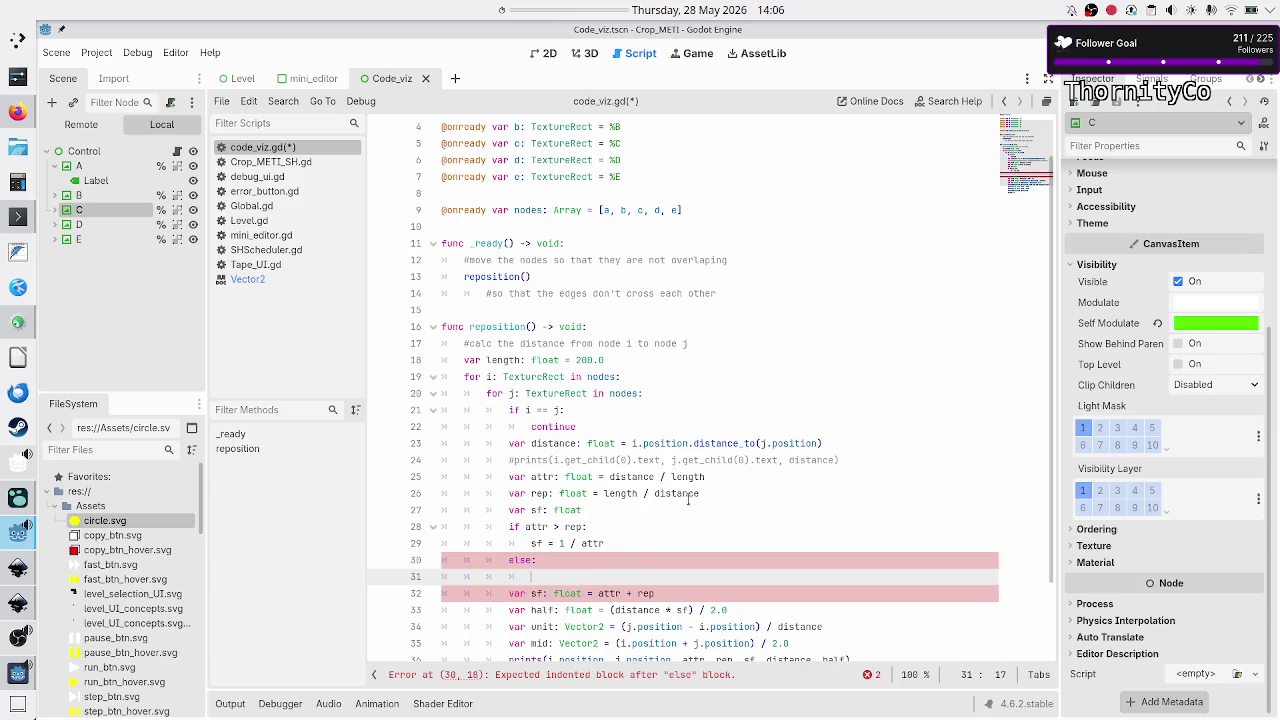
- Make the else branch assign 'sf = rep'
text(sf:)
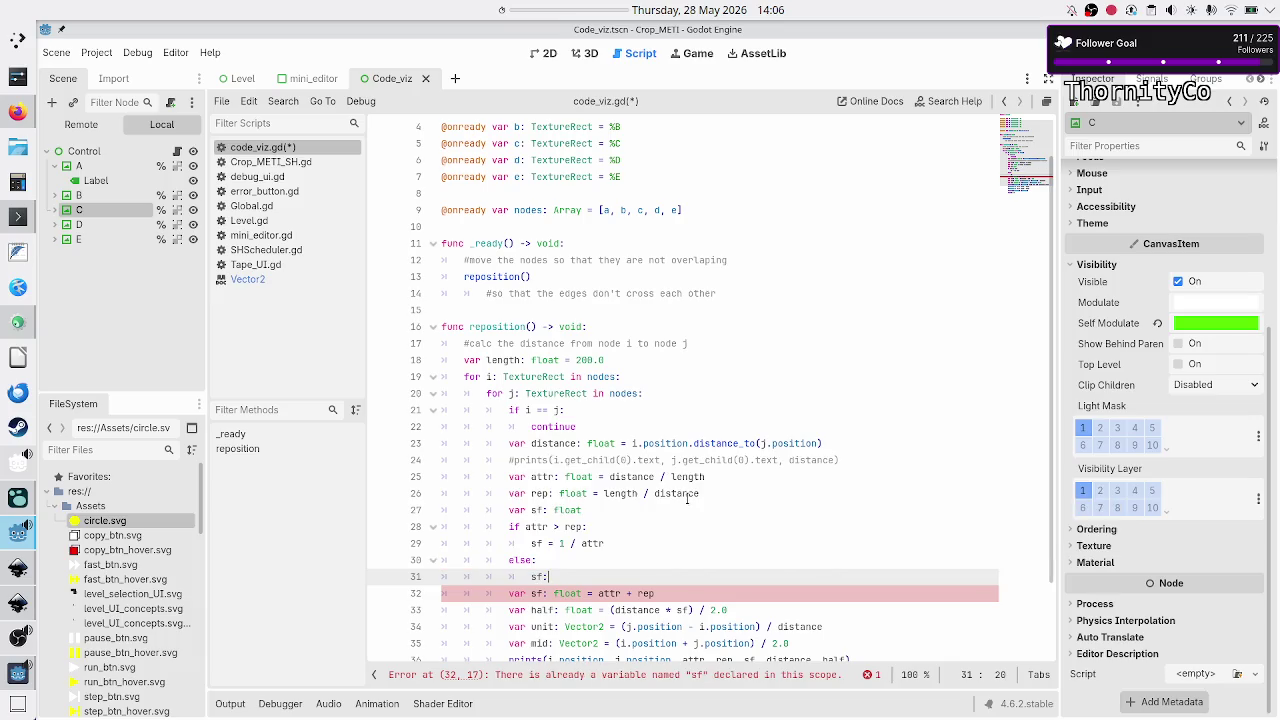
key(BackSpace)
key(BackSpace)
text(=)
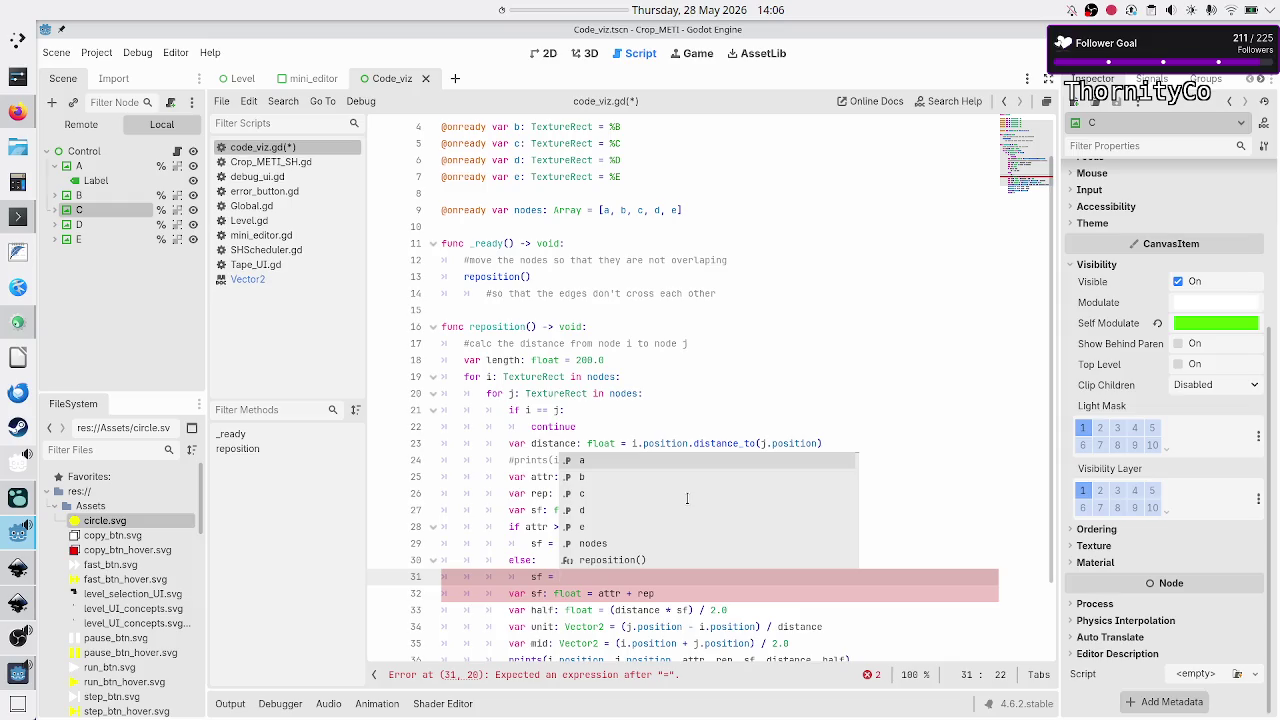
key(Escape)
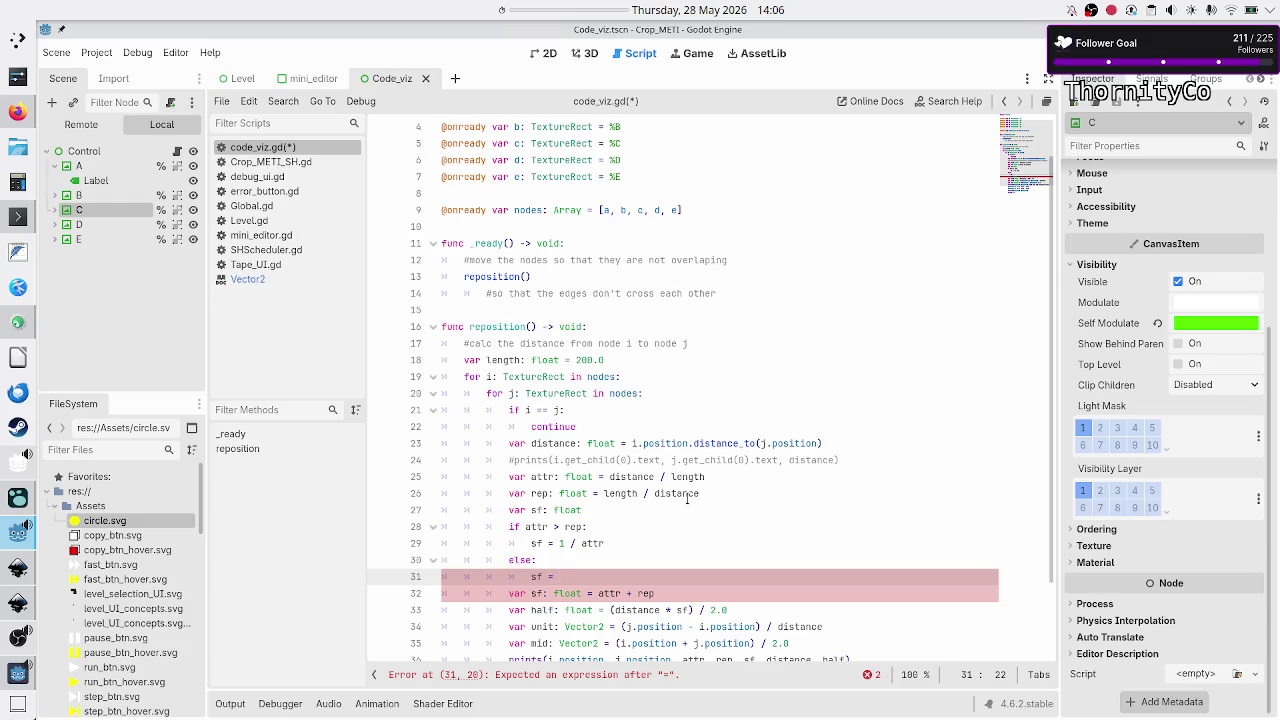
text(rep)
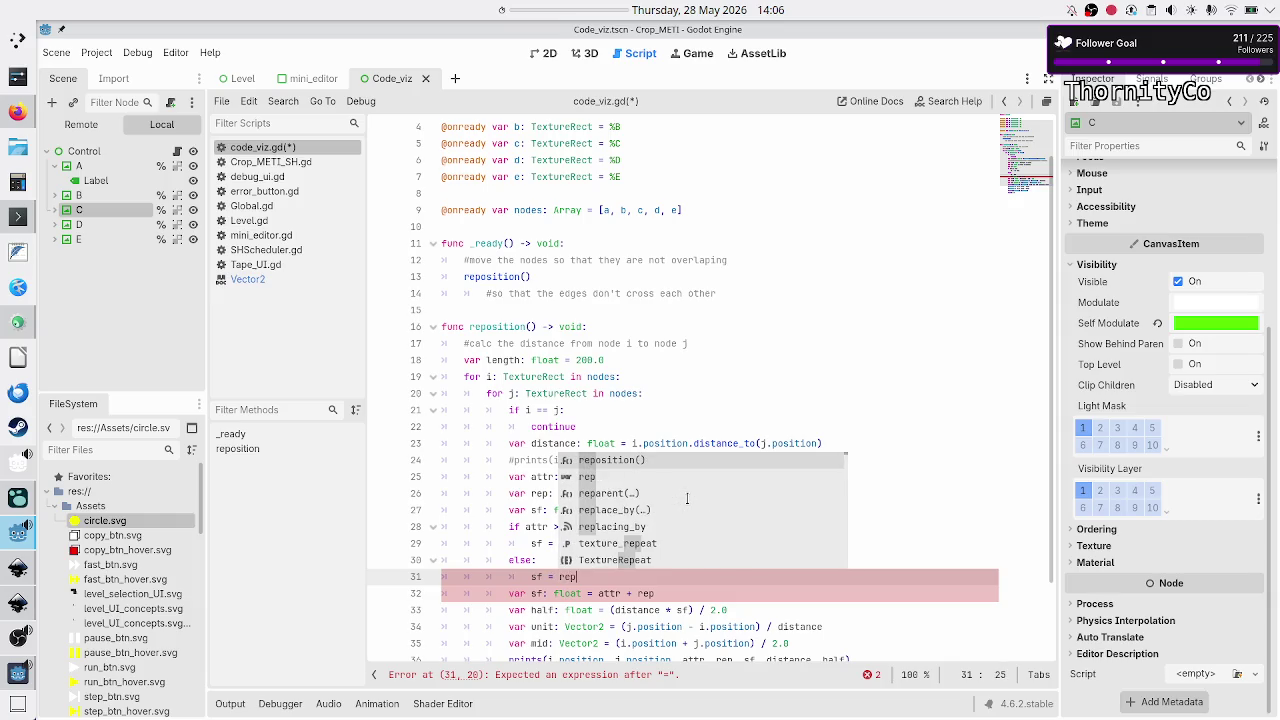
key(Escape)
- Delete the redundant 'sf = attr + rep' line and save the script
key(Down)
key(Home)
key(shift+End)
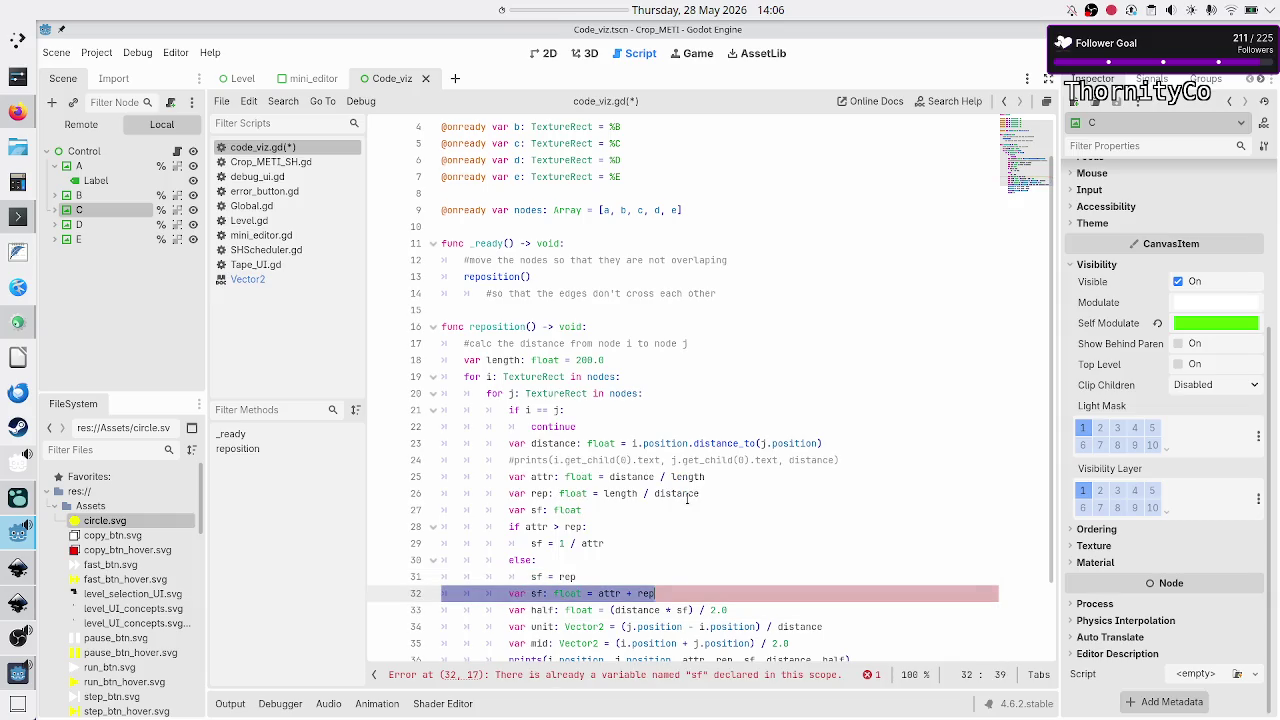
key(BackSpace)
key(BackSpace)
click(687, 495)
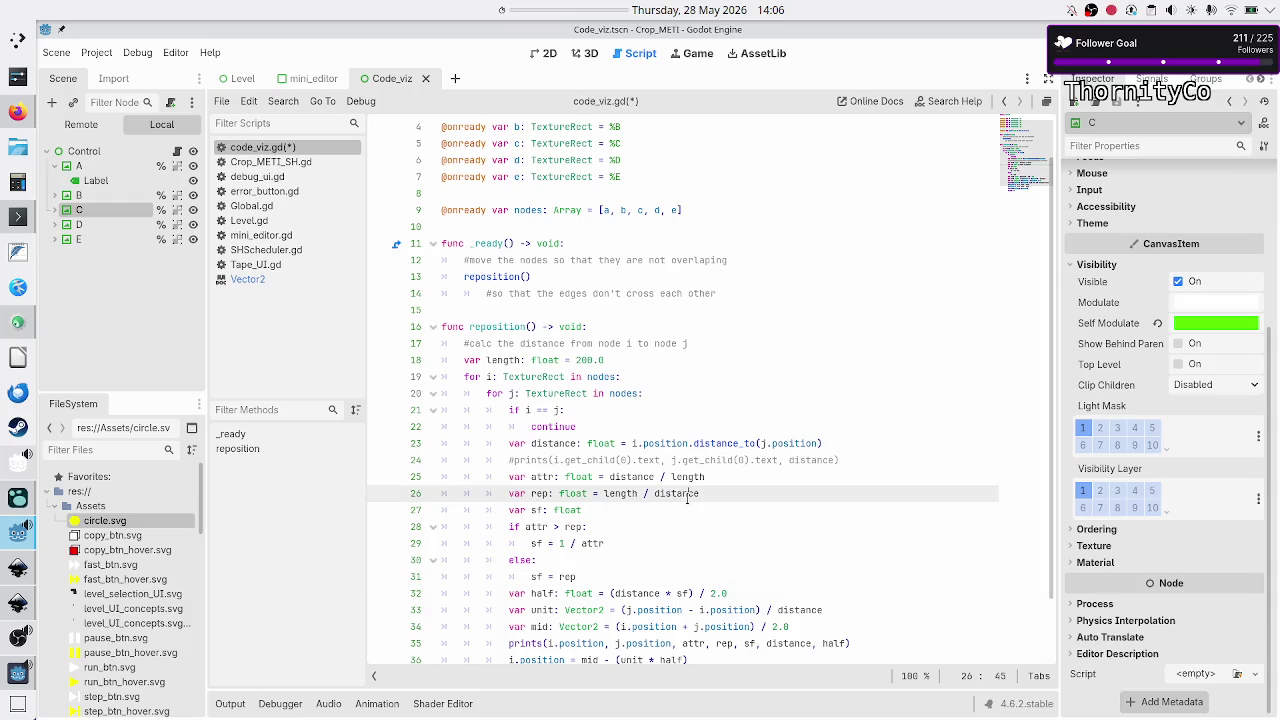
key(Down)
key(Down)
key(Down)
key(Home)
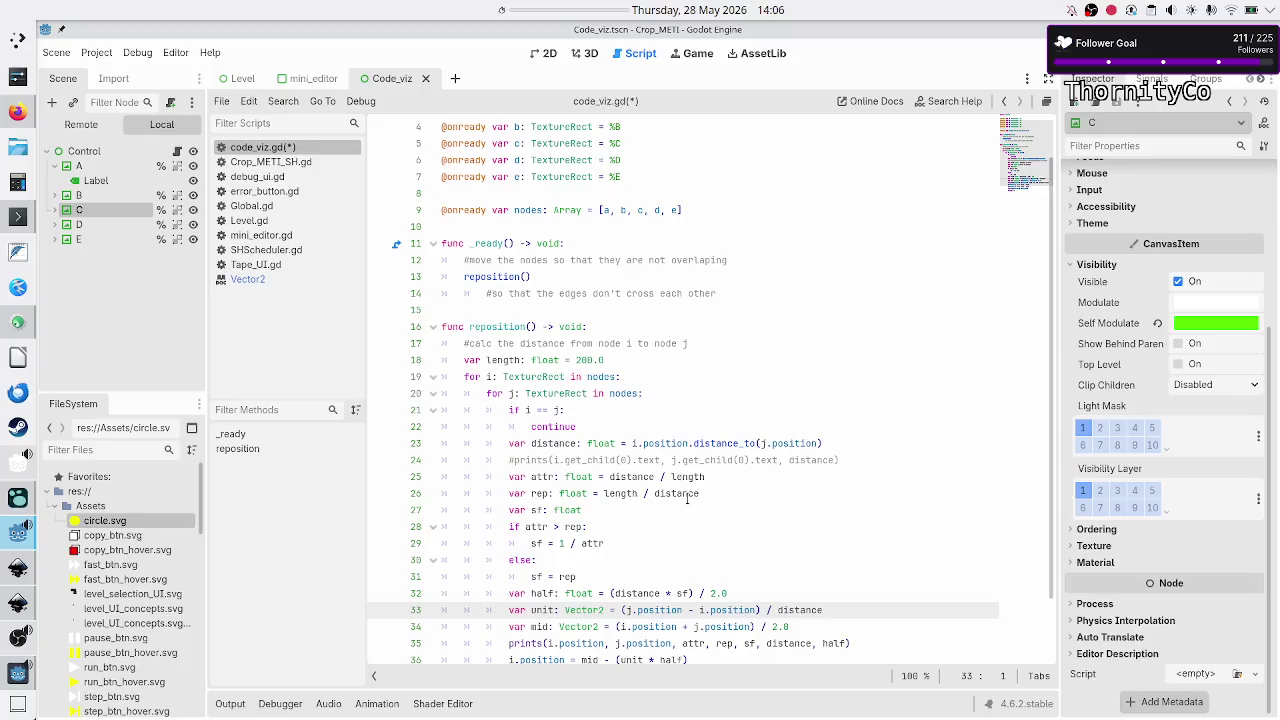
key(F5)
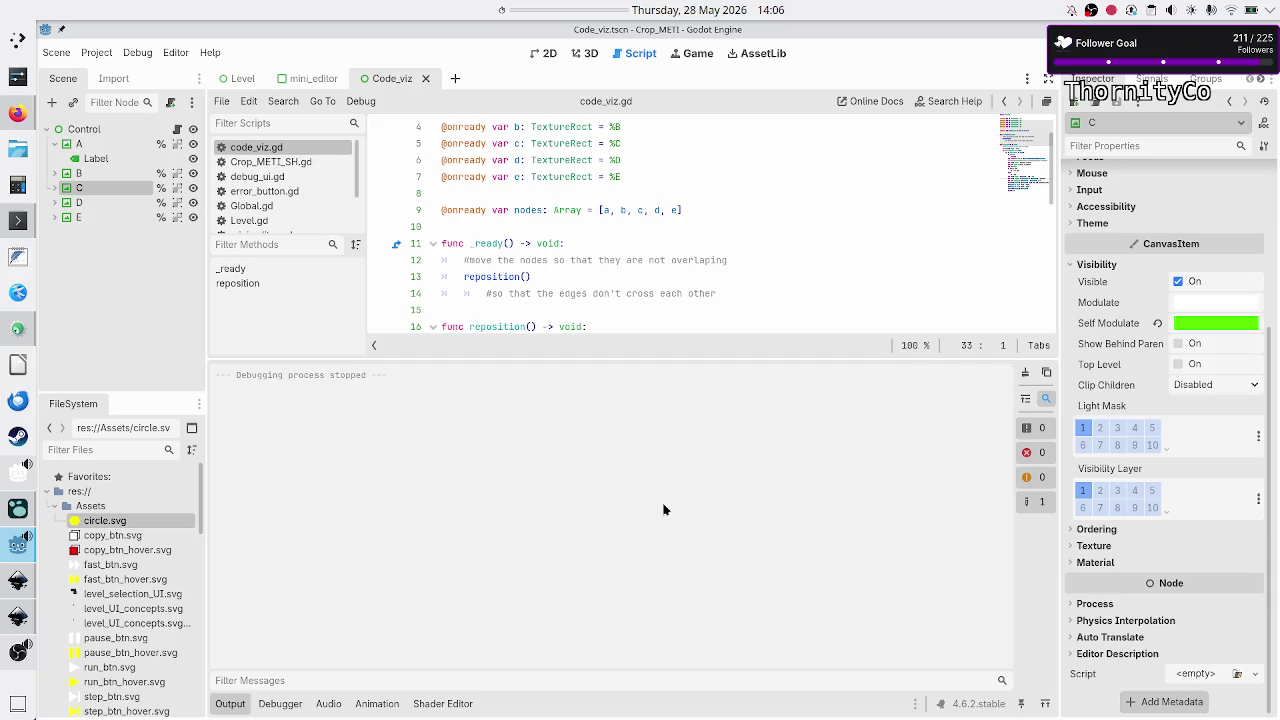
- Run the scene, move the game window aside to inspect circles E, D and B, then close it
key(F5)
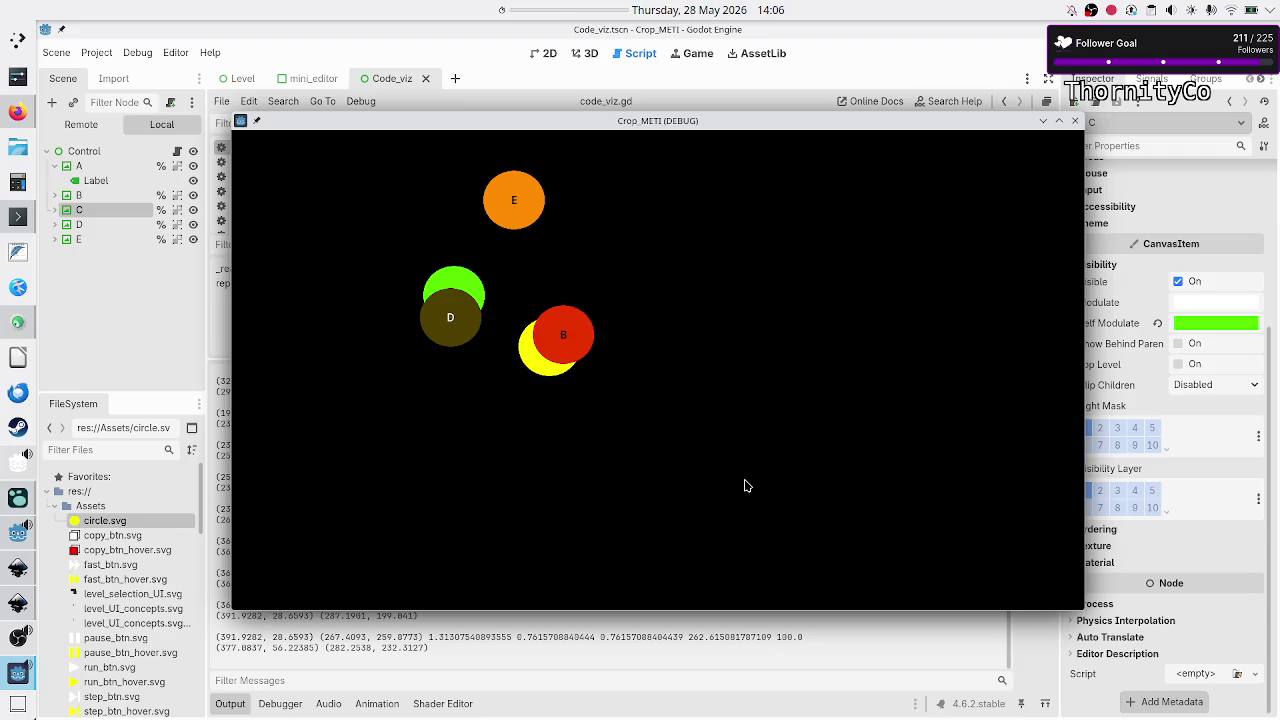
drag(731, 127, 877, 85)
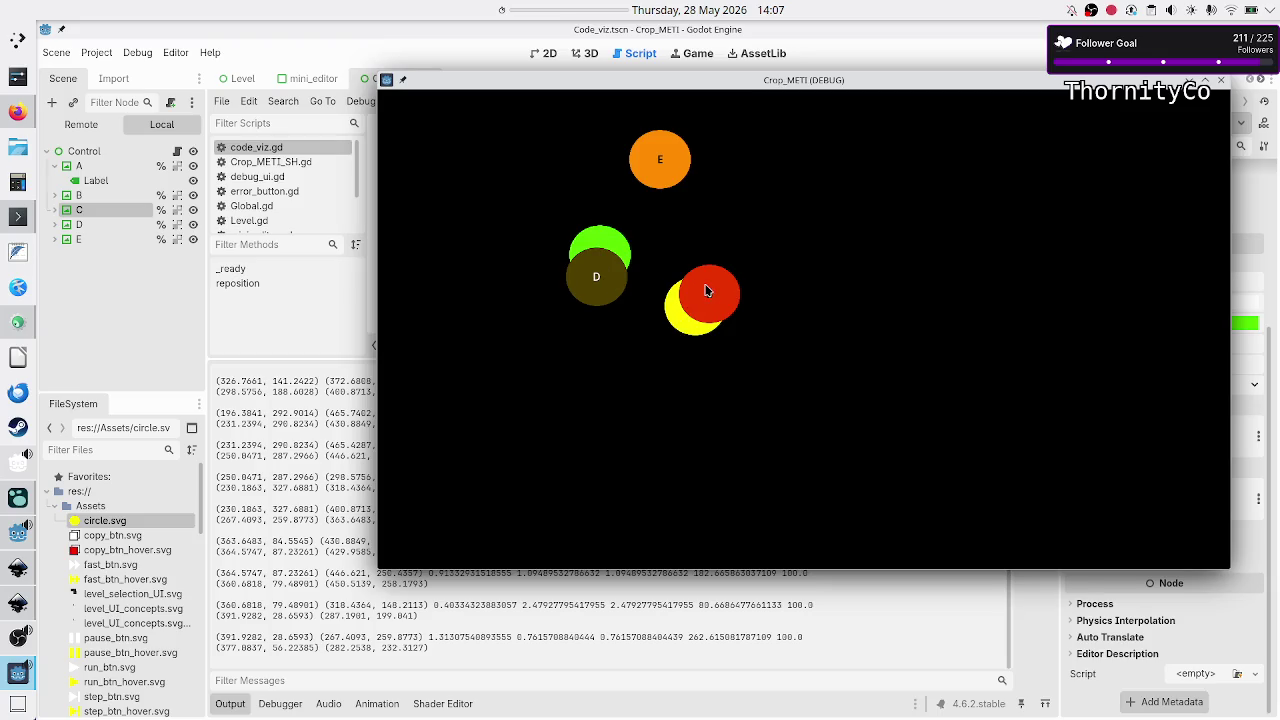
click(1222, 81)
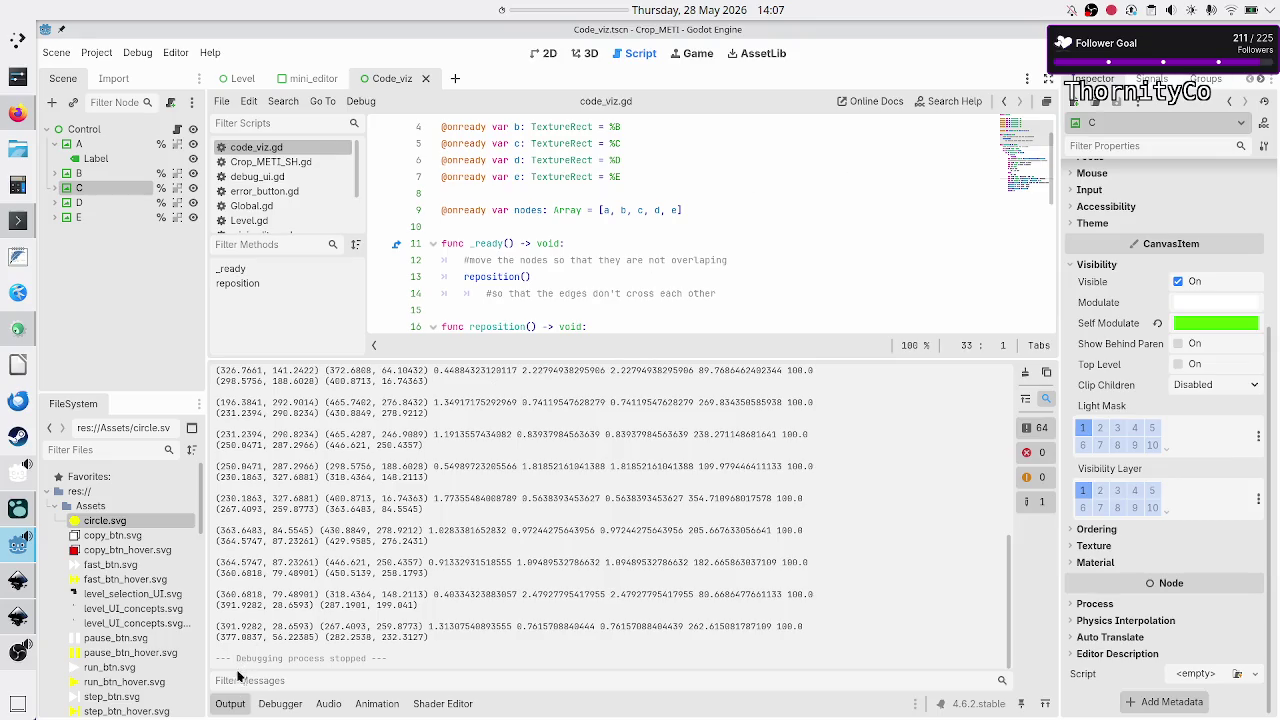
- Collapse the Output panel and declare 'var total_error: float = 0' above the outer loop
click(230, 703)
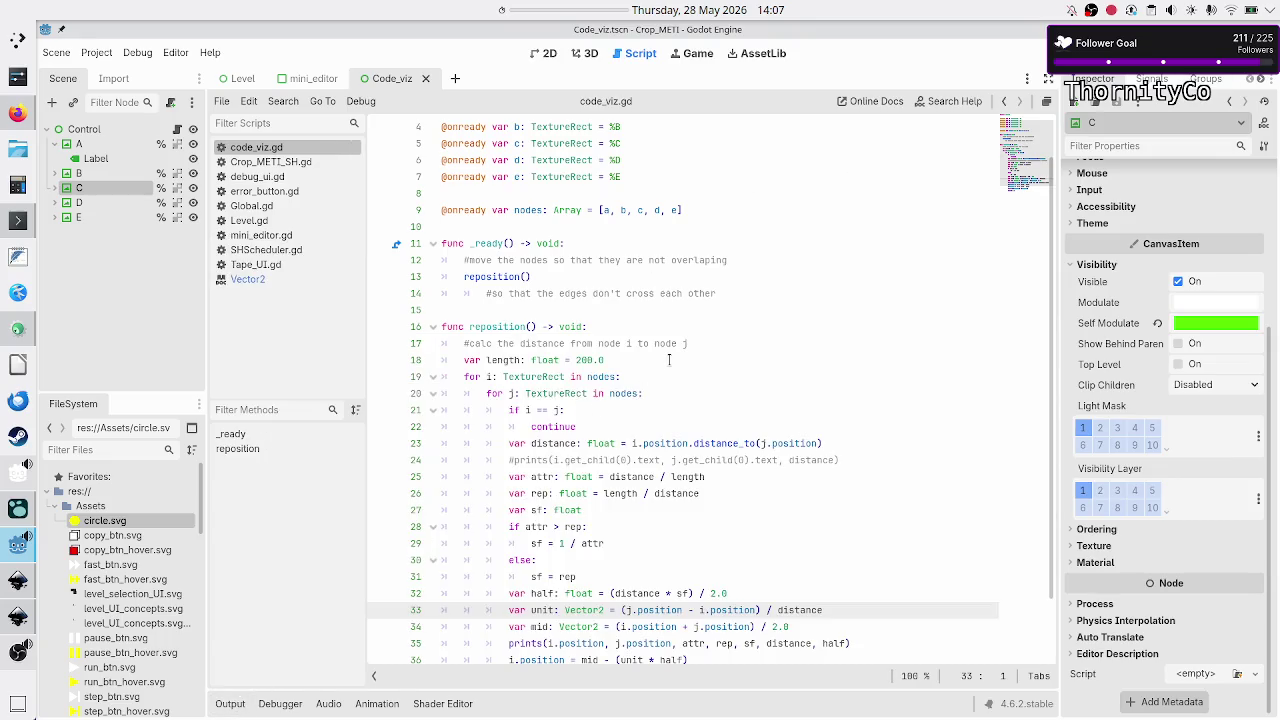
click(669, 359)
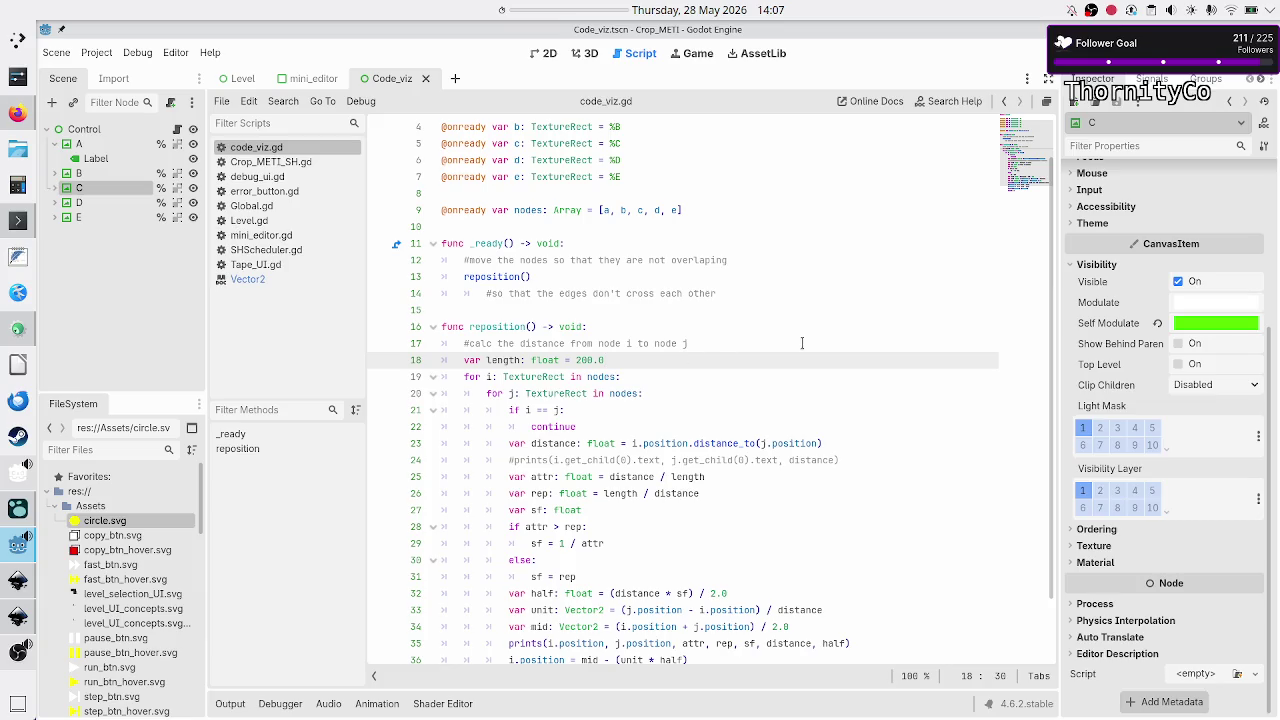
key(Down)
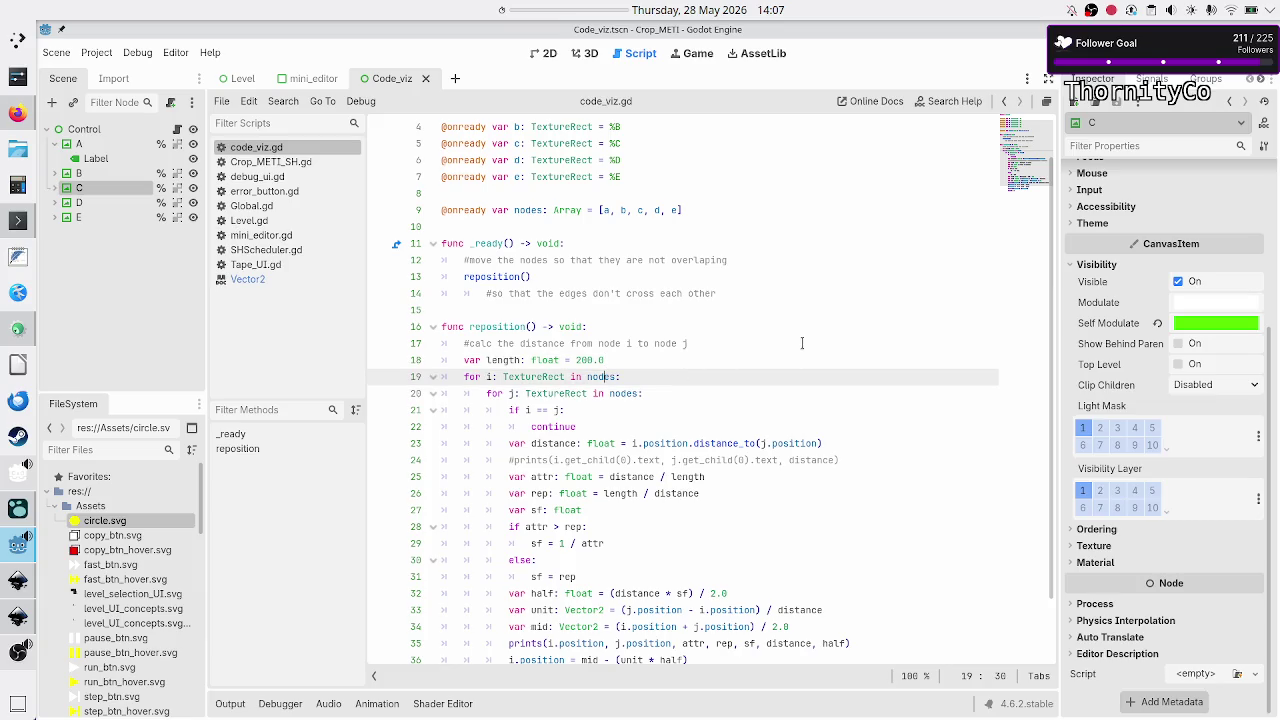
key(Down)
key(Up)
key(Up)
key(Return)
text(wh)
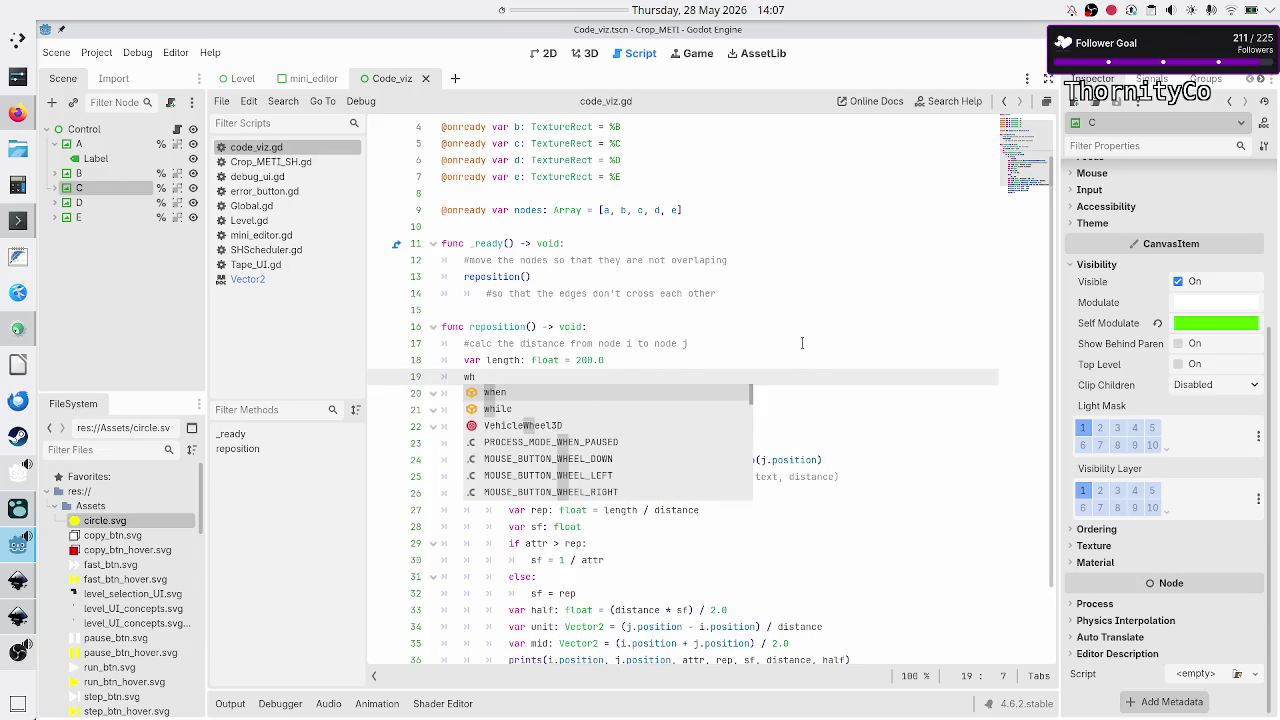
text(ile)
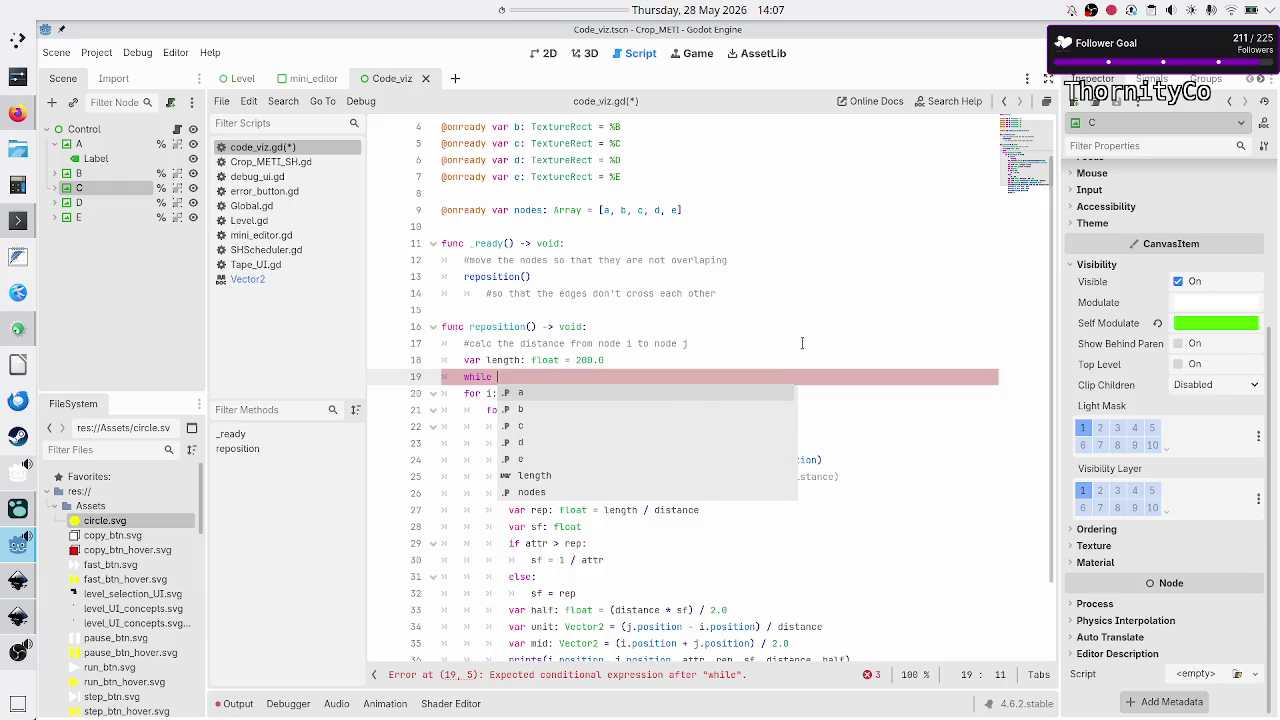
key(Escape)
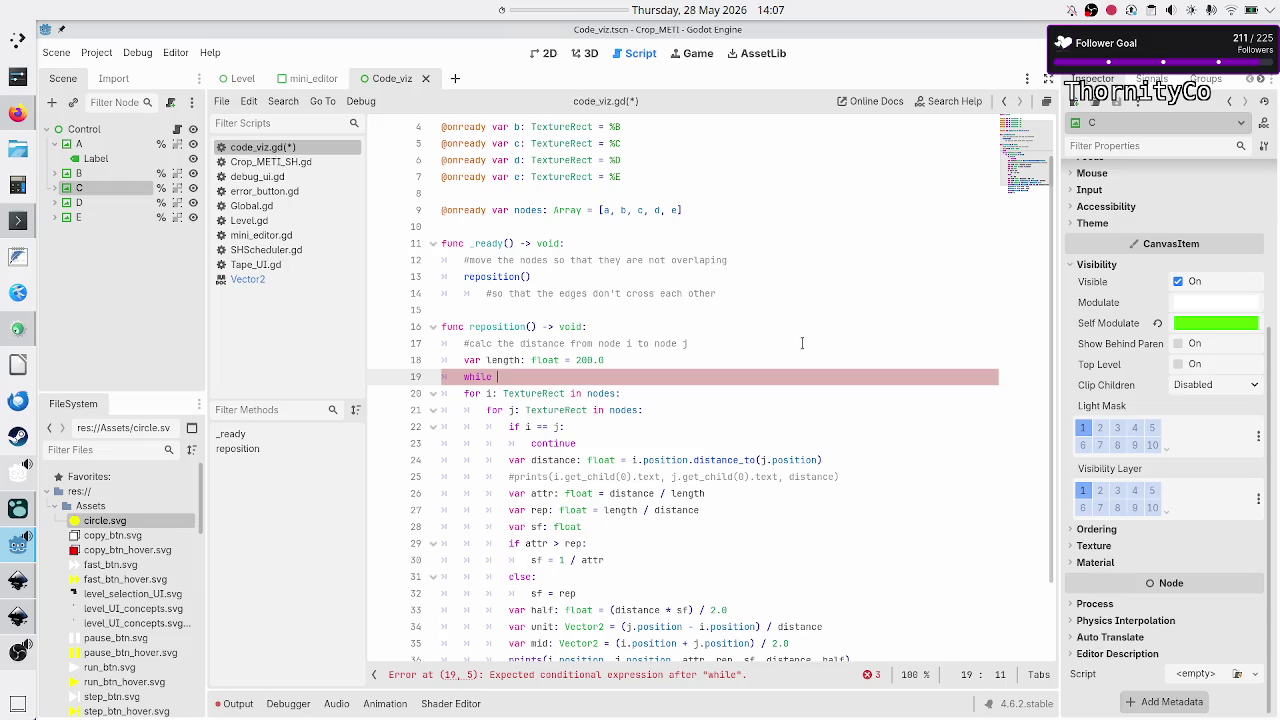
key(BackSpace)
key(BackSpace)
key(BackSpace)
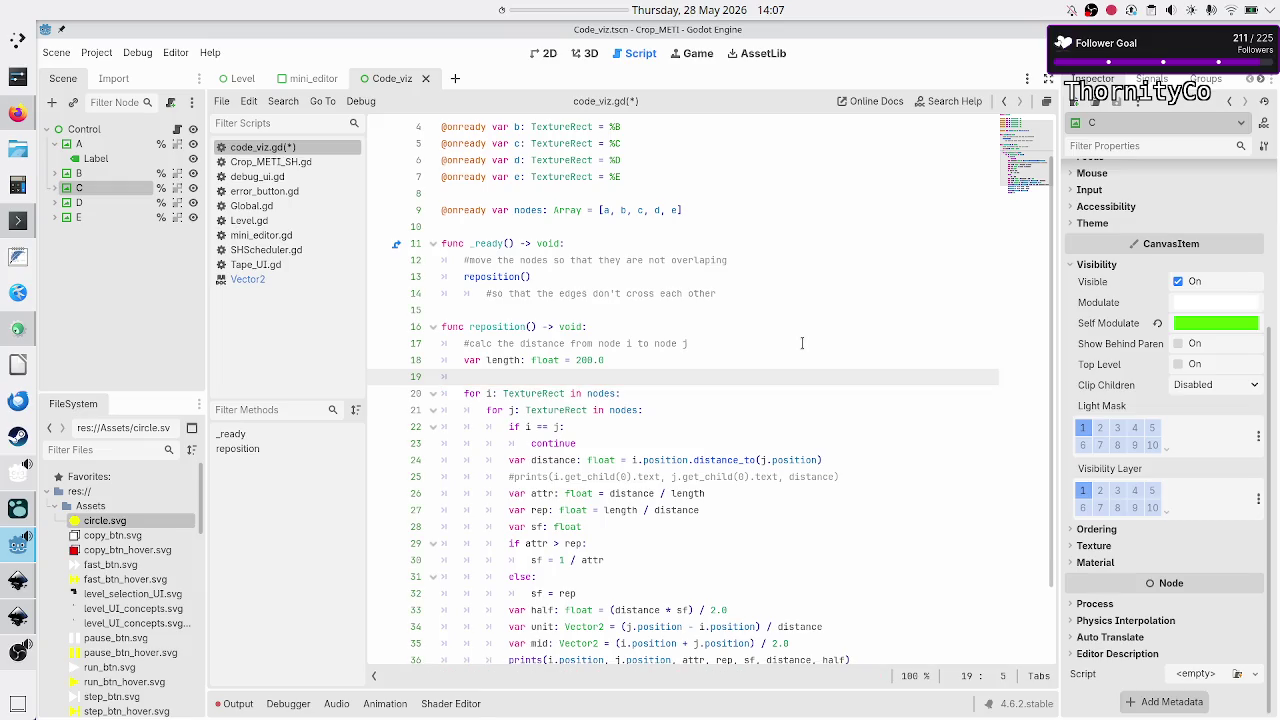
text(var t)
text(otal_erro)
text(r: float = )
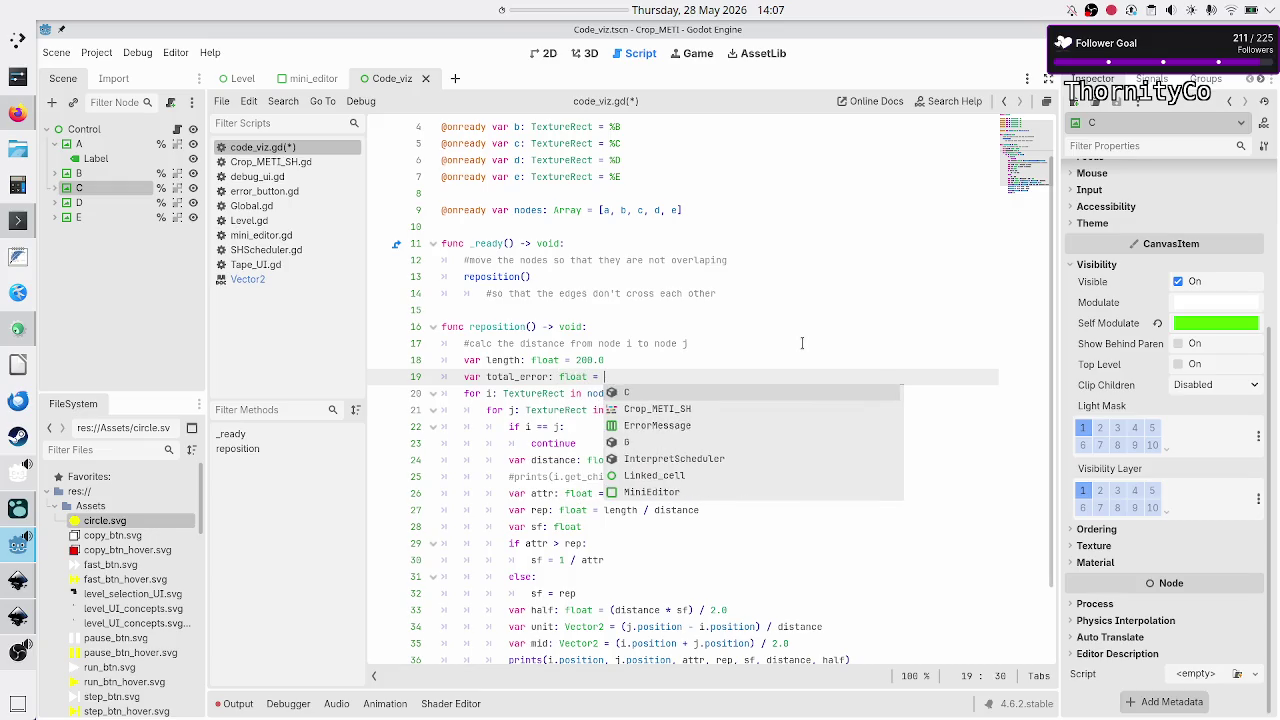
text(0)
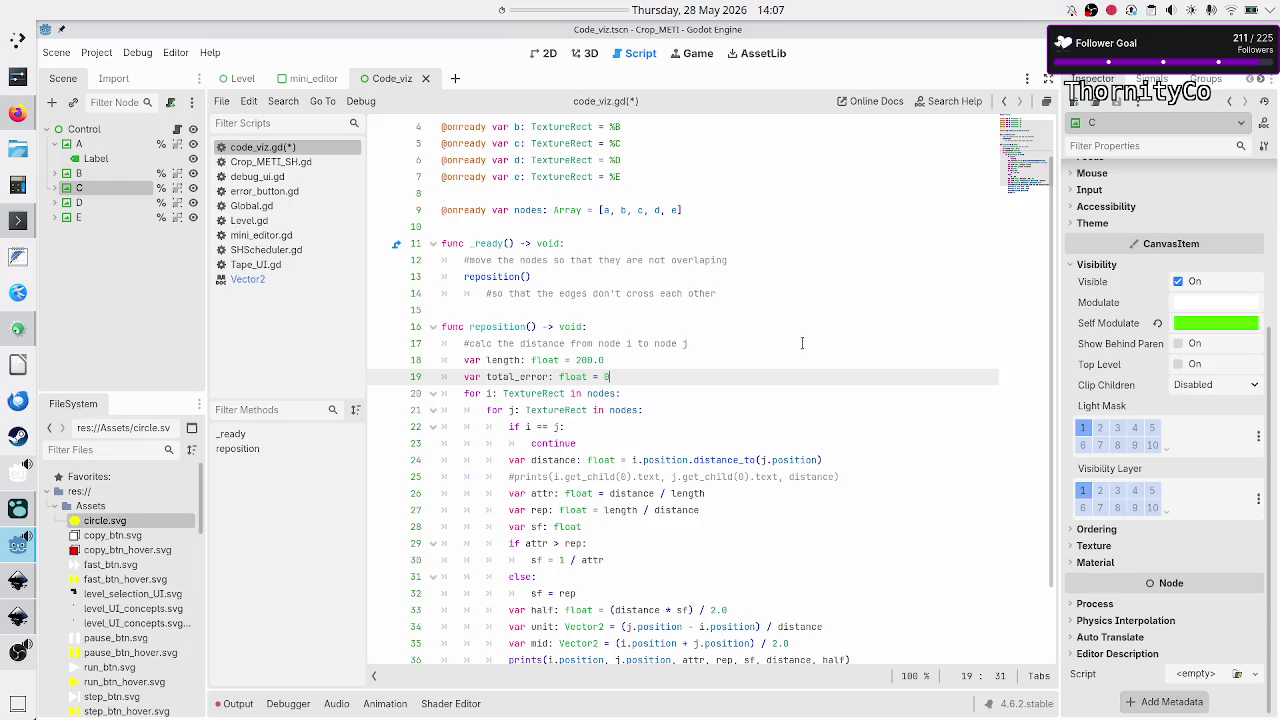
- Start a 'total_error = total_error +' line after line 38
key(Down)
key(Down)
key(Down)
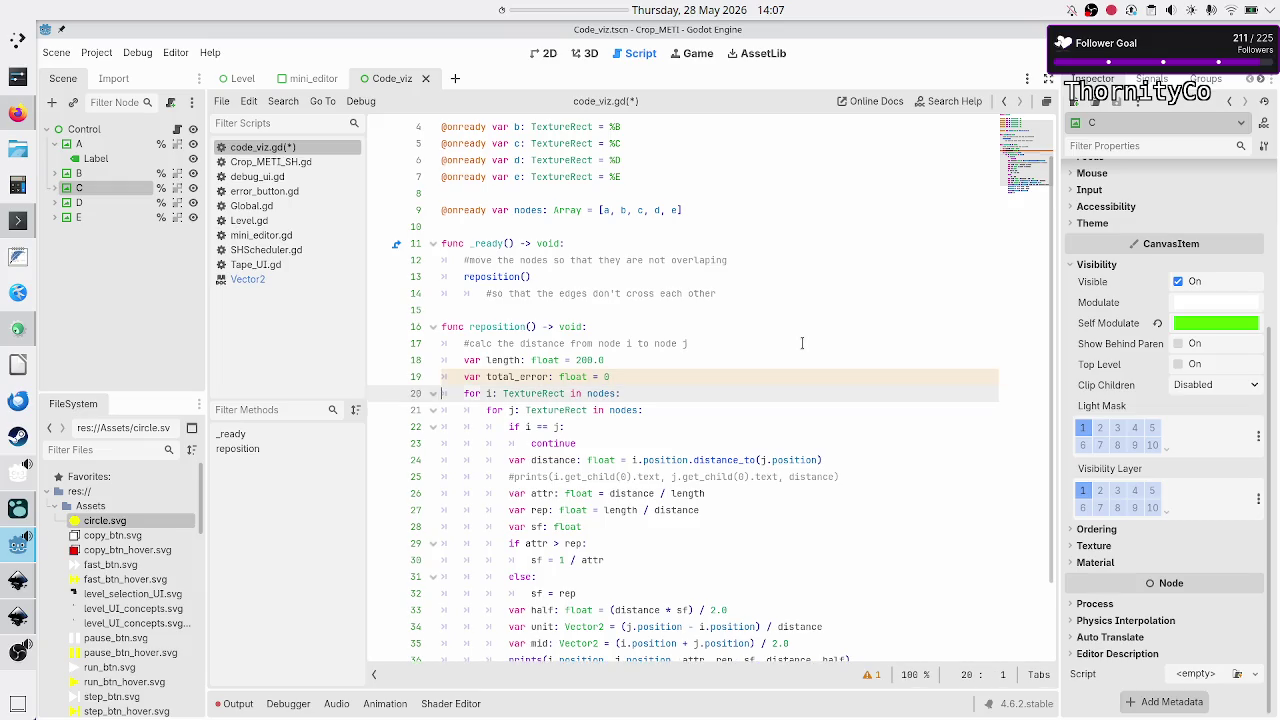
key(Down)
key(Down)
key(Down)
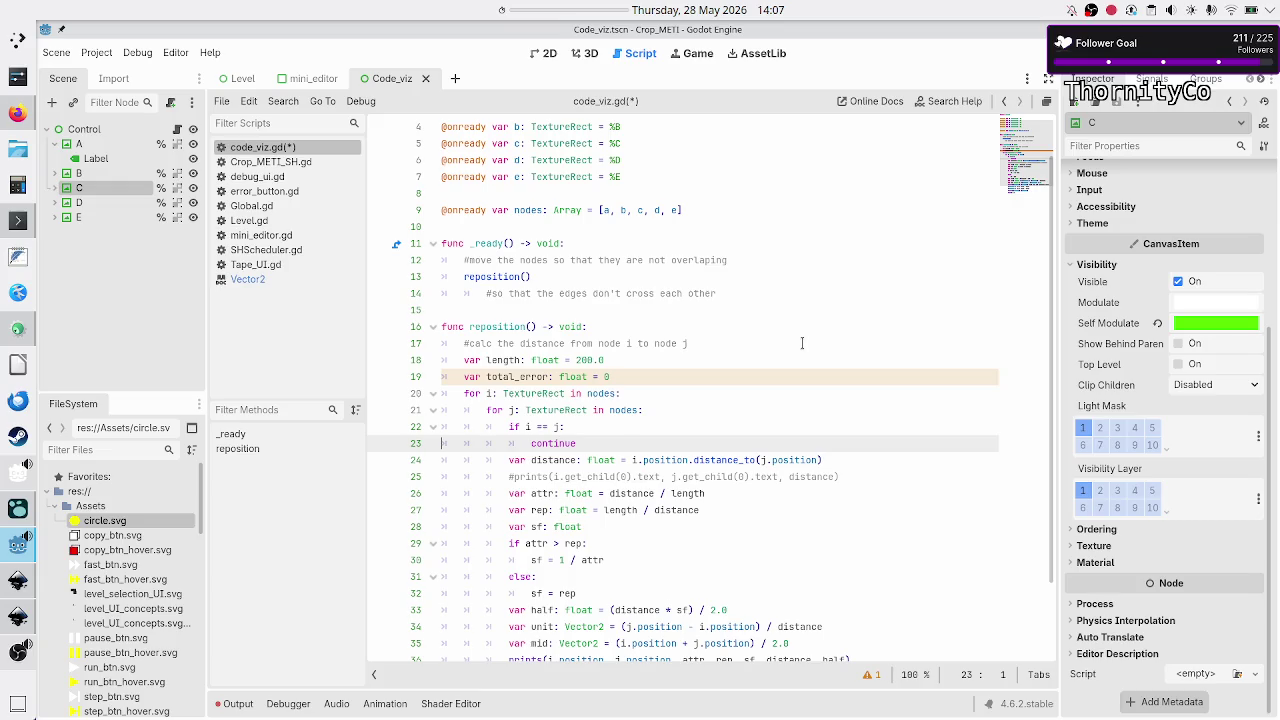
key(Up)
key(Up)
key(Up)
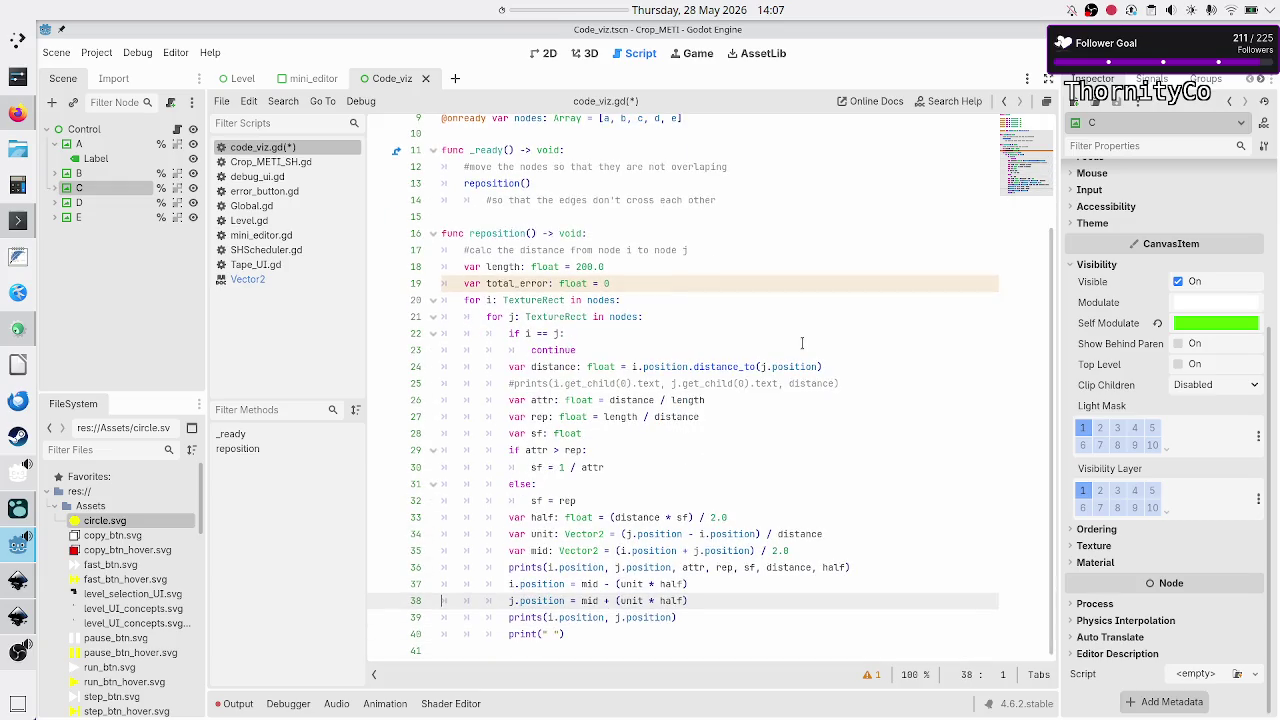
key(Down)
key(Down)
key(Up)
key(End)
key(Return)
text(total)
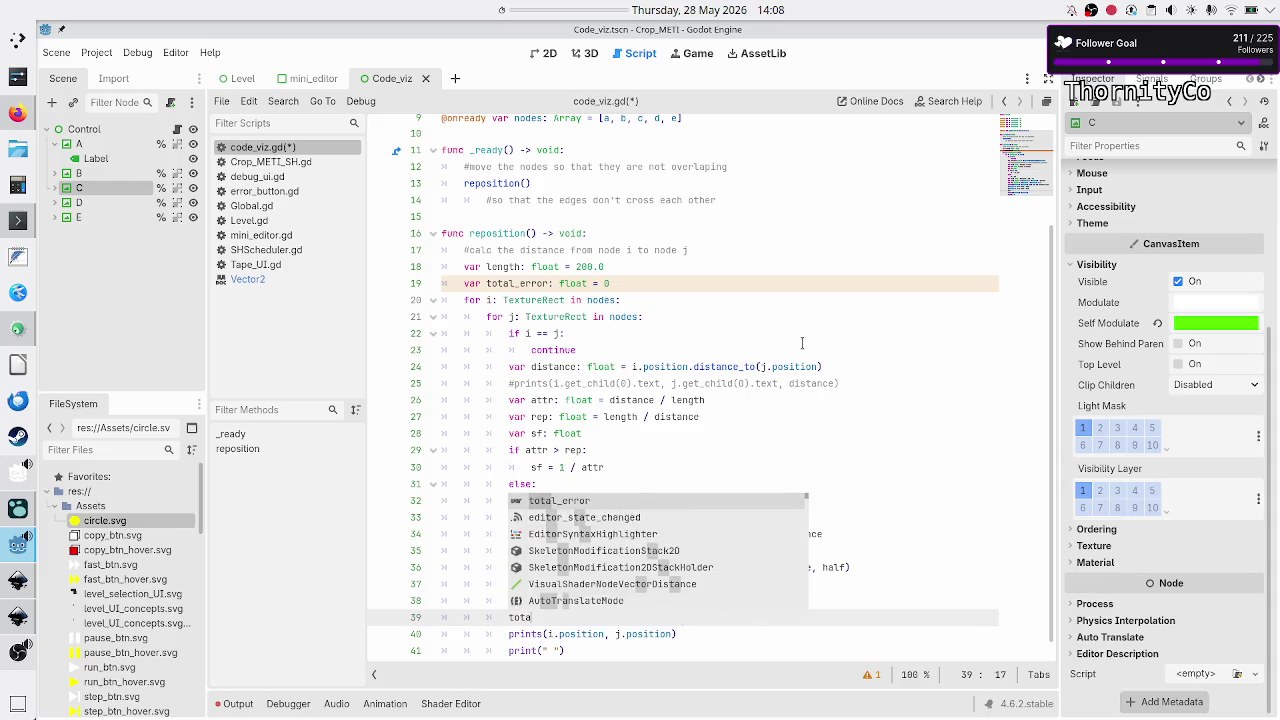
key(Return)
text(+)
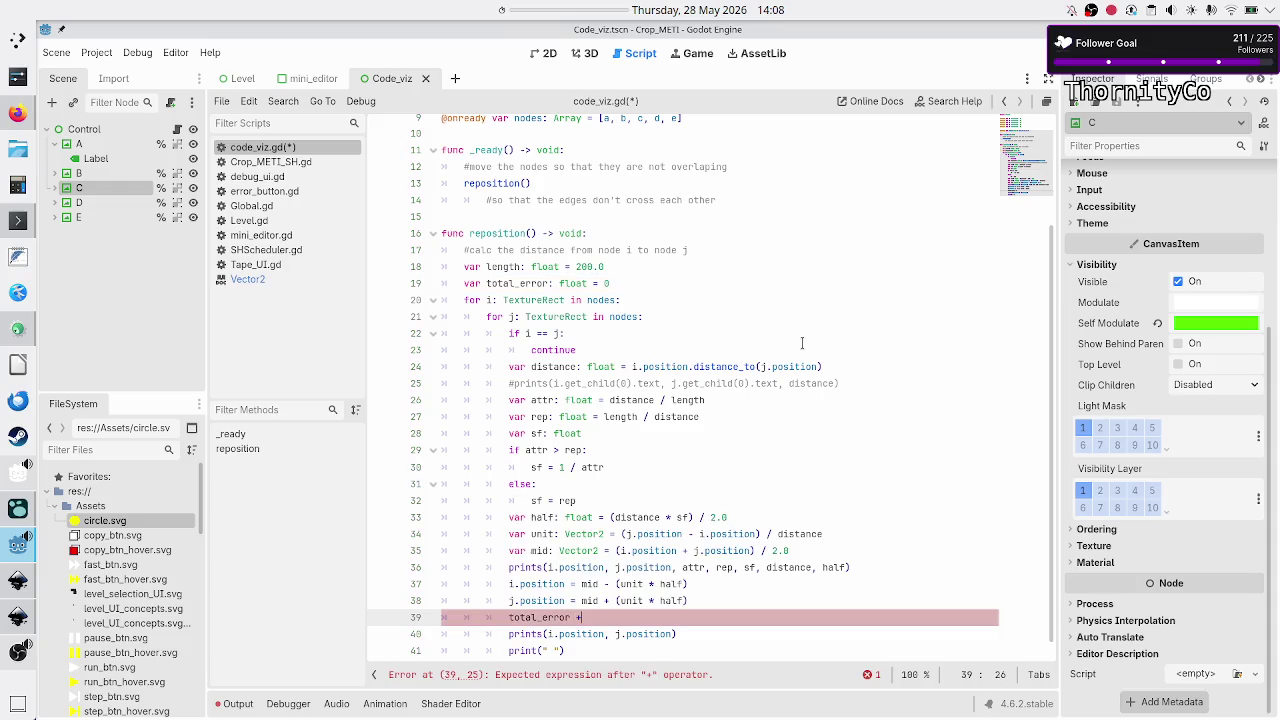
key(BackSpace)
text(= total_)
key(Return)
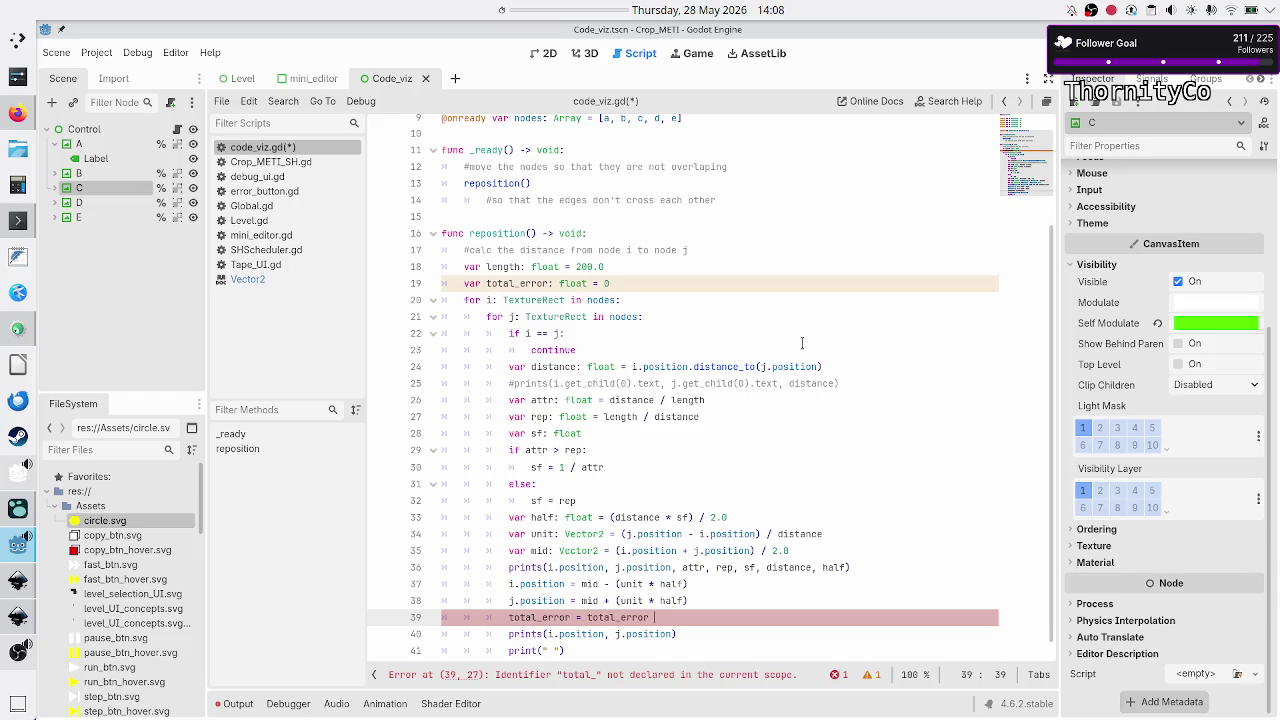
text(+)
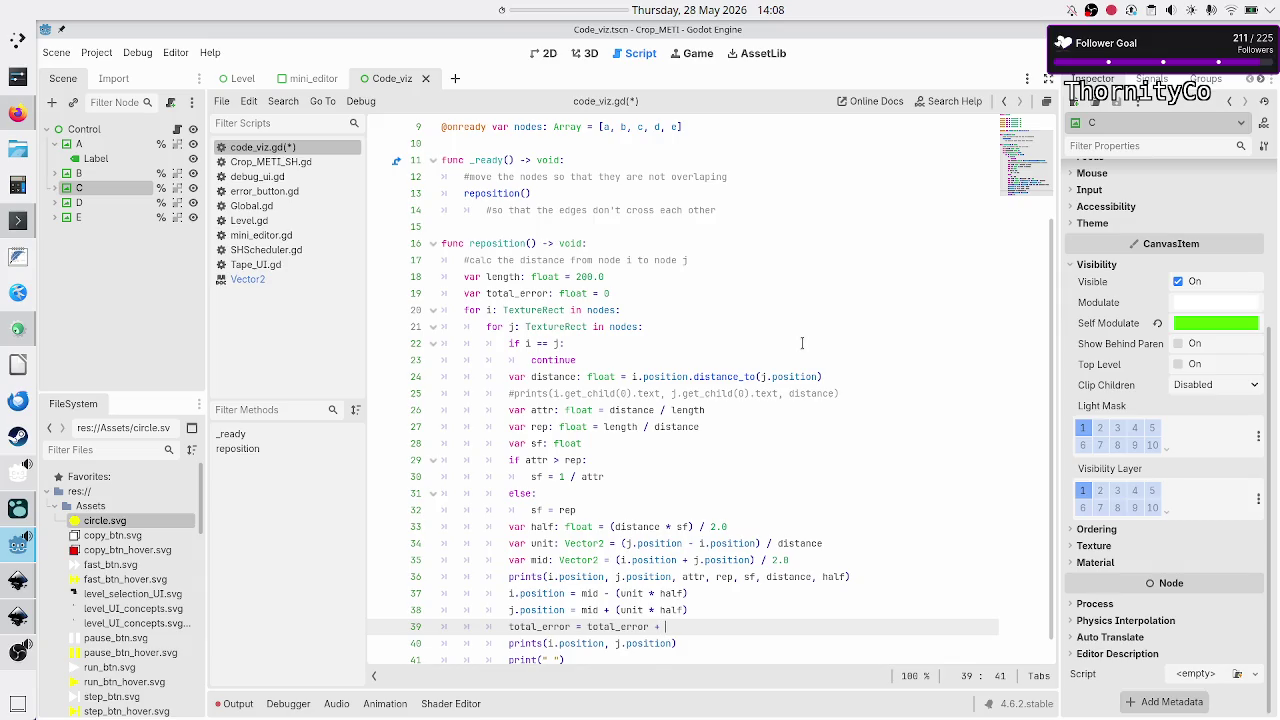
key(alt+Tab)
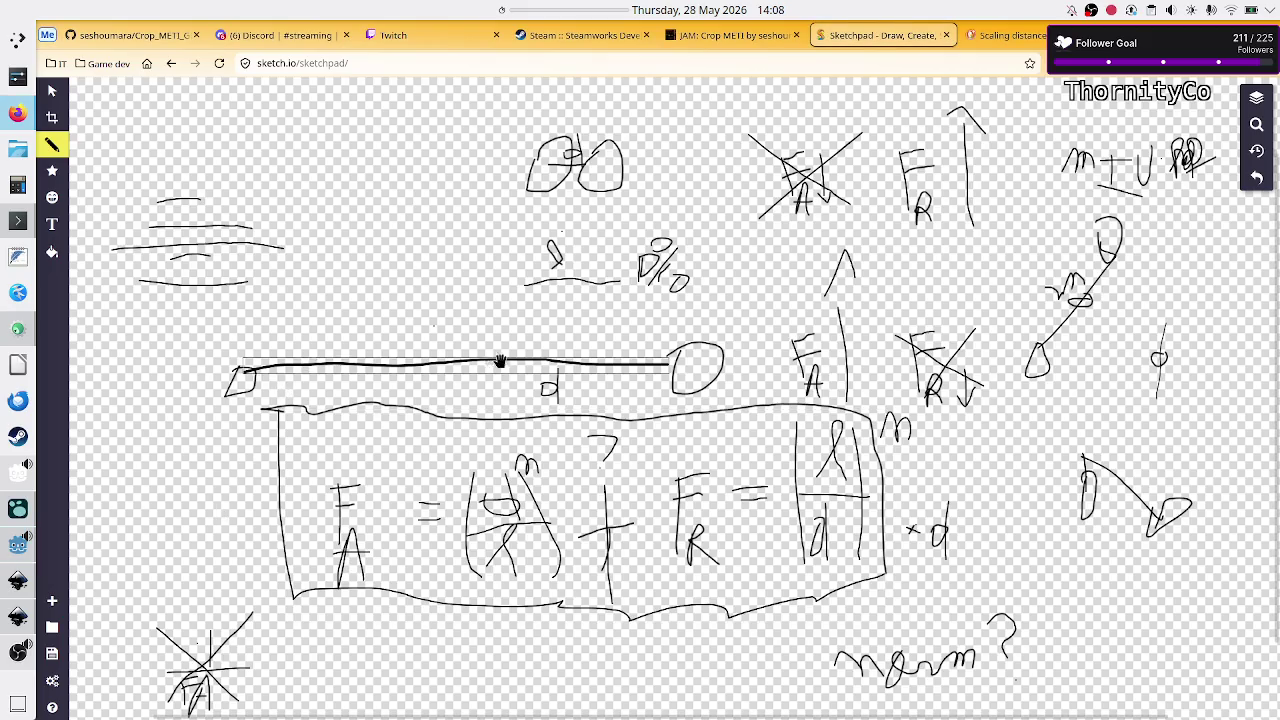
- Drag the left shape and right-end circle onto the long line, and the top circles apart
click(243, 386)
drag(245, 386, 405, 378)
click(696, 373)
drag(696, 373, 621, 373)
drag(538, 176, 456, 183)
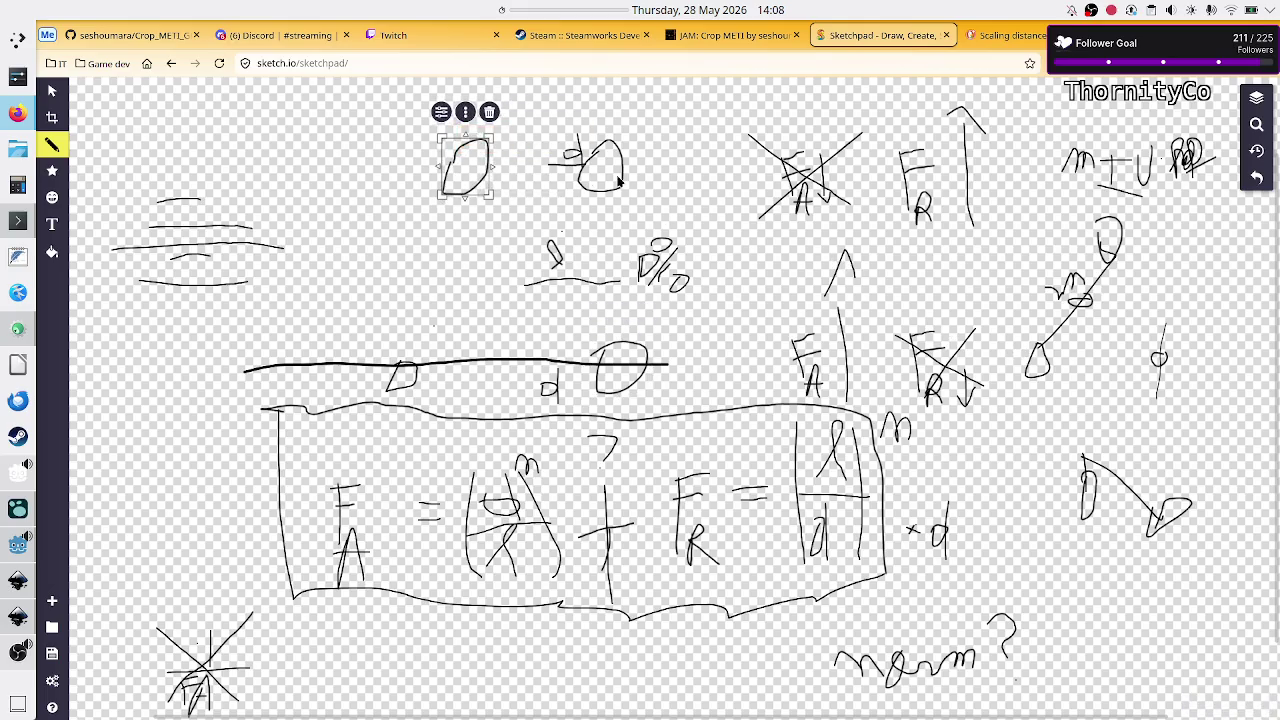
drag(614, 182, 663, 176)
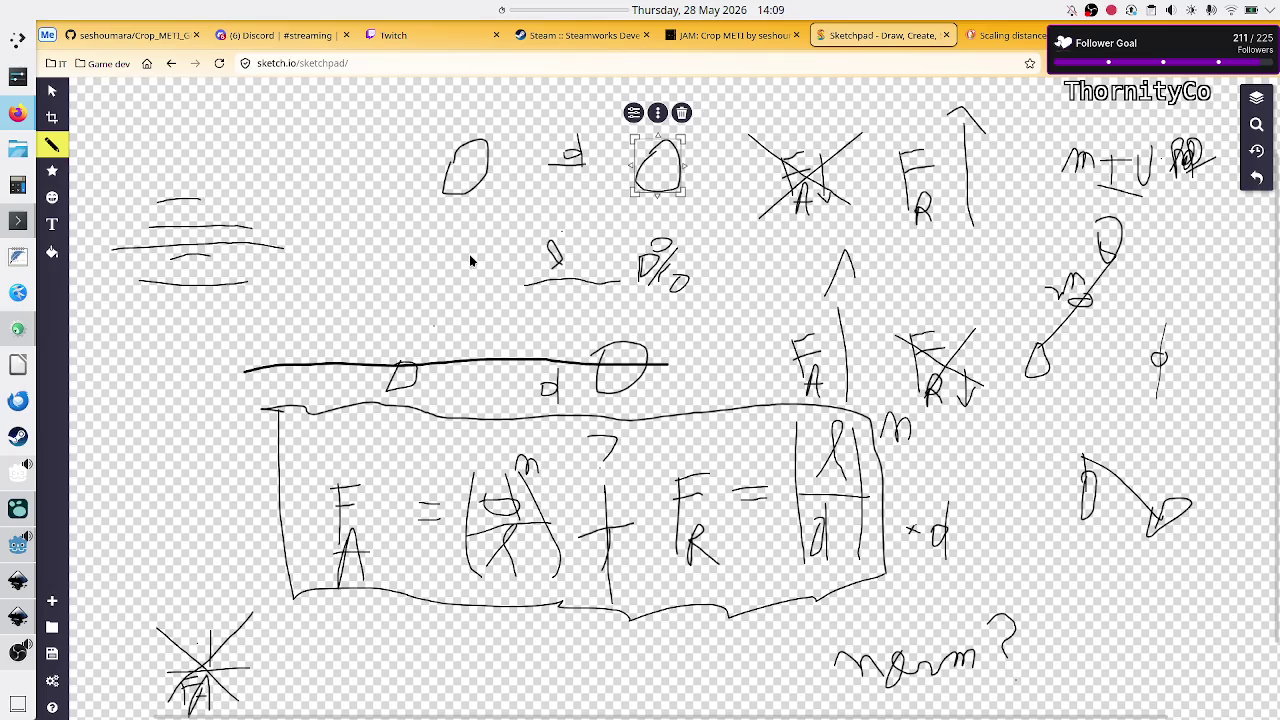
- Compare the sketch with the Godot script, then select and deselect the d and fraction strokes
key(alt+Tab)
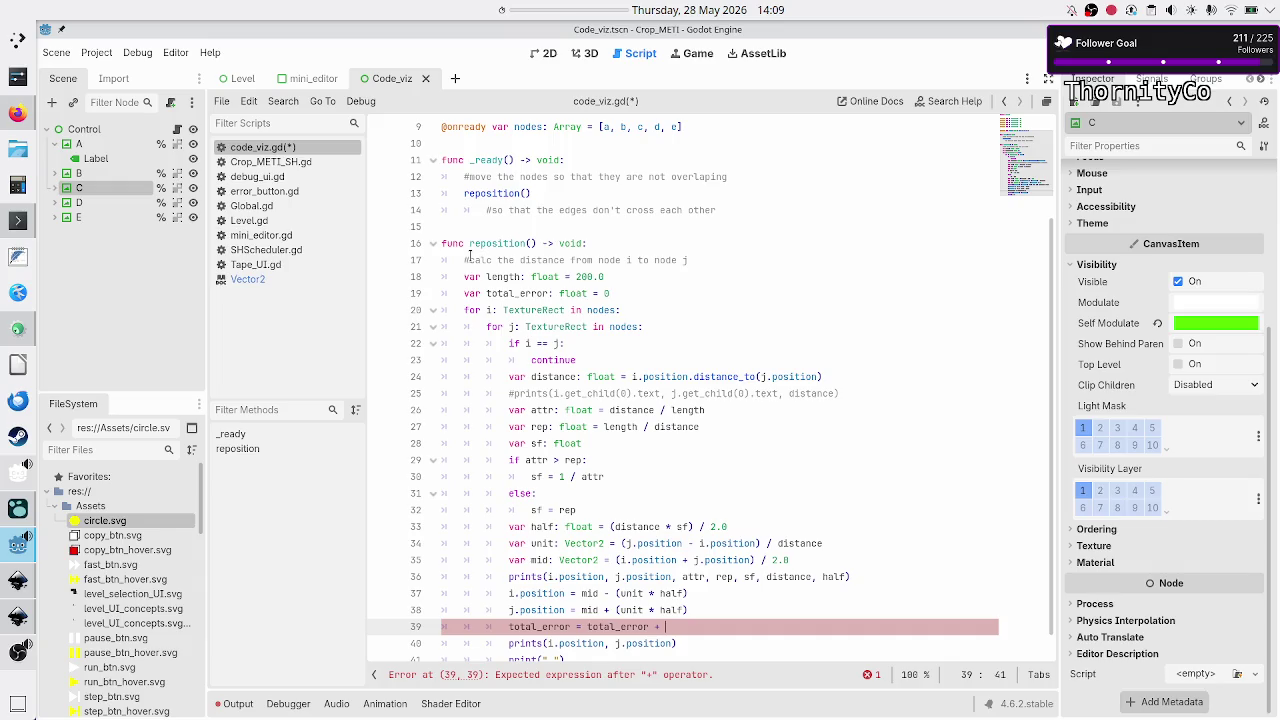
key(alt+Tab)
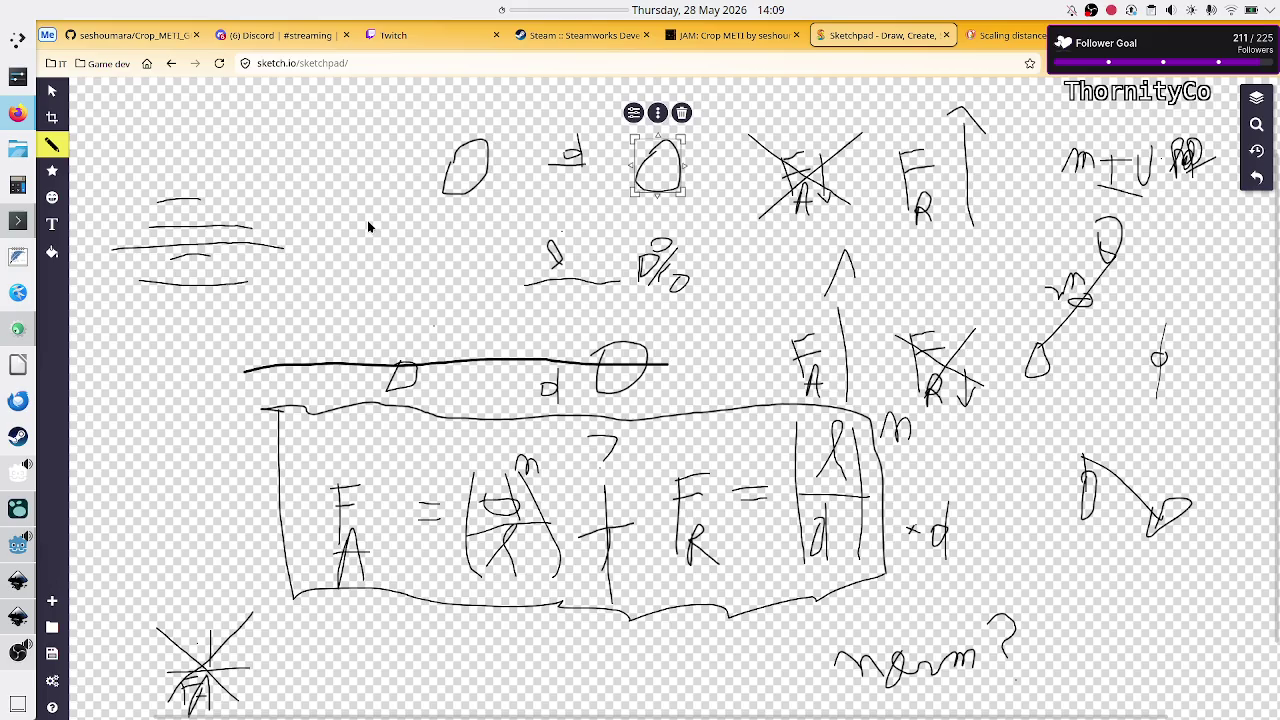
key(alt+Tab)
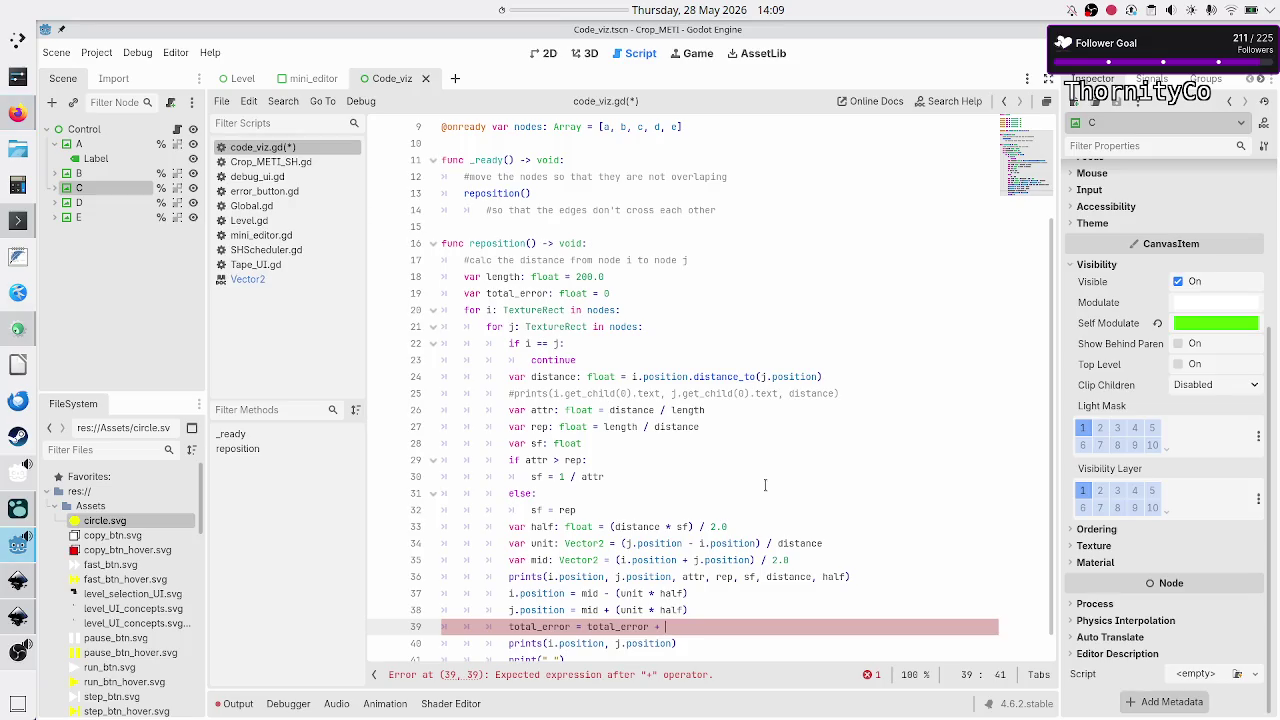
key(alt+Tab)
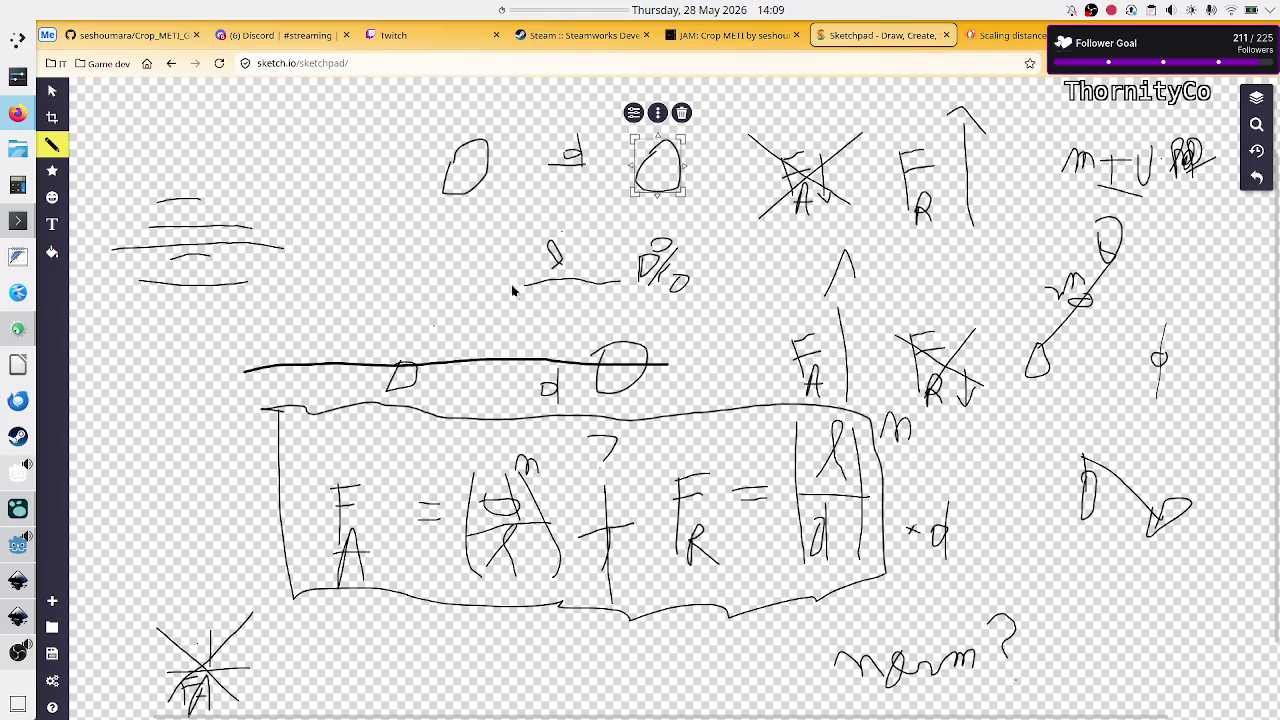
drag(692, 298, 612, 231)
click(483, 250)
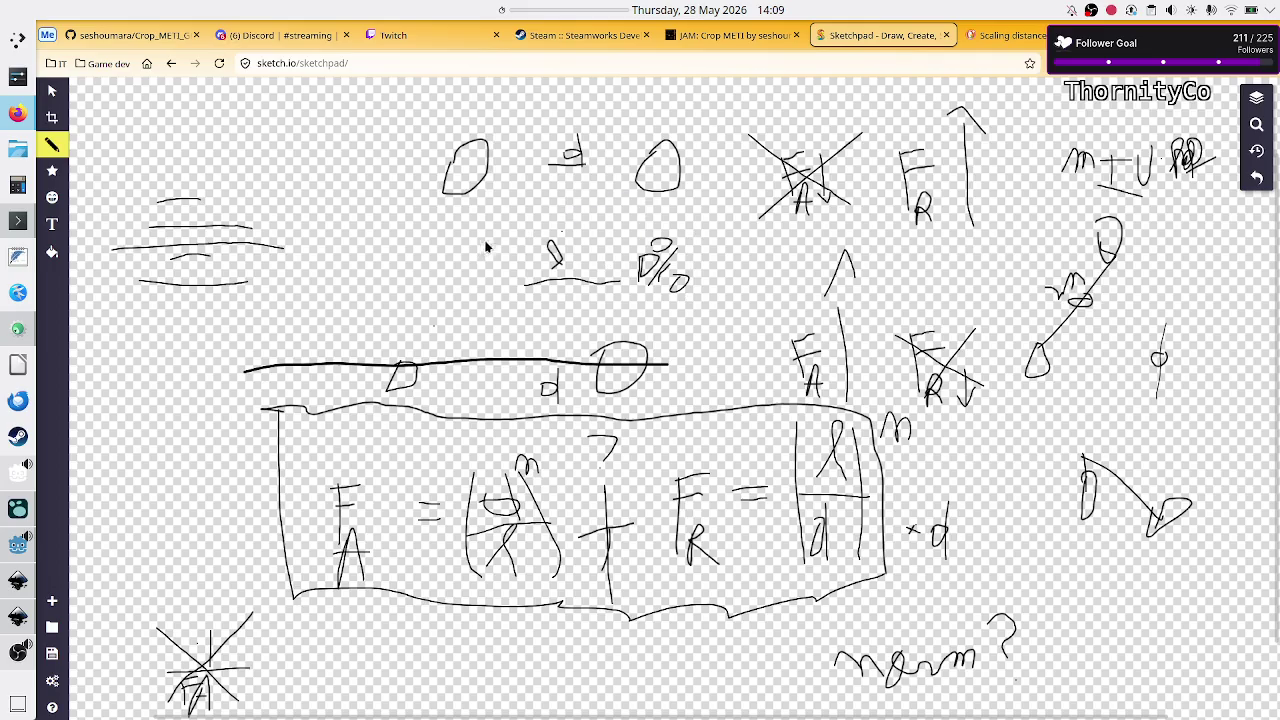
drag(507, 224, 712, 308)
click(712, 308)
- Replace the unfinished total_error line with 'var new_distance: float ='
key(alt+Tab)
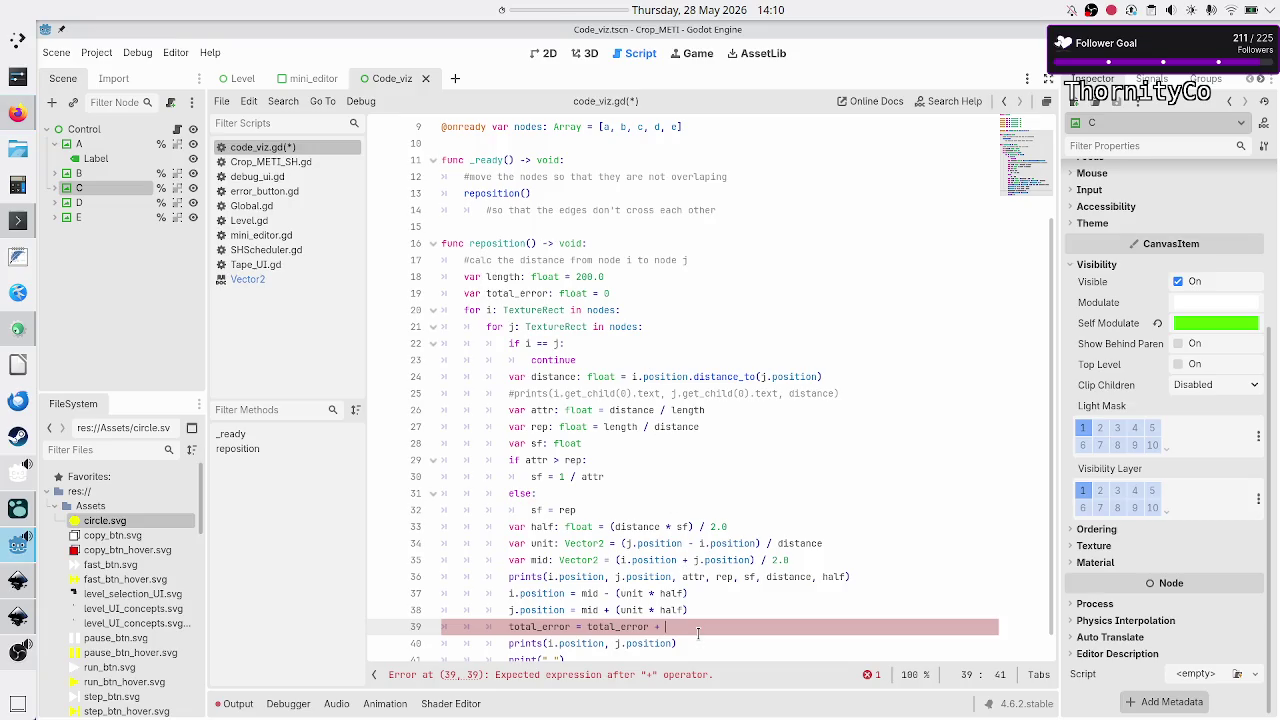
key(BackSpace)
key(BackSpace)
key(BackSpace)
text(var float)
key(BackSpace)
key(BackSpace)
key(BackSpace)
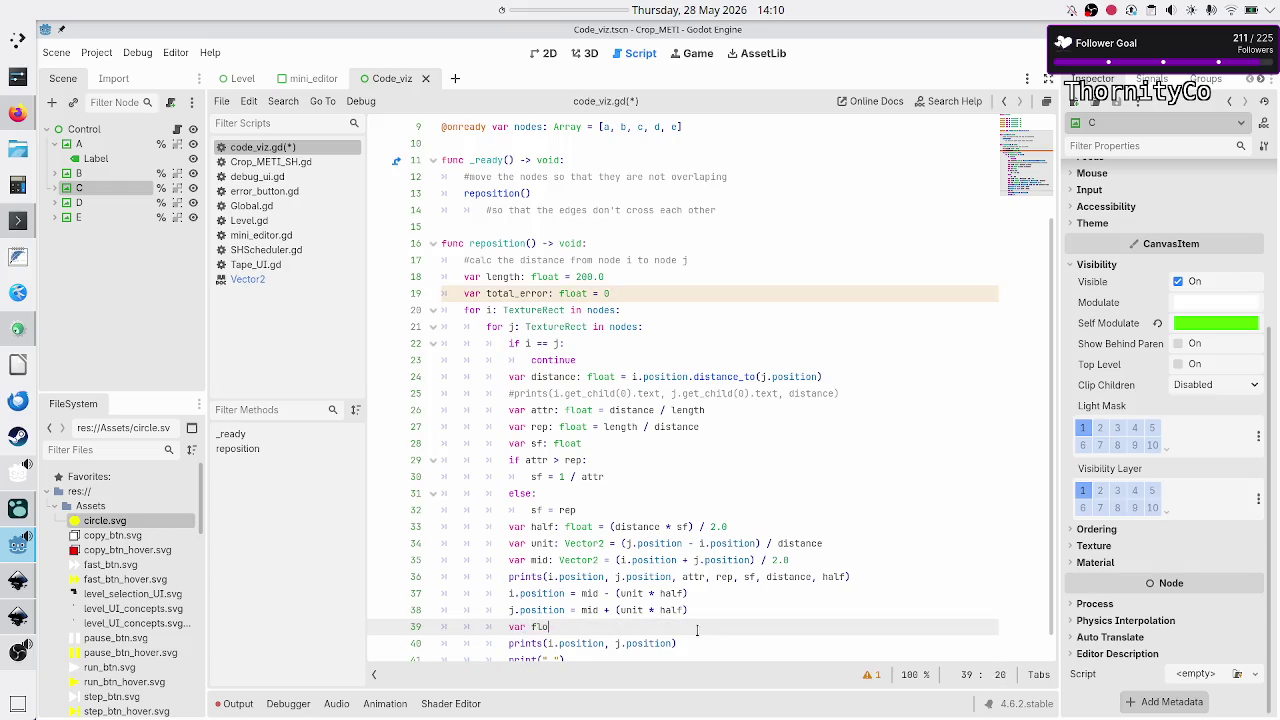
text(error)
text(:)
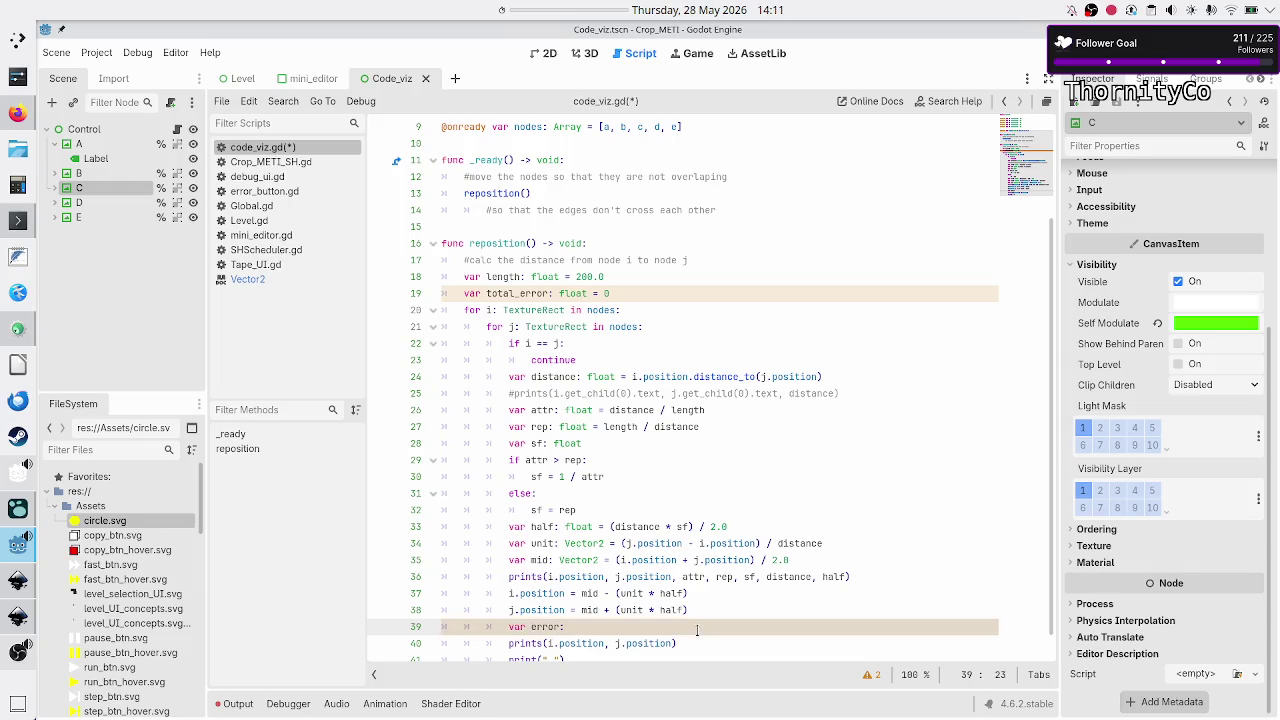
key(BackSpace)
key(BackSpace)
key(BackSpace)
key(BackSpace)
key(BackSpace)
key(BackSpace)
text(new_distanc)
text(e:)
text( float =)
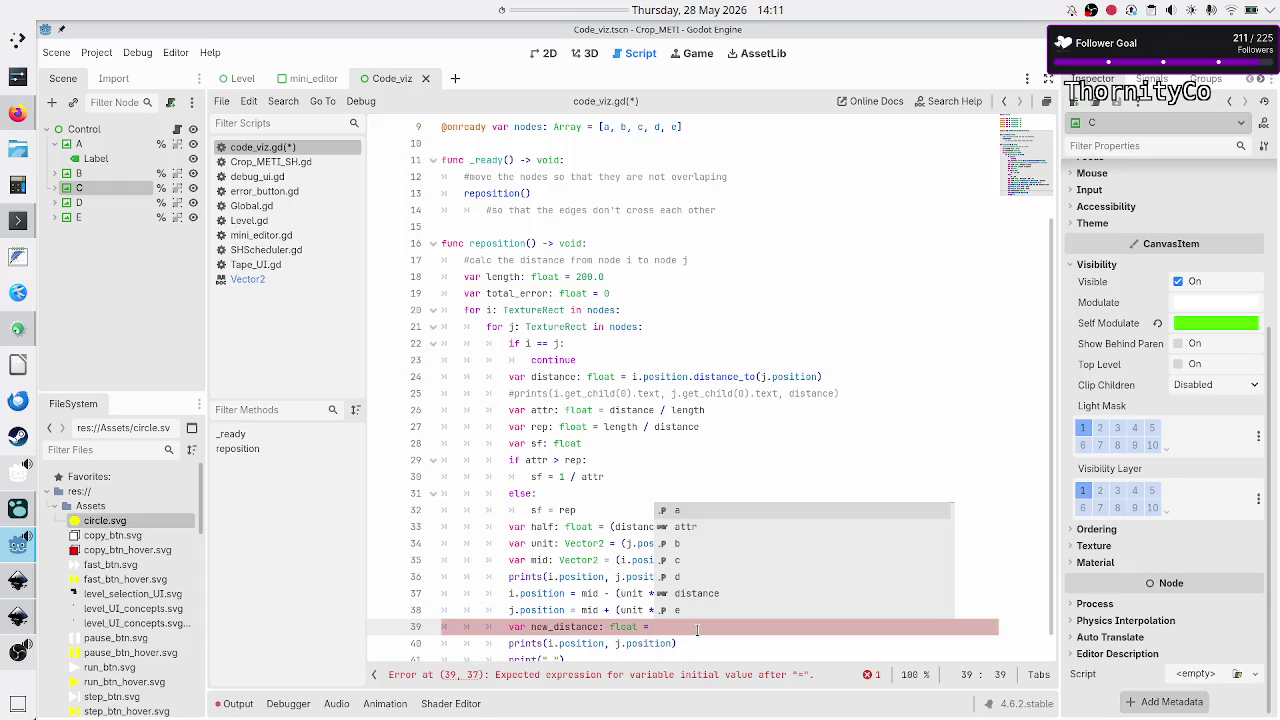
key(BackSpace)
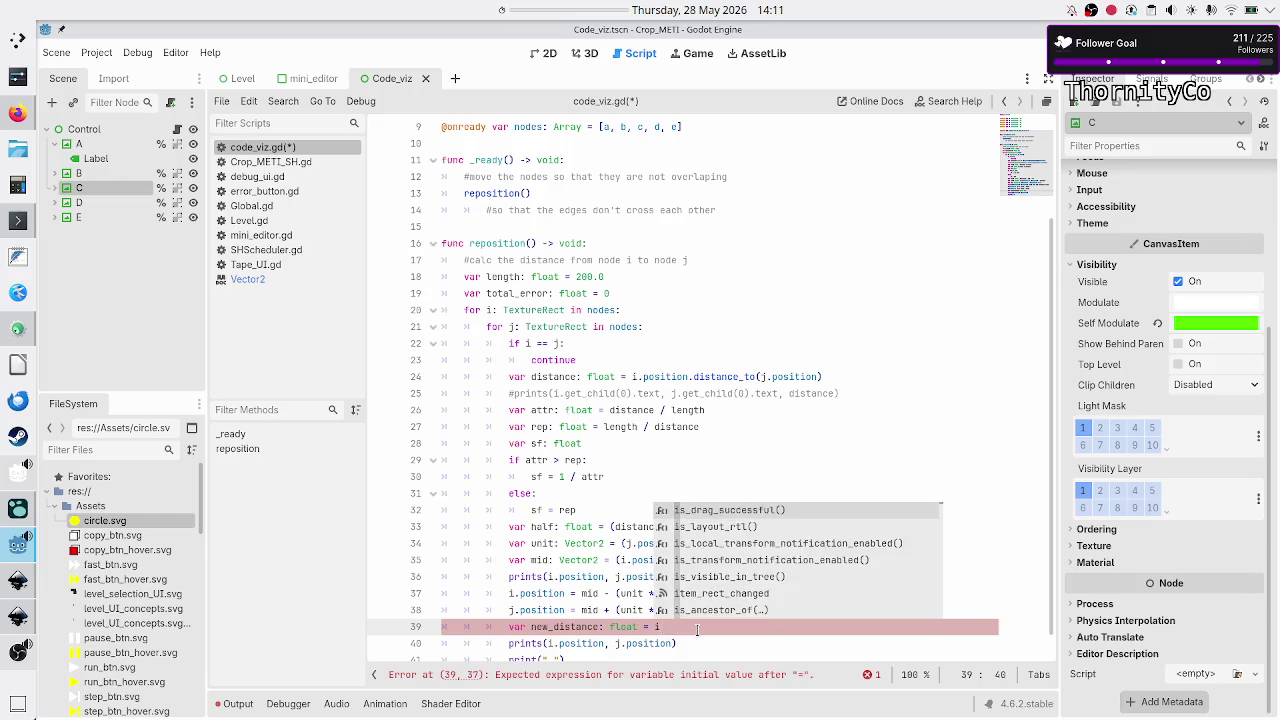
- Paste the i.position.distance_to(j.position) expression from line 24 into new_distance
key(Up)
key(Up)
key(Up)
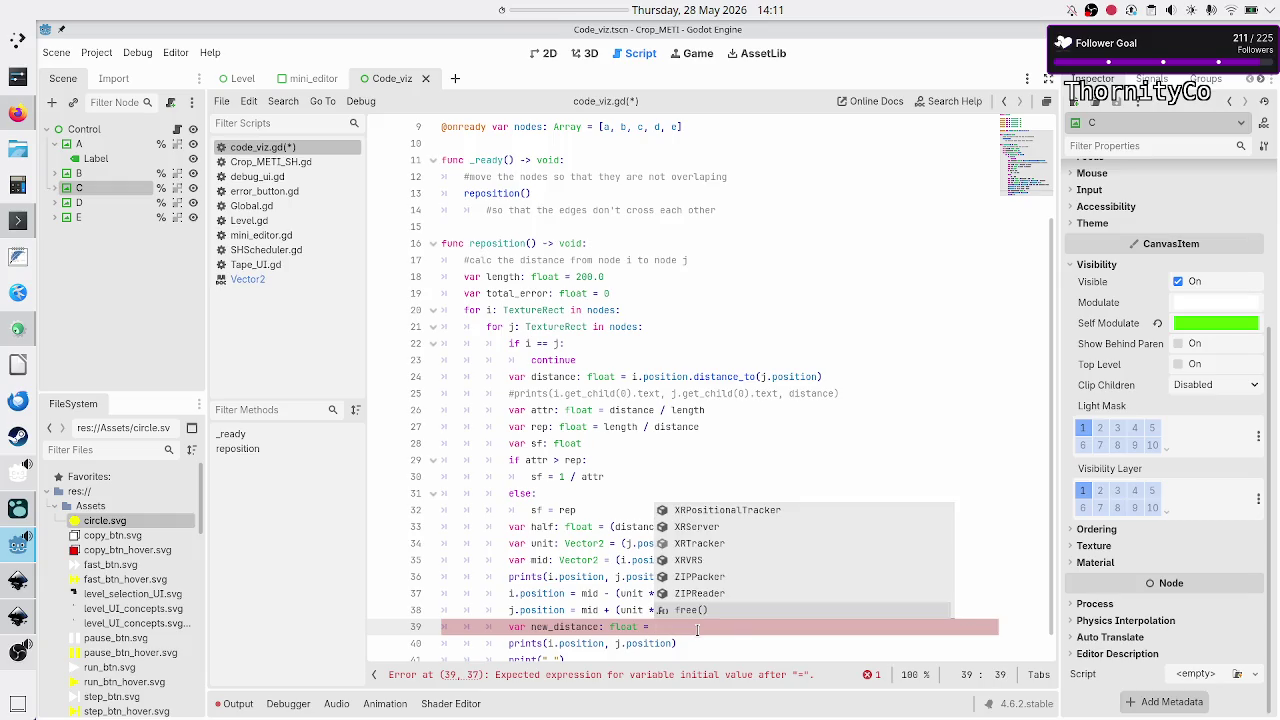
key(Escape)
key(Up)
key(Up)
key(Up)
key(Up)
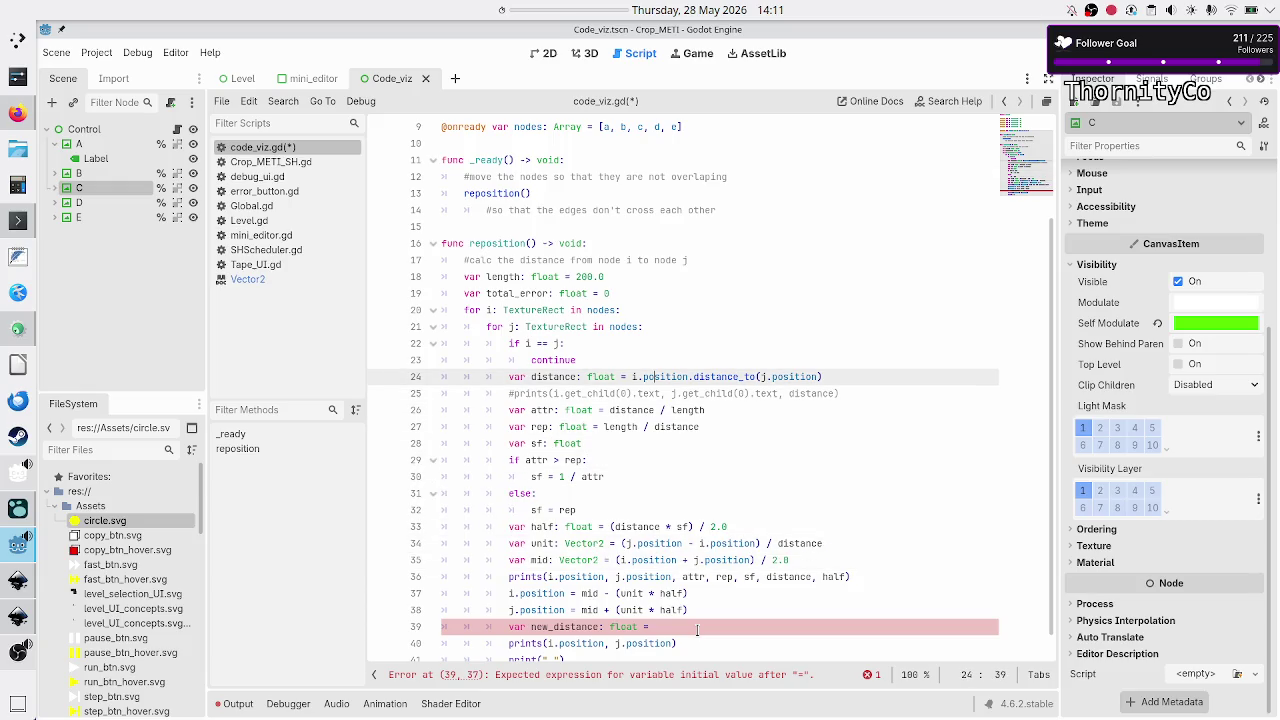
key(shift+Right)
key(shift+Right)
key(shift+Right)
key(ctrl+c)
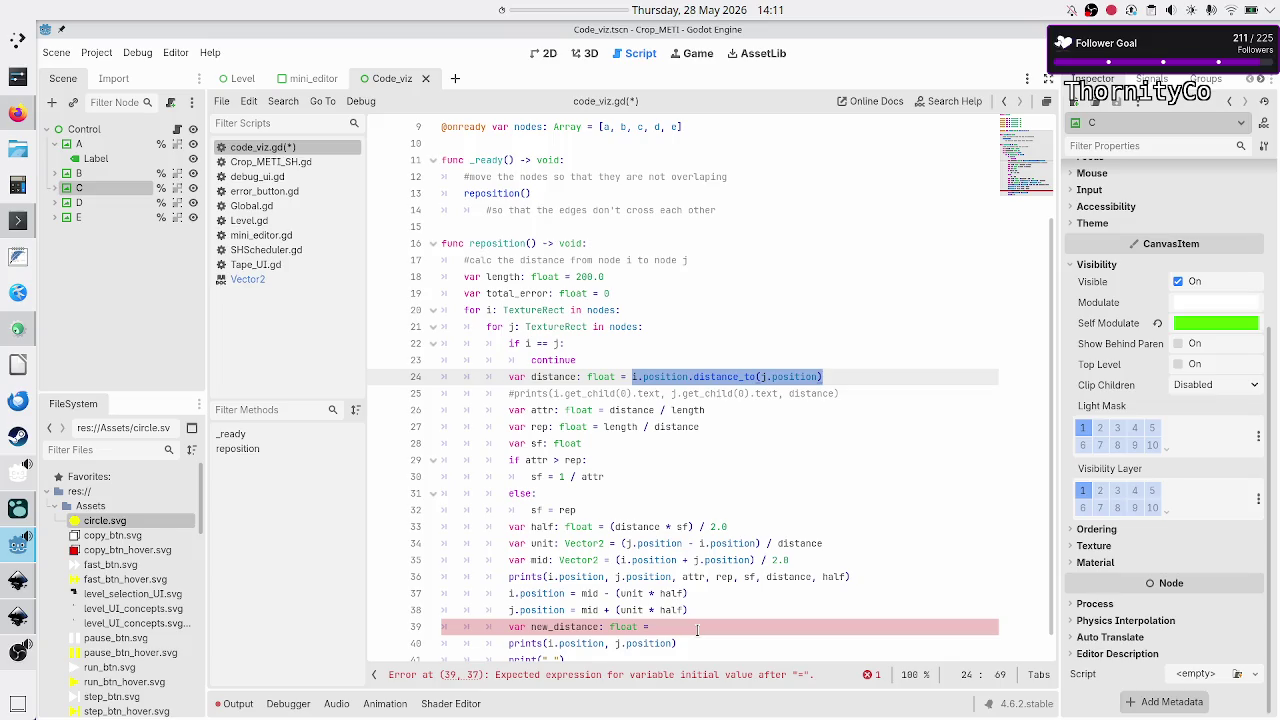
key(Down)
key(Down)
key(Down)
key(Down)
key(Down)
key(Down)
key(ctrl+v)
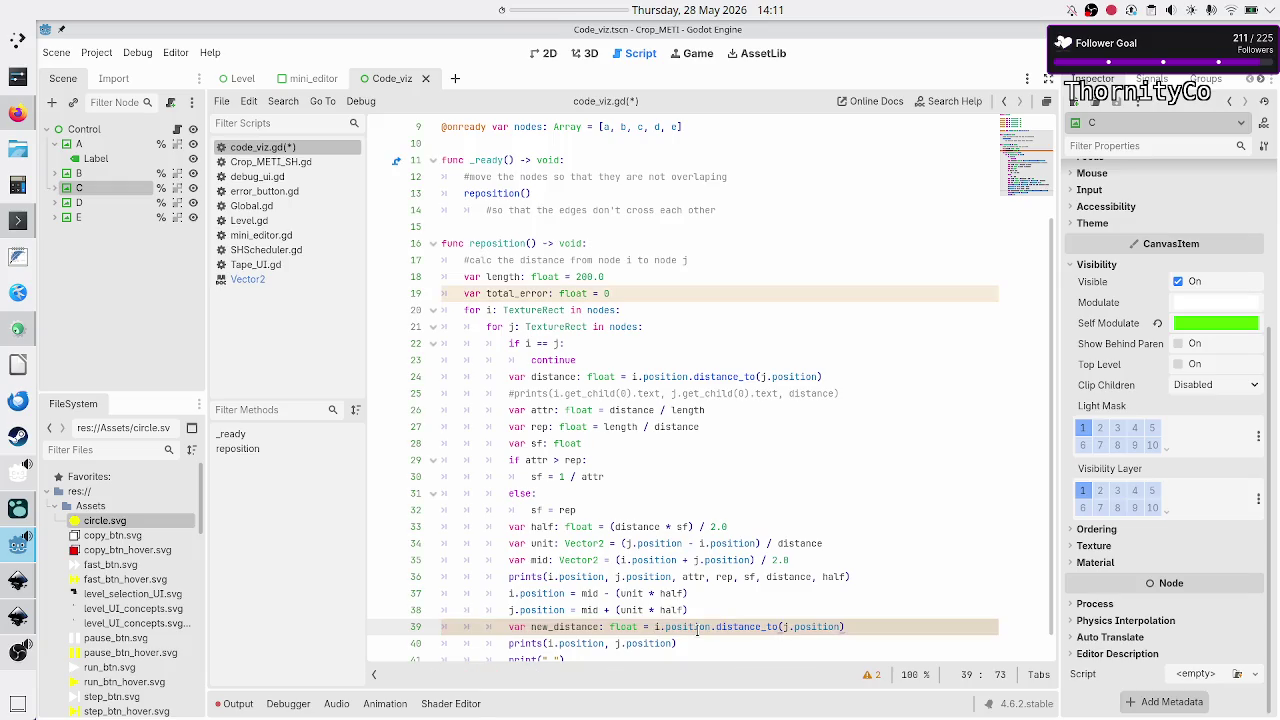
key(ctrl+Left)
key(ctrl+Left)
key(ctrl+Left)
key(End)
- Add 'var error: float = new_distance/length' on the next line
key(Return)
text(var e)
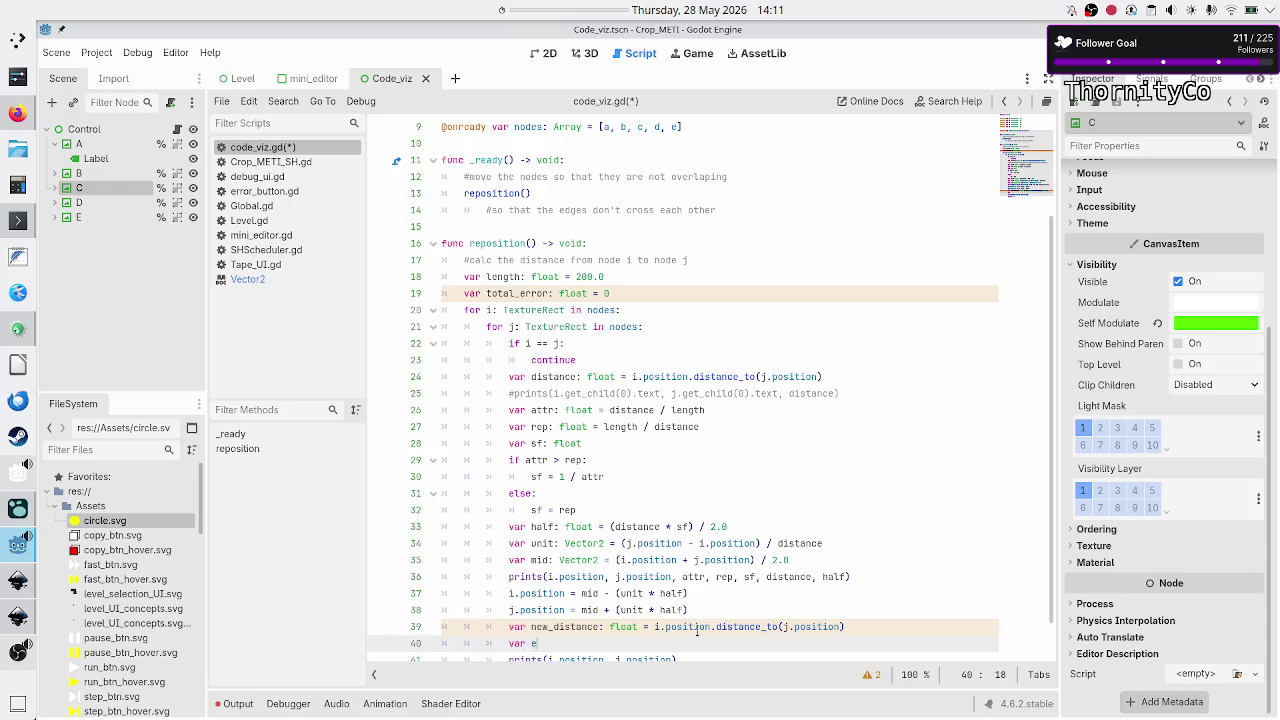
text(rror: float = )
text(new_d)
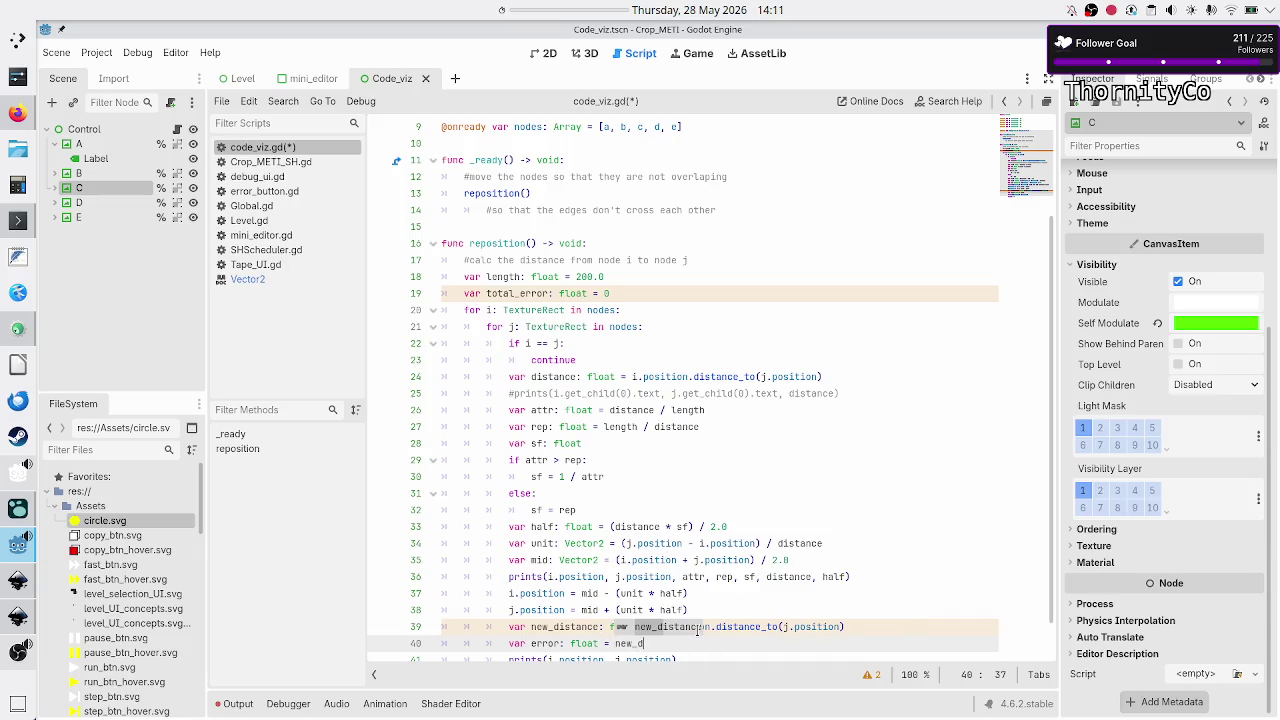
key(Return)
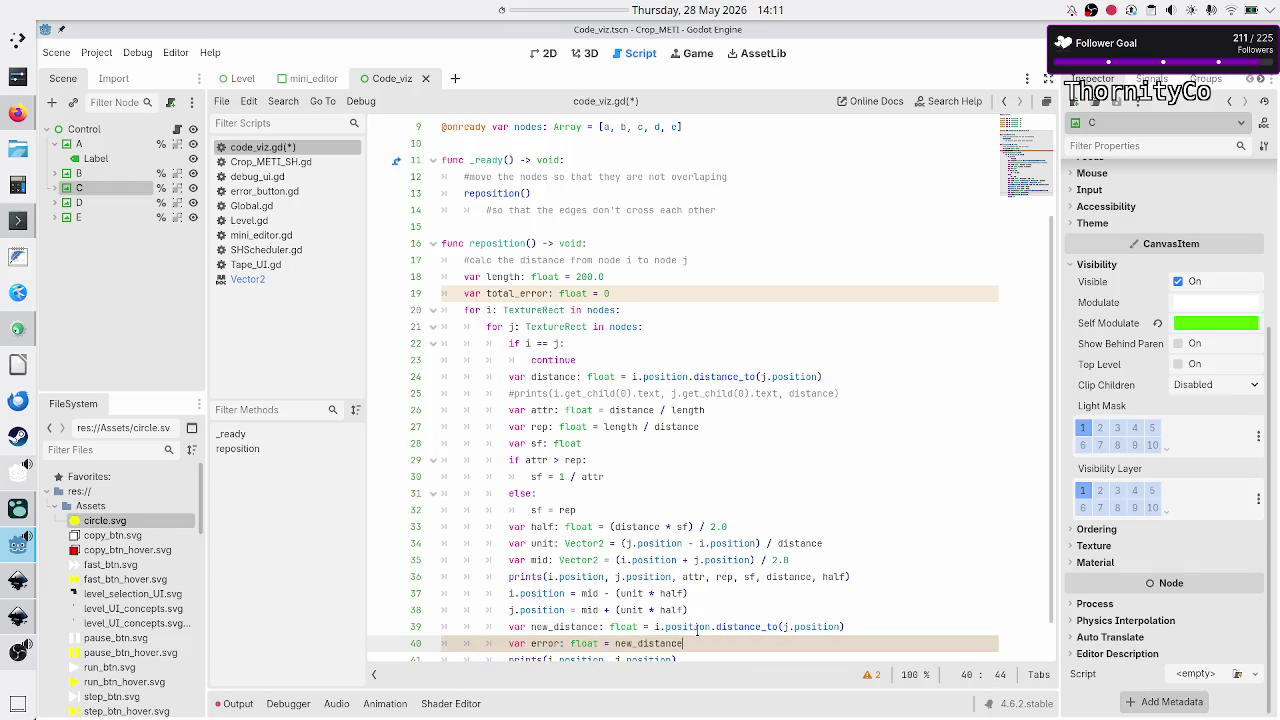
text(/)
text(length)
- Change the error line to 'var error: float = 0'
scroll(745, 490, down, 1)
key(Left)
key(Left)
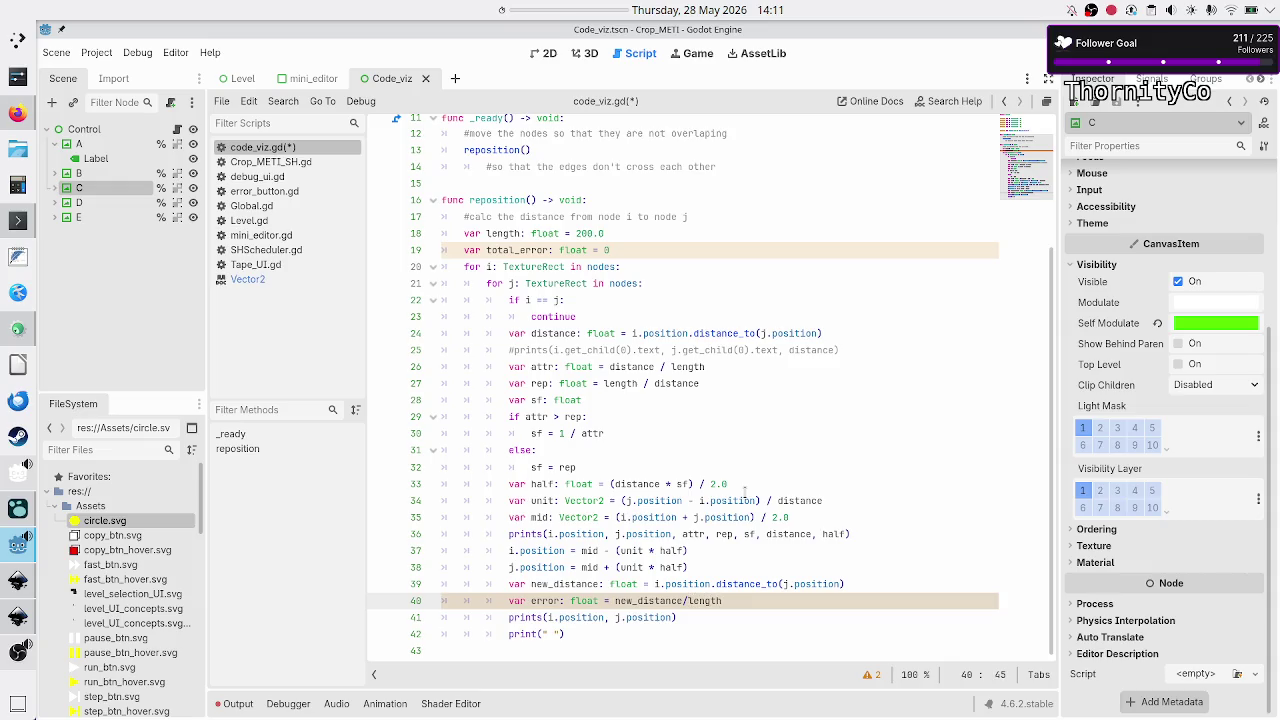
key(End)
key(BackSpace)
key(BackSpace)
key(BackSpace)
text(0)
- Add an unfinished 'if new_distance > ()' check on line 41
key(Return)
text(if )
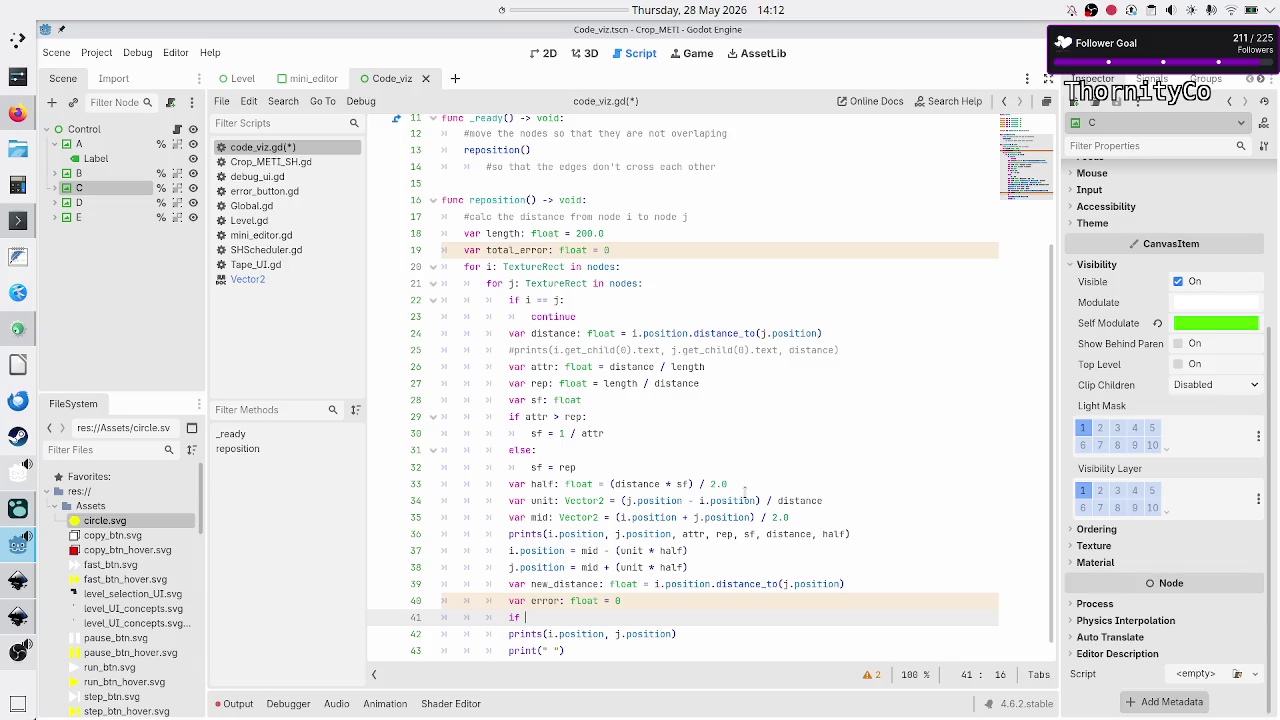
text(new_dis)
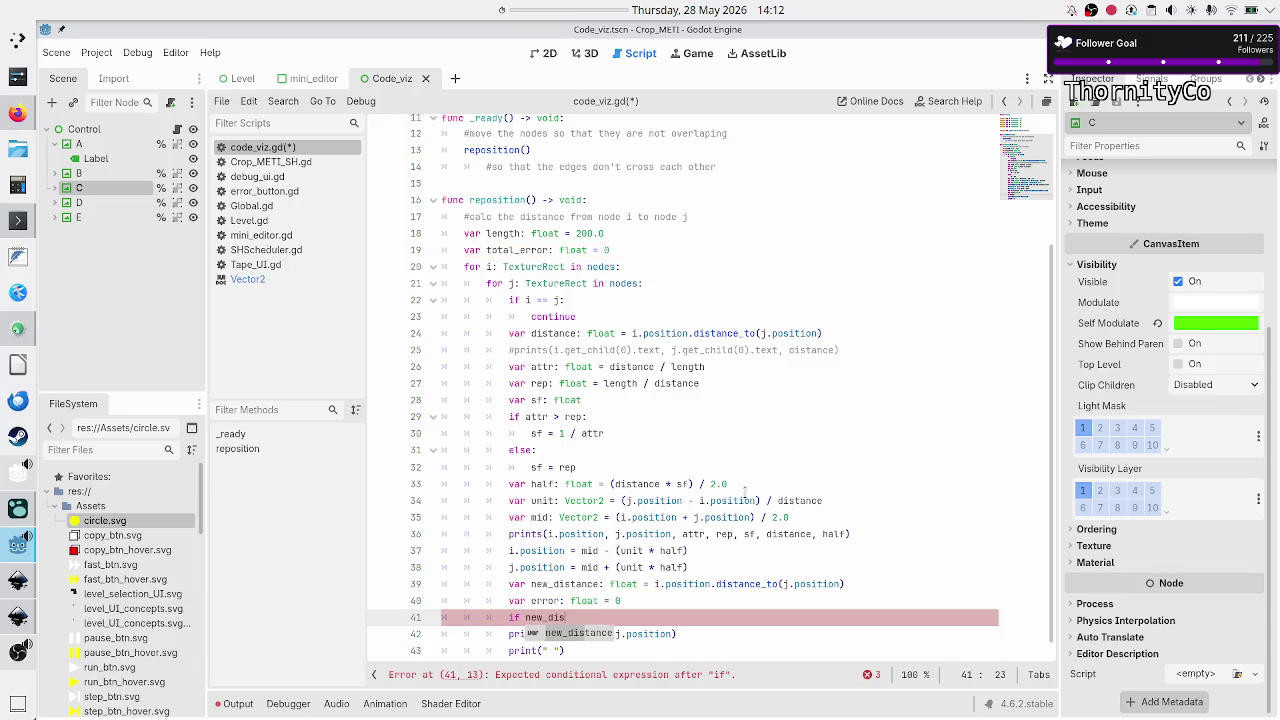
text(tance > )
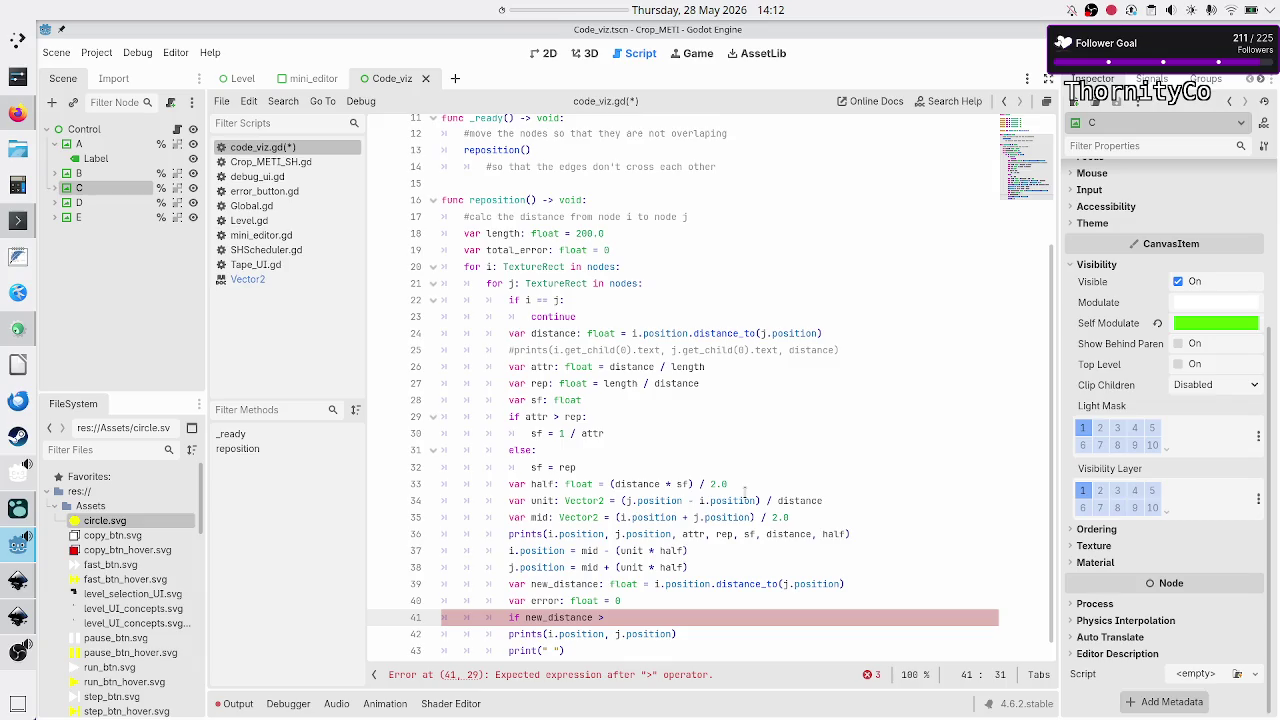
text(()
text(perce)
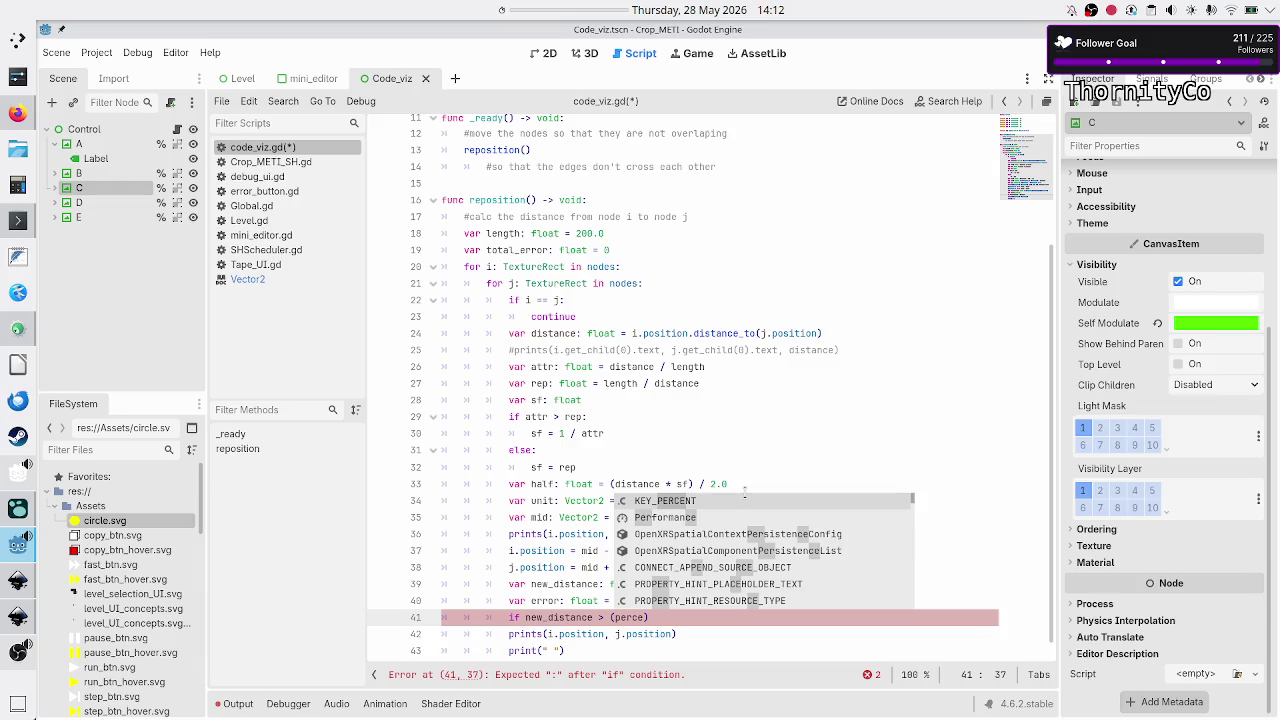
key(BackSpace)
key(BackSpace)
key(BackSpace)
key(Up)
key(Up)
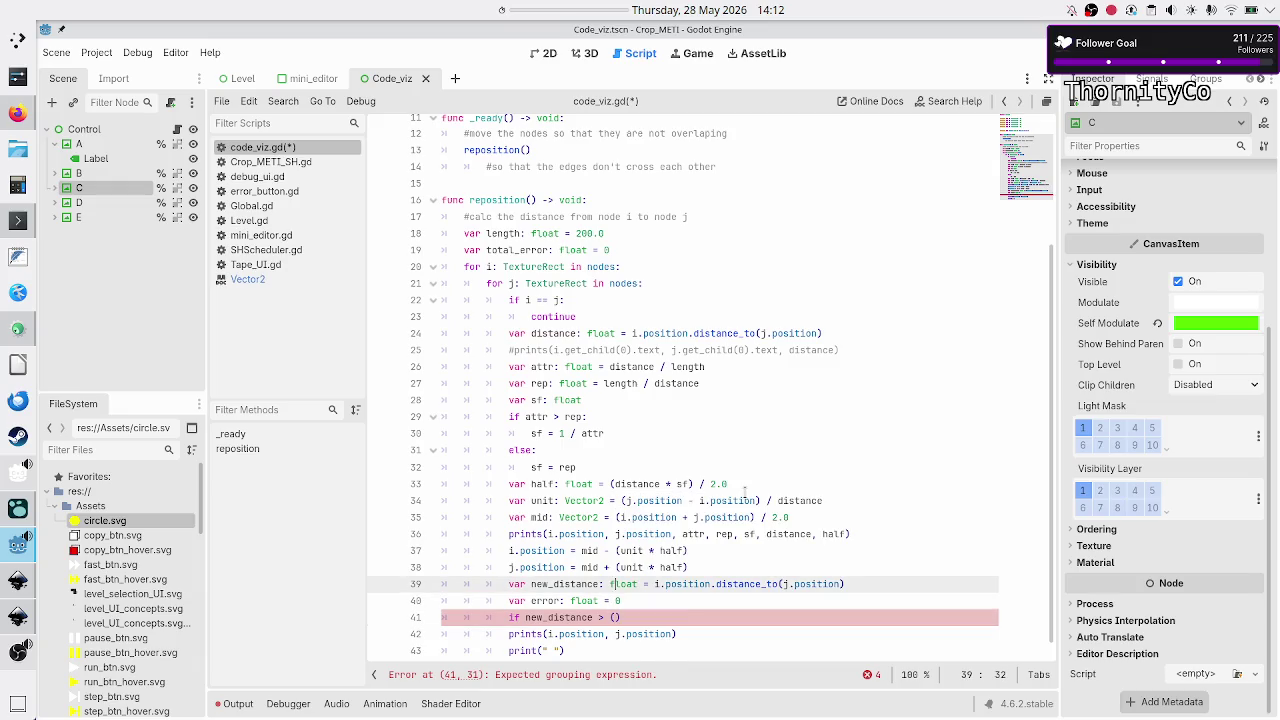
key(Up)
key(Up)
key(Up)
key(Home)
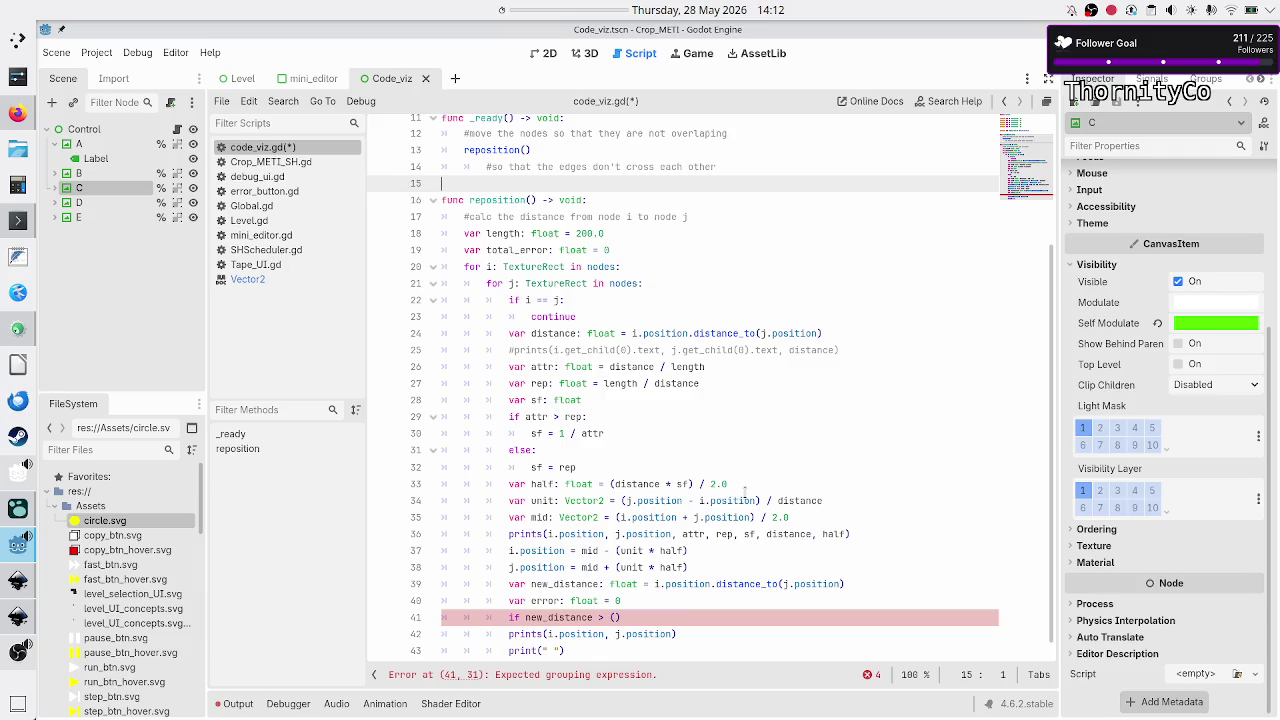
- Add 'var error_rate: float = 0.5' on a new line below the reposition() comment
key(Down)
key(Down)
key(Up)
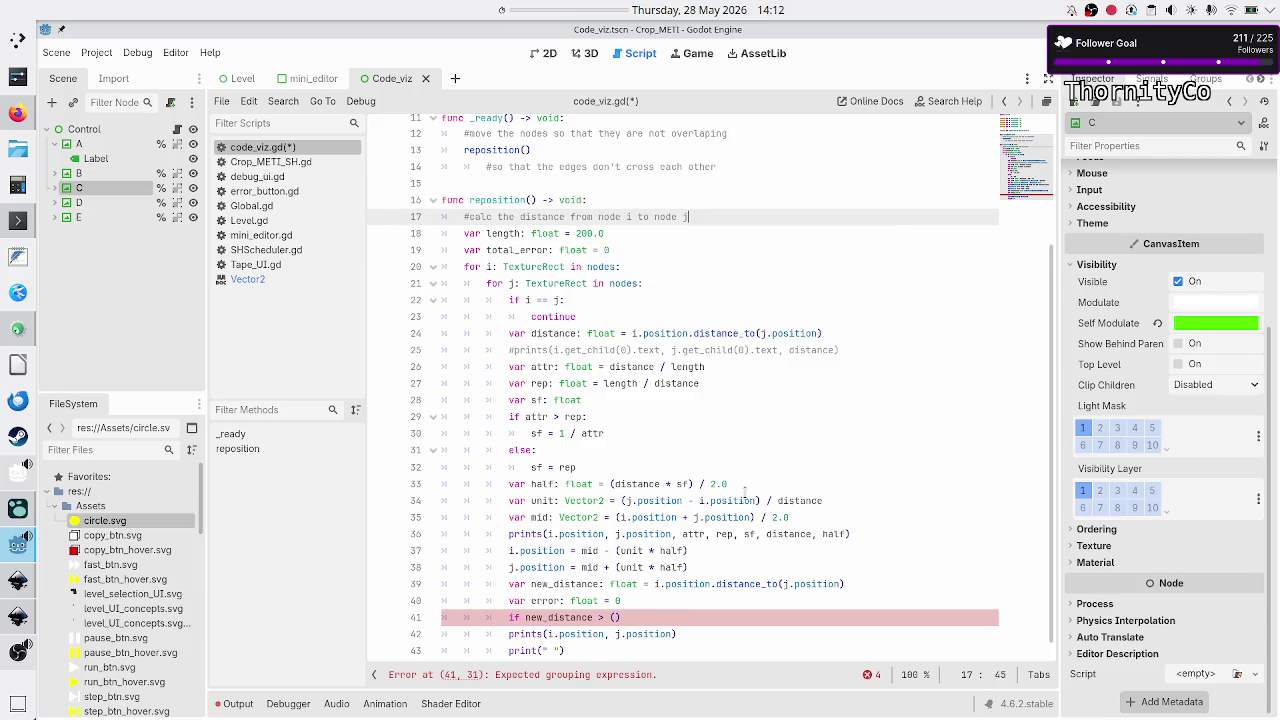
key(End)
key(Return)
text(var acc)
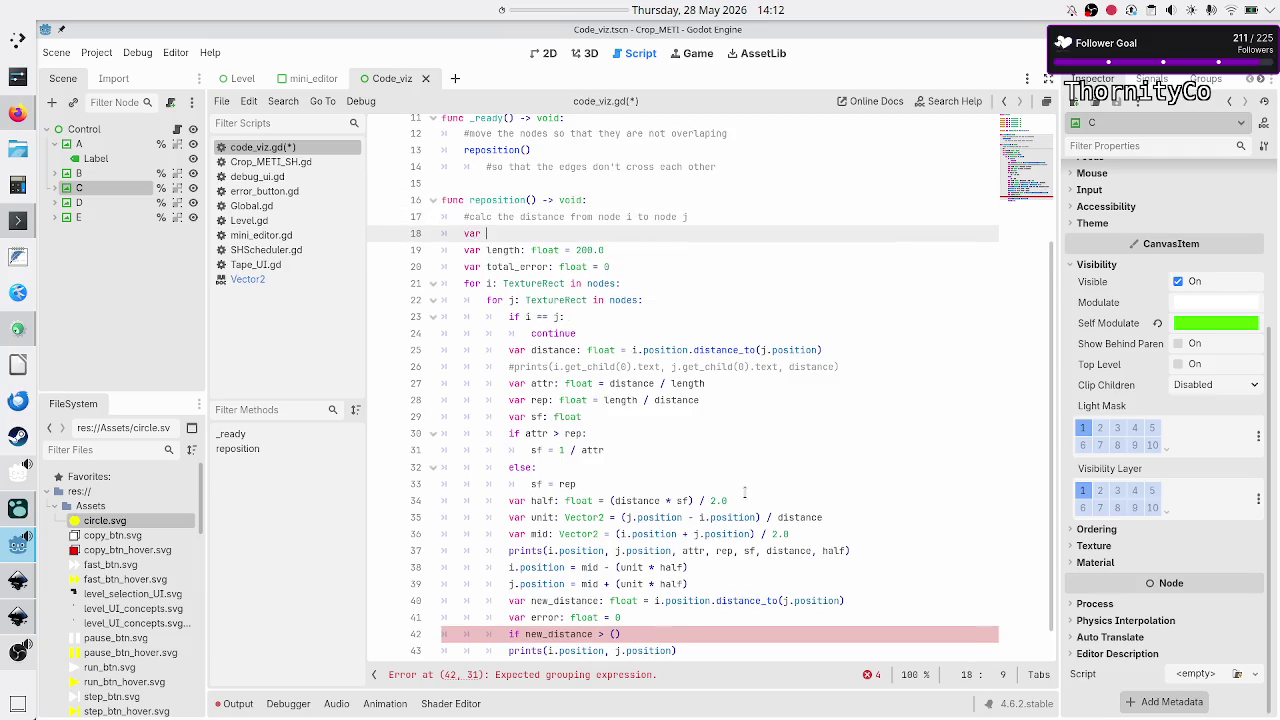
key(BackSpace)
key(BackSpace)
key(BackSpace)
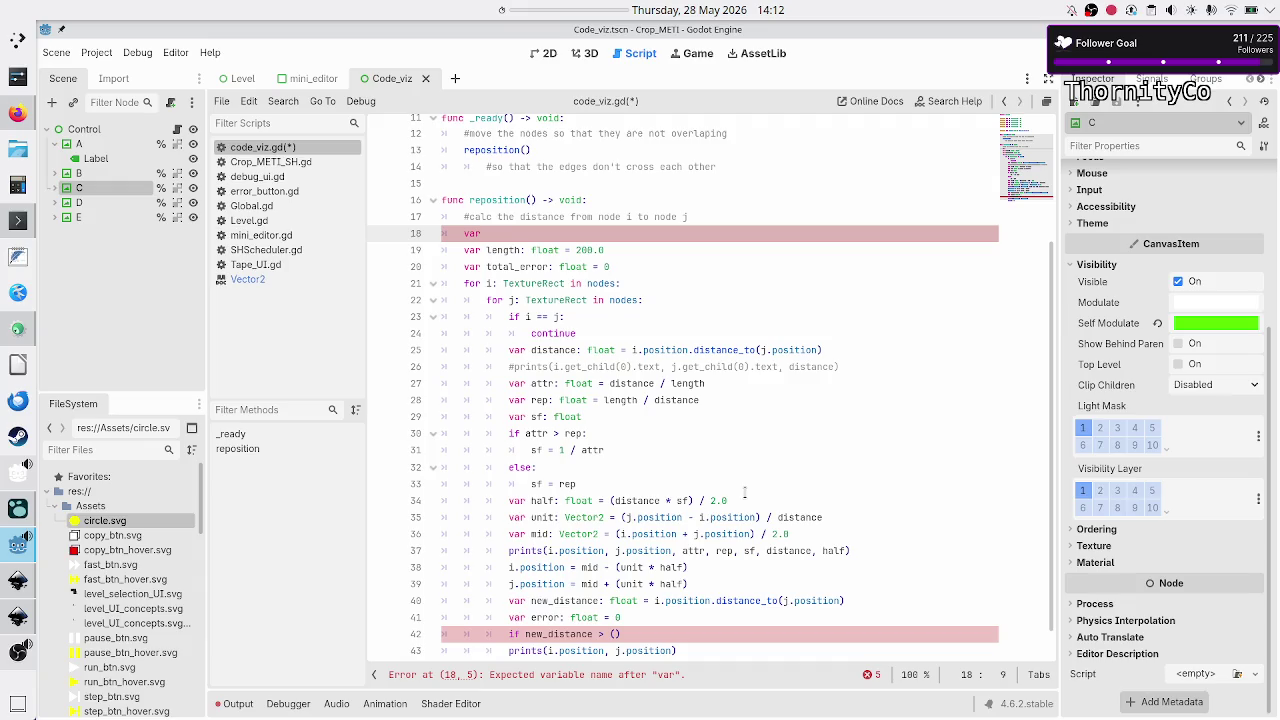
text(error_rate)
text(: float)
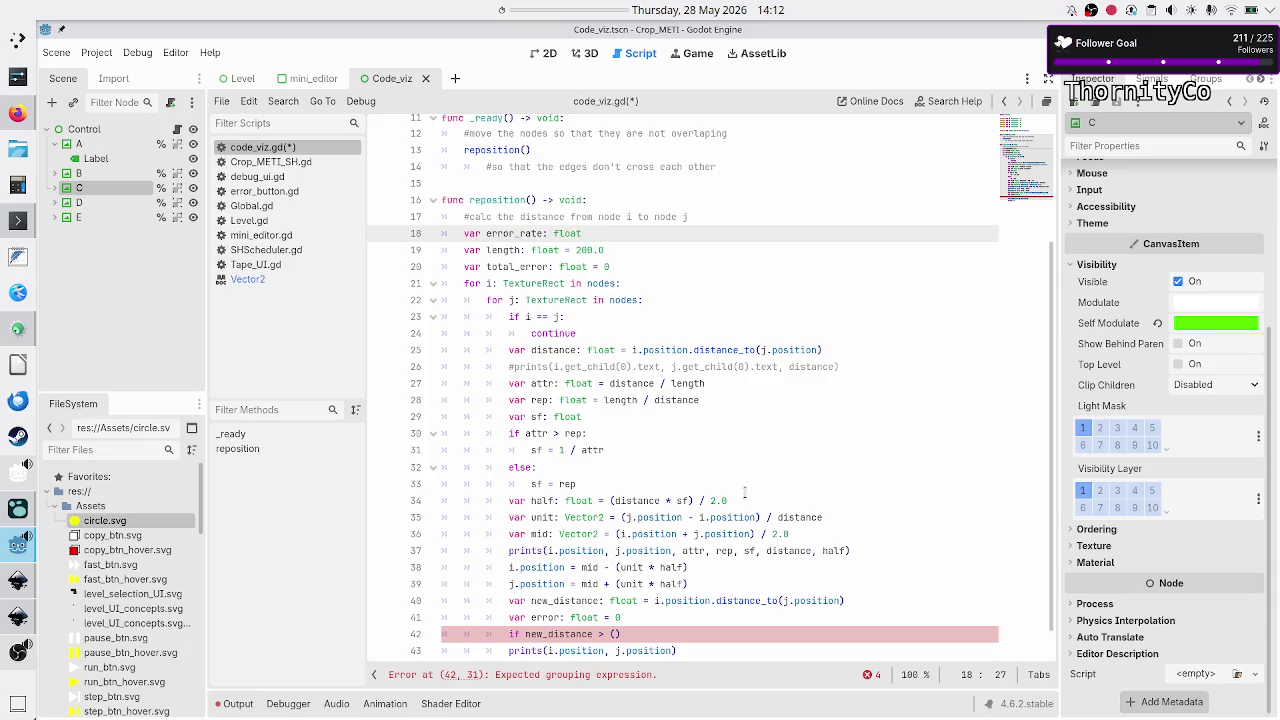
text( = 0.1)
key(BackSpace)
text(5)
key(BackSpace)
key(BackSpace)
- Make error_rate 0.25 and fill line 42's empty brackets with error_rate * length
text(.25)
key(Down)
key(Down)
key(Down)
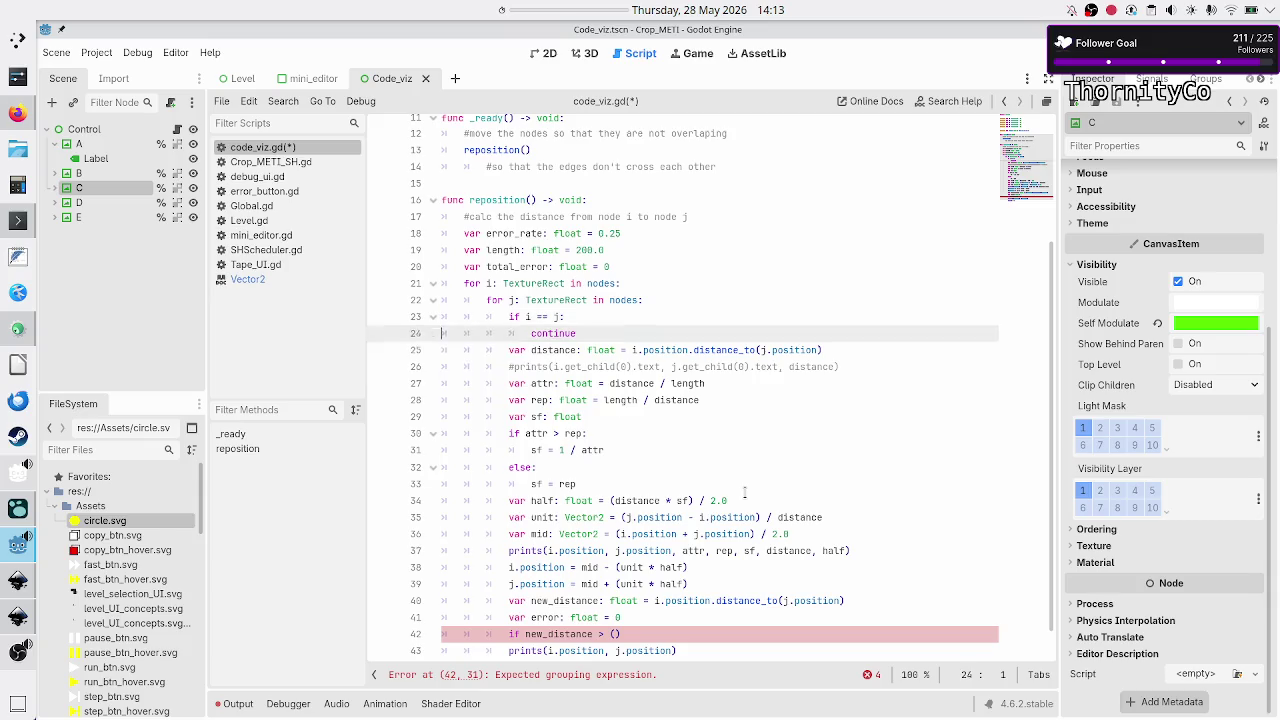
key(Down)
key(Down)
key(Down)
key(End)
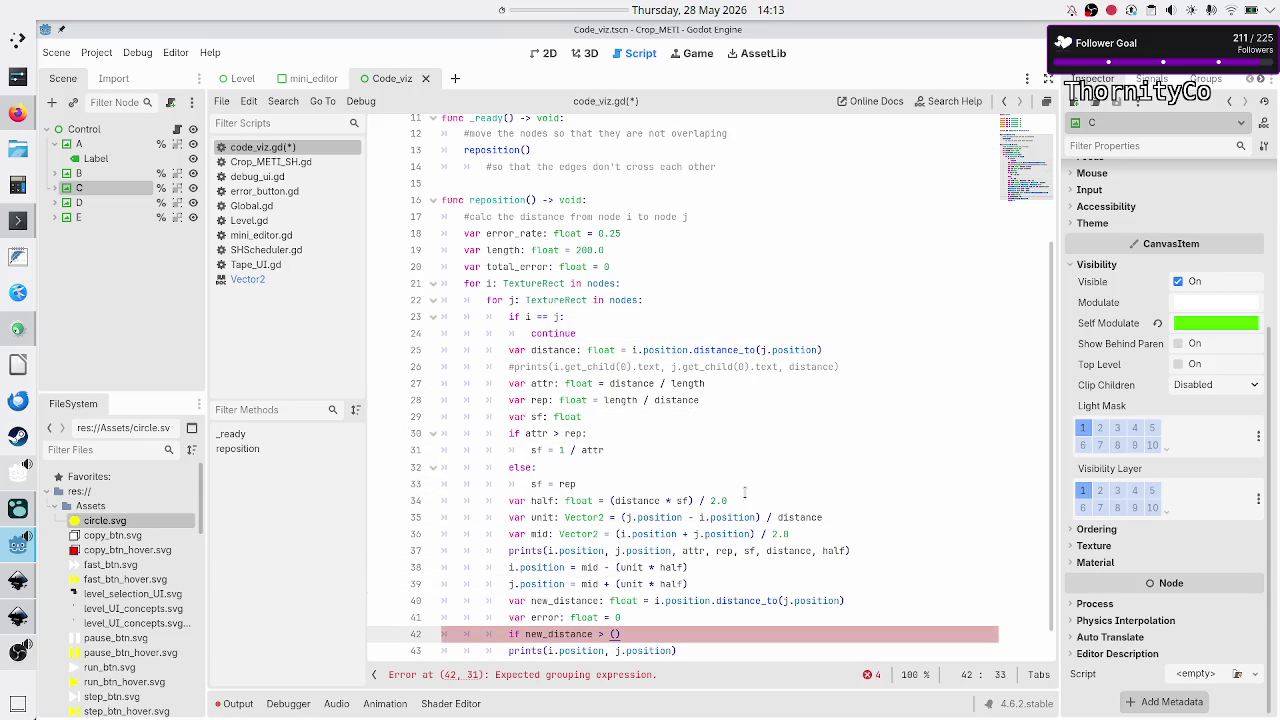
key(Left)
text(error_rate *)
text( ne)
key(BackSpace)
key(BackSpace)
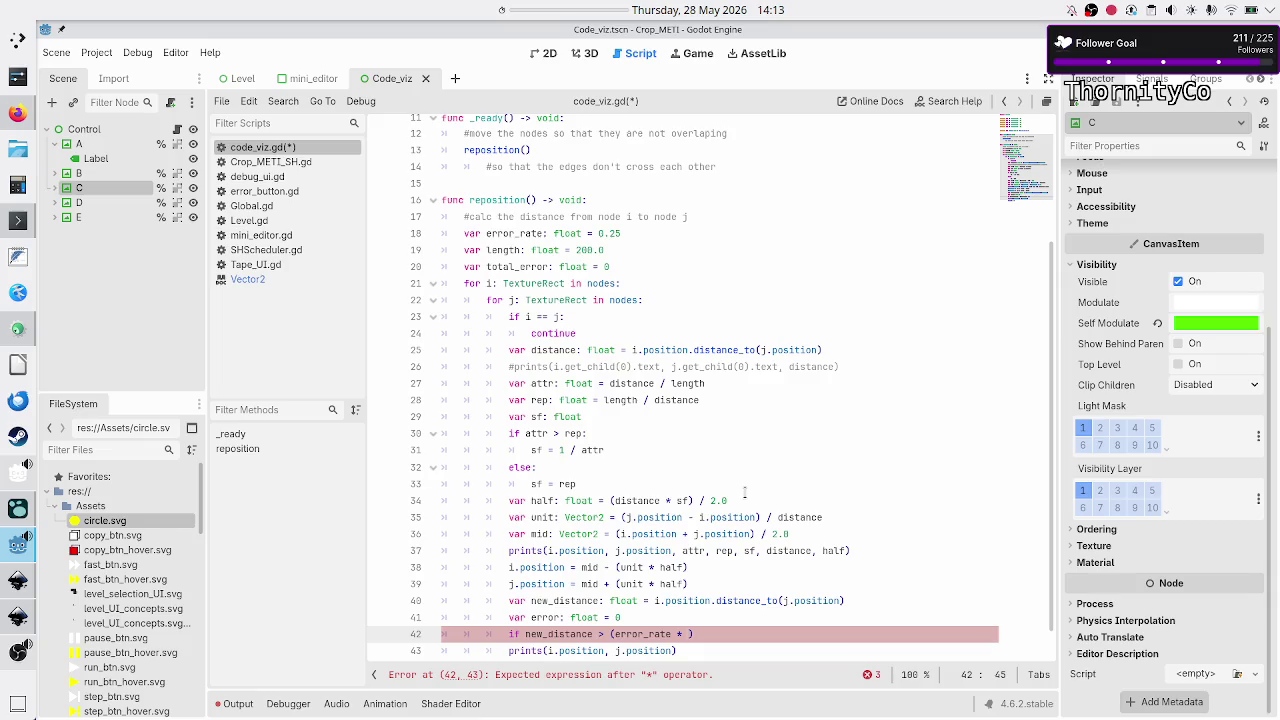
text(len)
key(Return)
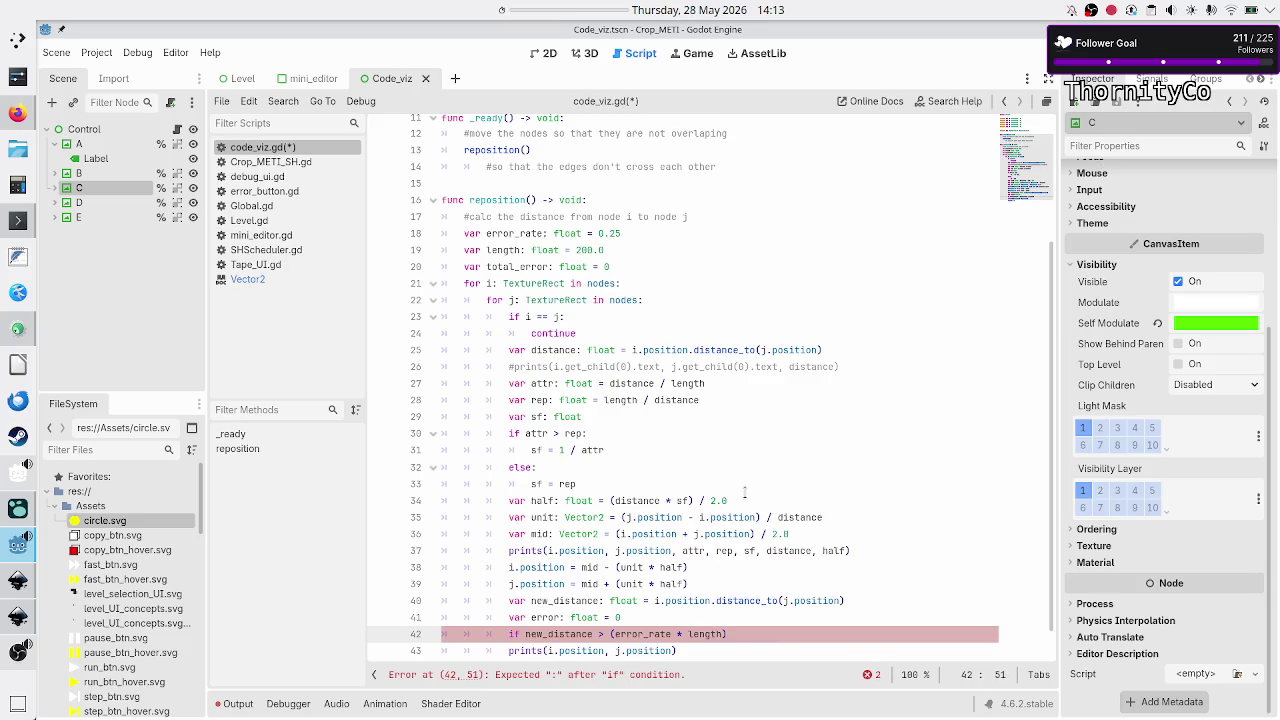
- Wrap line 42's new_distance > (error_rate * length) comparison in parentheses
key(ctrl+shift+Left)
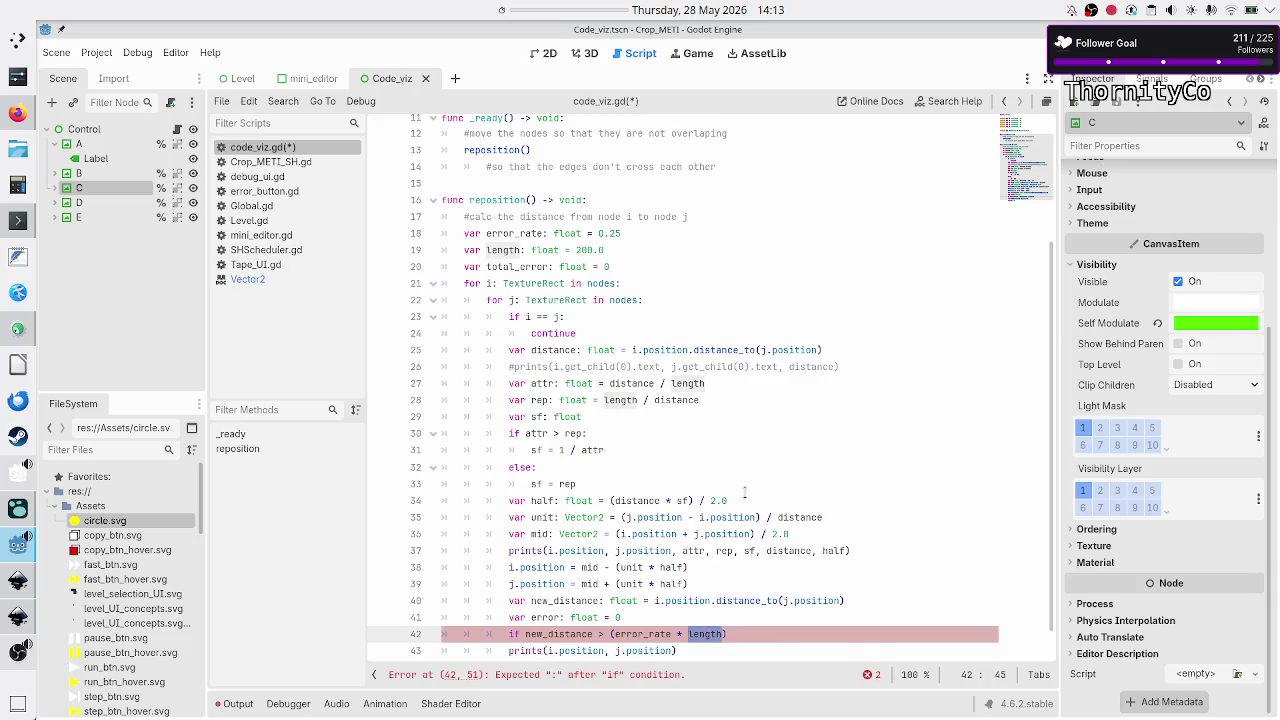
key(Left)
key(Left)
key(Left)
key(Left)
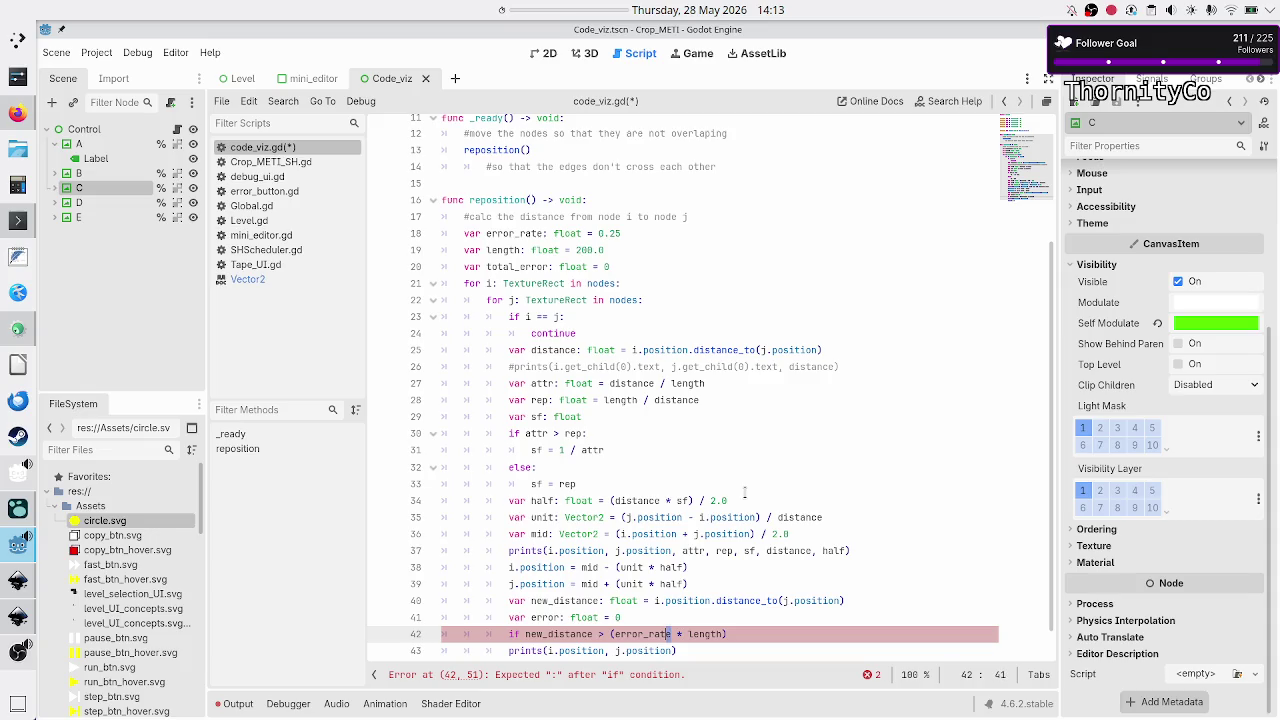
key(Right)
key(ctrl+shift+Left)
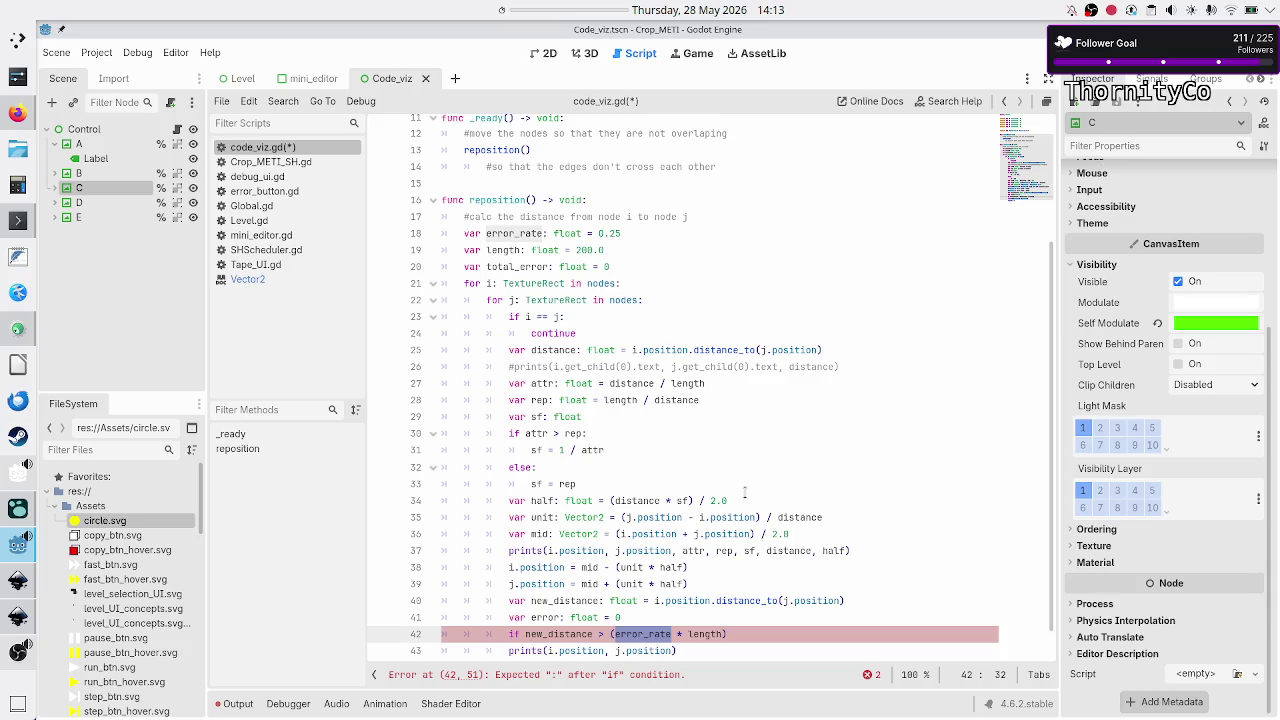
key(Right)
key(End)
text())
key(ctrl+Left)
key(ctrl+Left)
key(ctrl+Left)
key(Left)
key(Left)
key(Left)
text(()
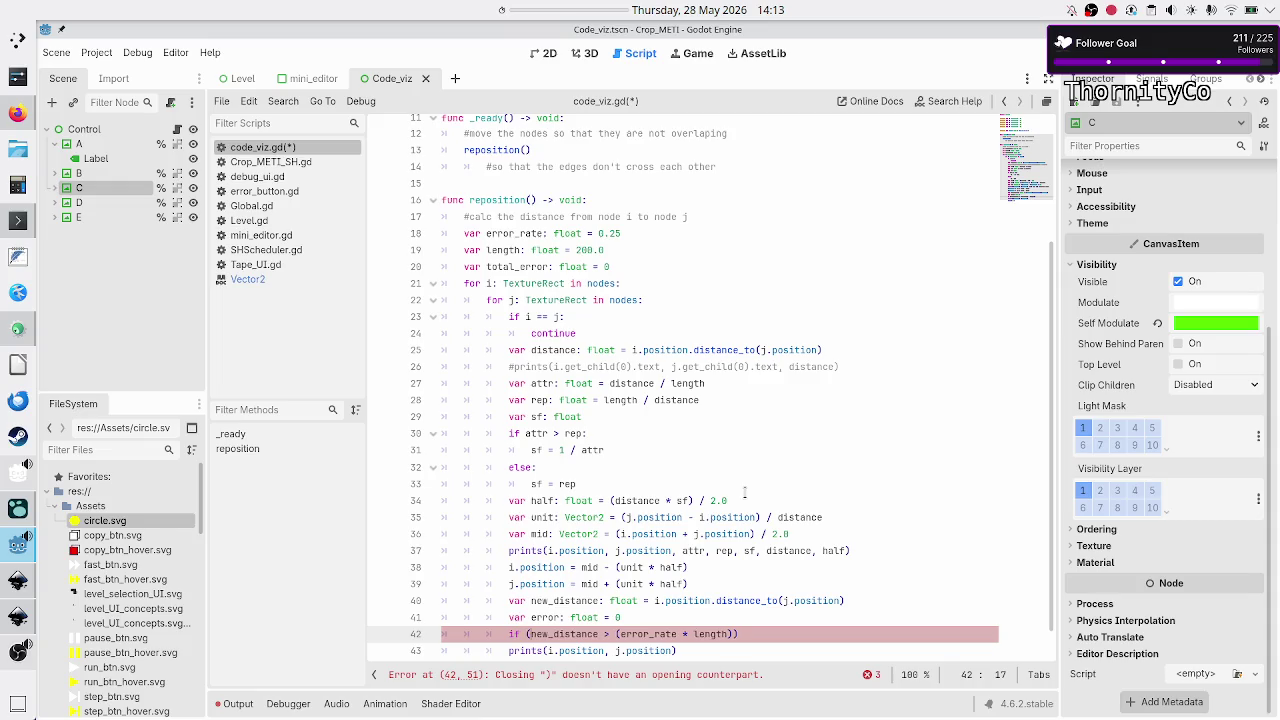
- Append 'or (new_distance < ()' to line 42, then select the short stroke in Sketchpad
key(End)
key(Left)
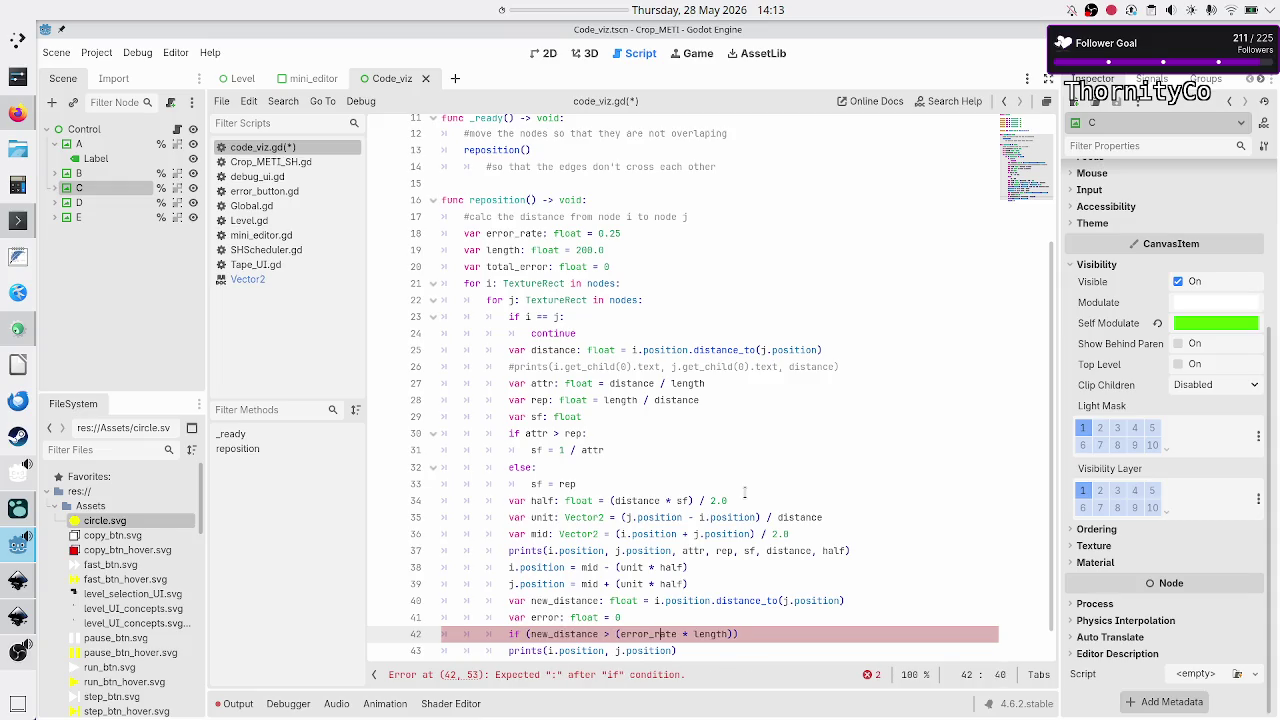
key(End)
text(or (new)
text(_distance )
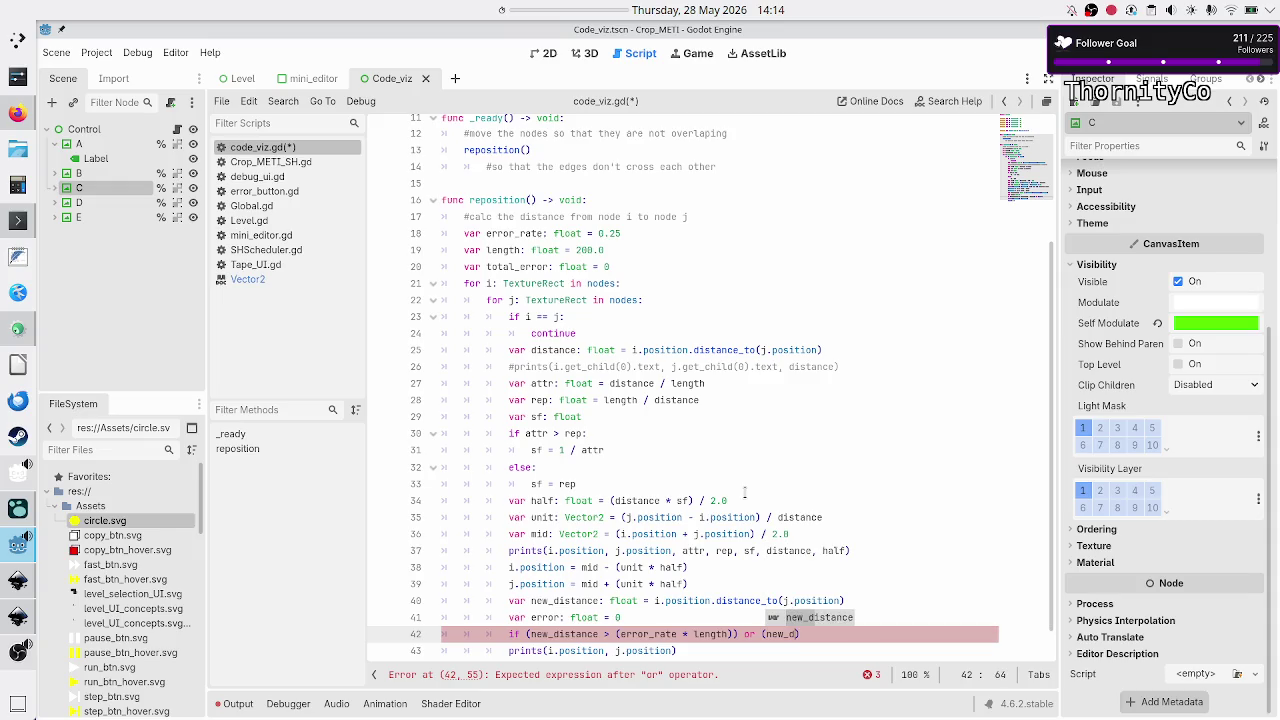
text(< ())
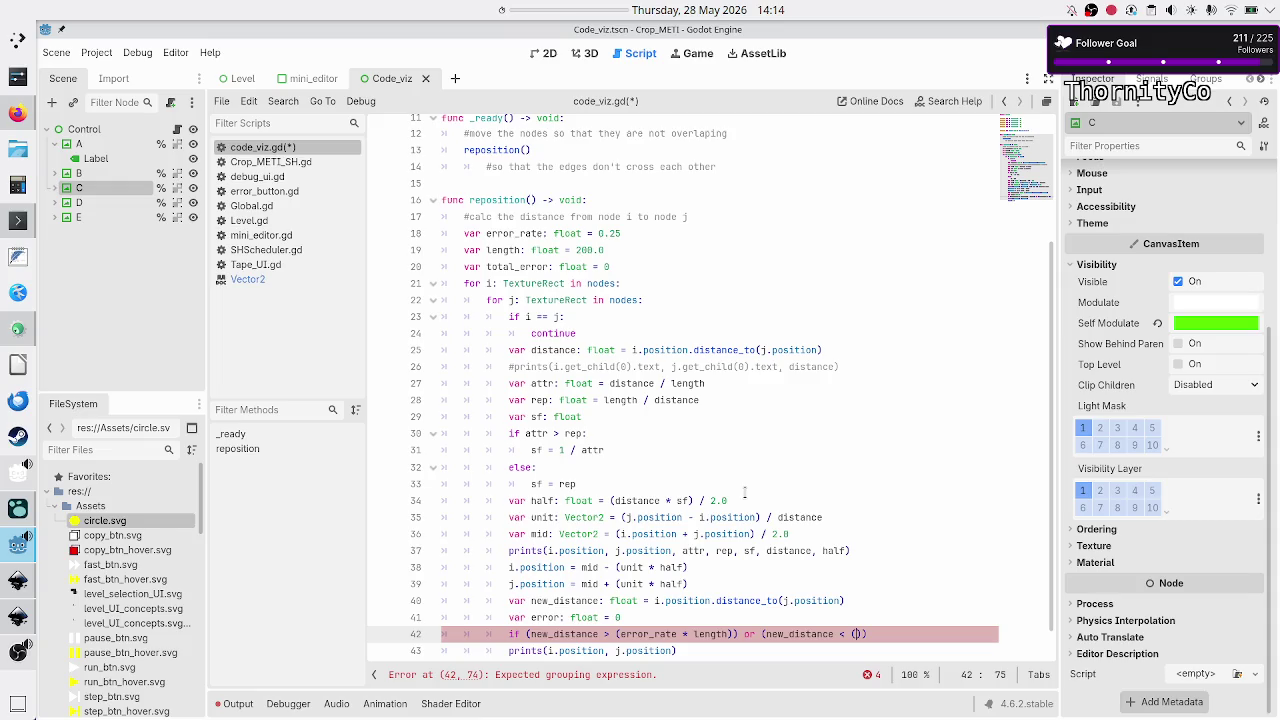
key(alt+Tab)
click(573, 282)
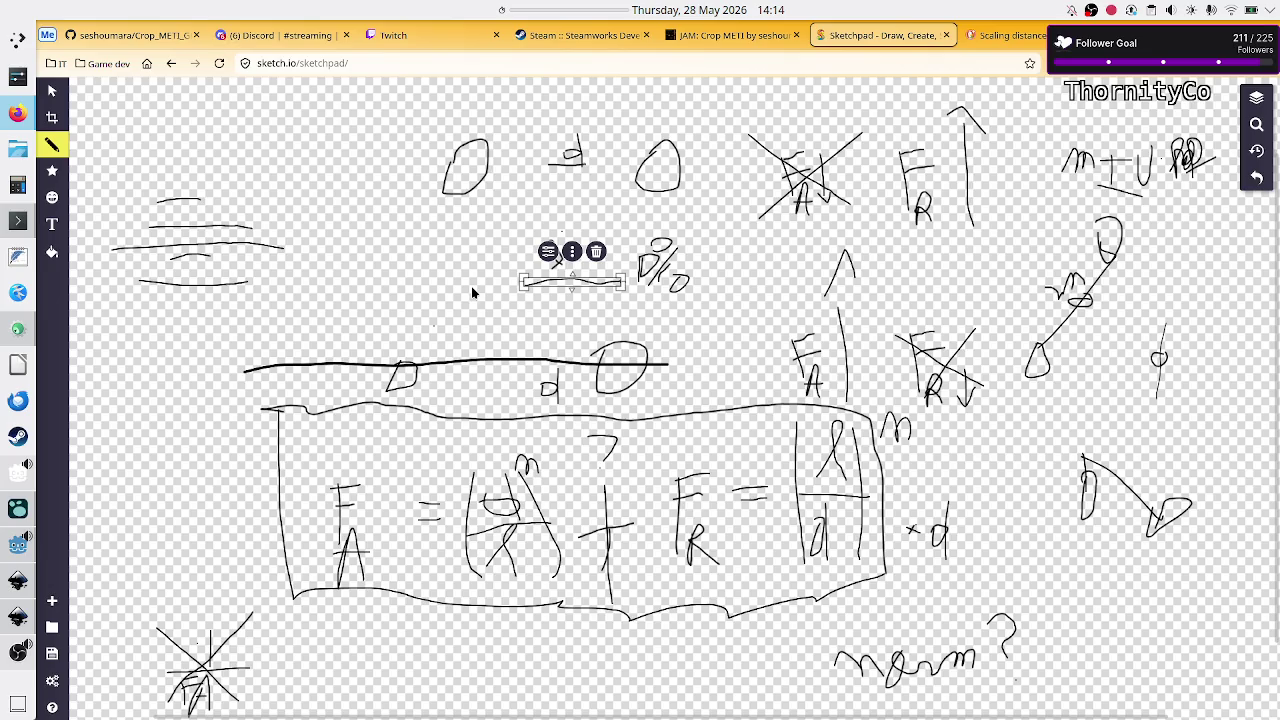
- Drag the short stroke beside the D/D fraction wider to the right, then return to Godot
key(alt+Tab)
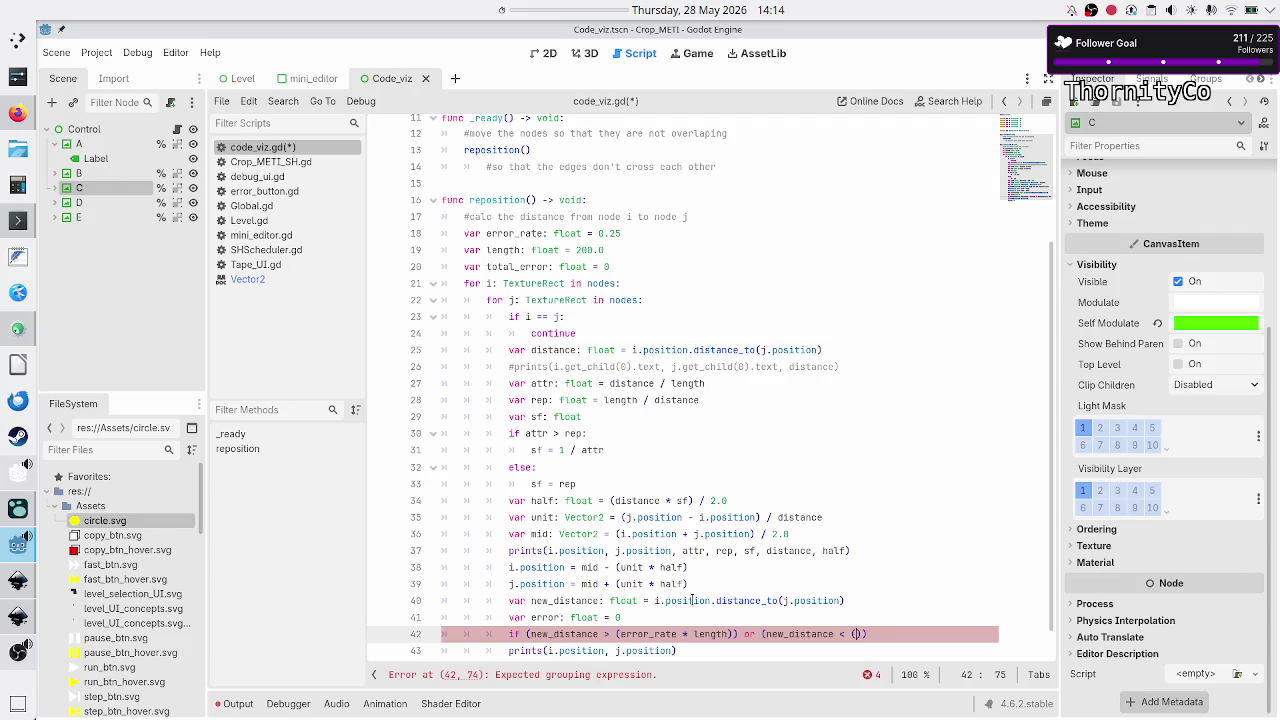
click(692, 600)
click(874, 600)
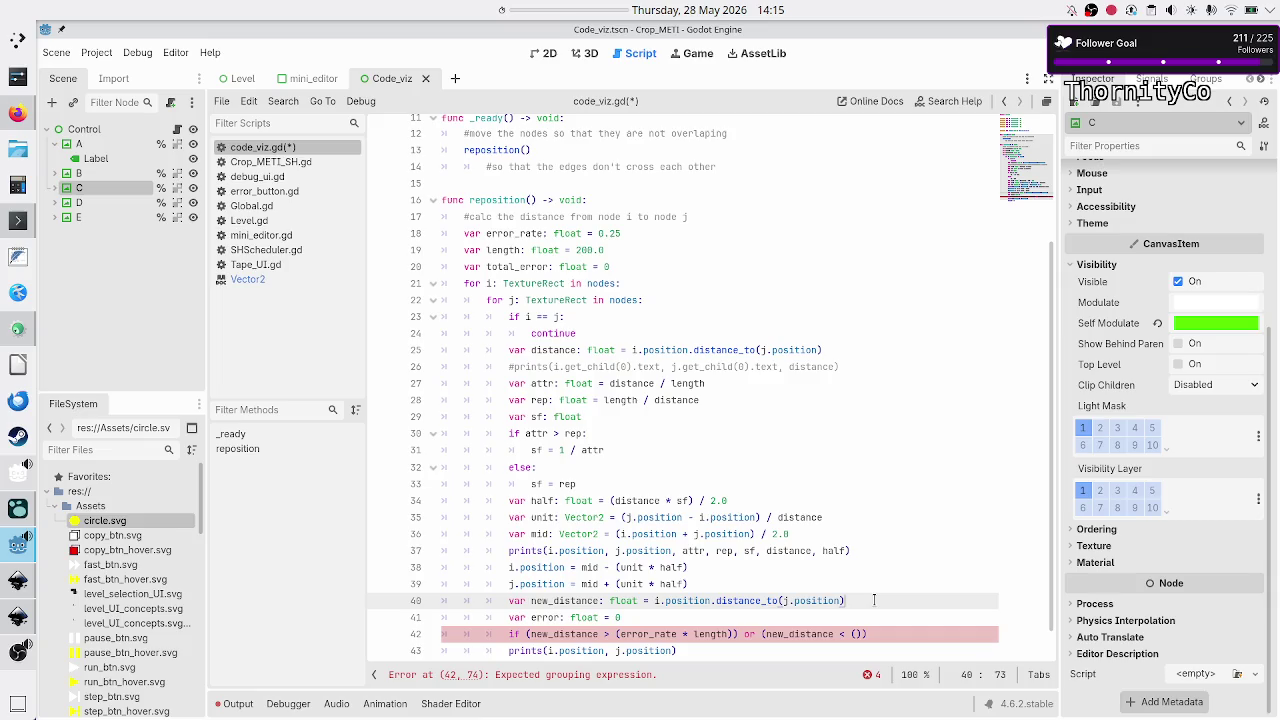
key(alt+Tab)
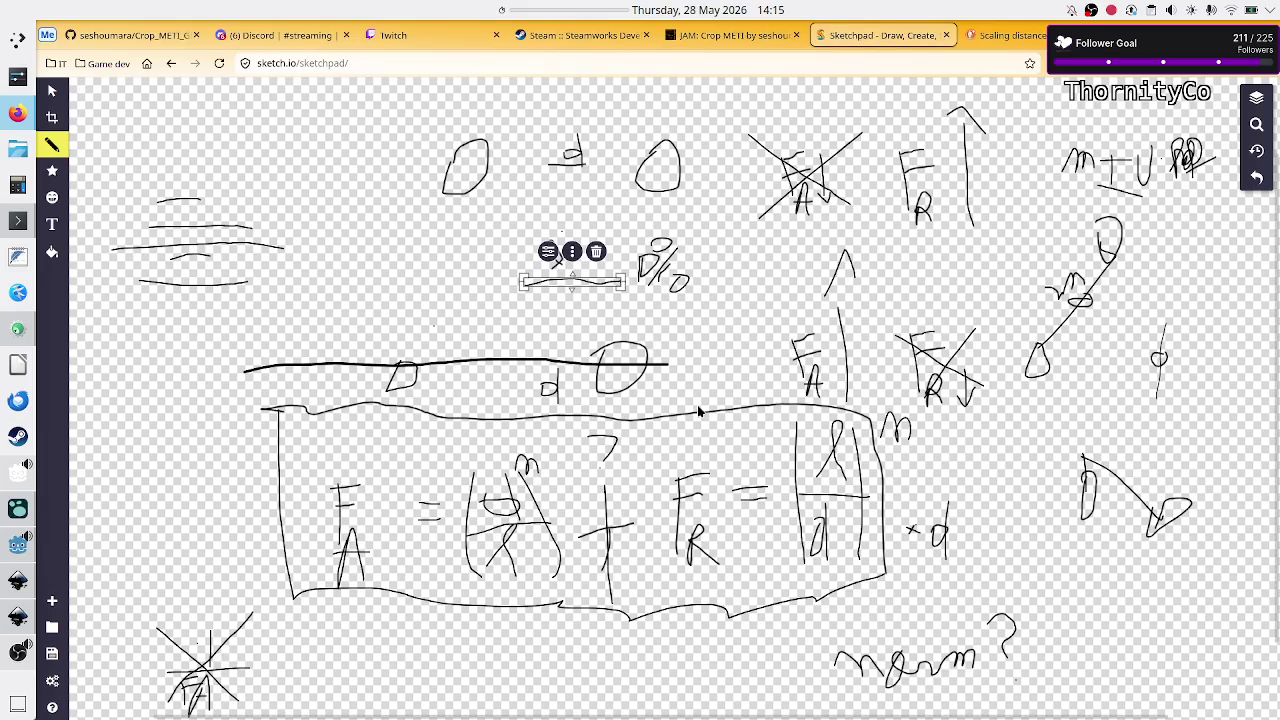
drag(576, 281, 625, 283)
key(alt+Tab)
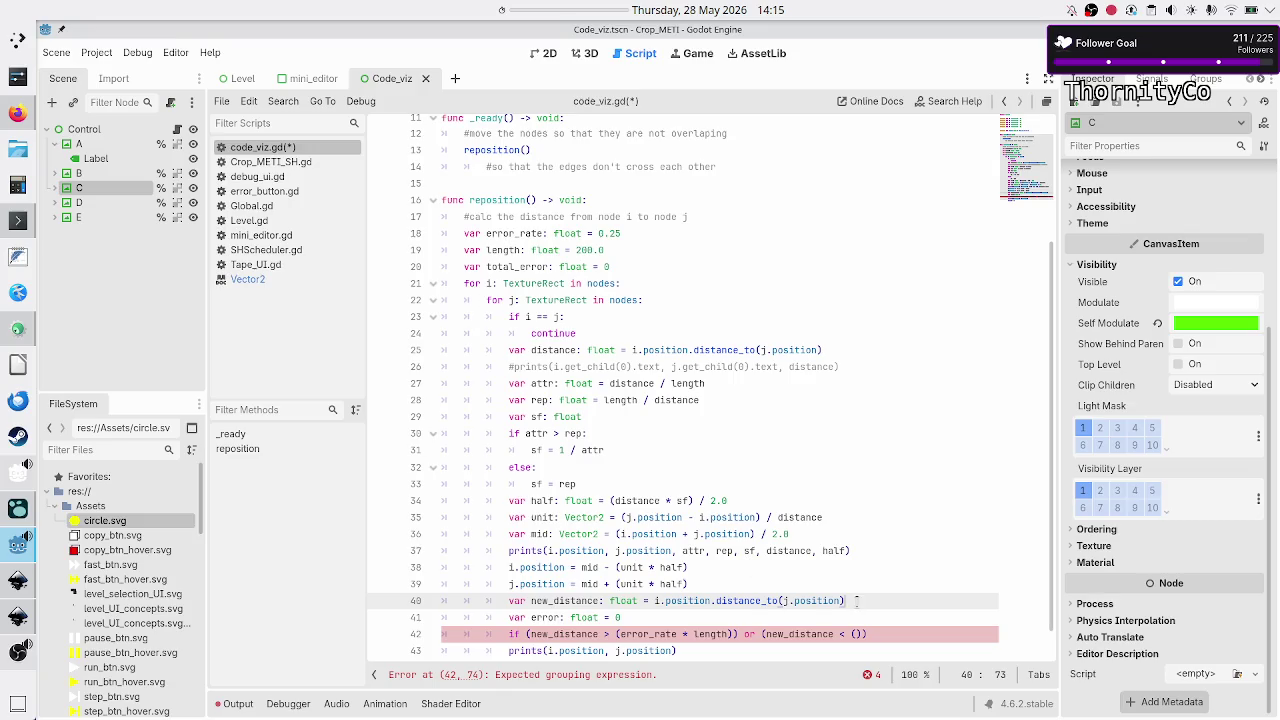
- Initialize error on line 41 to new_distance / length instead of 0
key(Down)
key(BackSpace)
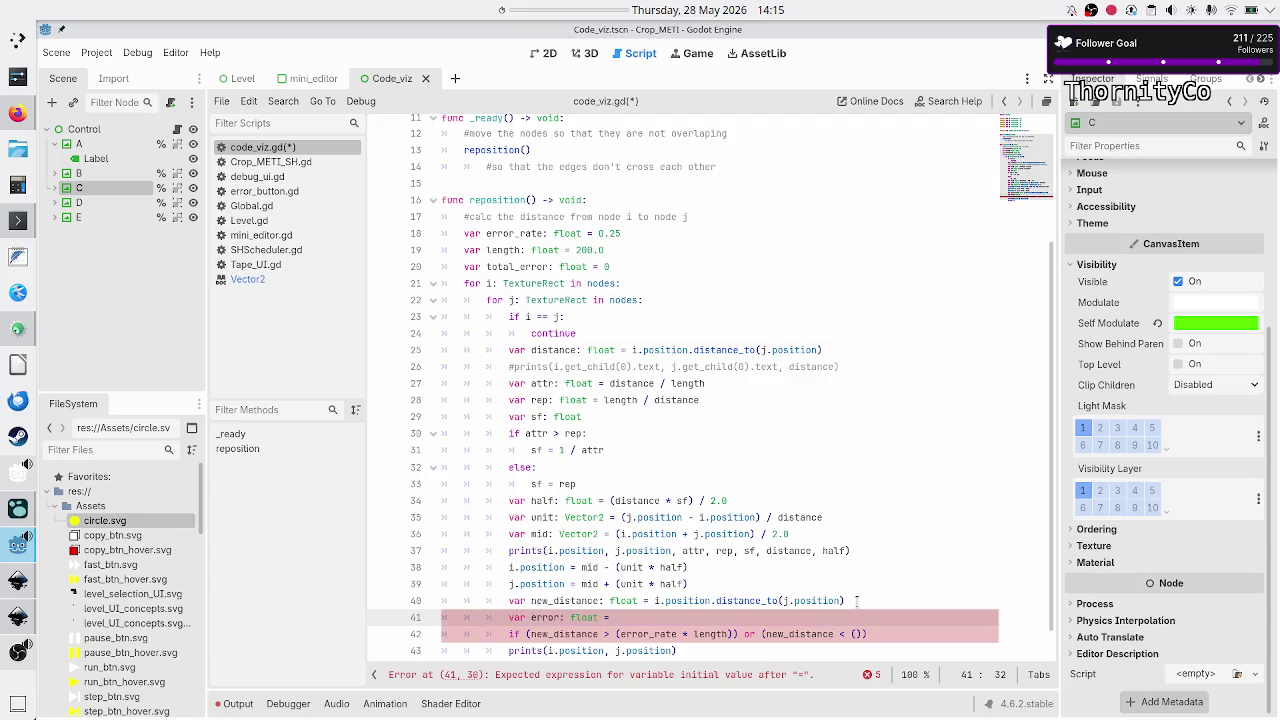
text(new_dista)
text(nce / )
text(length)
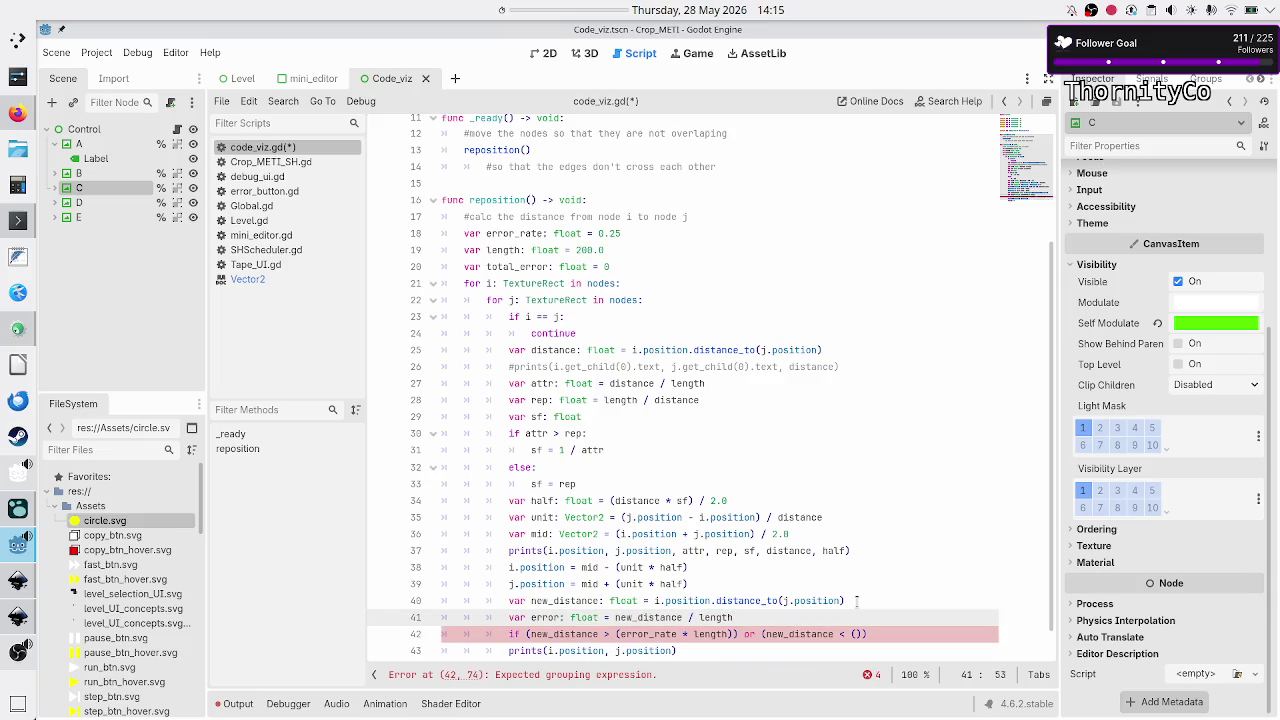
- Below it, add 'if error < 1:' with the body 'error = length / distance'
key(Return)
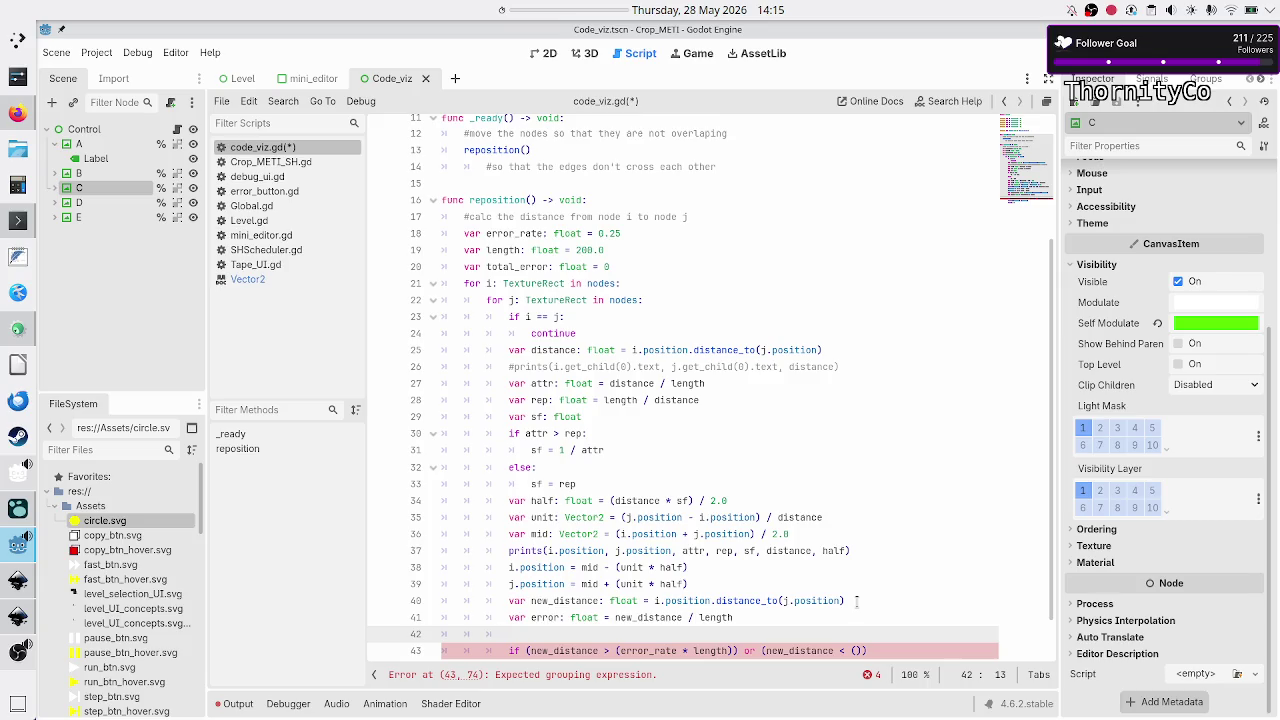
text(if error)
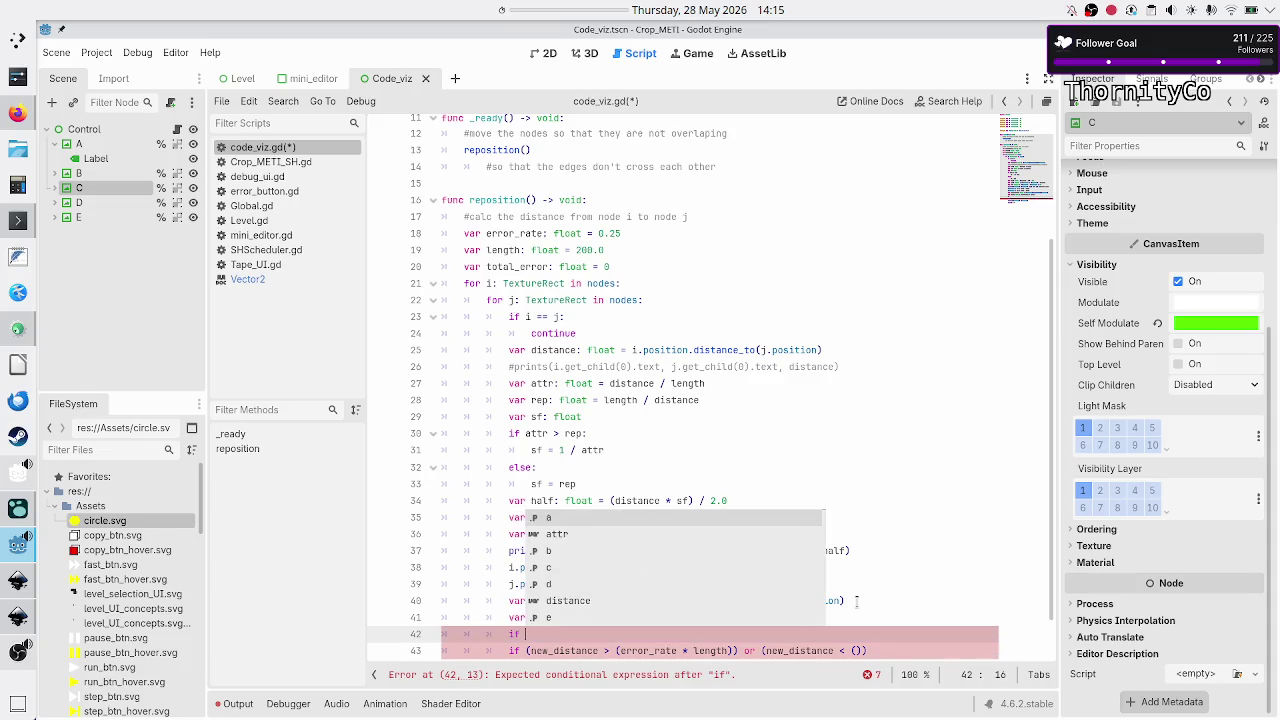
key(Escape)
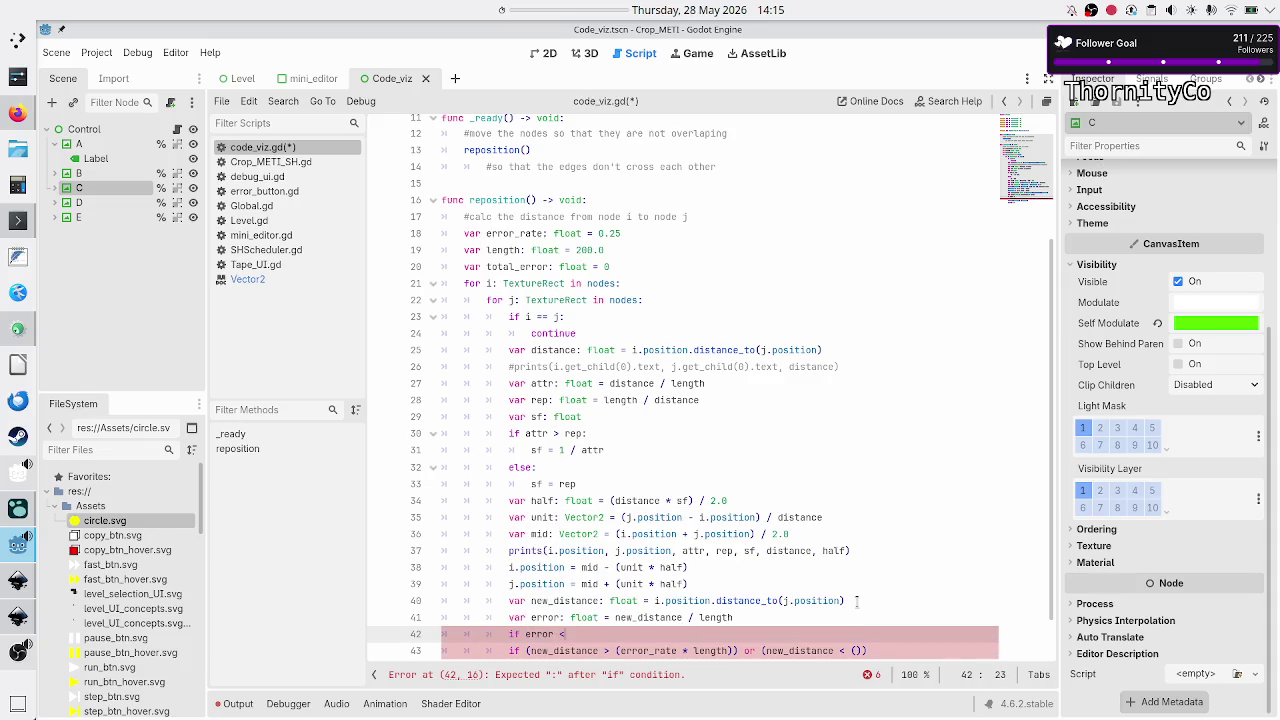
text( 1:)
key(Return)
text(error = length / distance)
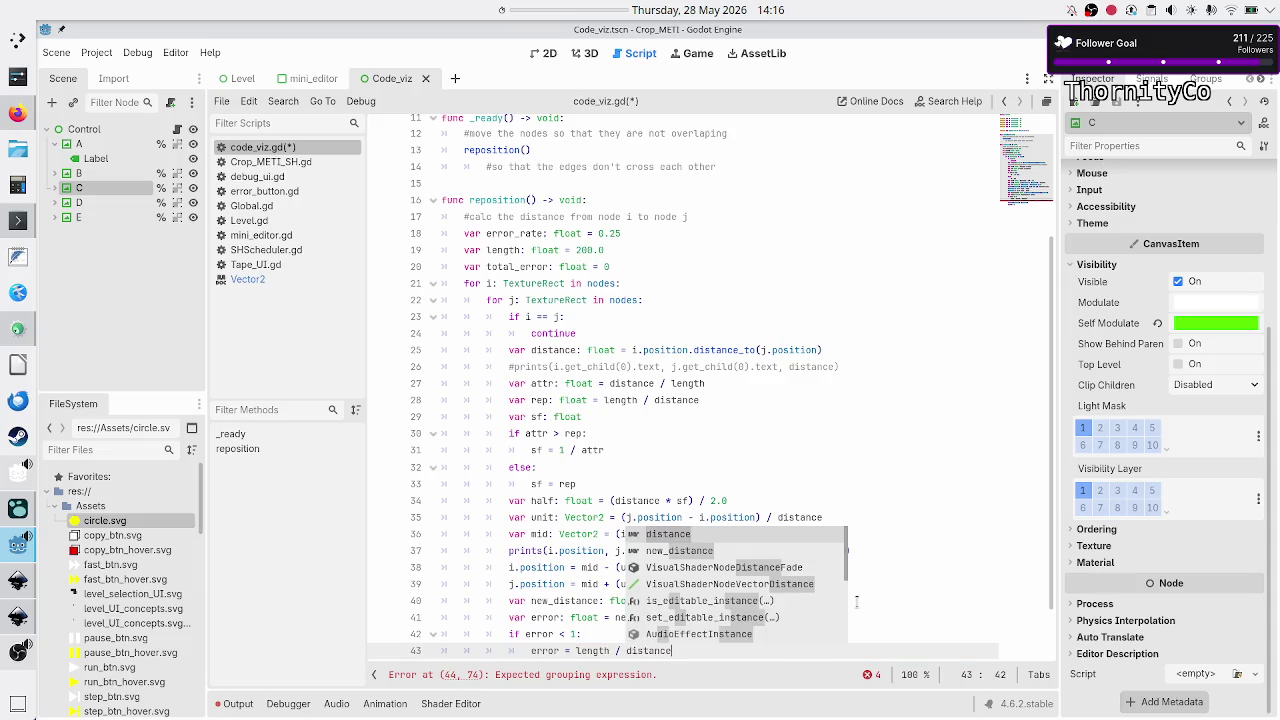
key(Right)
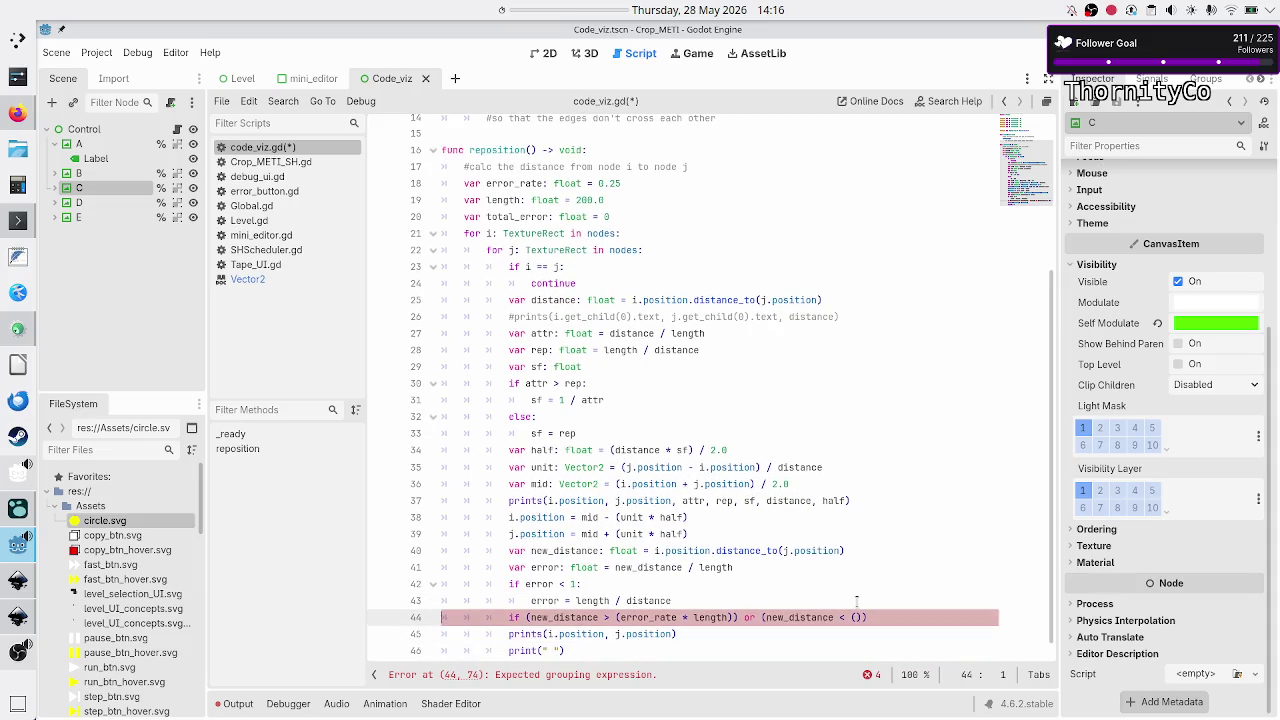
- Review the error expressions on lines 41–43, selecting parts of new_distance / length
key(Up)
key(Up)
key(Up)
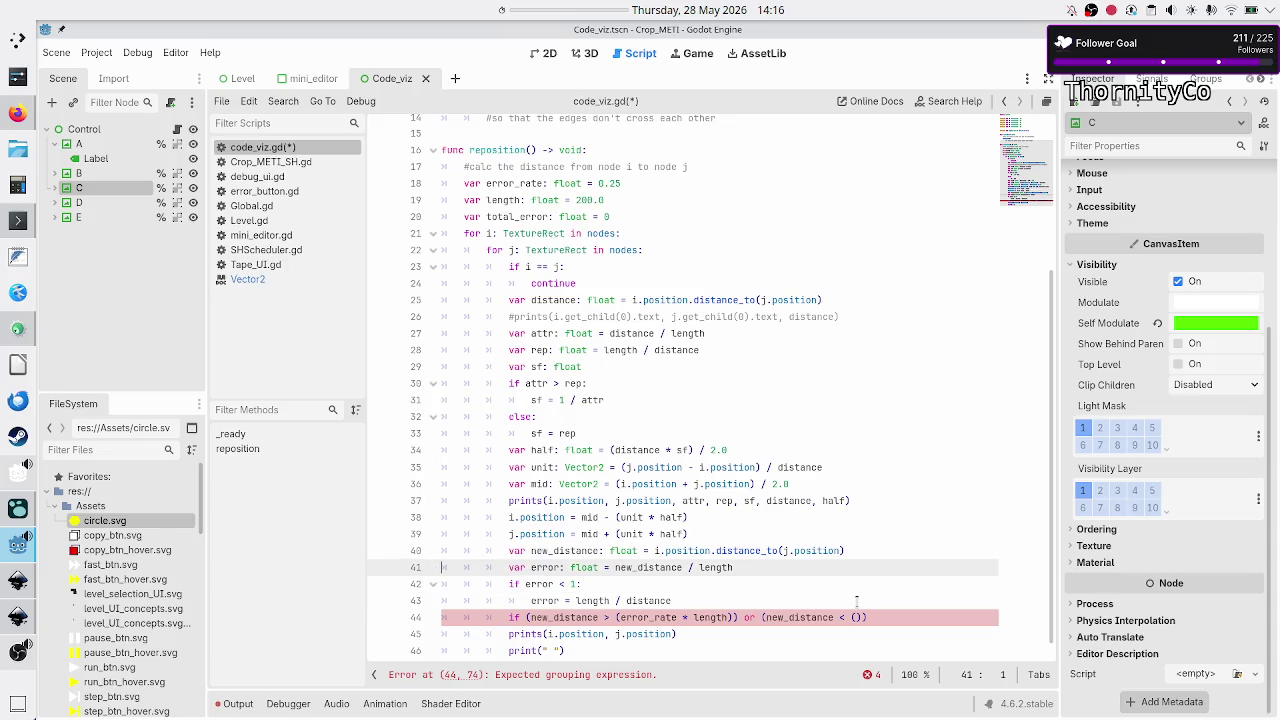
key(End)
key(Left)
key(Left)
key(Left)
key(shift+Right)
key(shift+Right)
key(shift+Right)
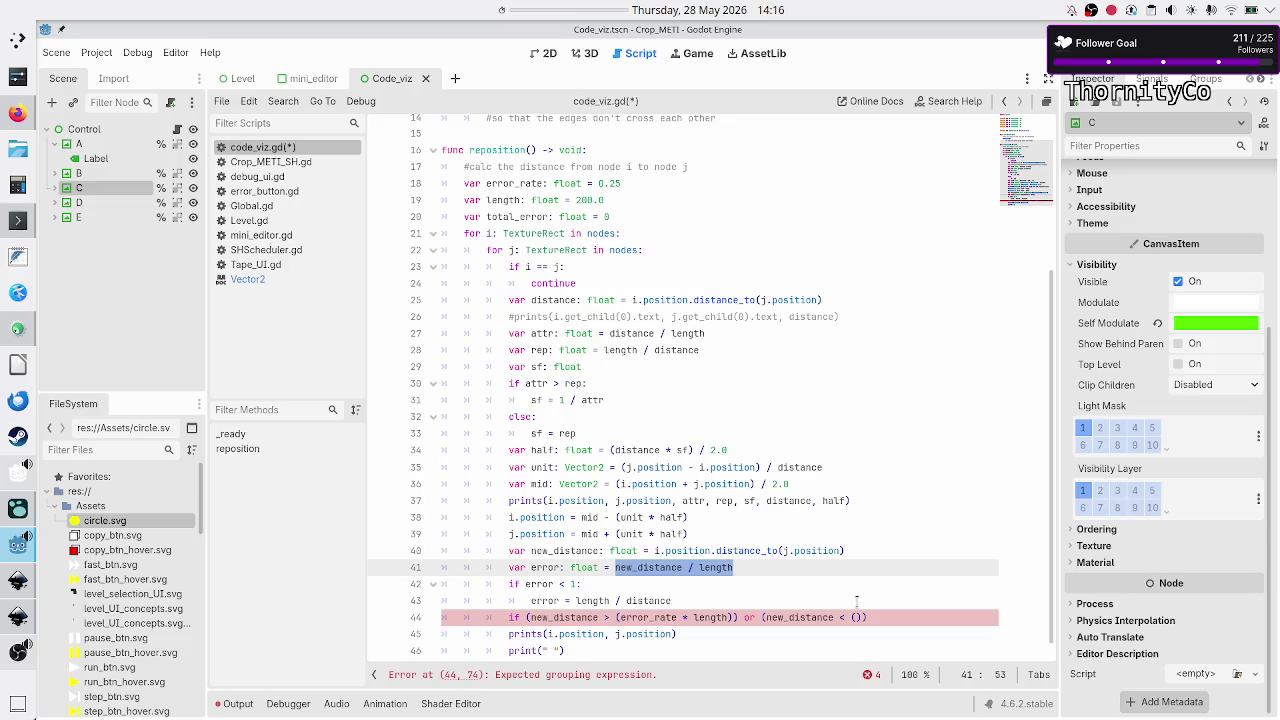
key(Right)
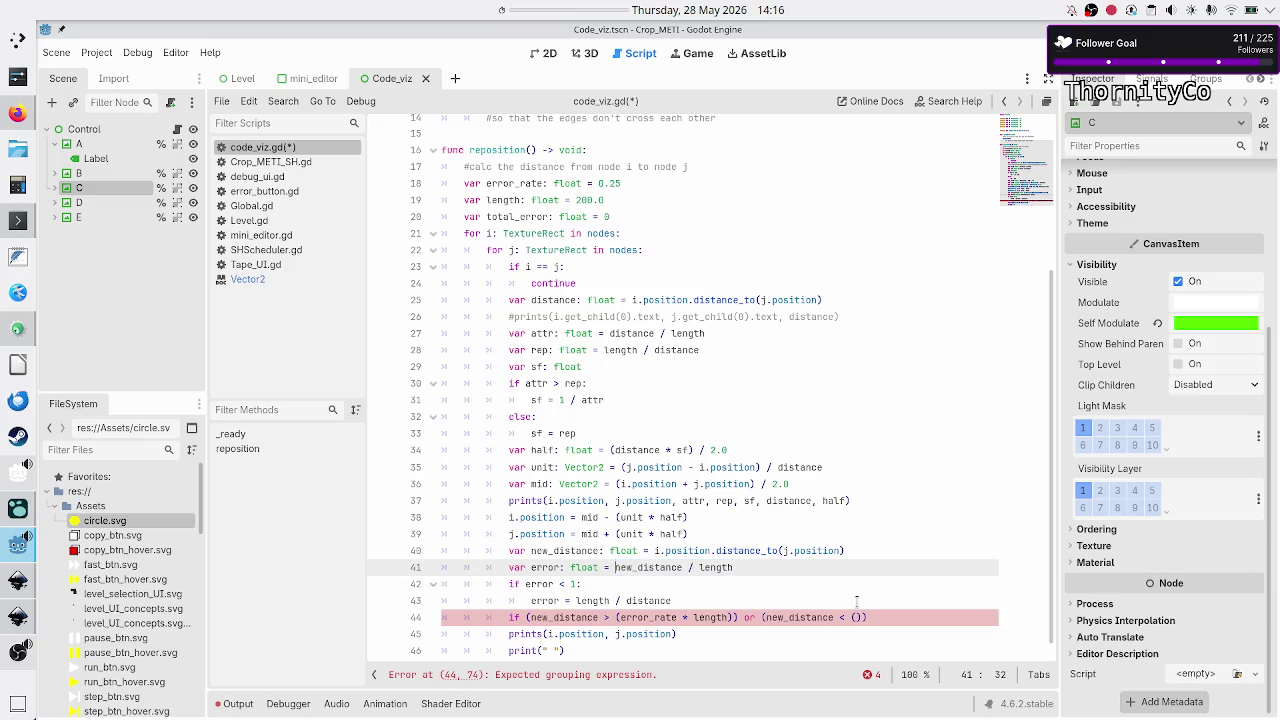
key(Down)
key(Up)
key(shift+Right)
key(shift+Right)
key(shift+Right)
key(Right)
key(shift+Right)
key(shift+Right)
key(shift+Right)
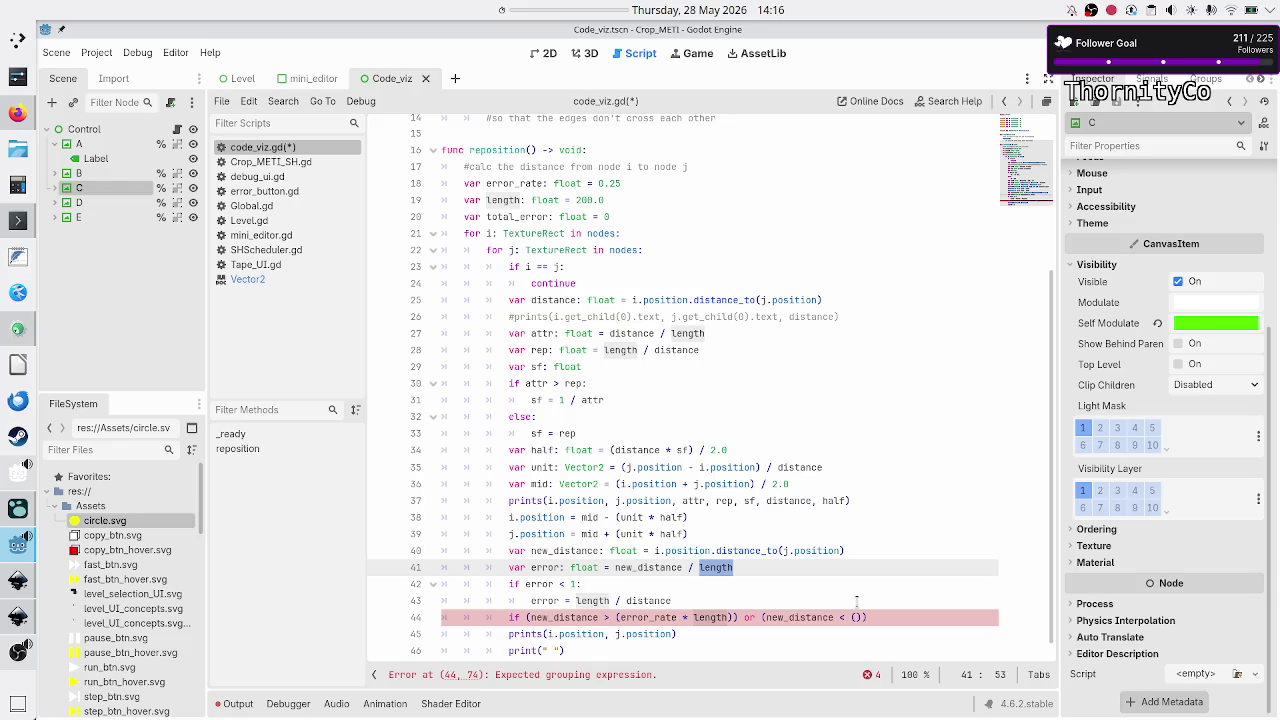
key(Left)
key(Left)
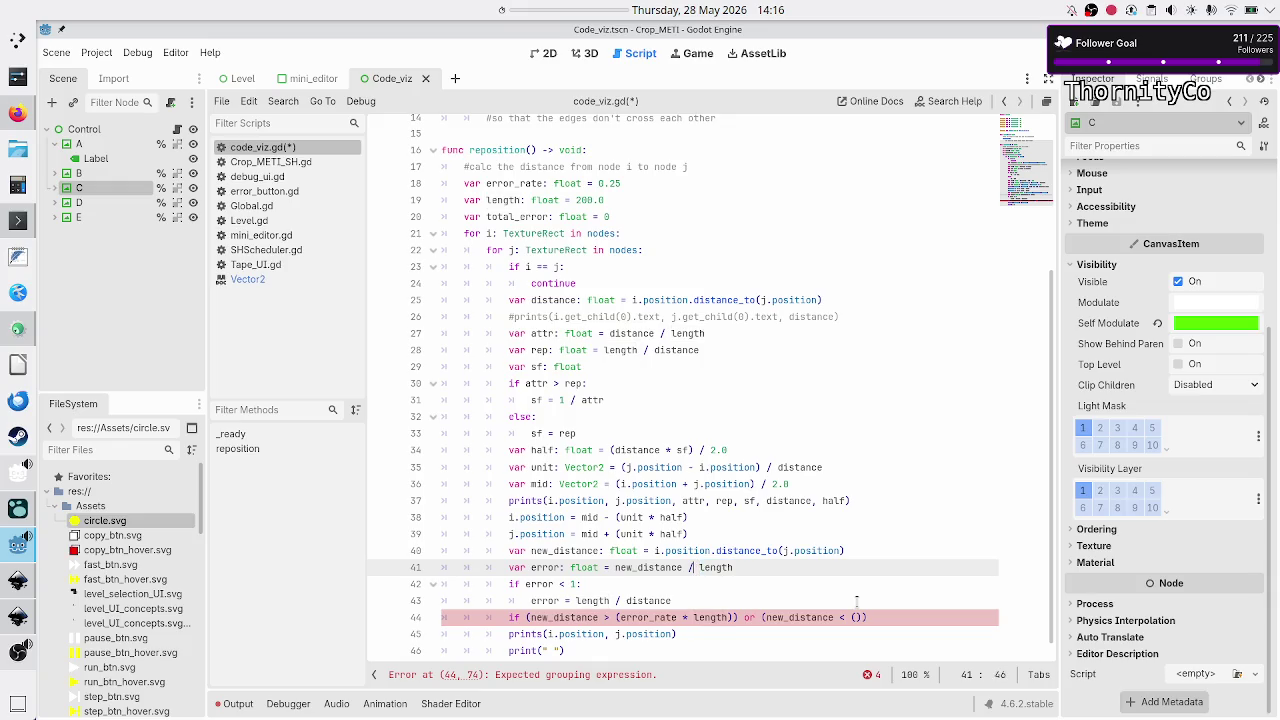
key(Down)
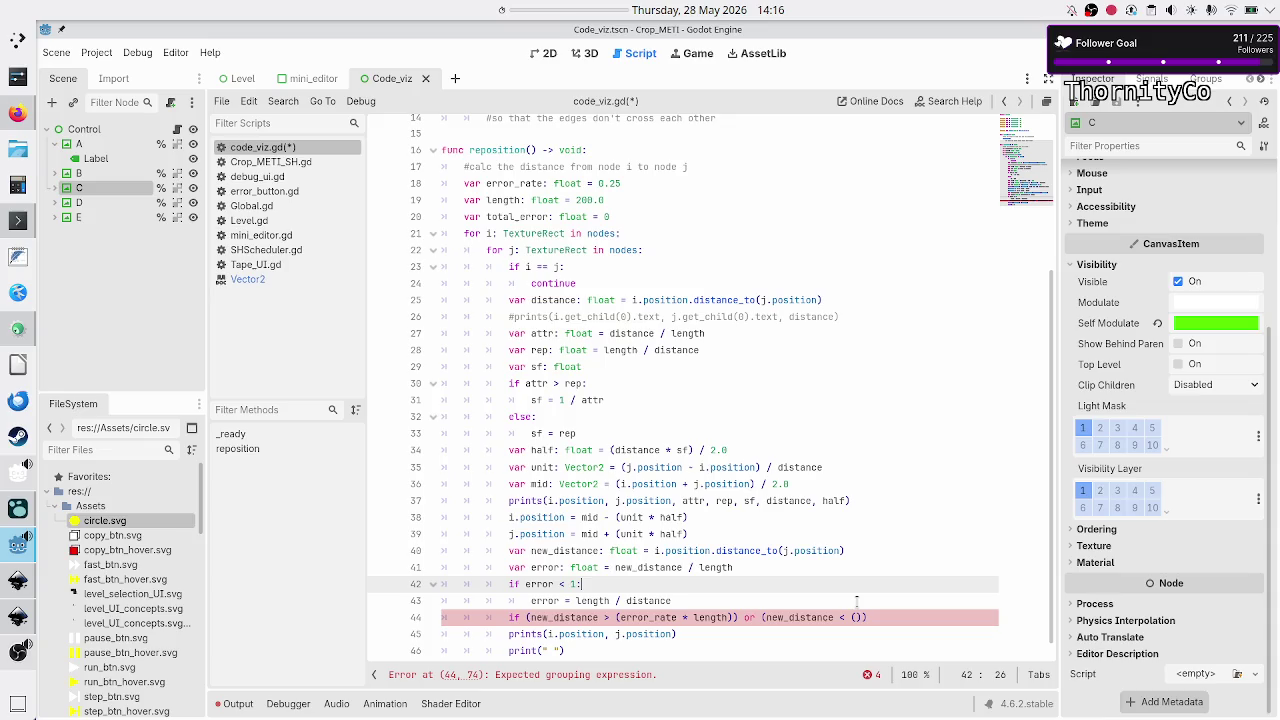
key(Down)
key(shift+Right)
key(shift+Right)
key(shift+Right)
key(End)
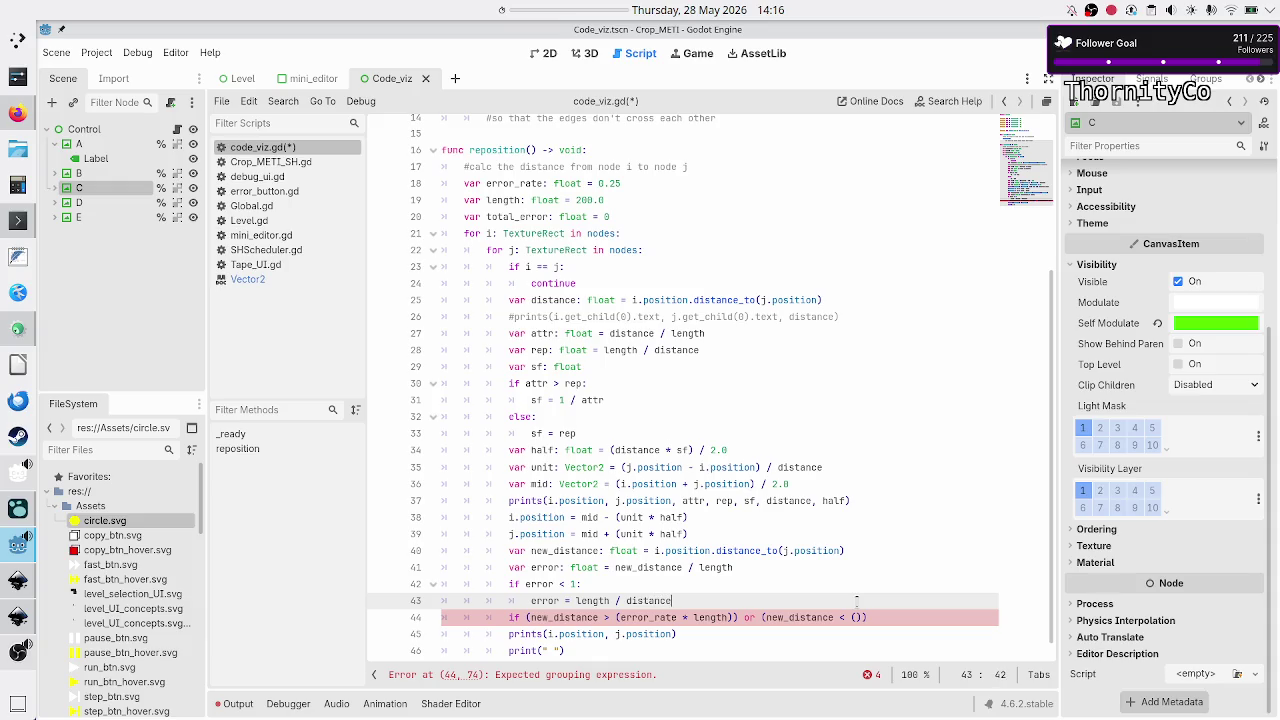
key(Right)
key(Home)
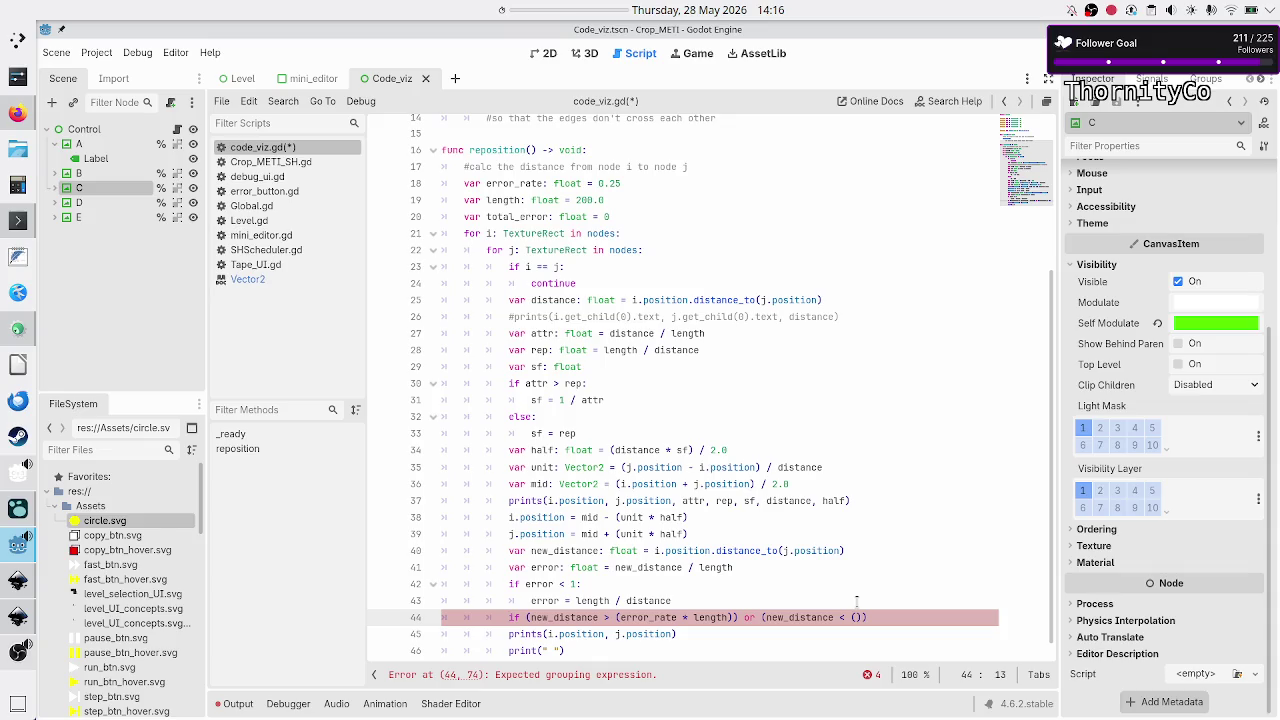
- Insert a new line after the error inversion beginning 'if error'
click(856, 600)
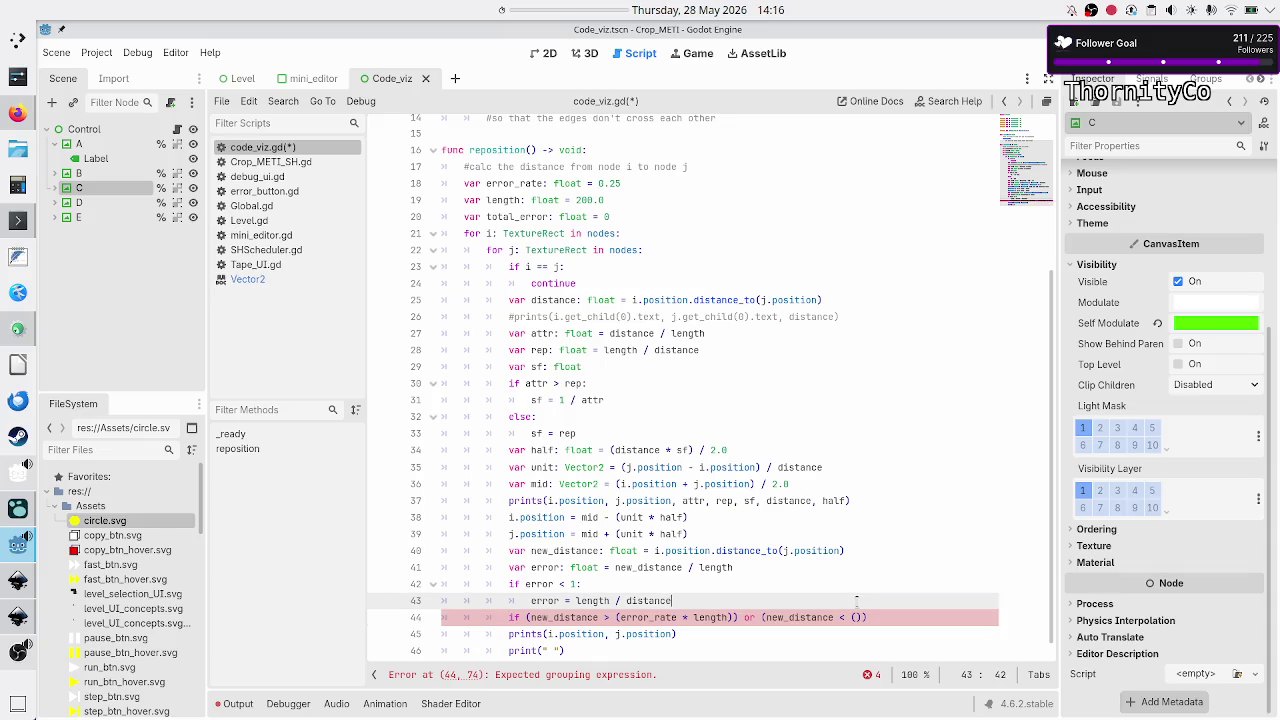
key(Return)
text(if )
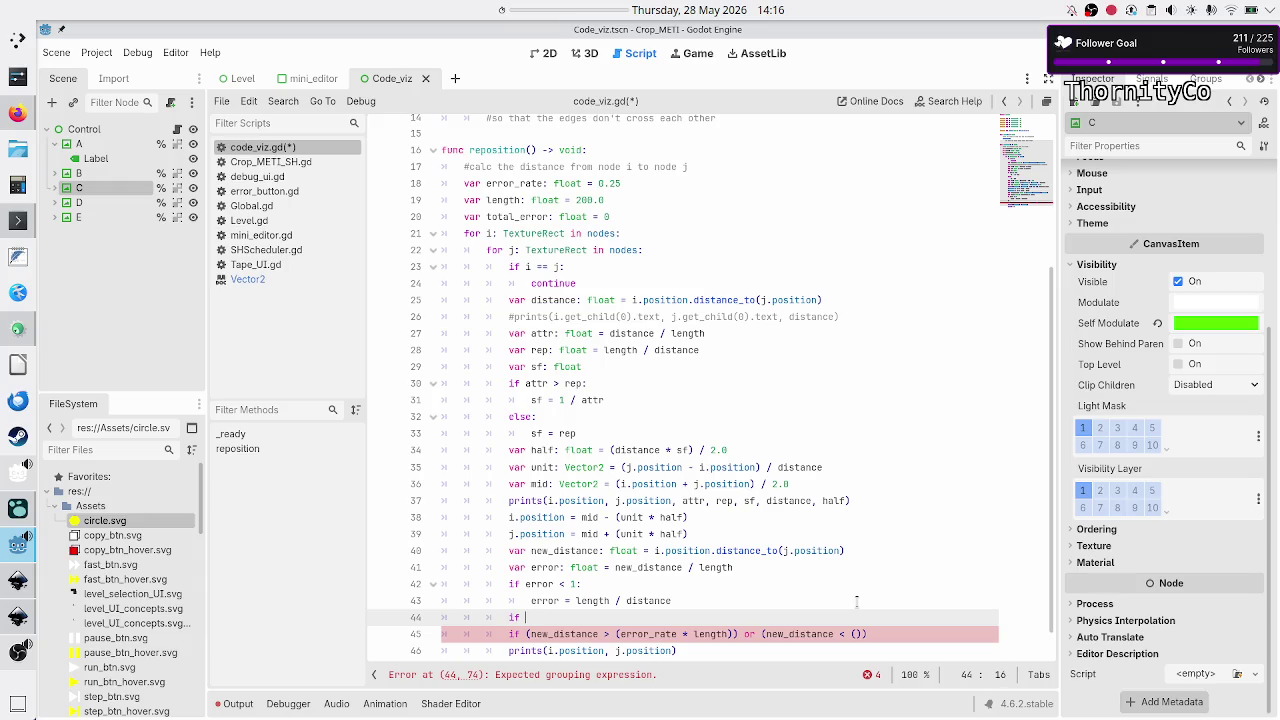
text(error <)
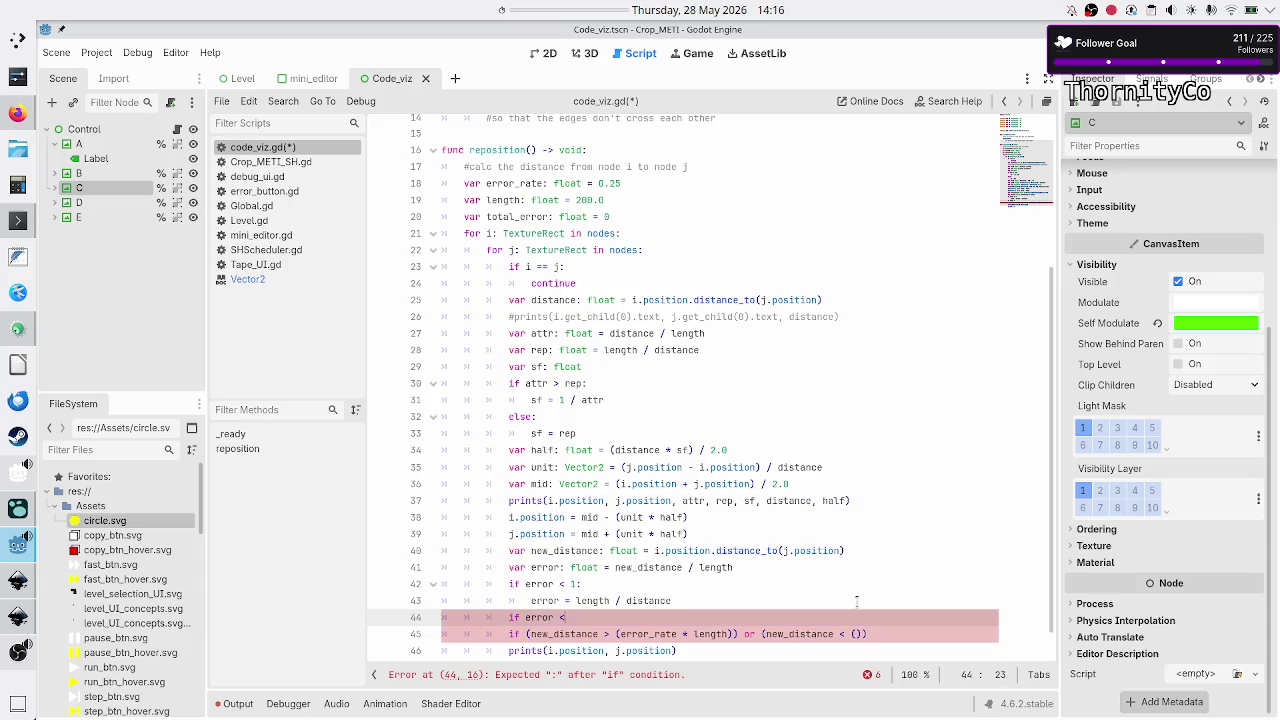
key(BackSpace)
- Rename the line-41 variable to error_f and update its uses on lines 42–43
key(Up)
key(Up)
key(Up)
key(BackSpace)
key(BackSpace)
key(BackSpace)
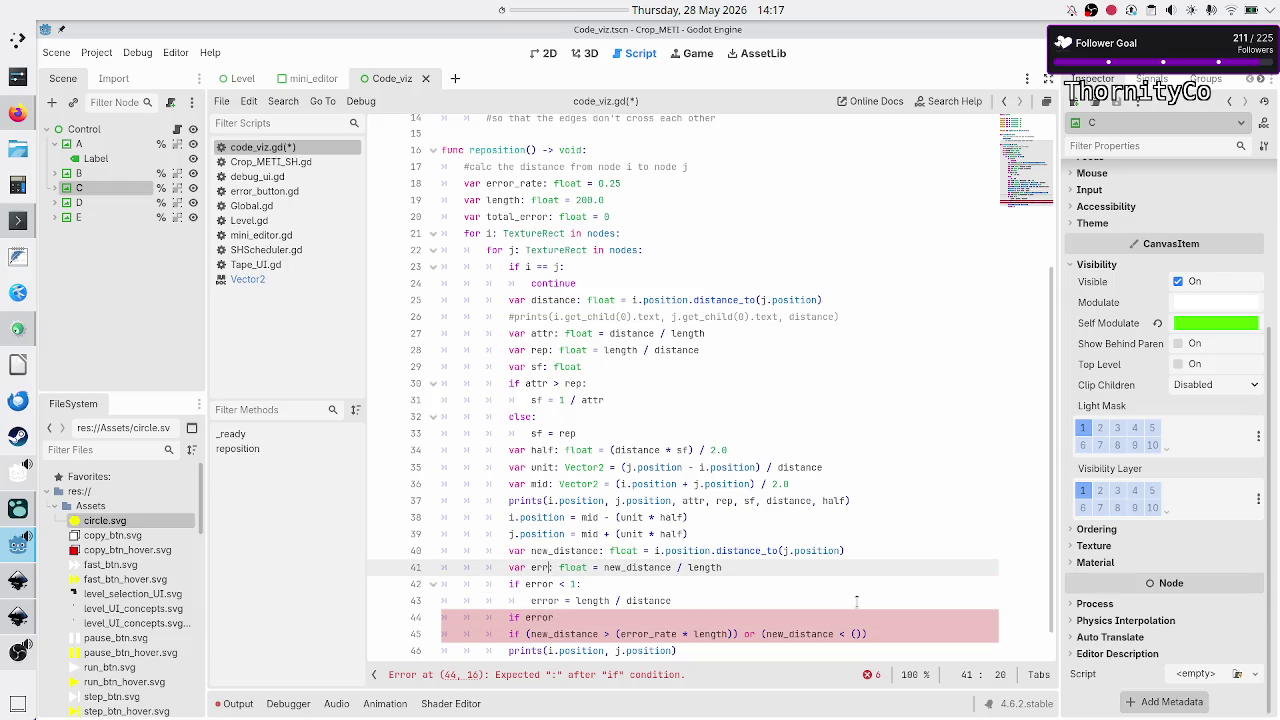
key(BackSpace)
key(BackSpace)
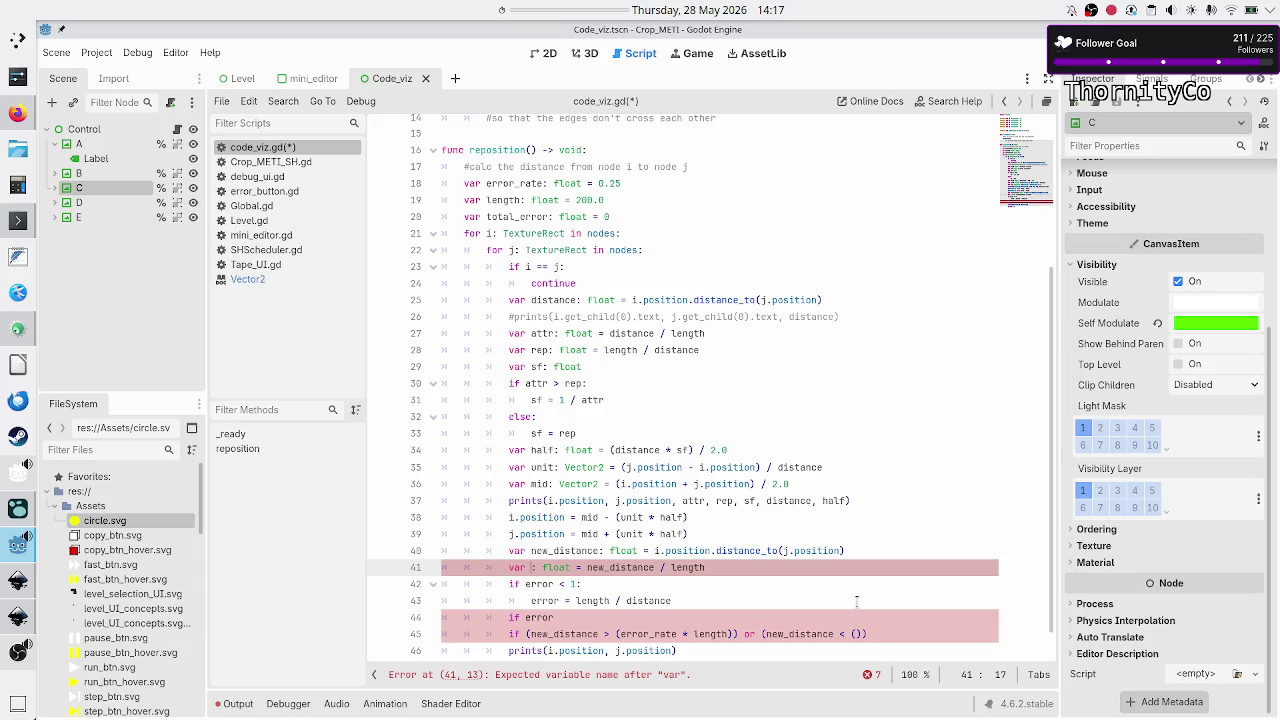
text(error_sf)
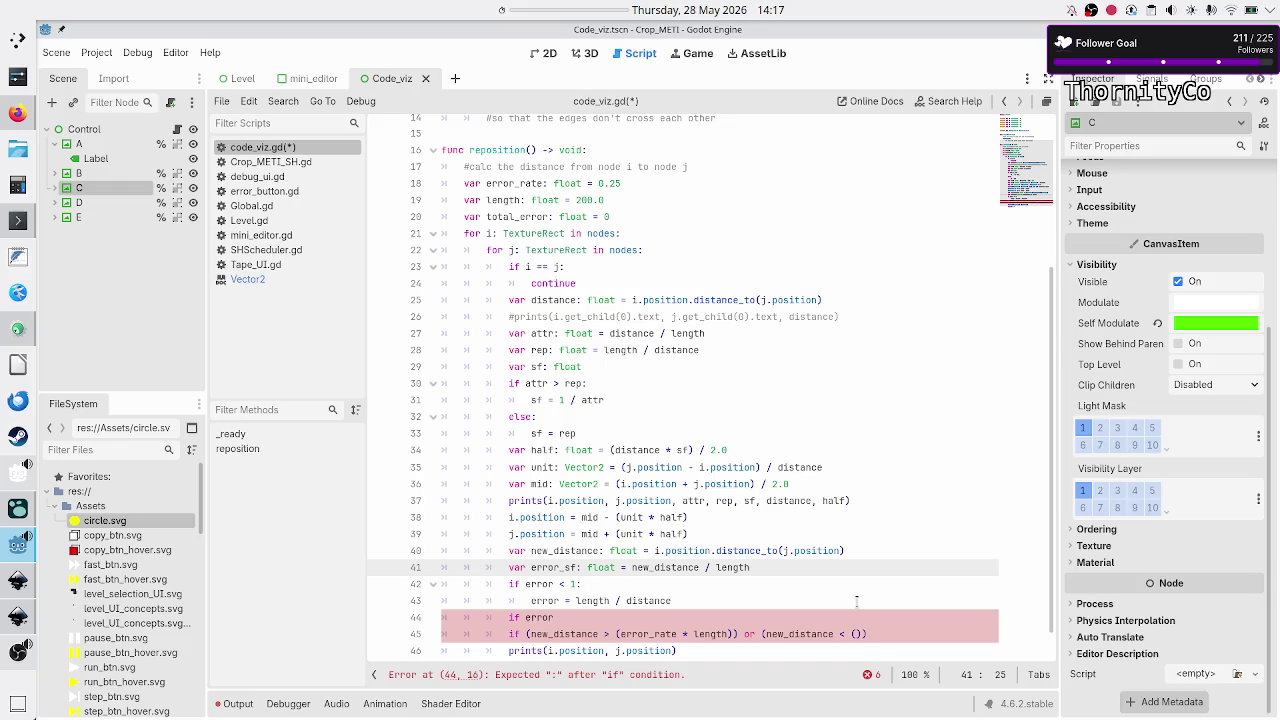
key(BackSpace)
key(BackSpace)
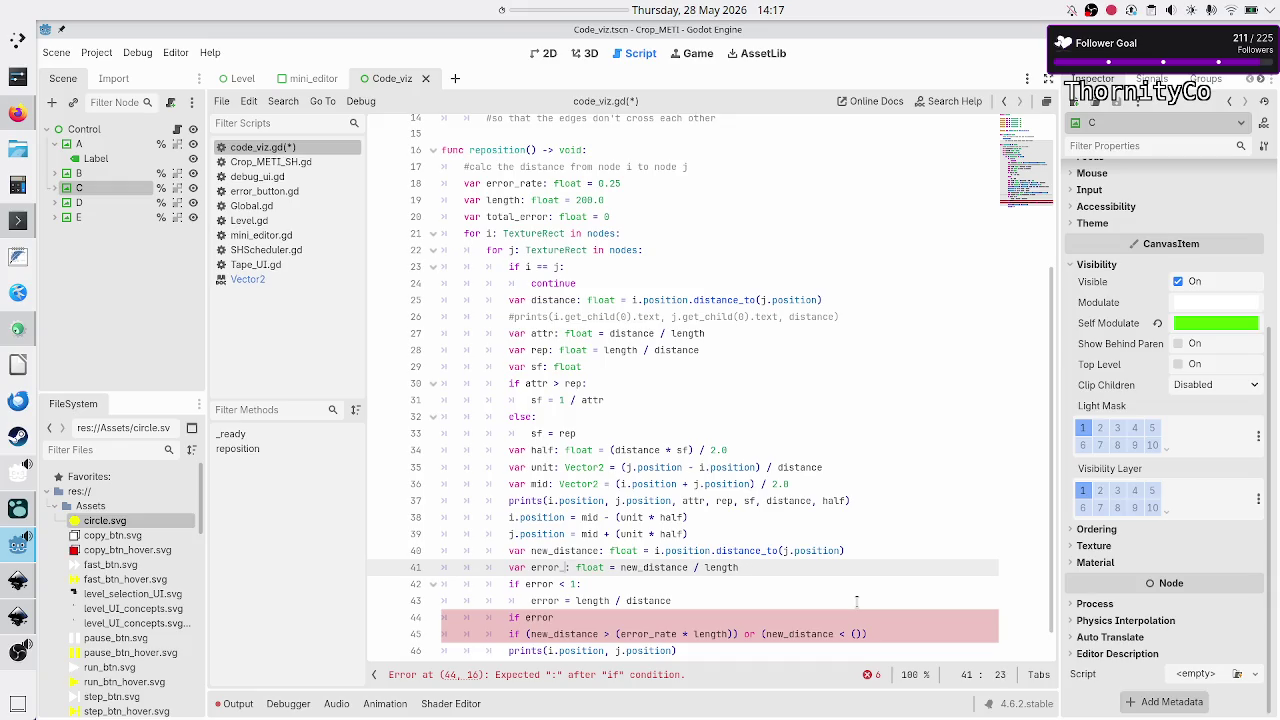
text(f)
key(Down)
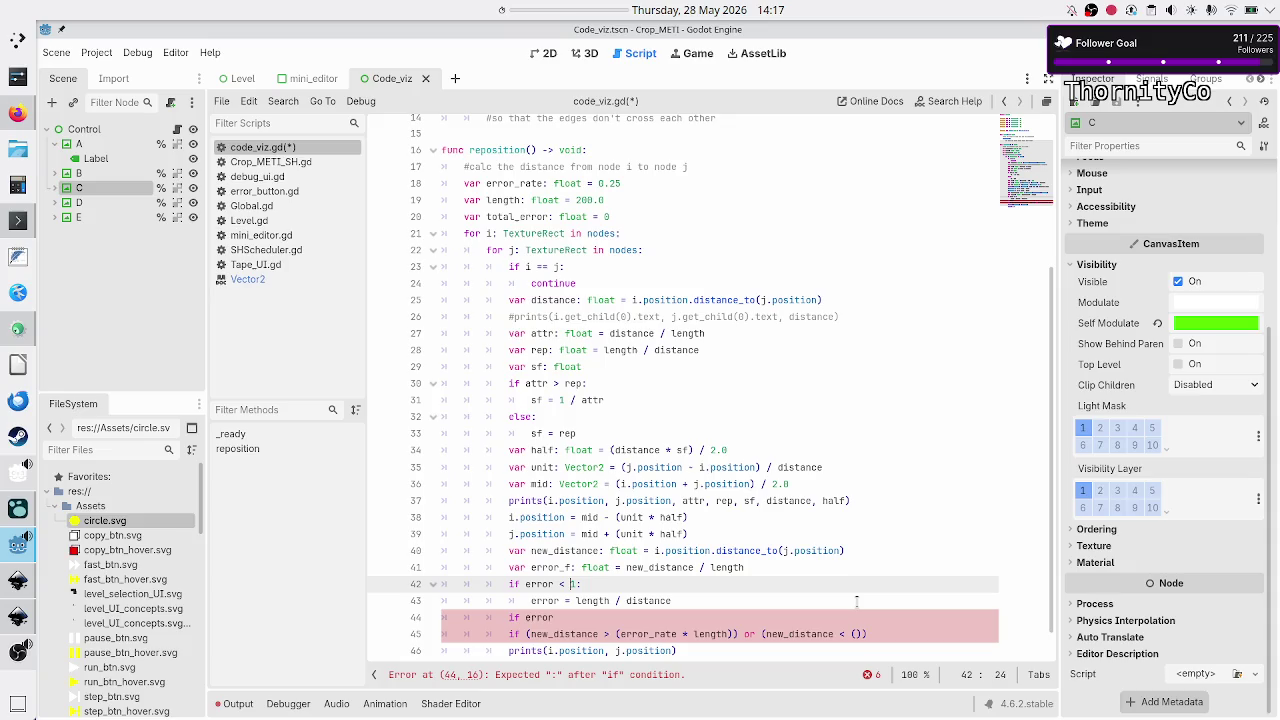
text(_f)
key(Down)
text(_f)
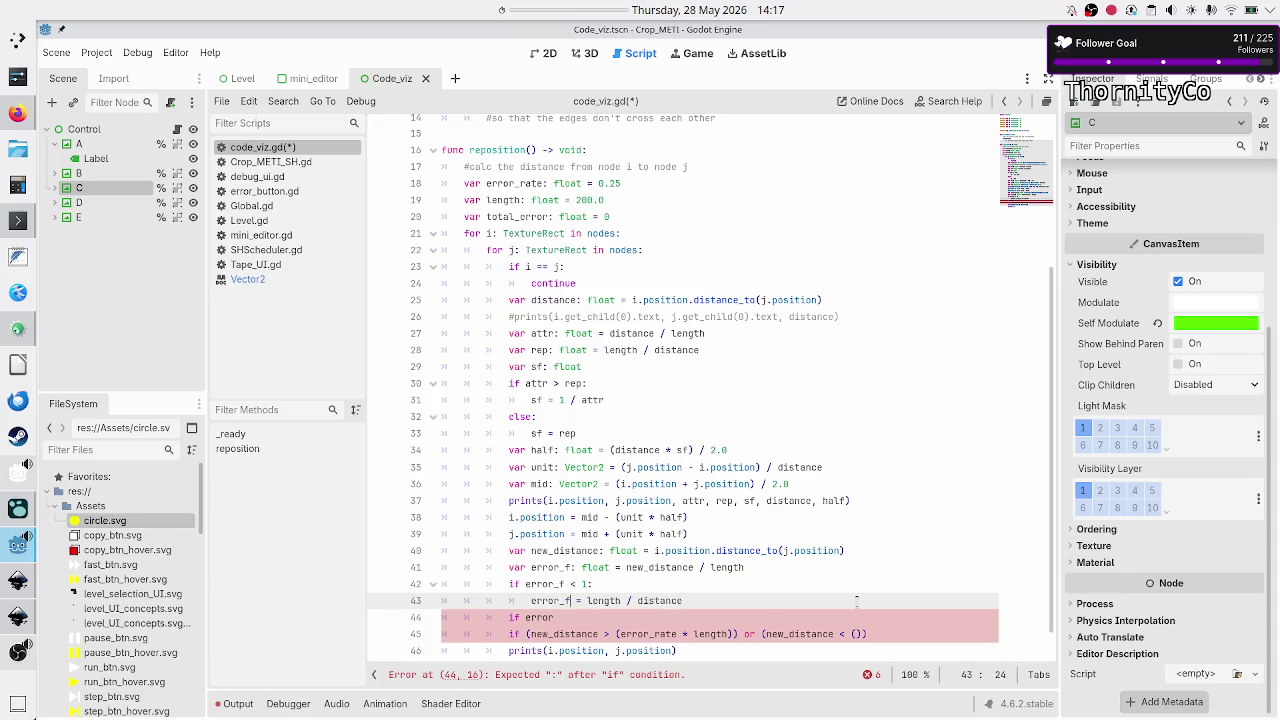
- Replace the 'if error' line with the start of a 'var error:' declaration
key(Down)
key(BackSpace)
key(BackSpace)
key(BackSpace)
text(var error:)
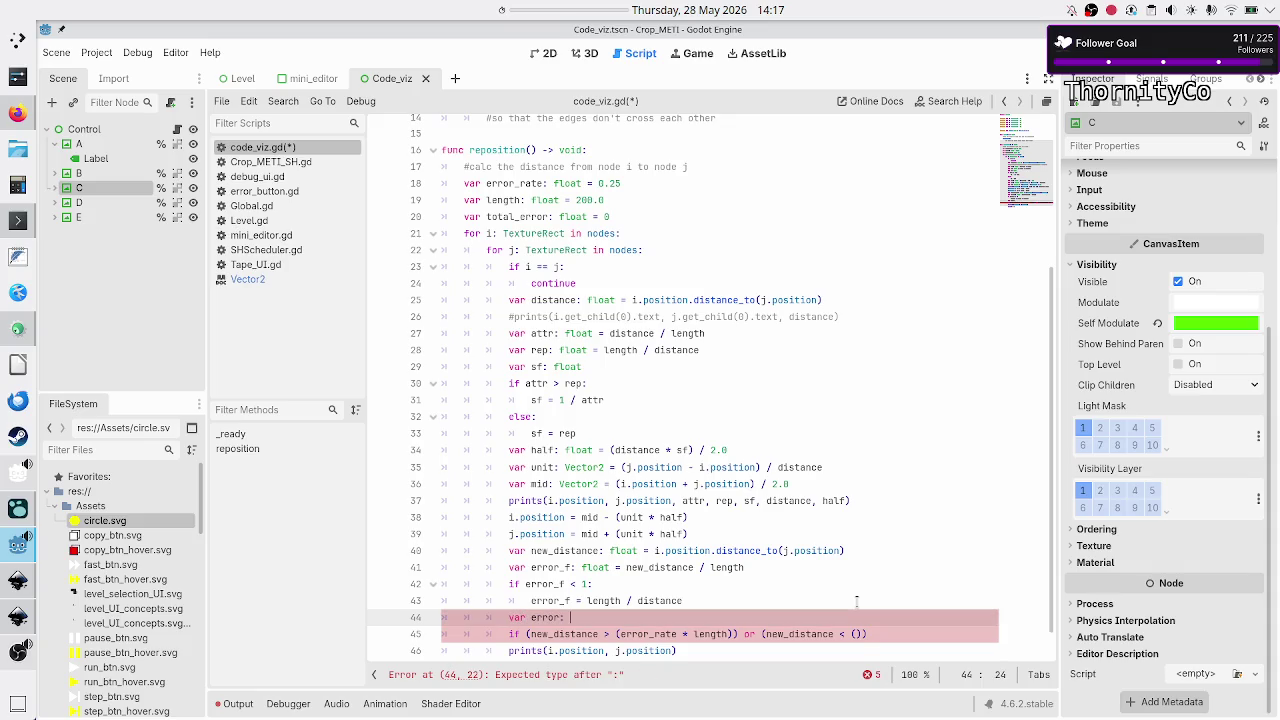
- Complete line 44 as 'var error: int = 0'
text(float)
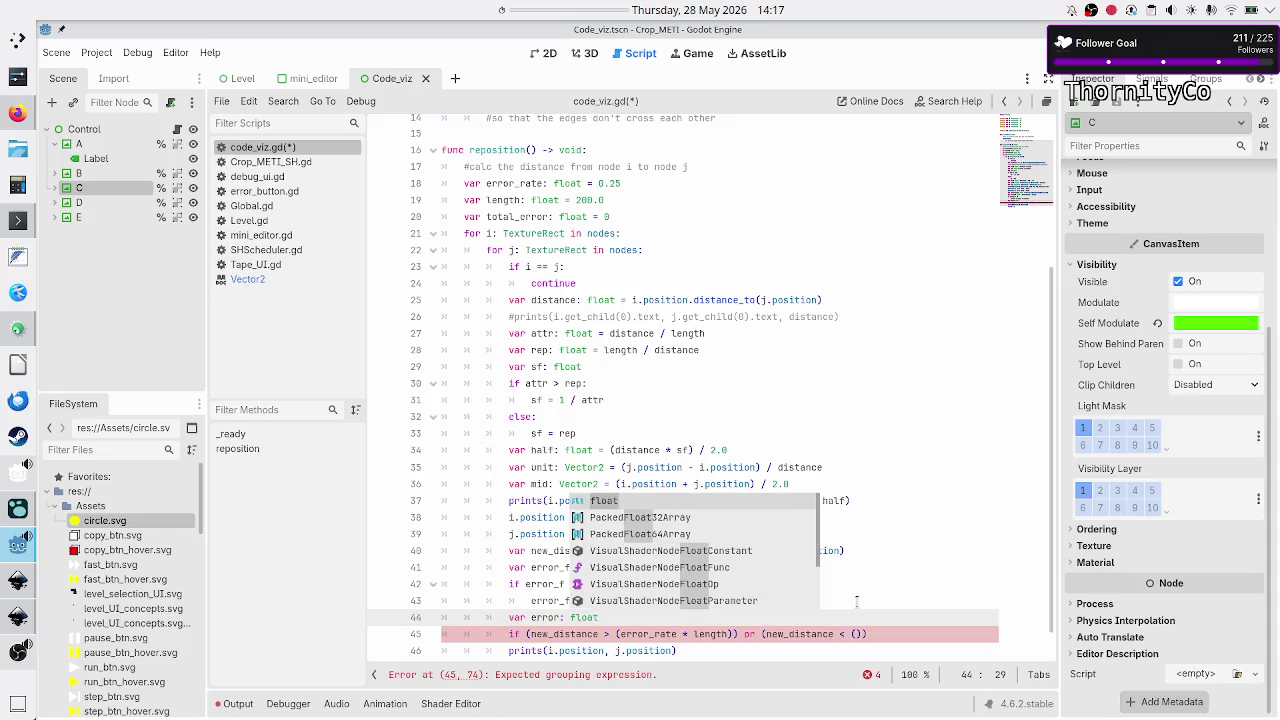
key(BackSpace)
key(BackSpace)
key(BackSpace)
key(BackSpace)
key(BackSpace)
text(i)
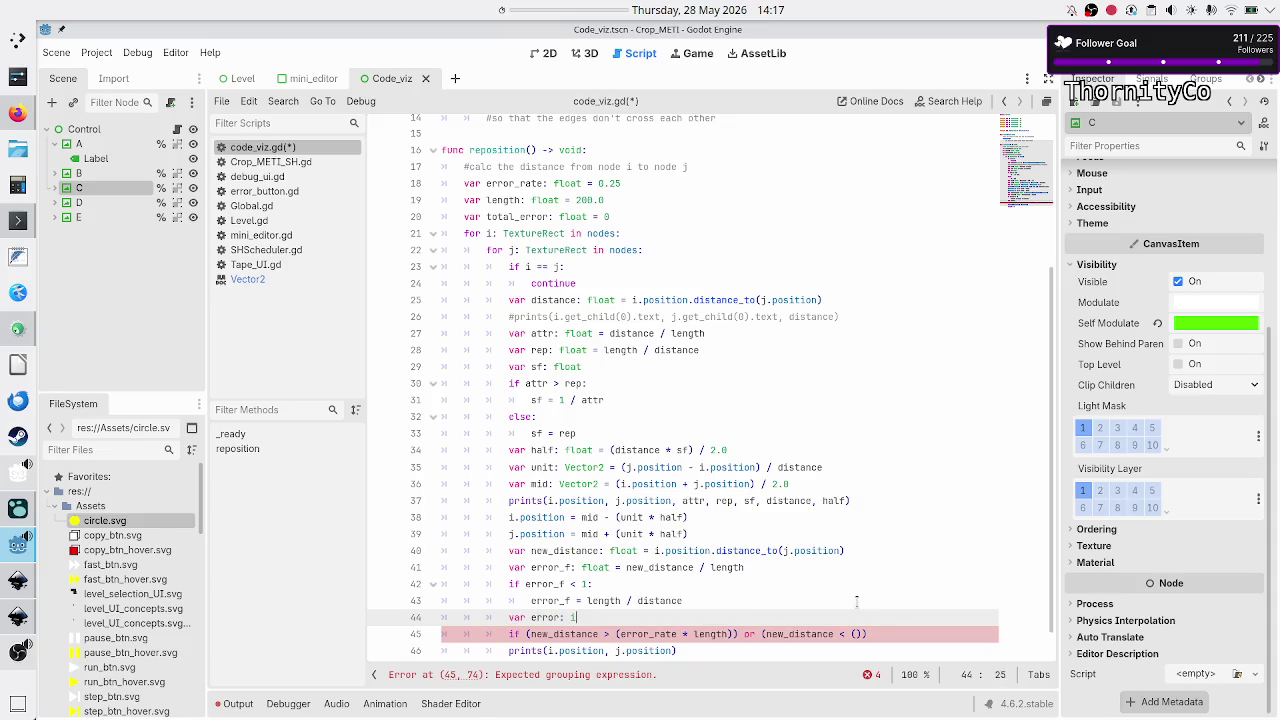
text(nt = )
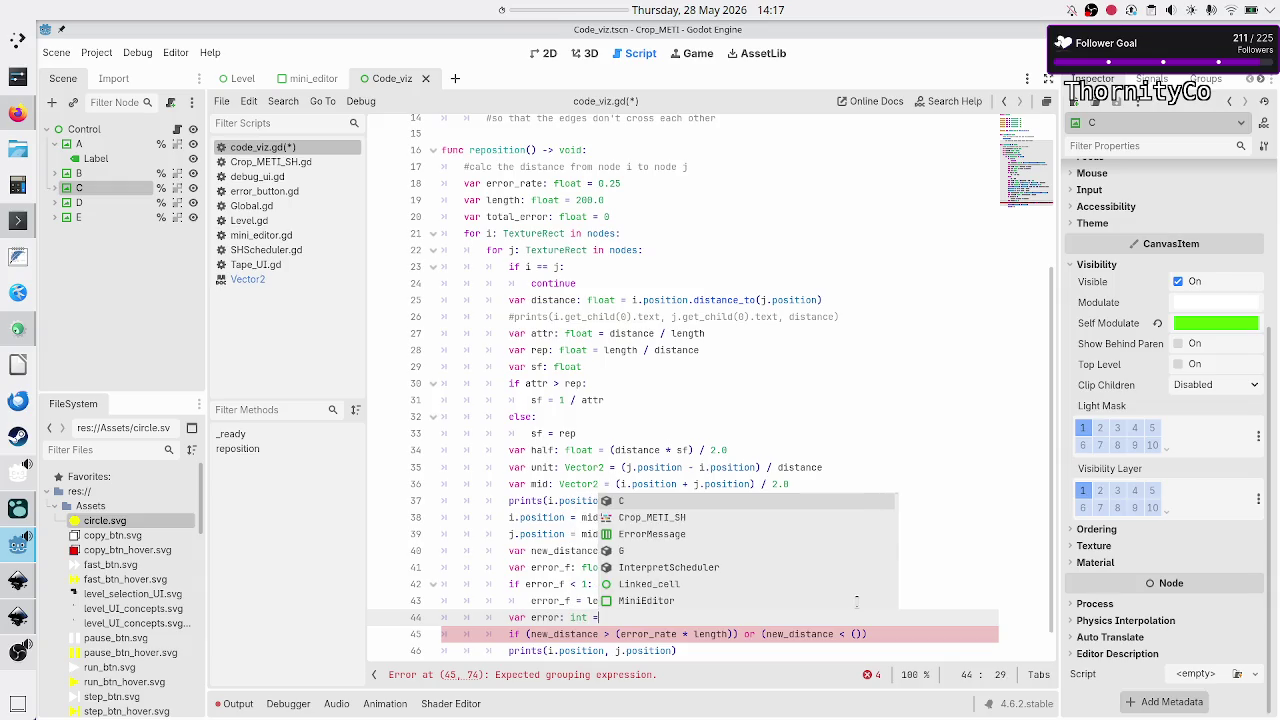
text(0)
key(Return)
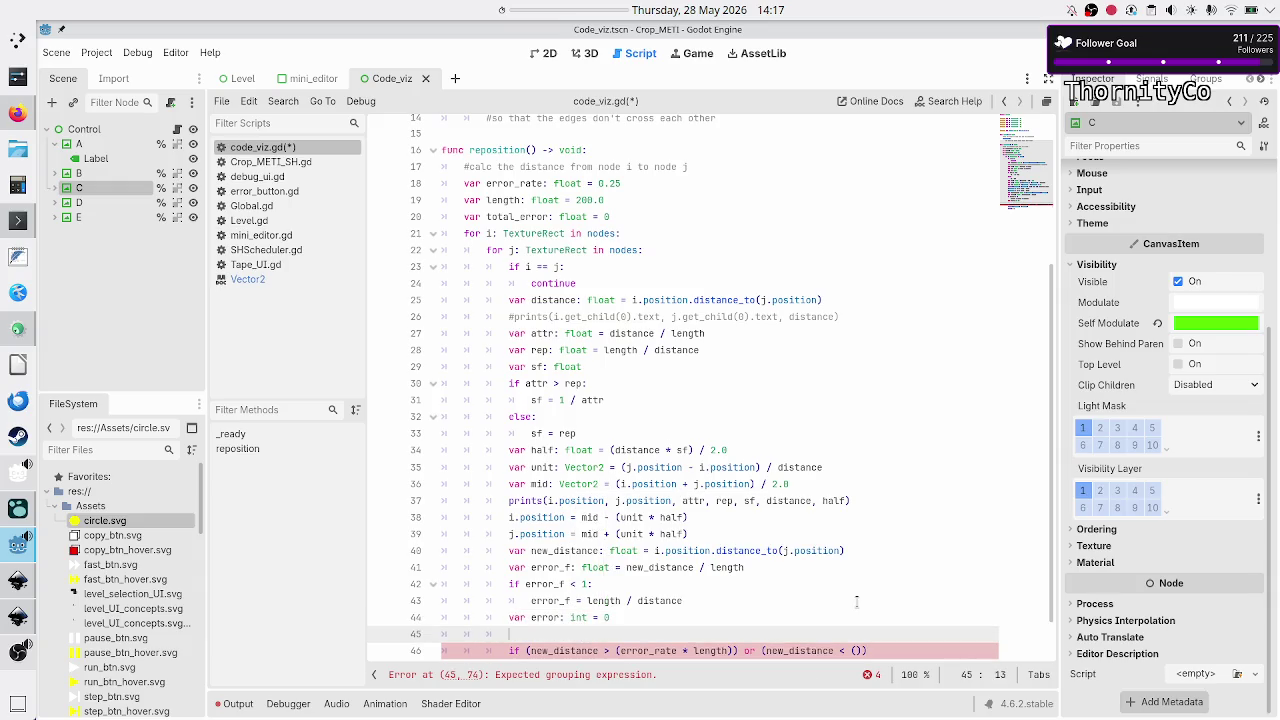
- Add 'if error_f > 1.25:' whose indented body sets error = 1
text(if )
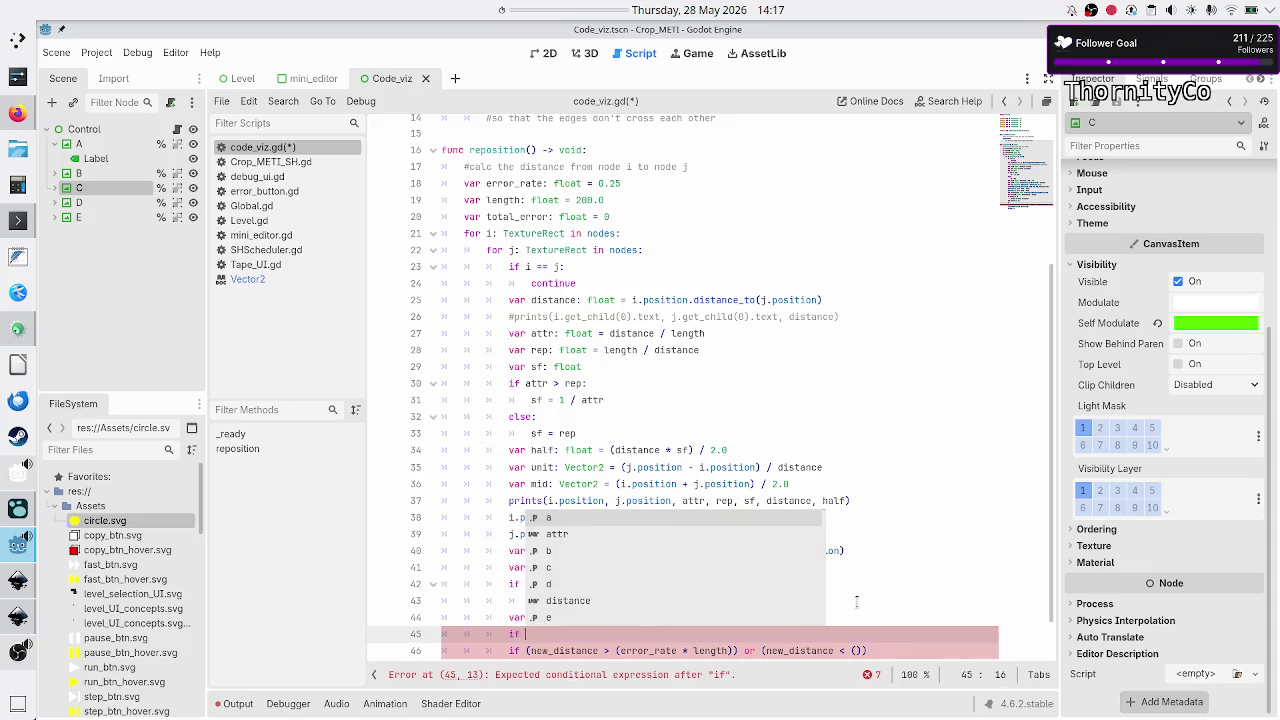
text(error_f > 1.)
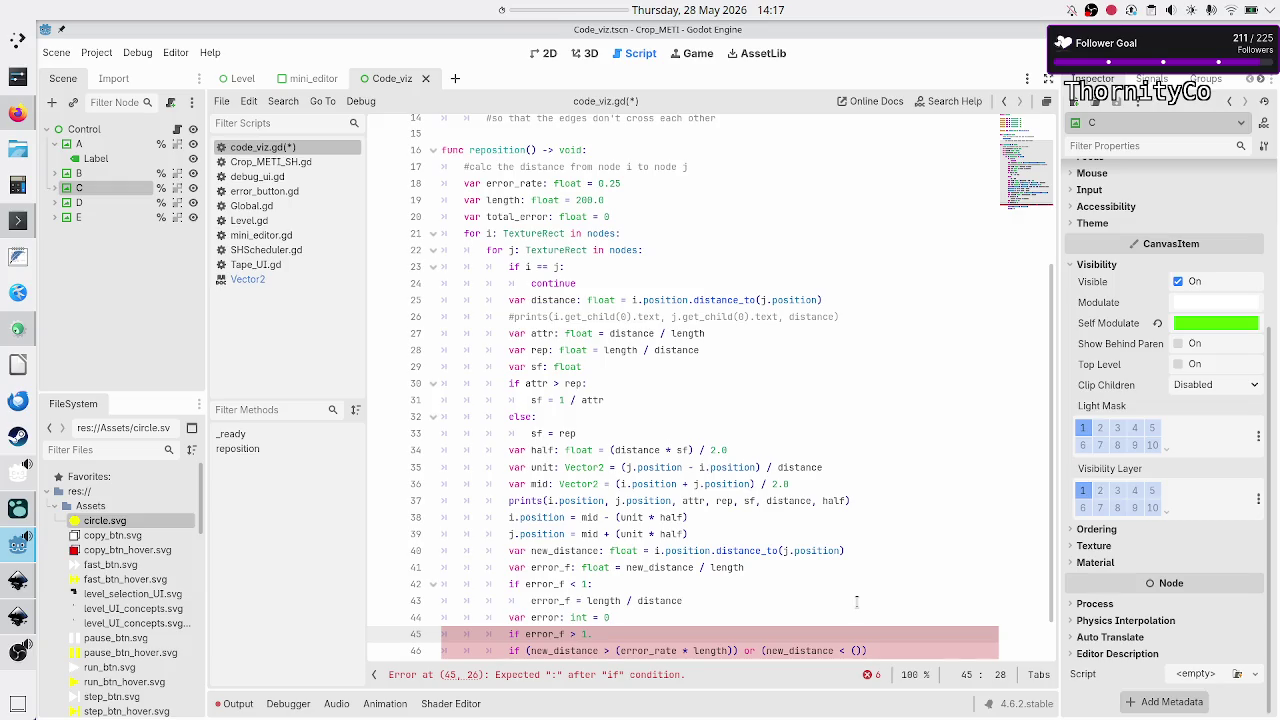
text(5)
key(BackSpace)
key(BackSpace)
key(BackSpace)
text(5)
key(BackSpace)
key(BackSpace)
text(0:)
key(BackSpace)
key(BackSpace)
text(25:)
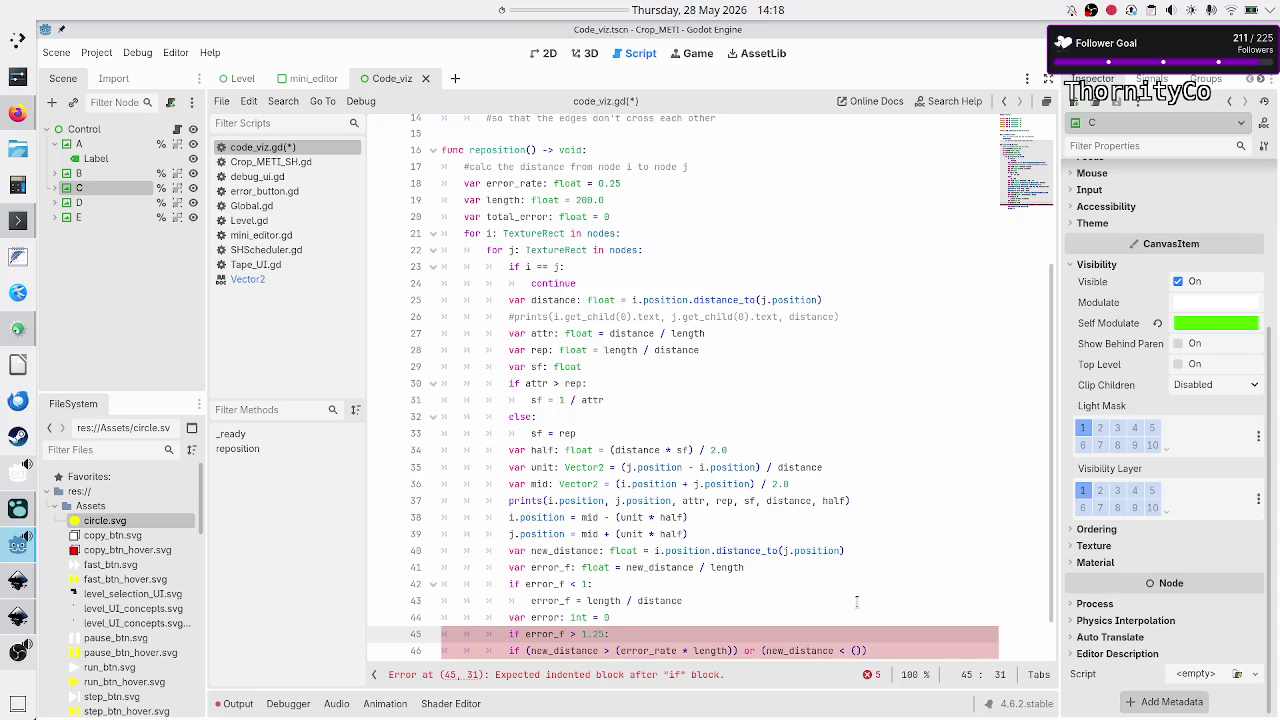
key(Return)
text(error:)
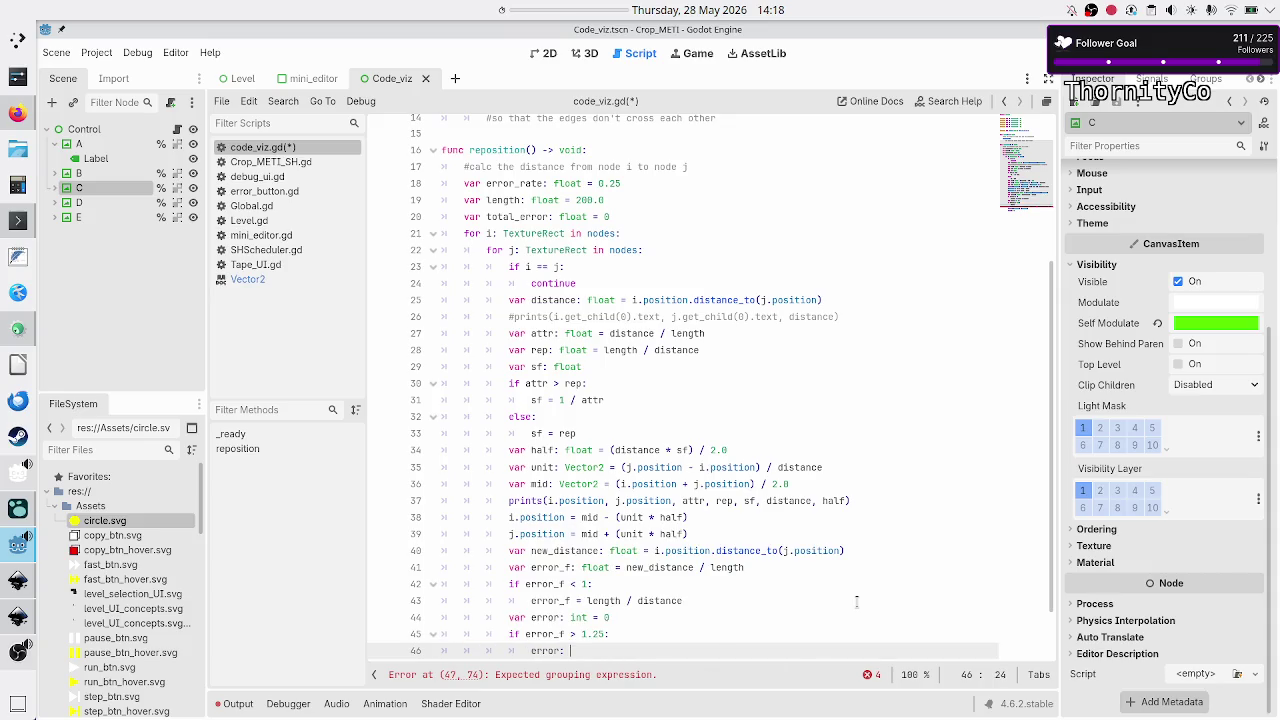
key(BackSpace)
key(BackSpace)
text(=)
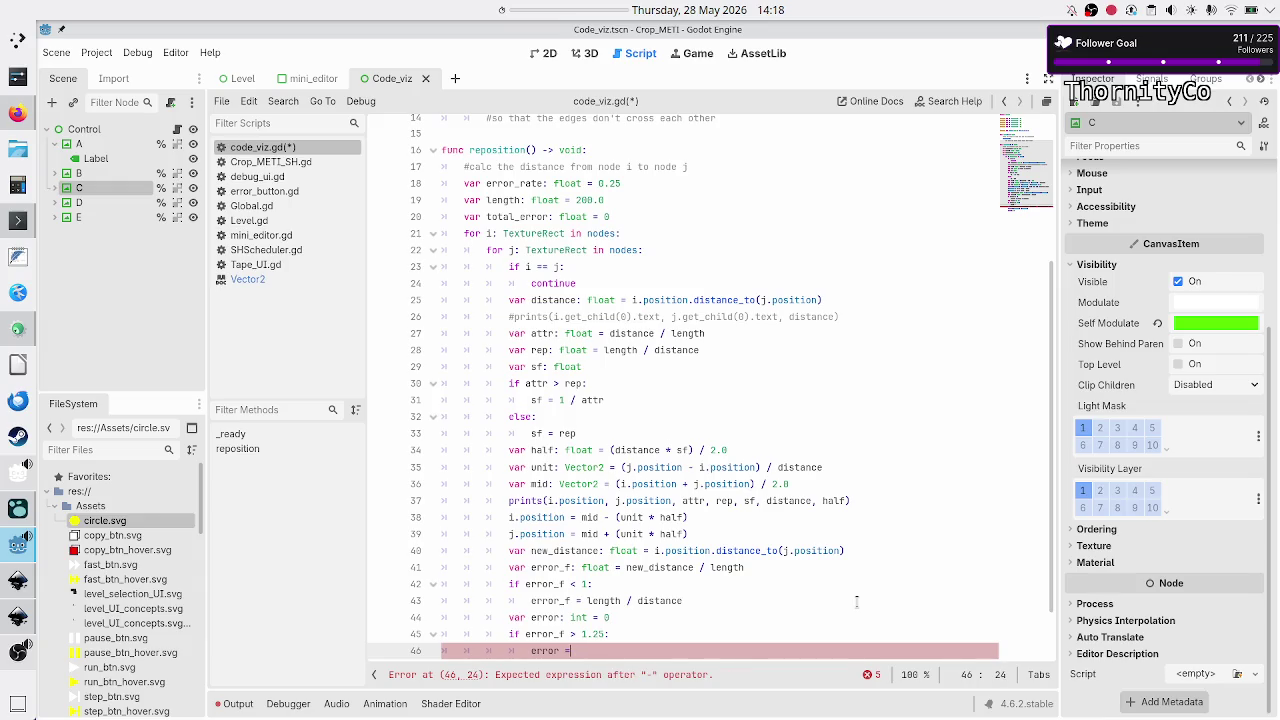
text( 1)
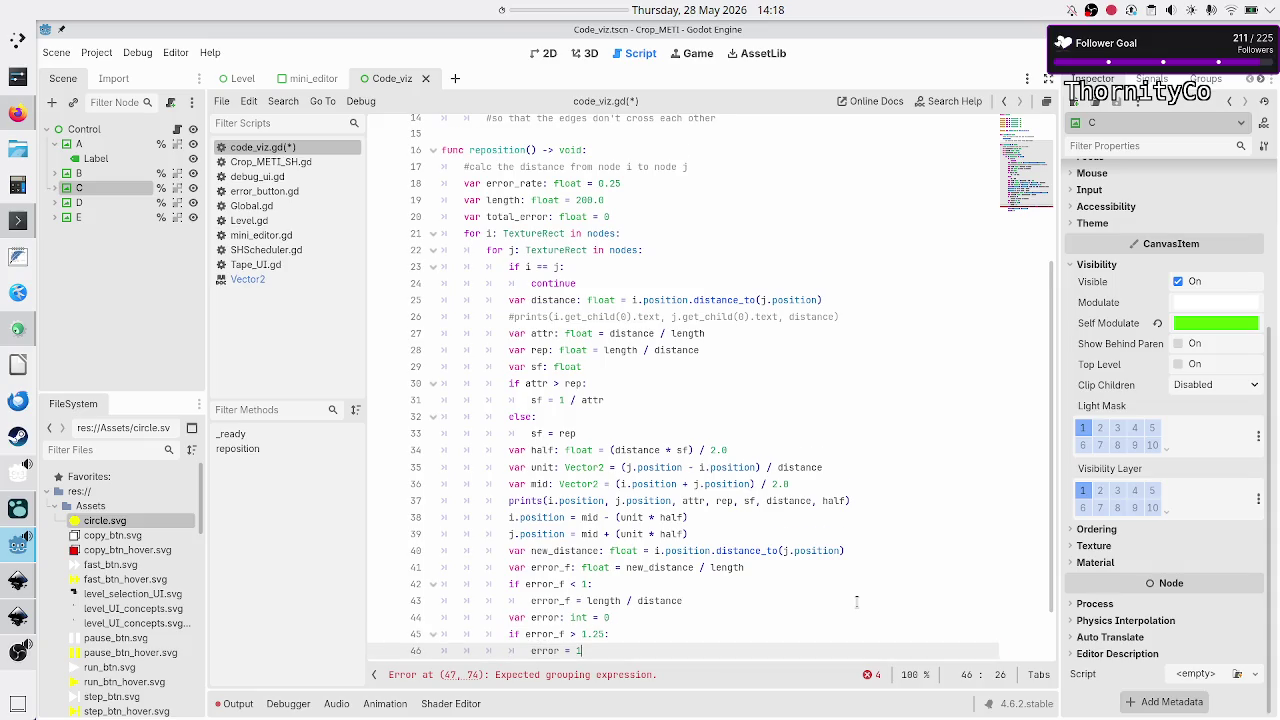
- Delete the broken old new_distance condition on line 47
scroll(856, 601, down, 1)
key(Right)
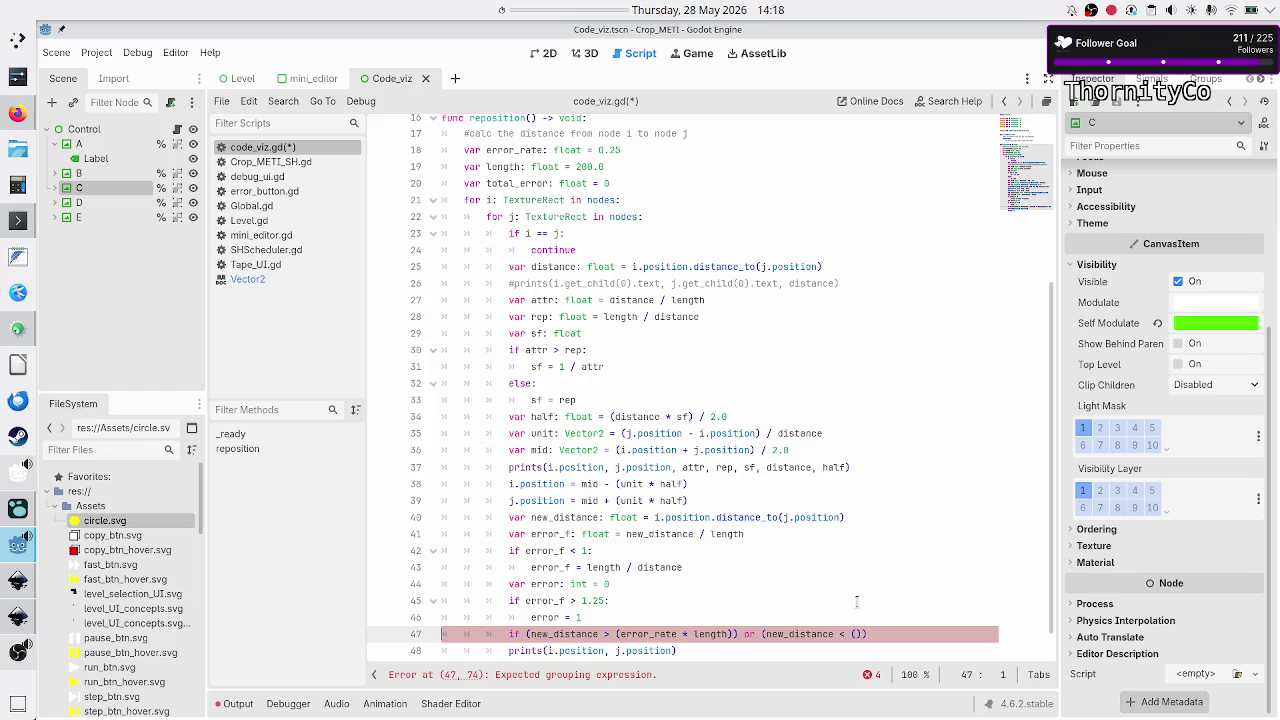
key(shift+End)
key(BackSpace)
key(BackSpace)
- Add 'total_error = total_error + error' after the error assignment
key(Return)
text(tota)
key(Return)
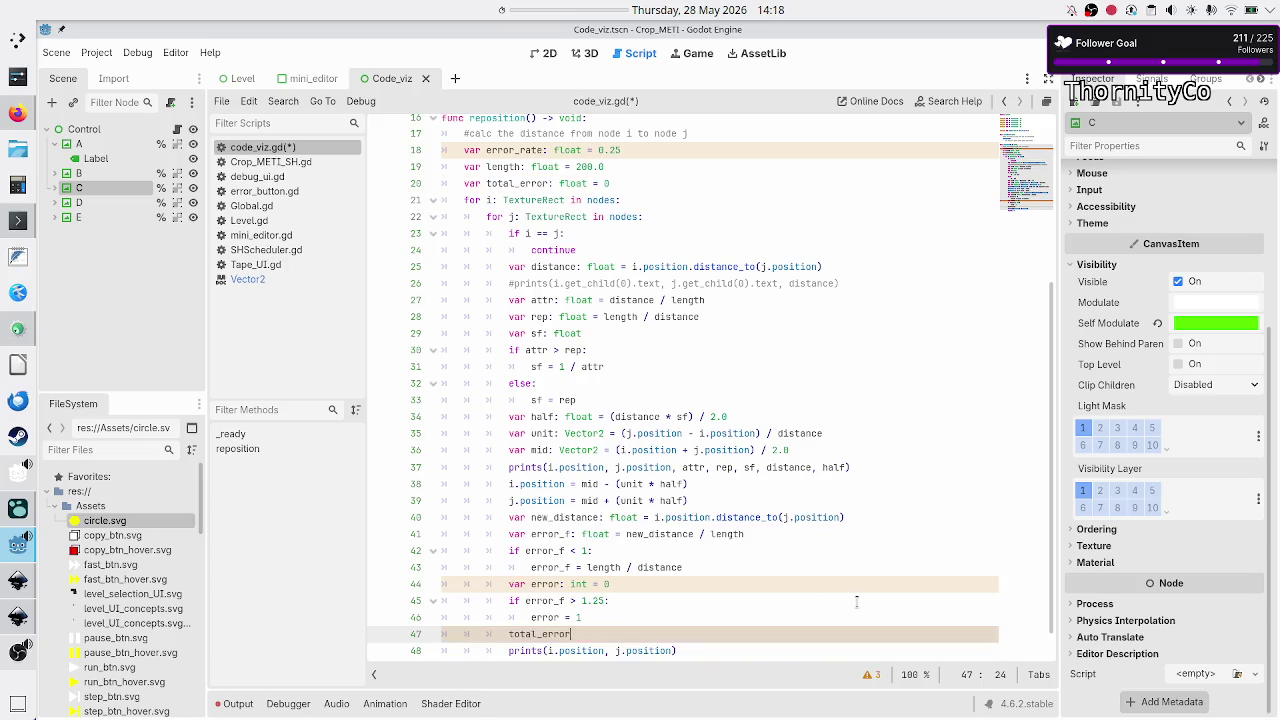
text(= tota)
key(Return)
text(+ error)
key(Return)
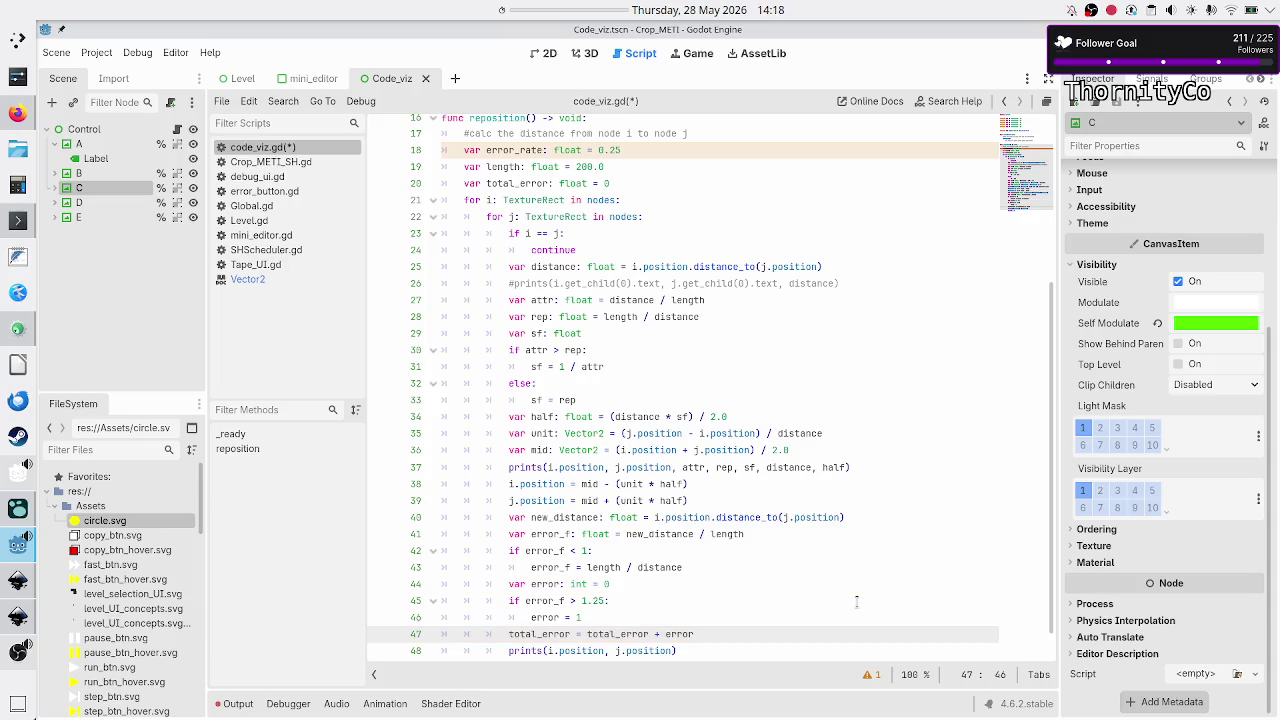
- Change print(" ") to print() and add total_error to the prints call's arguments
key(Down)
key(Down)
key(Up)
key(Up)
key(Up)
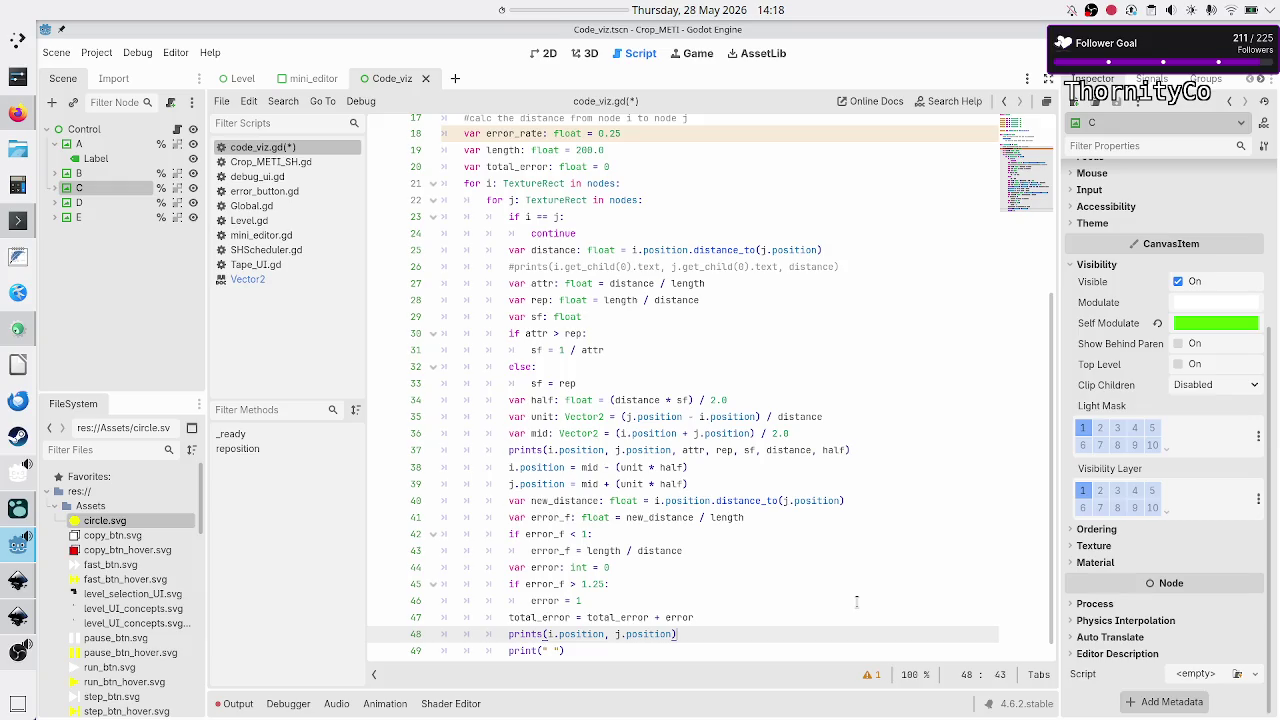
key(Up)
key(Up)
key(Up)
key(Down)
key(Down)
key(Down)
key(Down)
key(Down)
key(Down)
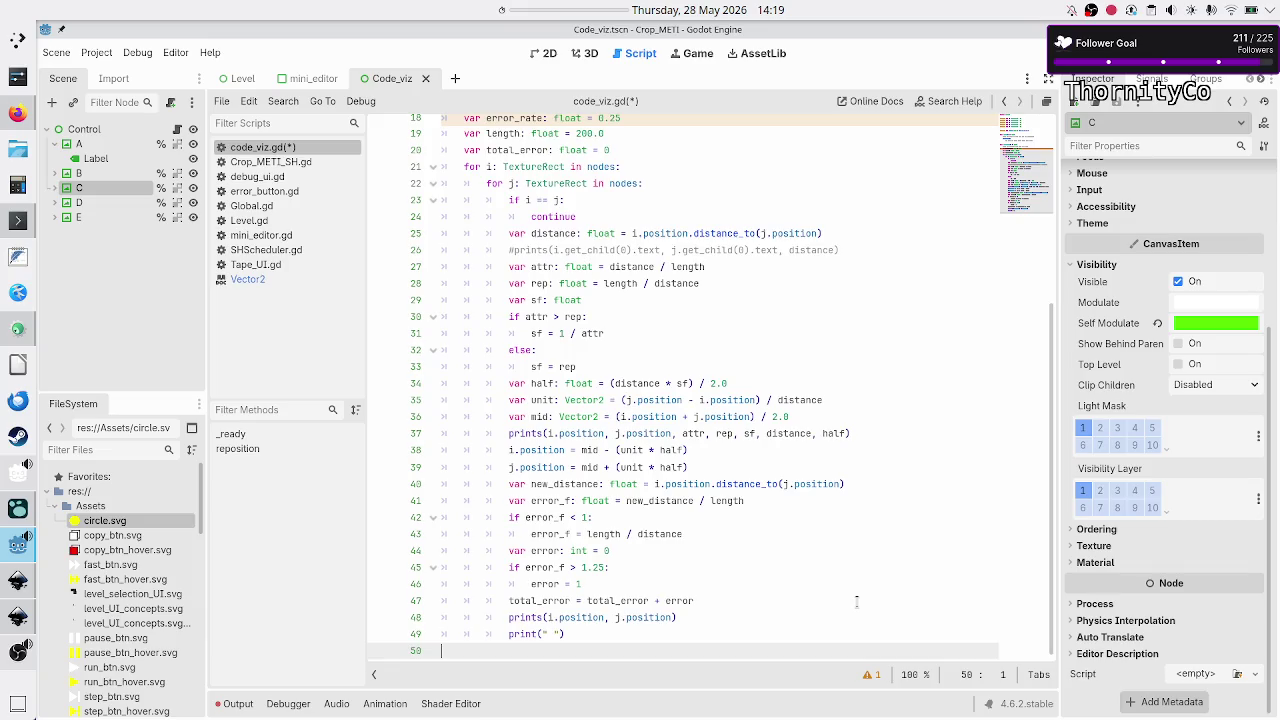
key(Up)
key(Up)
key(Down)
key(End)
key(Left)
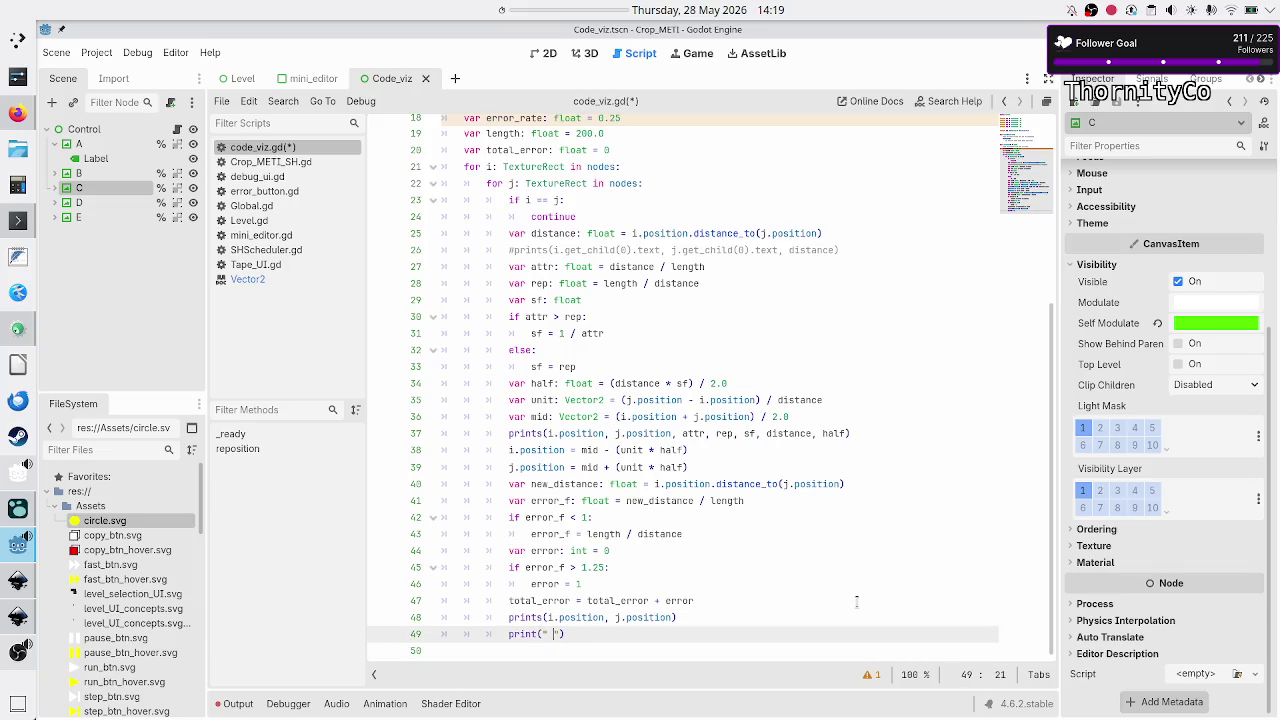
key(BackSpace)
key(BackSpace)
key(Up)
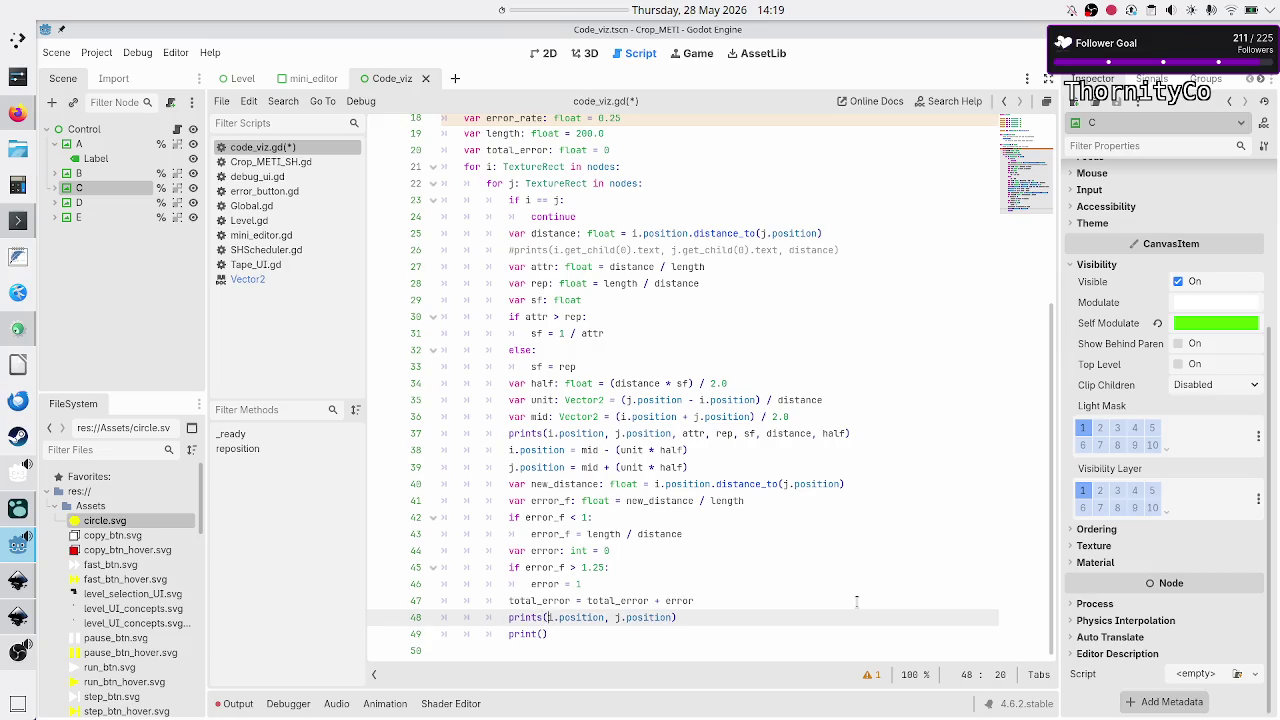
key(Right)
key(Right)
key(Right)
text(, total_error)
- Save the script and run the scene with F6 to log total_error
key(Up)
key(Up)
key(Up)
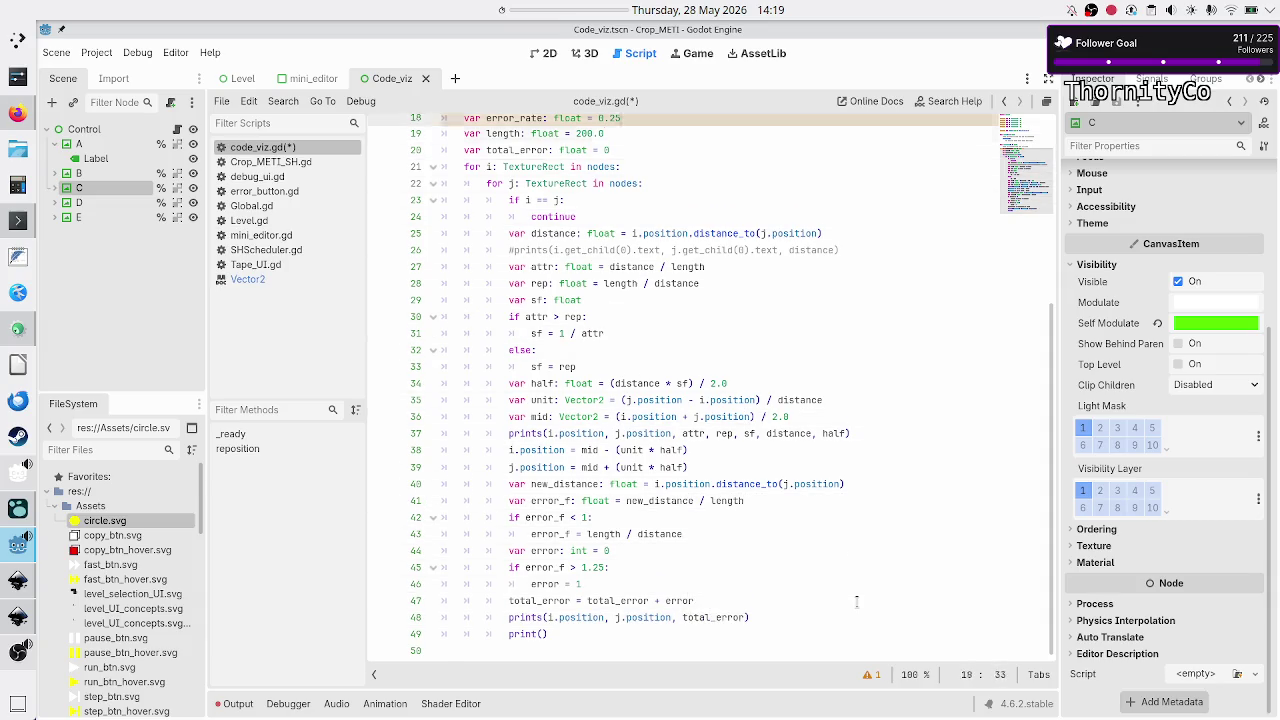
key(Up)
key(Up)
key(Up)
key(Down)
key(Down)
key(Down)
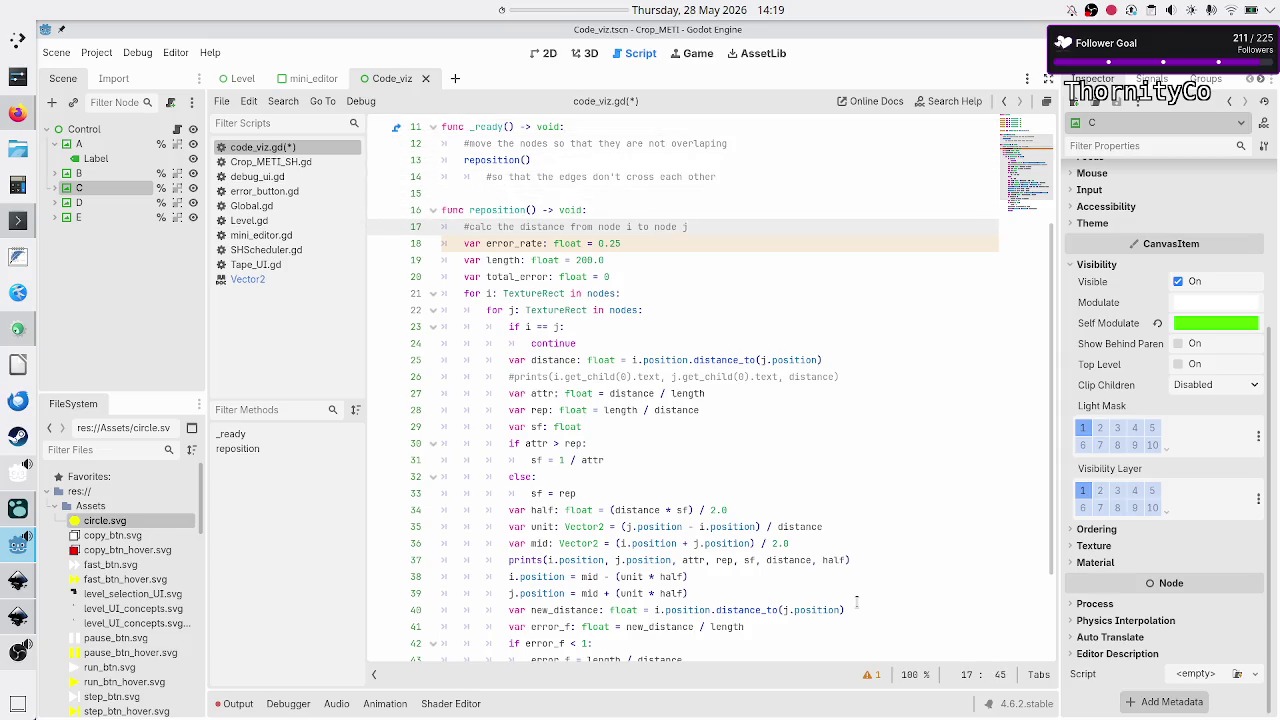
key(F6)
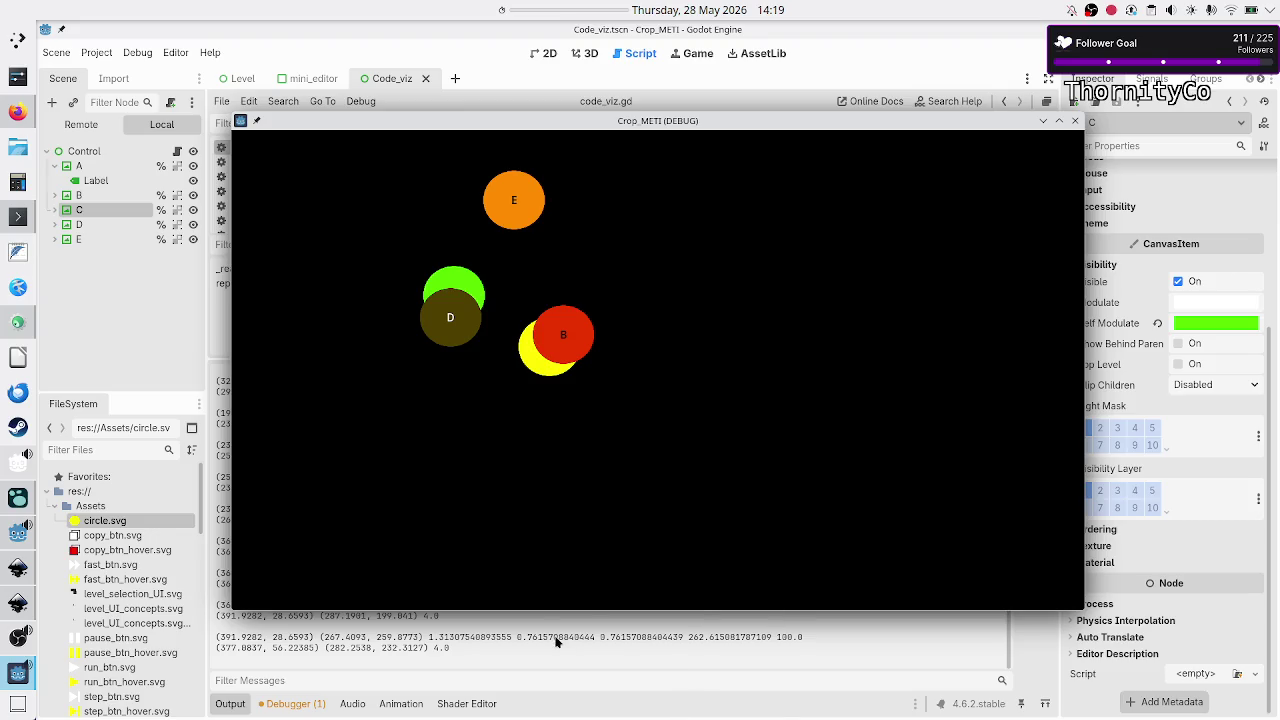
- Stop the running game and highlight the 1.0 total_error values in the output log
key(F8)
scroll(410, 587, up, 4)
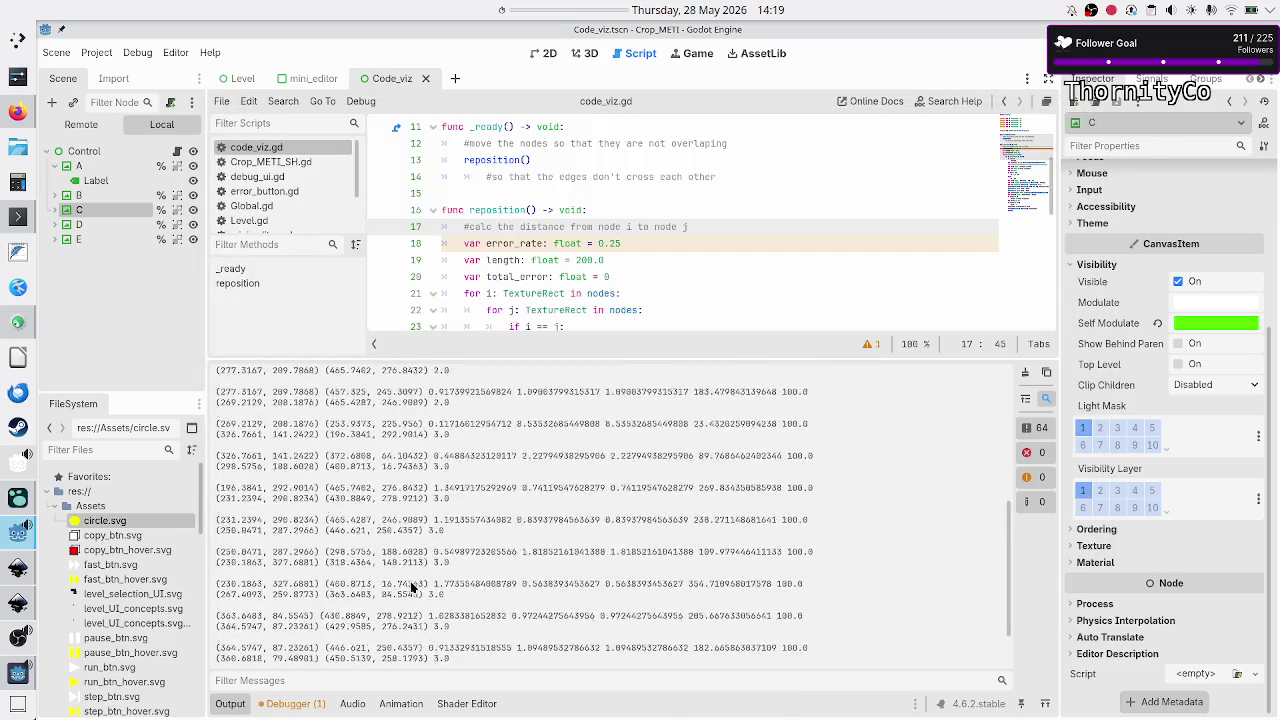
scroll(410, 581, up, 5)
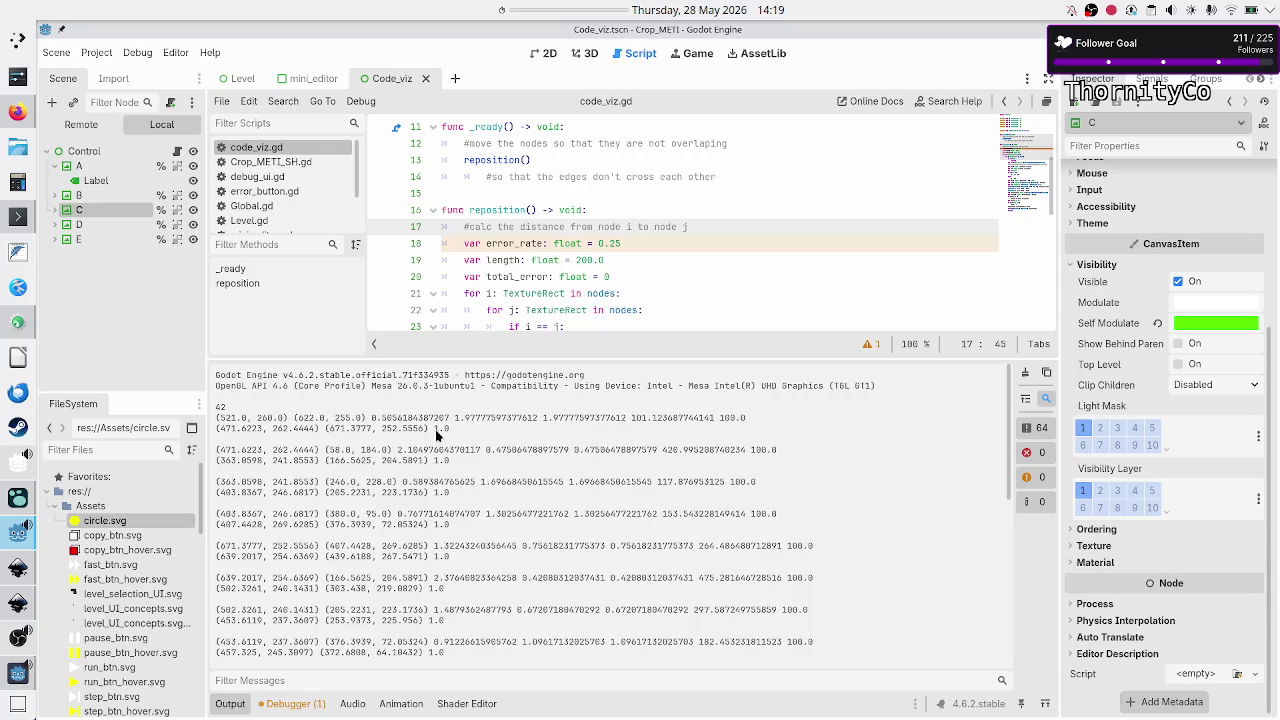
drag(431, 430, 452, 429)
drag(433, 460, 456, 459)
click(456, 459)
- Highlight the per-pair error totals and printed position values on later log lines
scroll(536, 240, down, 9)
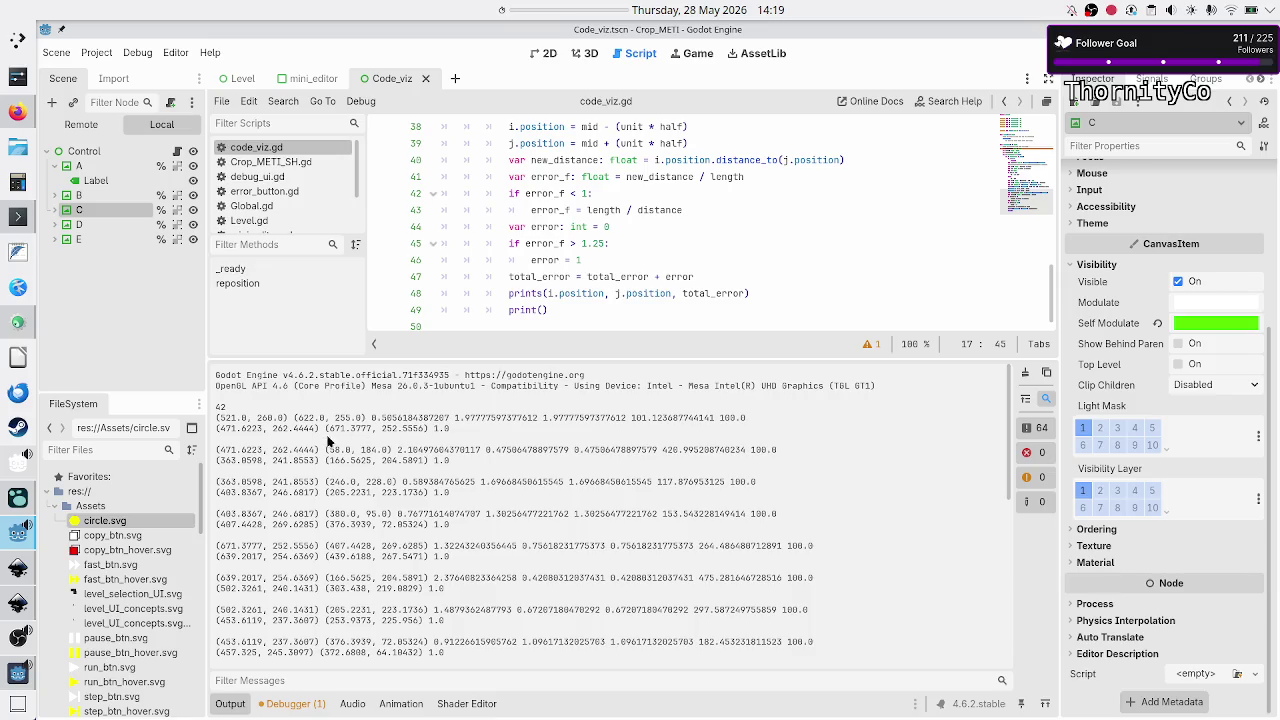
drag(329, 428, 484, 418)
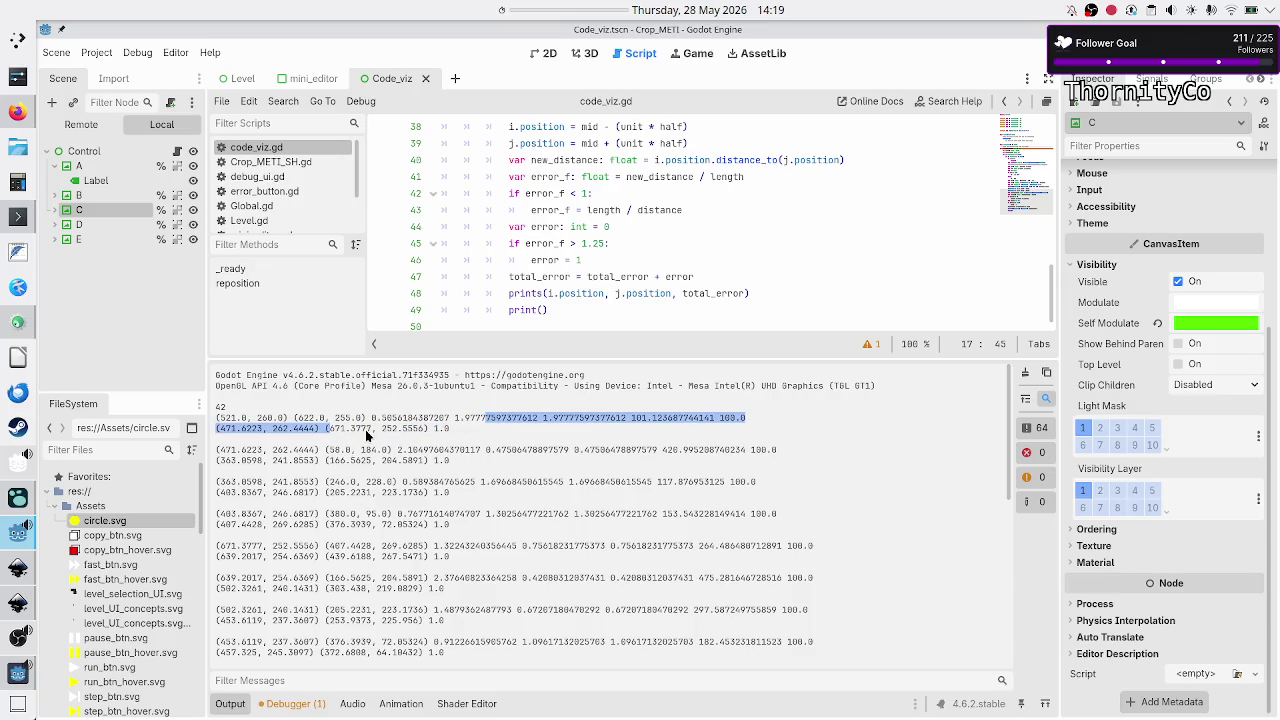
drag(361, 460, 461, 463)
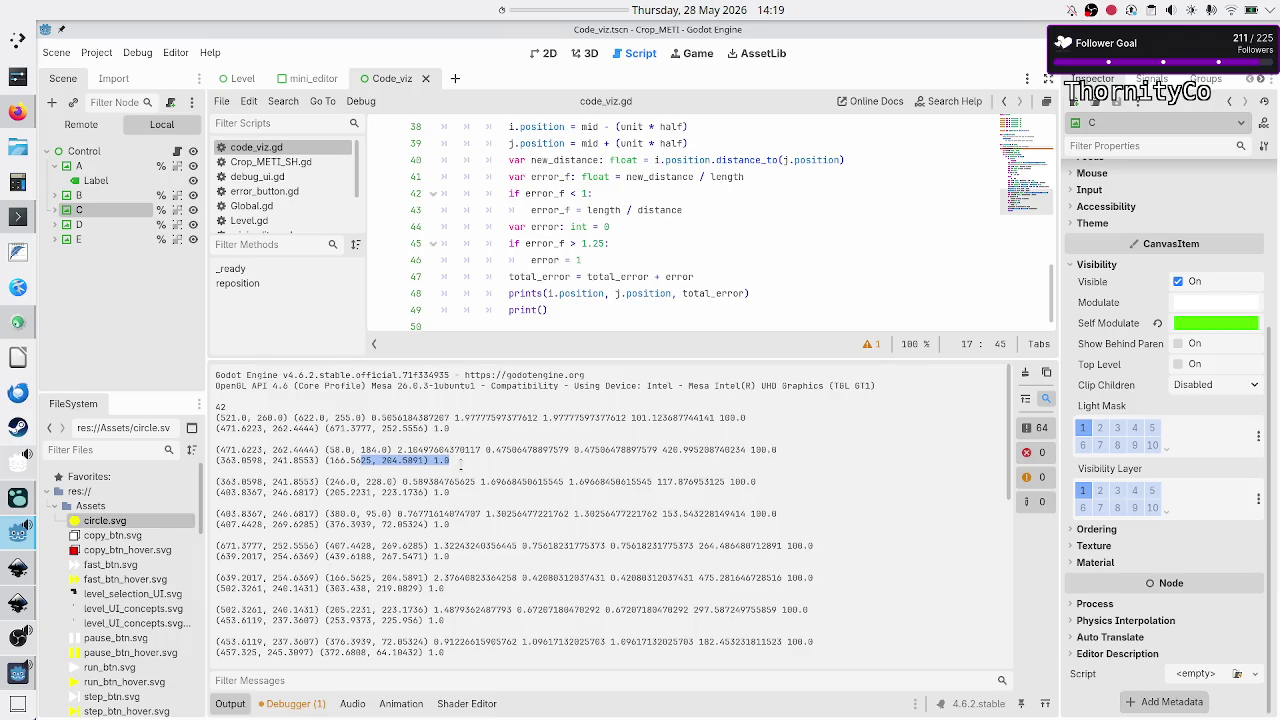
drag(381, 492, 465, 492)
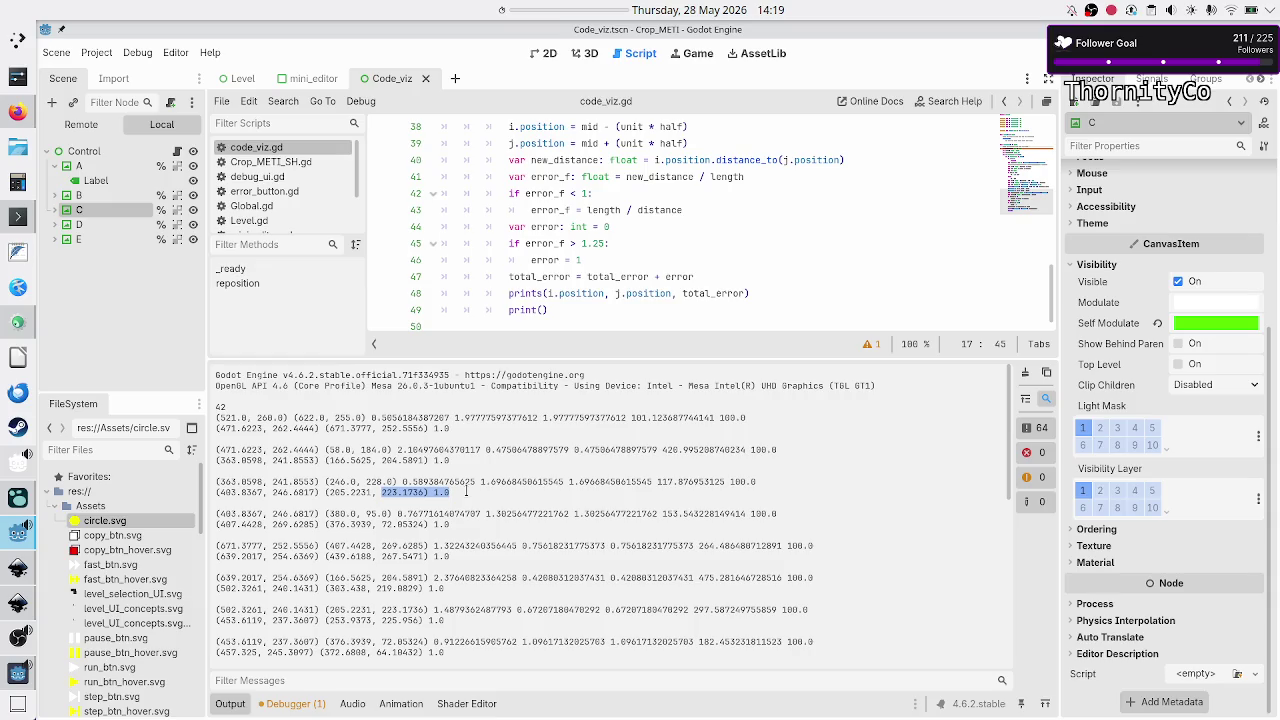
drag(397, 524, 450, 524)
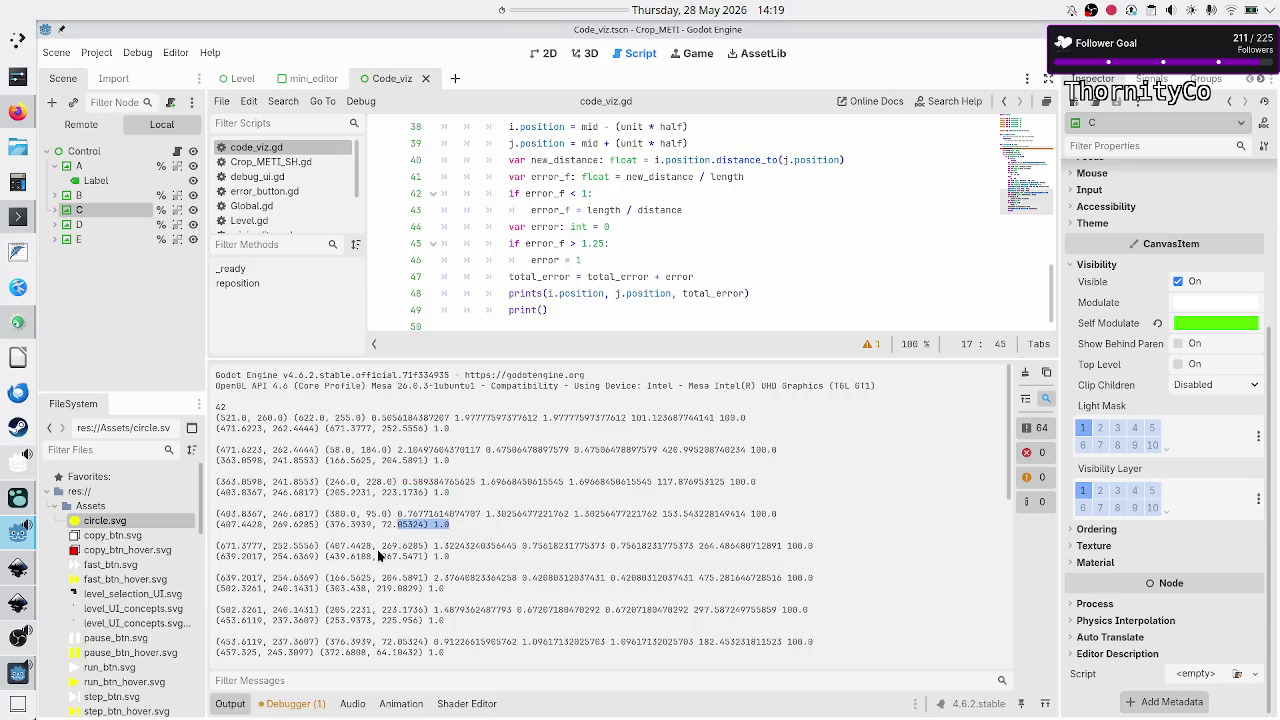
drag(378, 548, 506, 546)
click(452, 569)
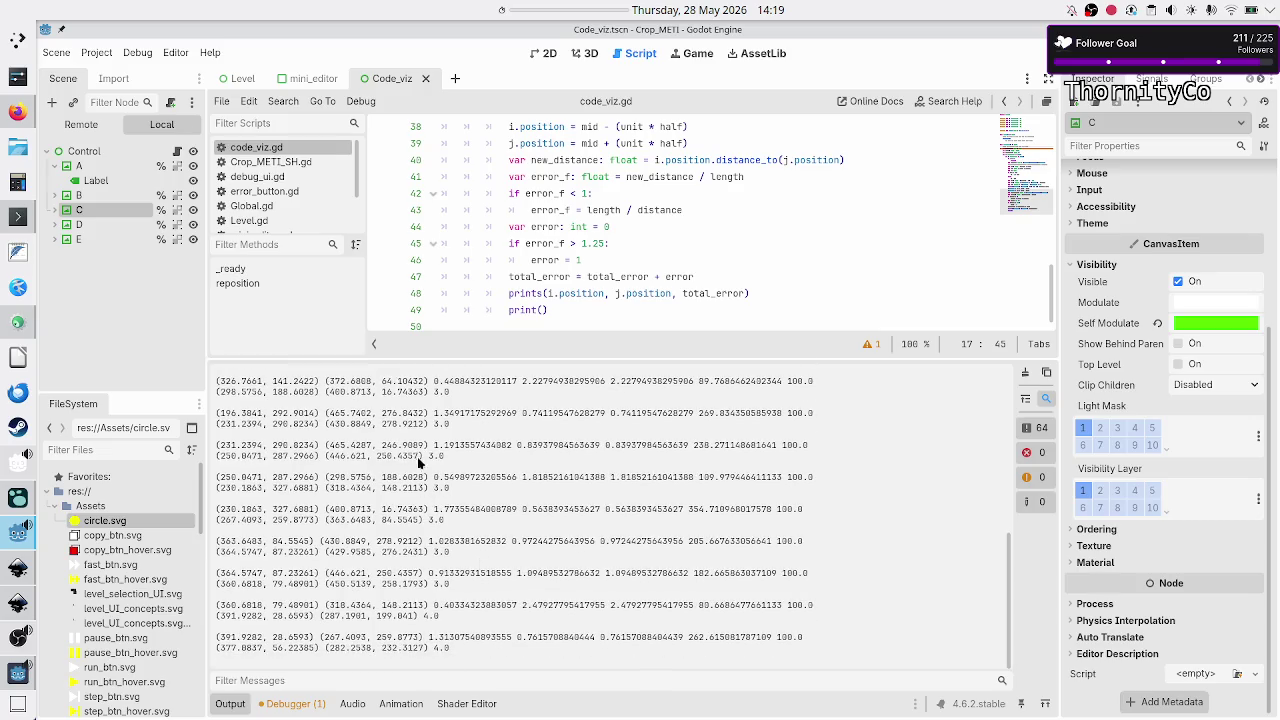
- Select the block of later iteration lines in the output log
scroll(440, 402, up, 2)
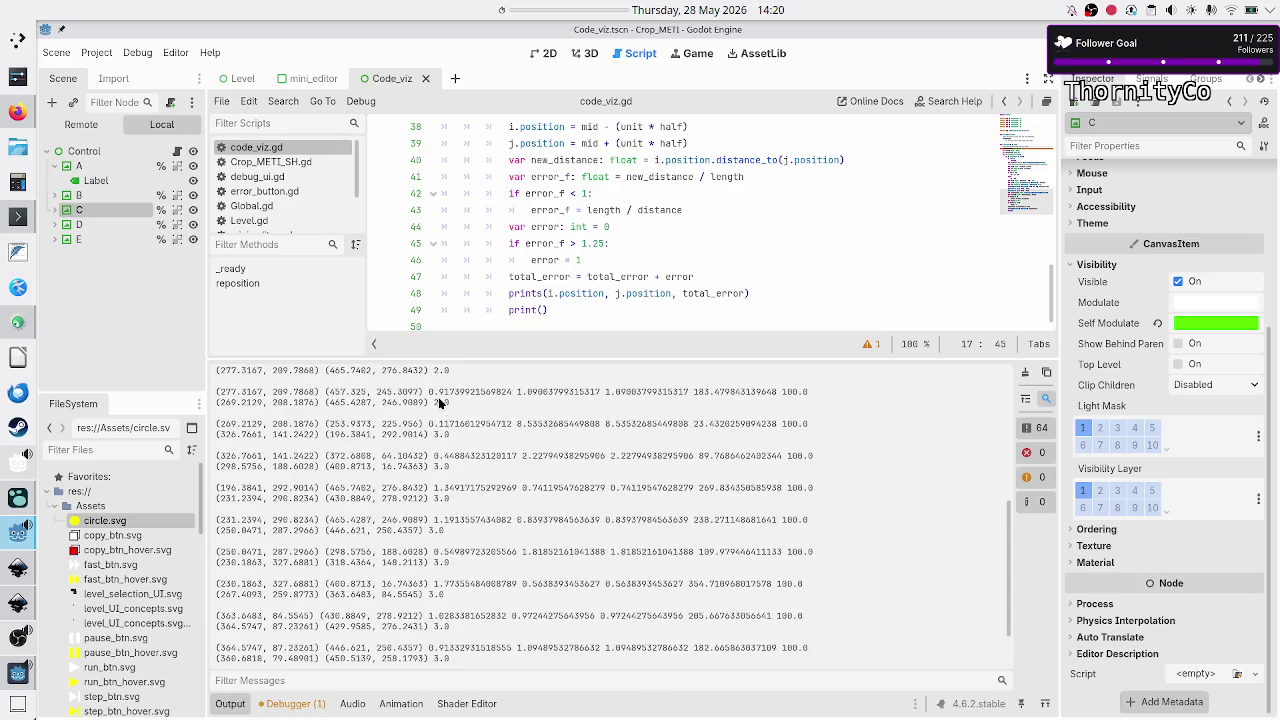
scroll(440, 402, up, 1)
mouse_move(414, 408)
mouse_down()
mouse_move(487, 622)
mouse_move(470, 666)
mouse_up()
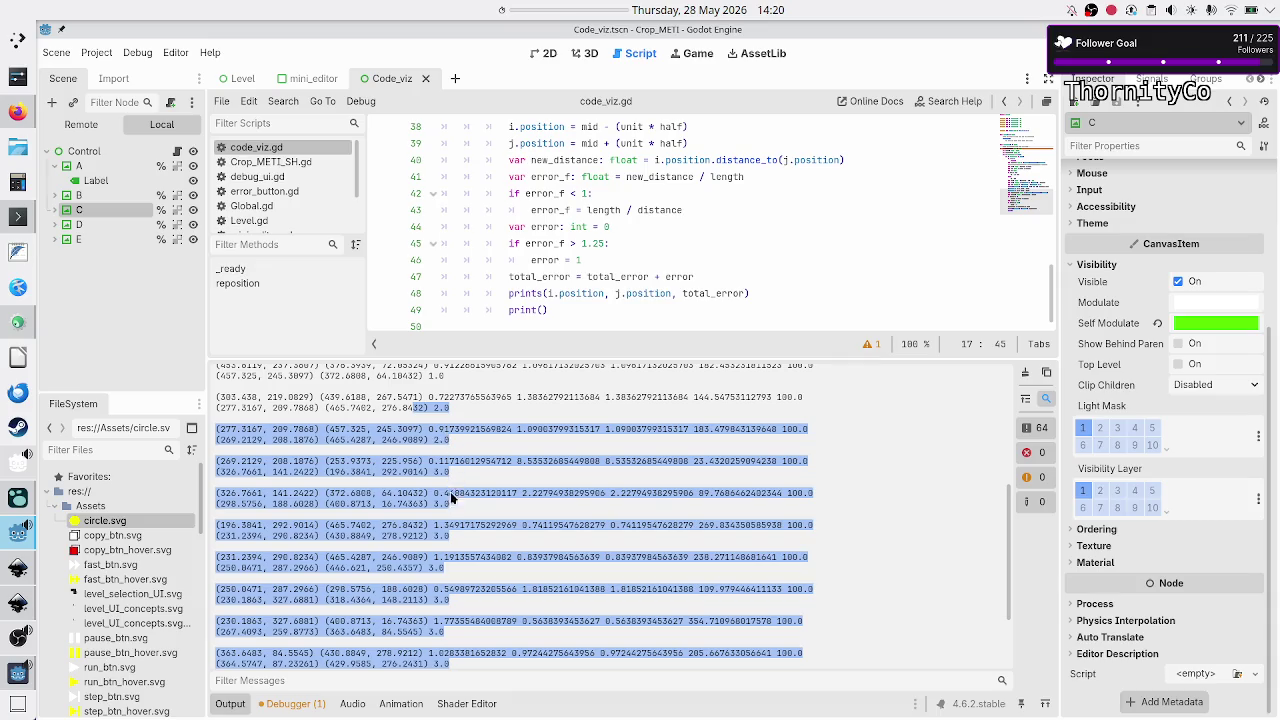
scroll(449, 527, down, 3)
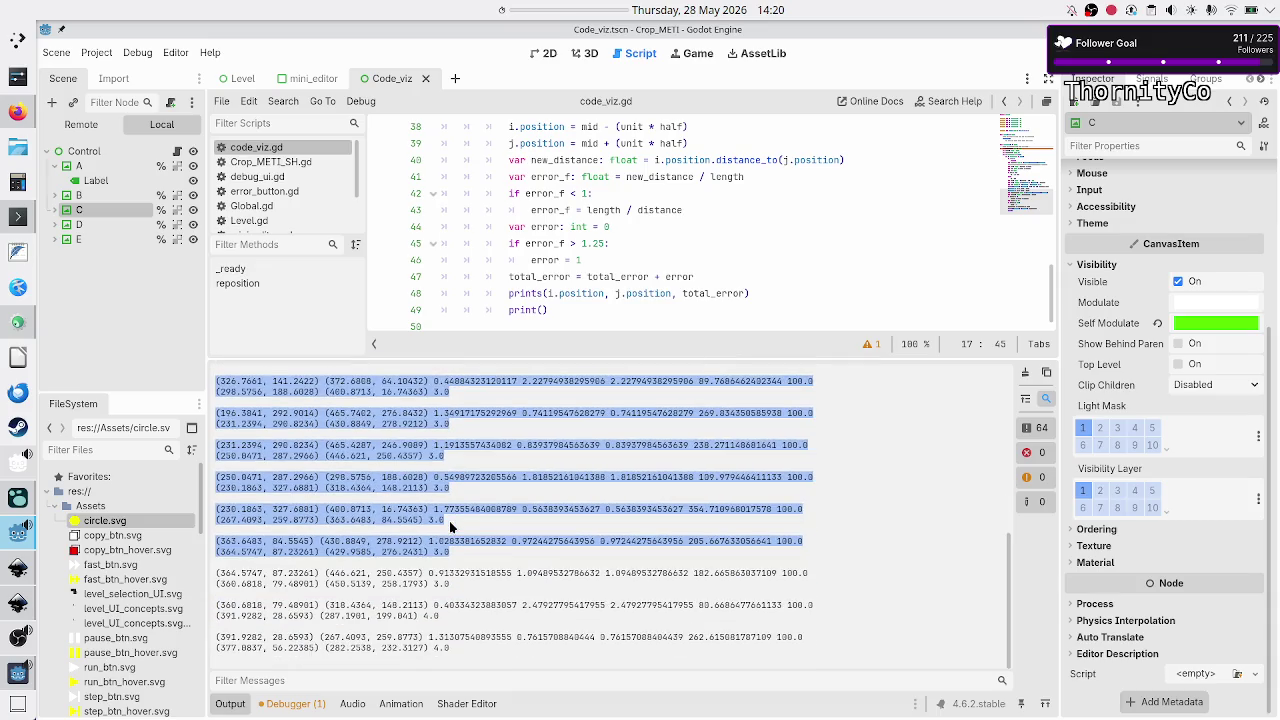
click(460, 645)
- Check the final error total 4.0, then collapse the Output panel to enlarge the script
drag(456, 650, 437, 650)
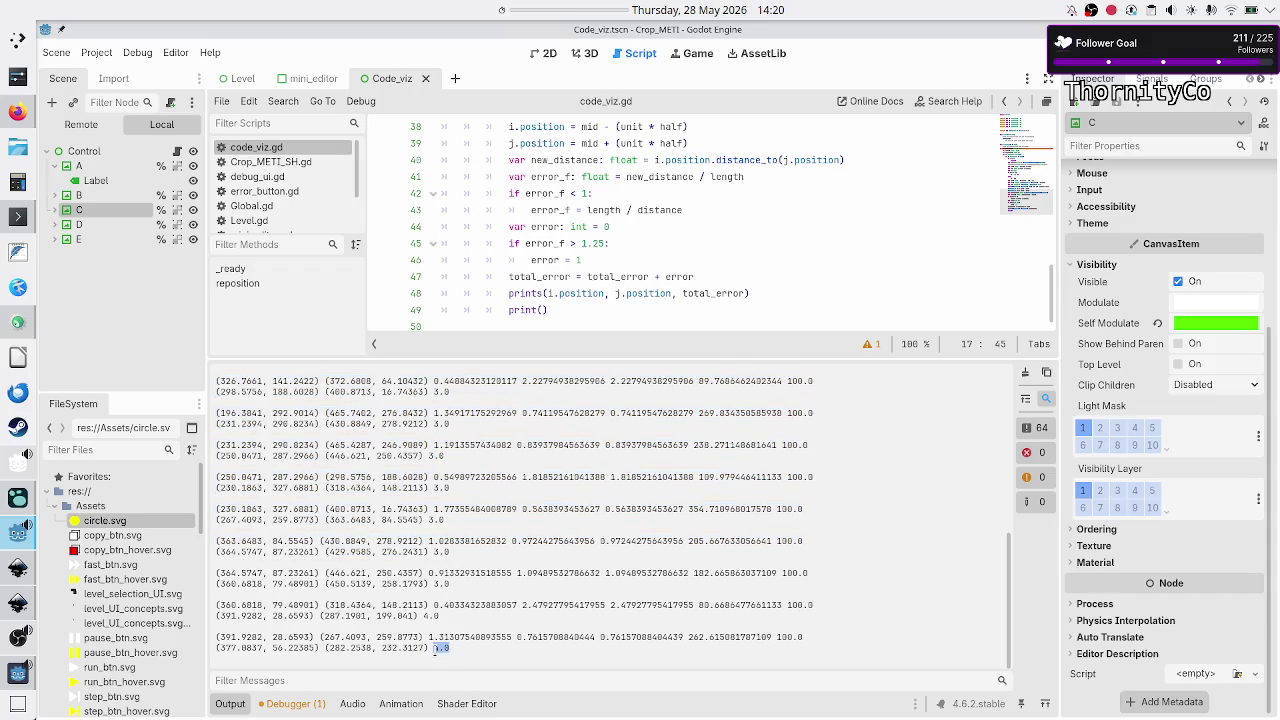
click(482, 657)
click(232, 706)
scroll(512, 462, up, 6)
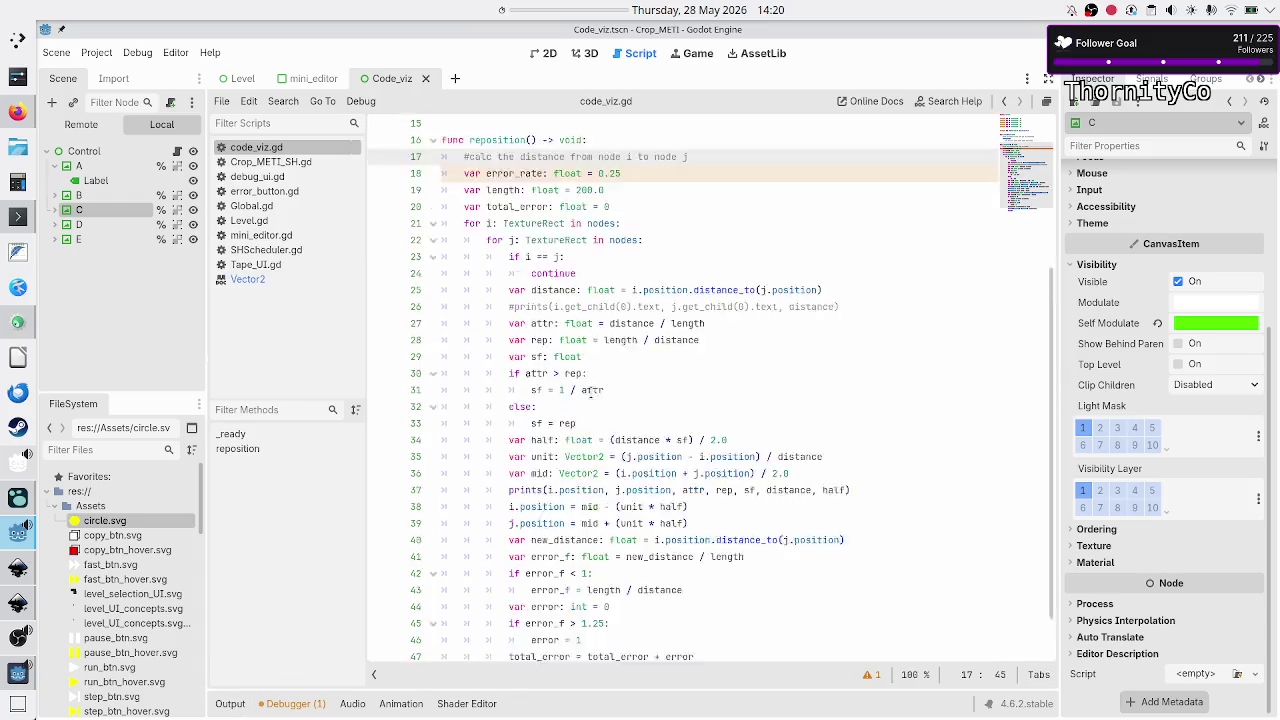
- Add 'while total_error < 2:' on a new line after the total_error declaration
click(630, 378)
key(Down)
key(Down)
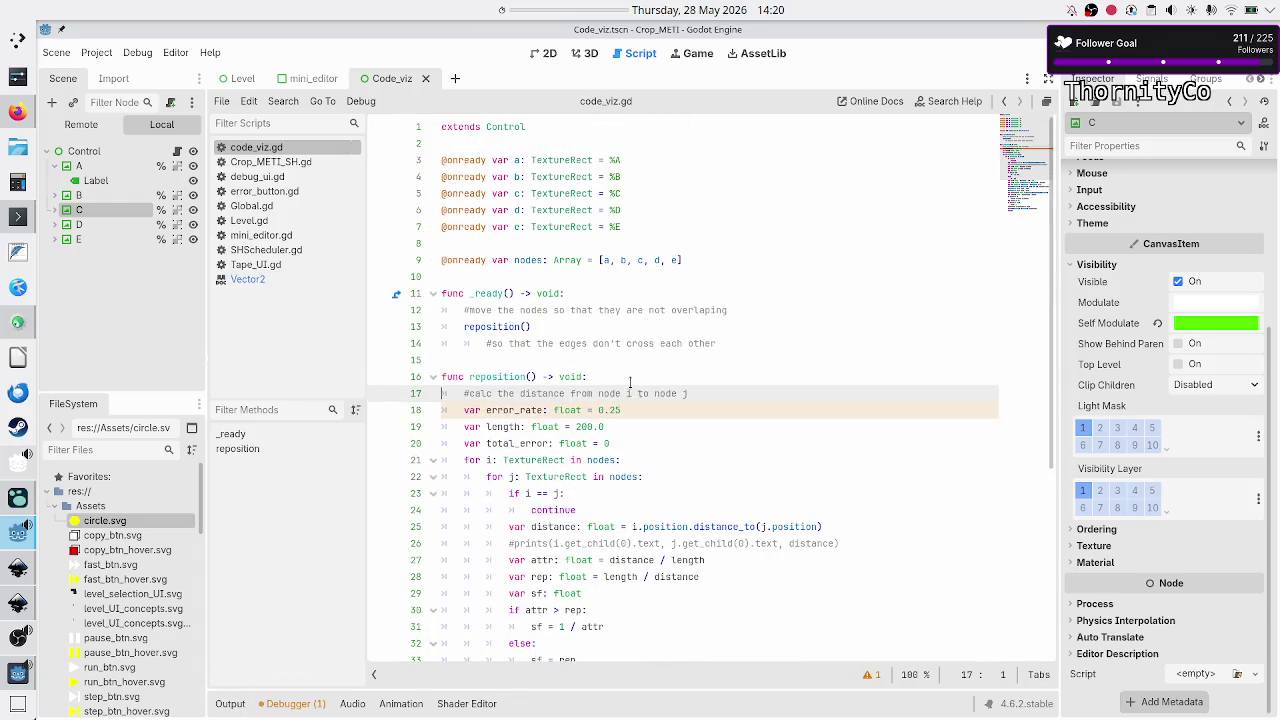
key(Down)
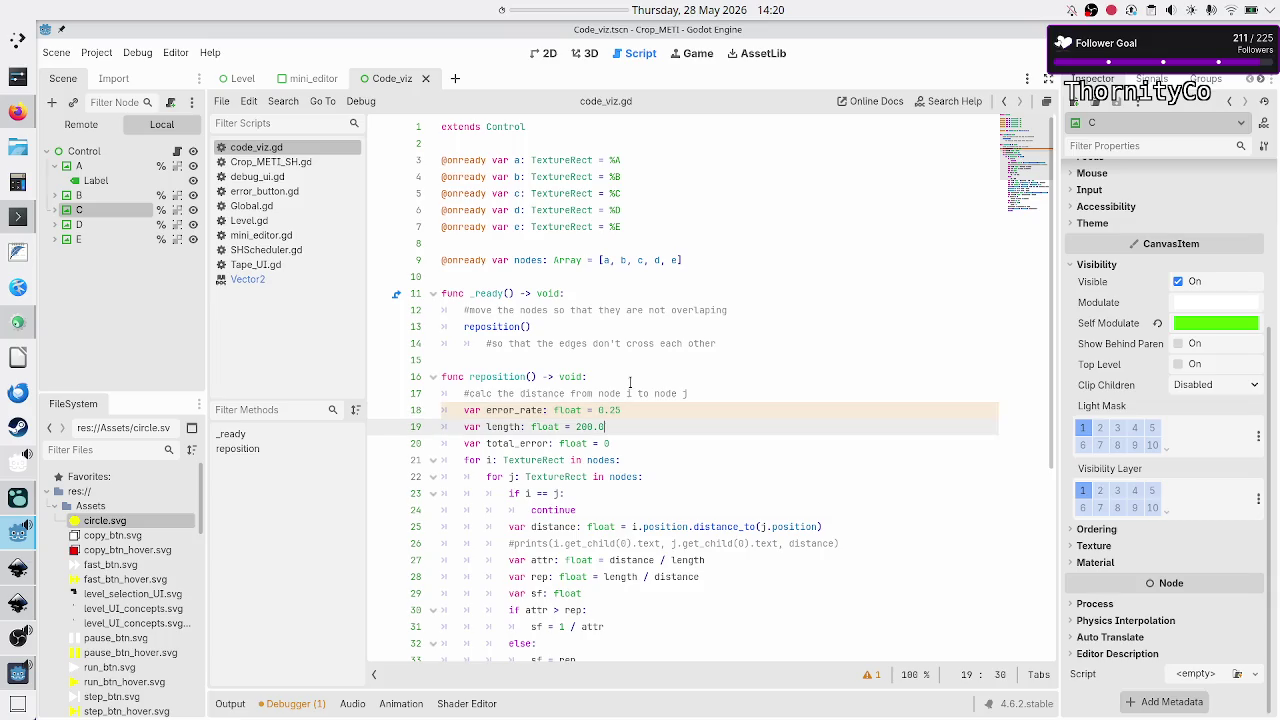
key(Up)
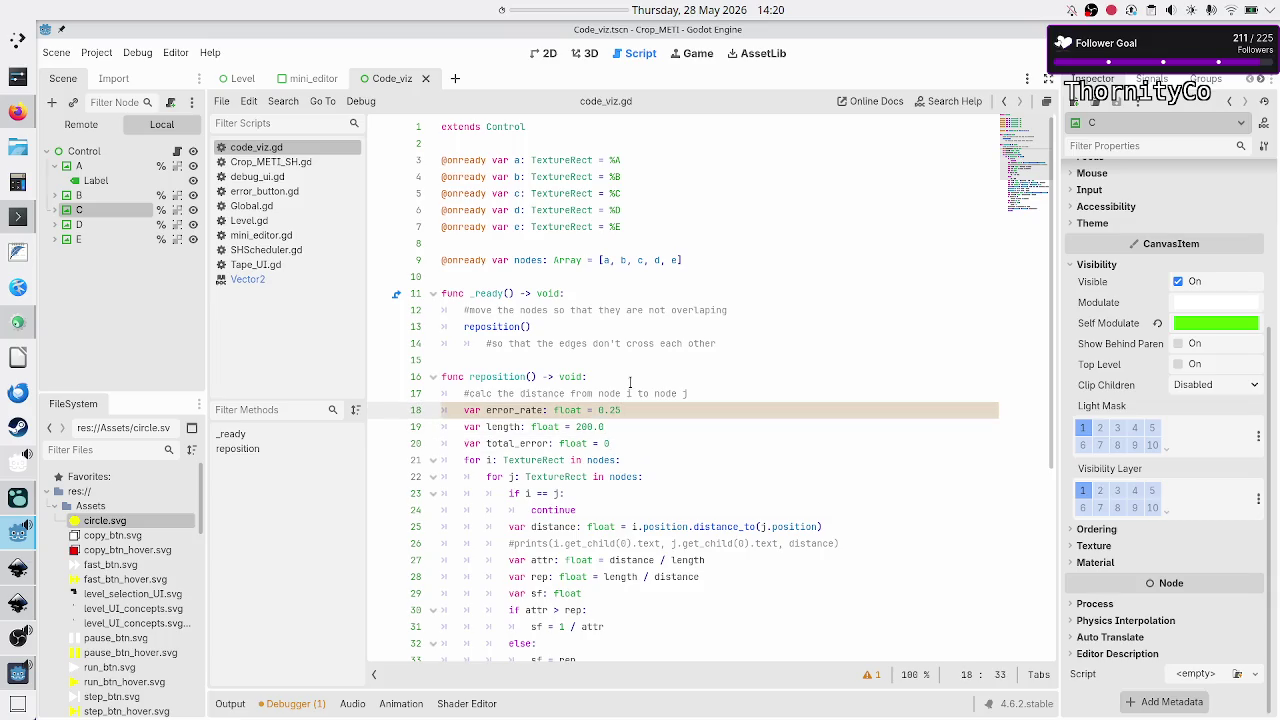
key(Down)
key(Down)
key(Up)
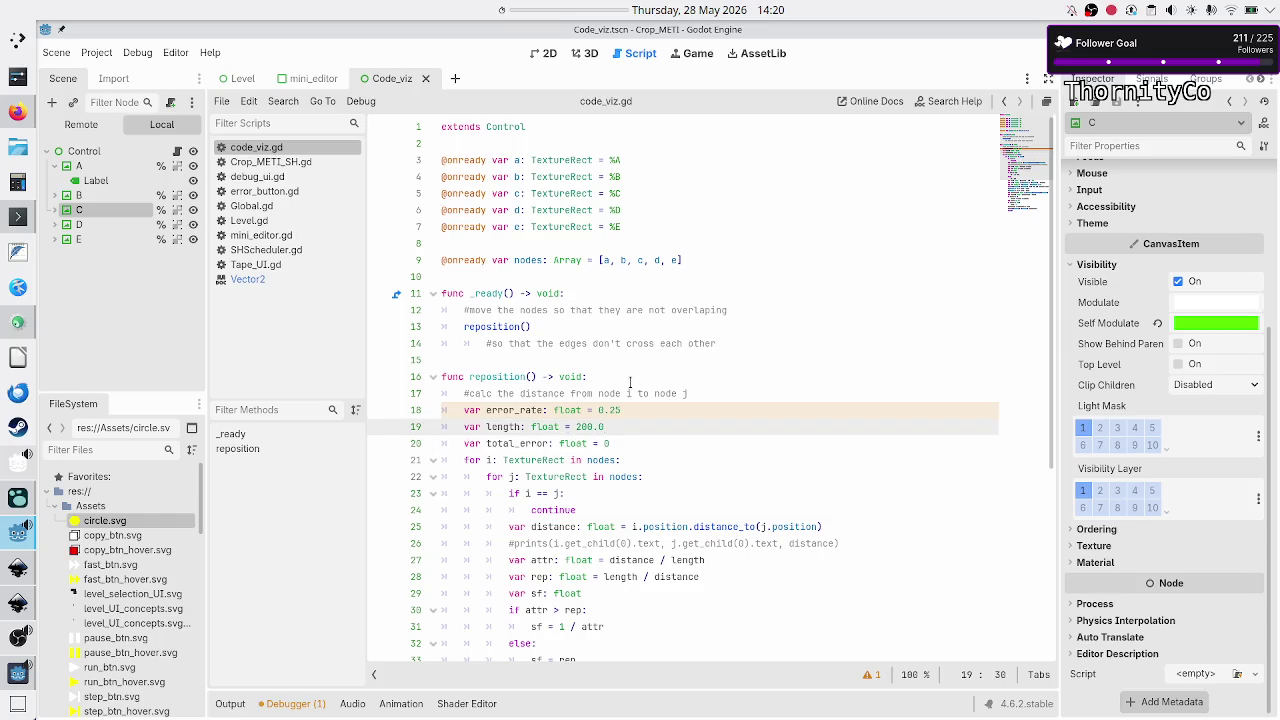
key(Down)
key(Return)
text(wh)
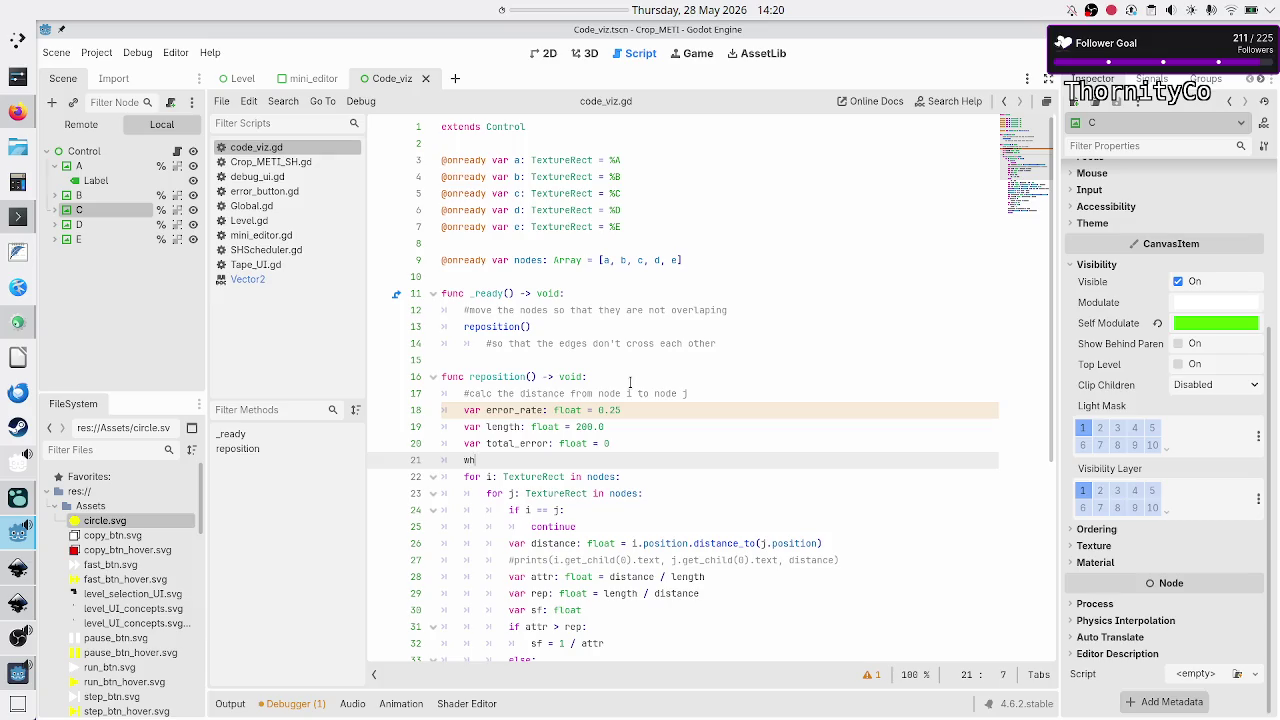
text(ile total_error )
text(< )
text(2:)
- Indent the nested pair loops under the while loop and save code_viz.gd
key(Down)
key(Home)
key(shift+Down)
key(shift+Down)
key(shift+Down)
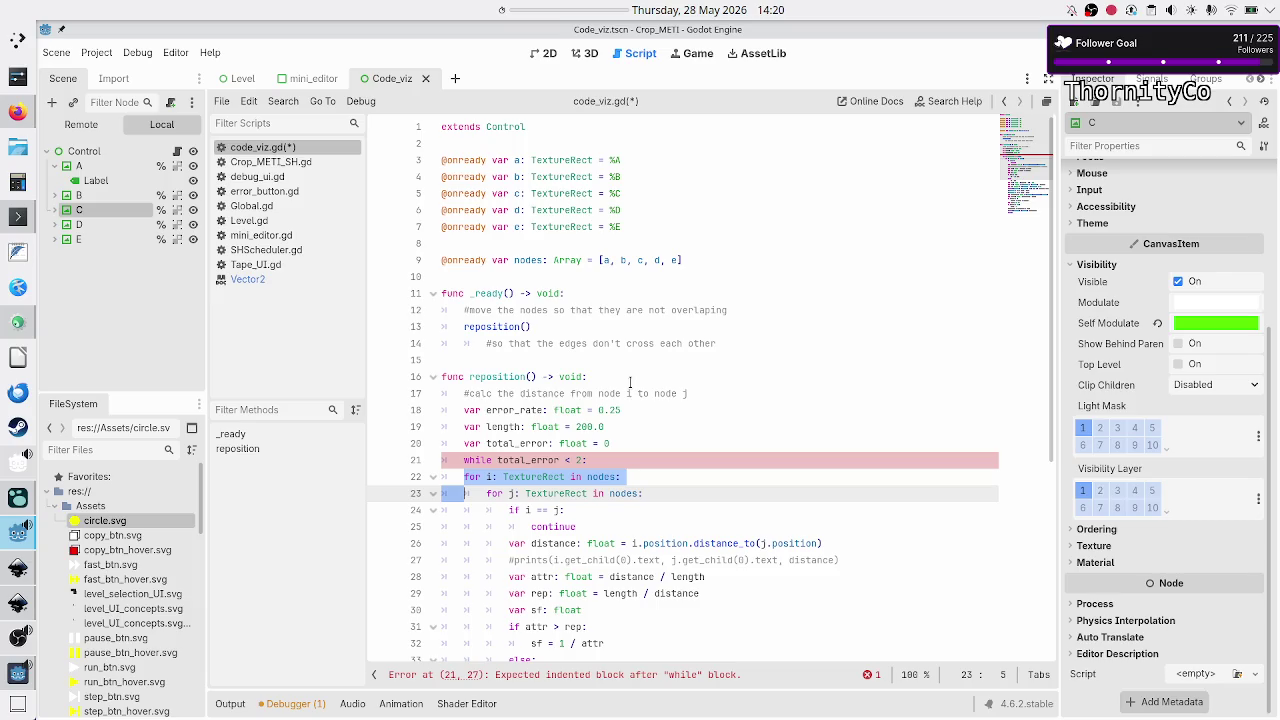
key(shift+Down)
key(shift+Down)
key(shift+Down)
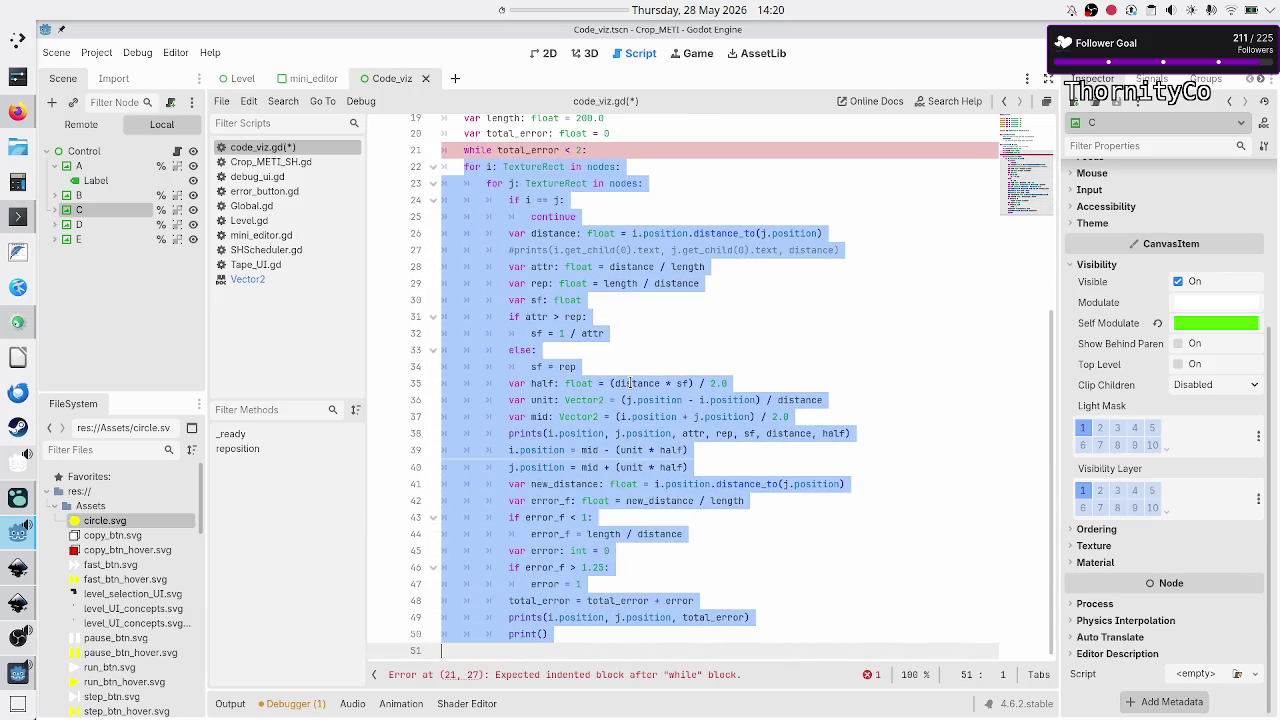
key(Tab)
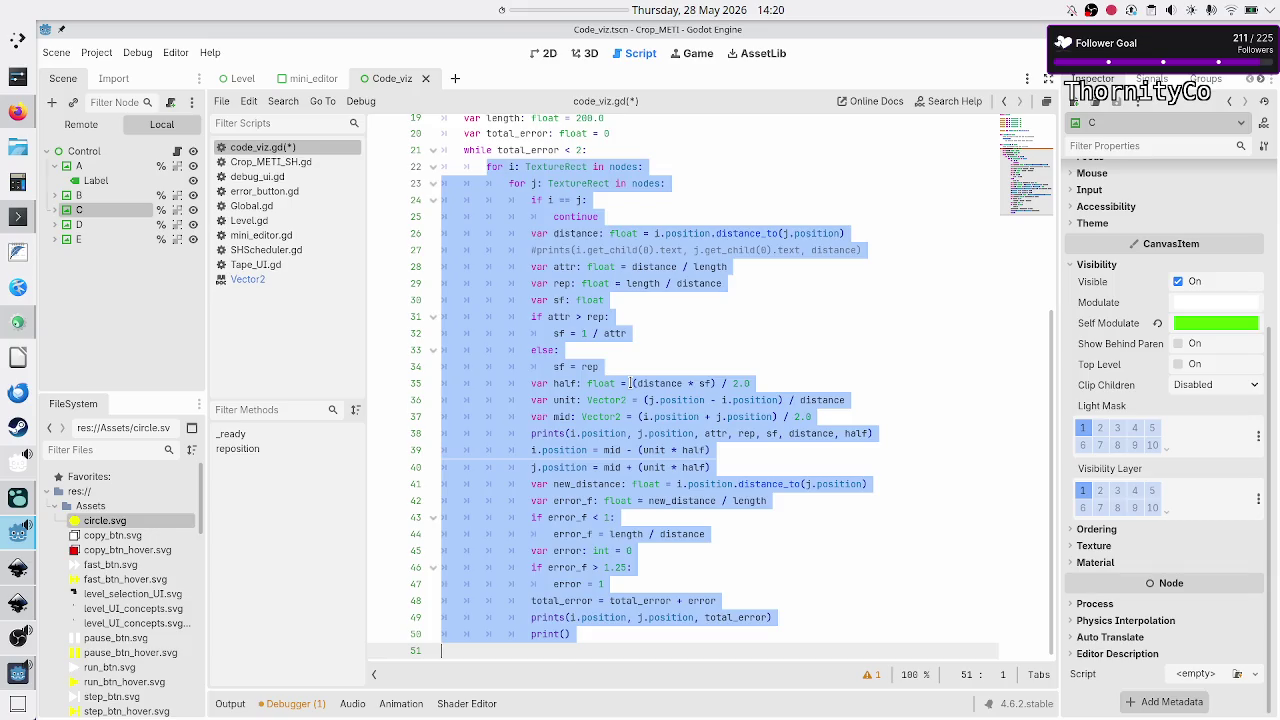
key(Escape)
key(ctrl+s)
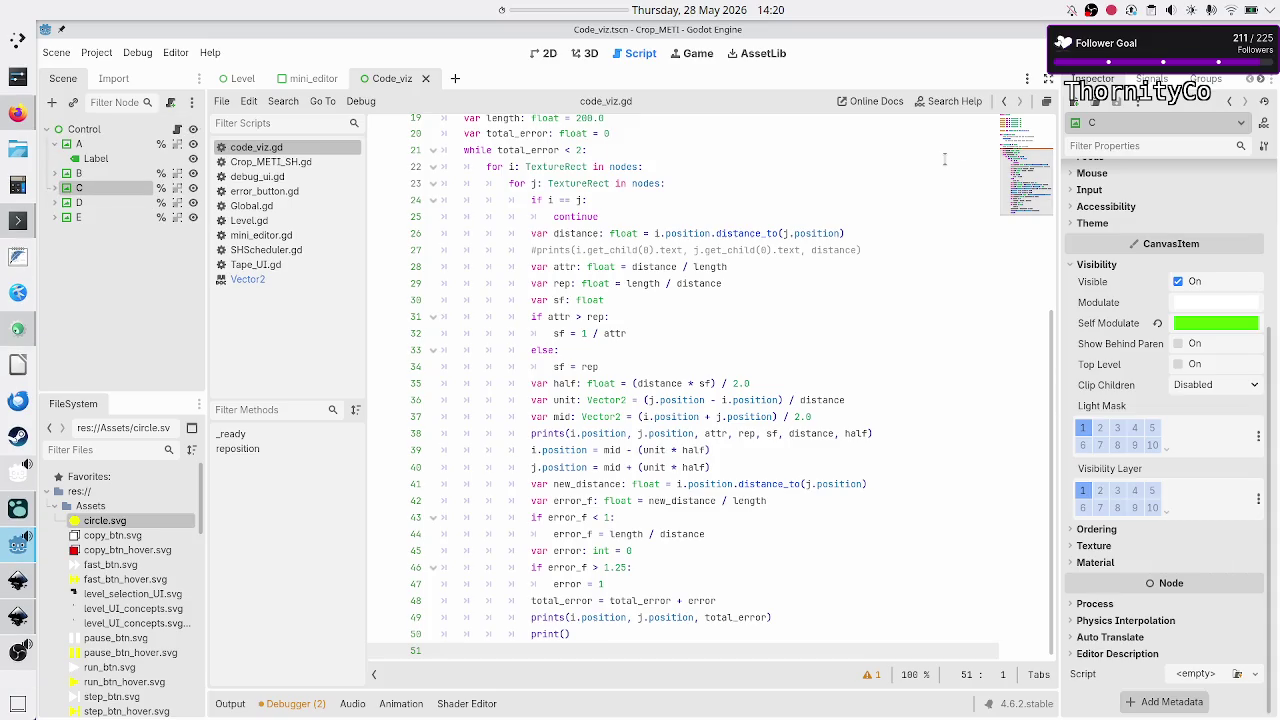
key(F5)
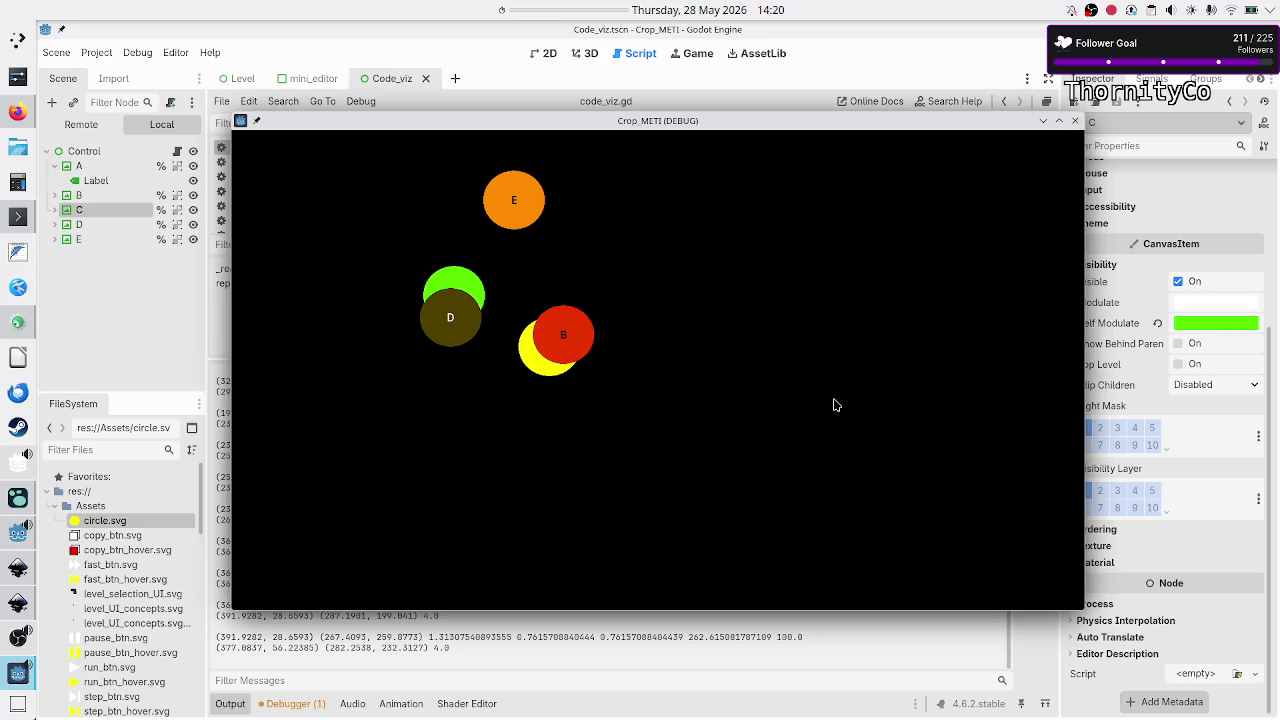
click(1073, 122)
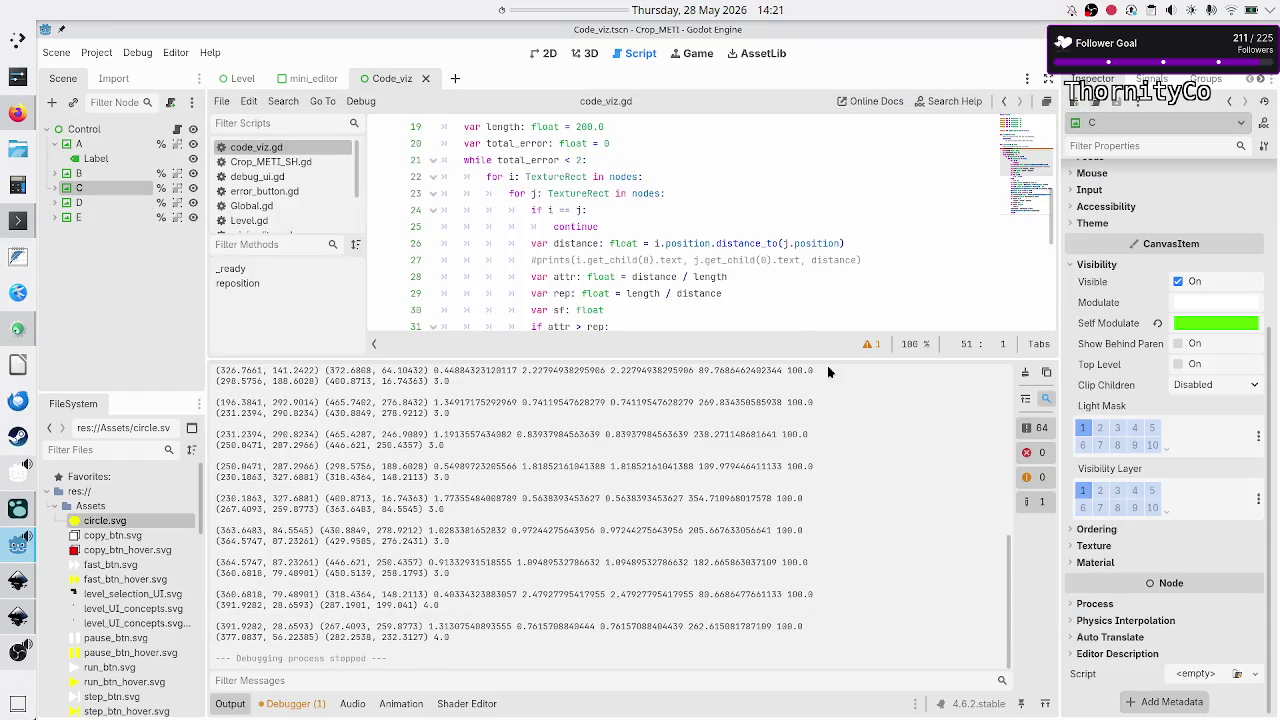
click(238, 705)
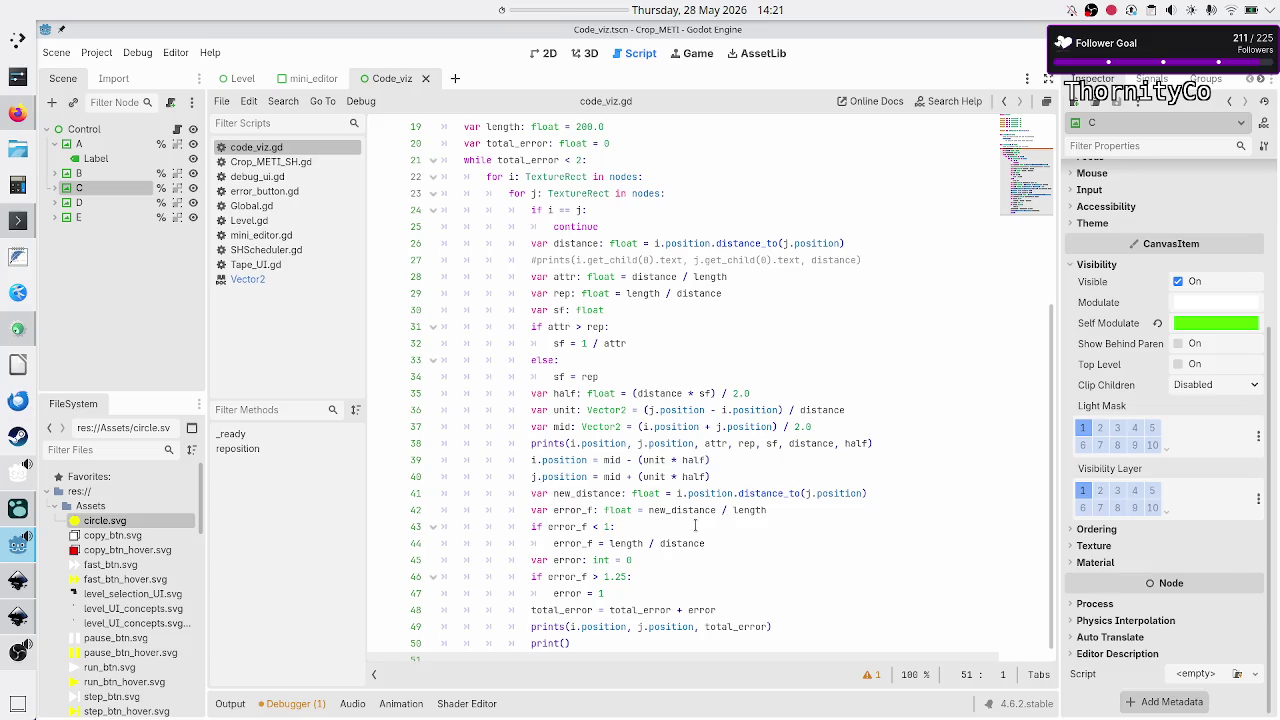
- Add a 'var stop: bool = false' declaration and clear the old while condition
click(647, 141)
key(Up)
key(Return)
text(var stop:)
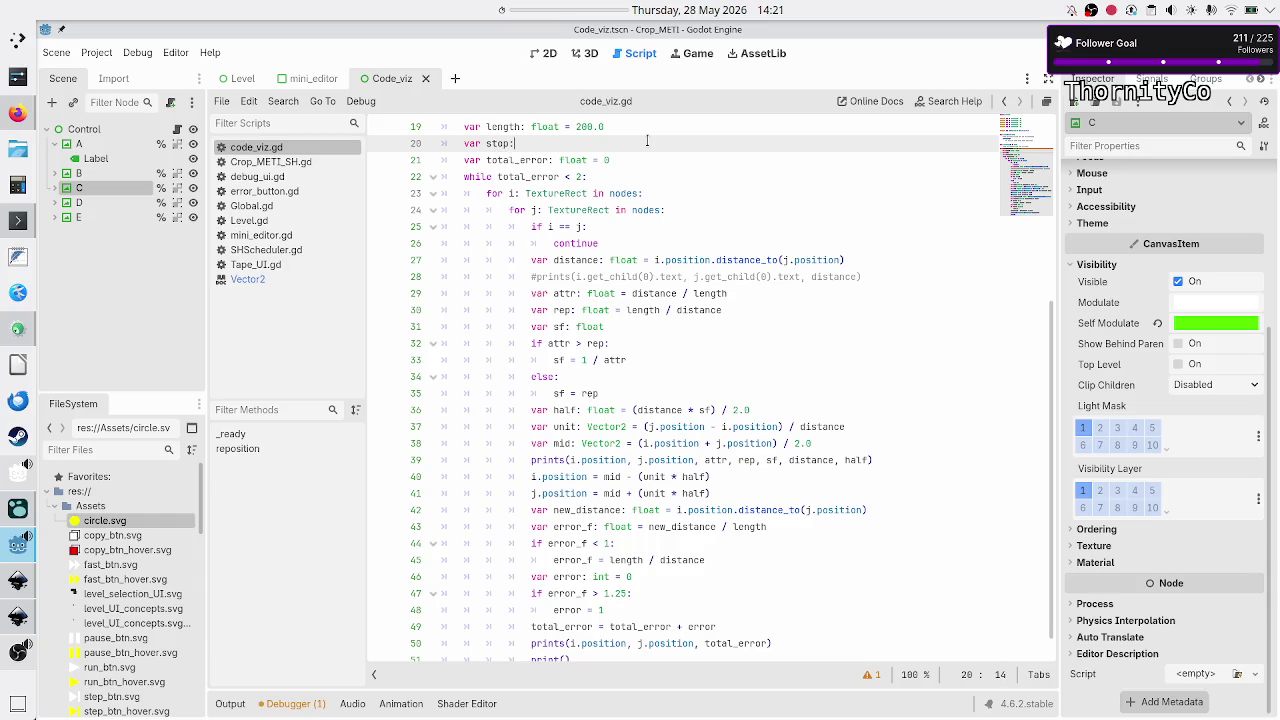
text( bool =)
text( false)
key(Down)
key(Down)
key(BackSpace)
key(BackSpace)
key(BackSpace)
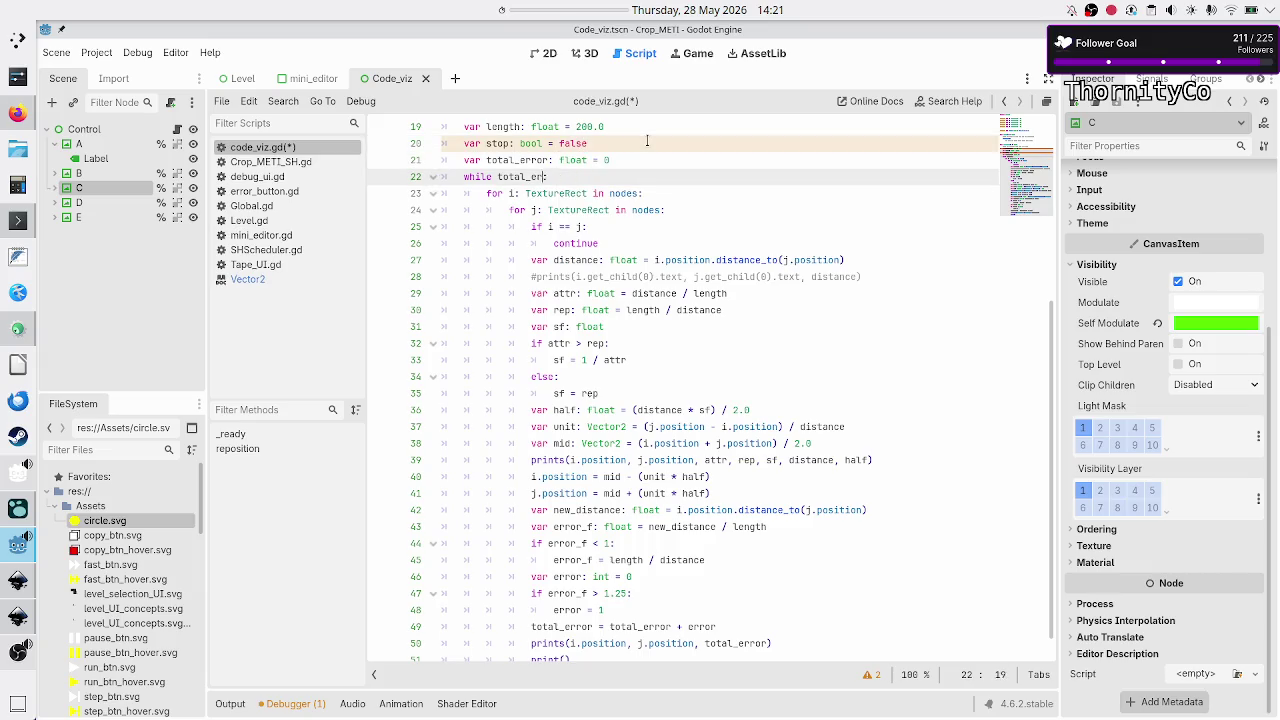
text(fla)
key(BackSpace)
key(BackSpace)
key(BackSpace)
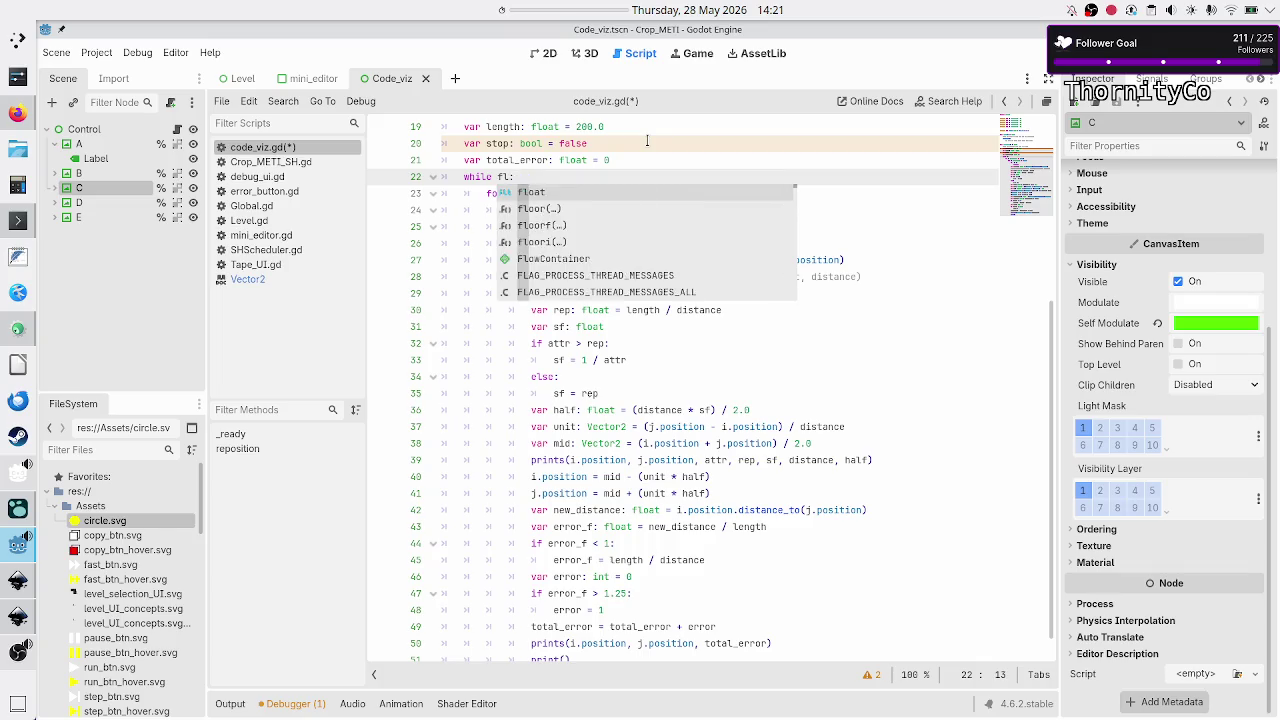
key(Escape)
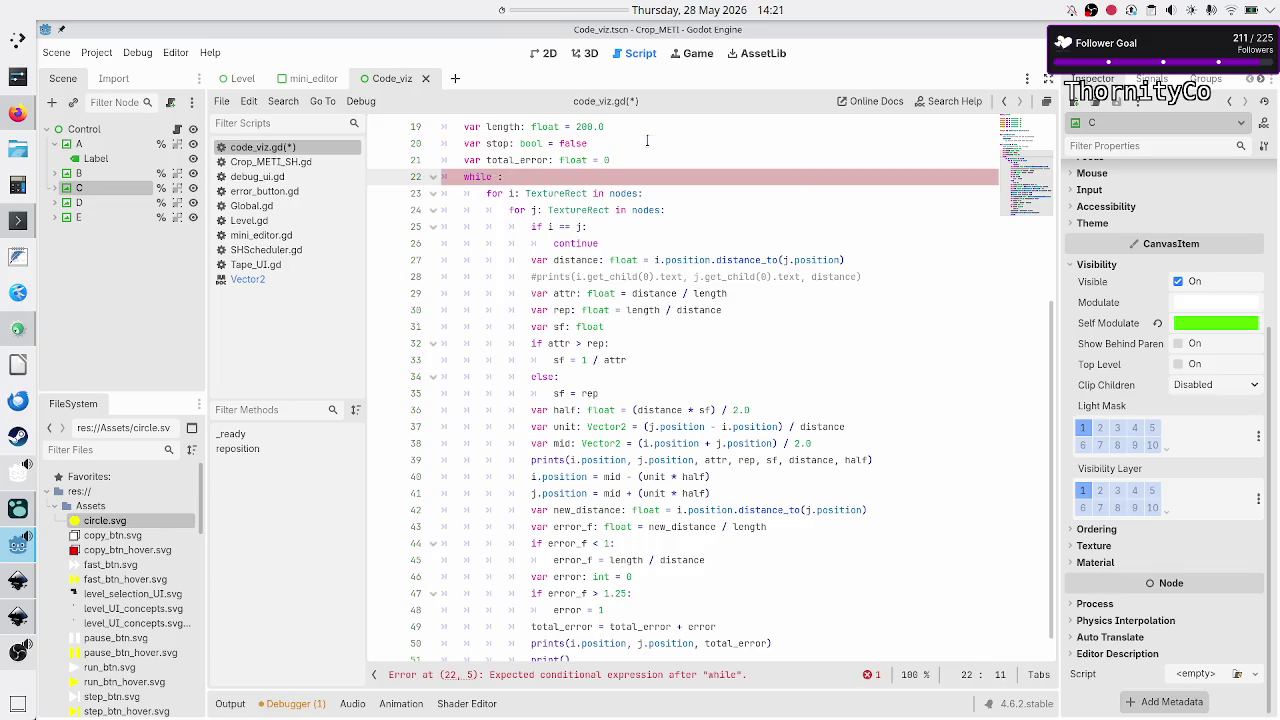
- Rename the flag to 'var running: bool = true' and make the loop 'while running:'
key(Up)
key(Up)
key(BackSpace)
key(BackSpace)
key(BackSpace)
text(running)
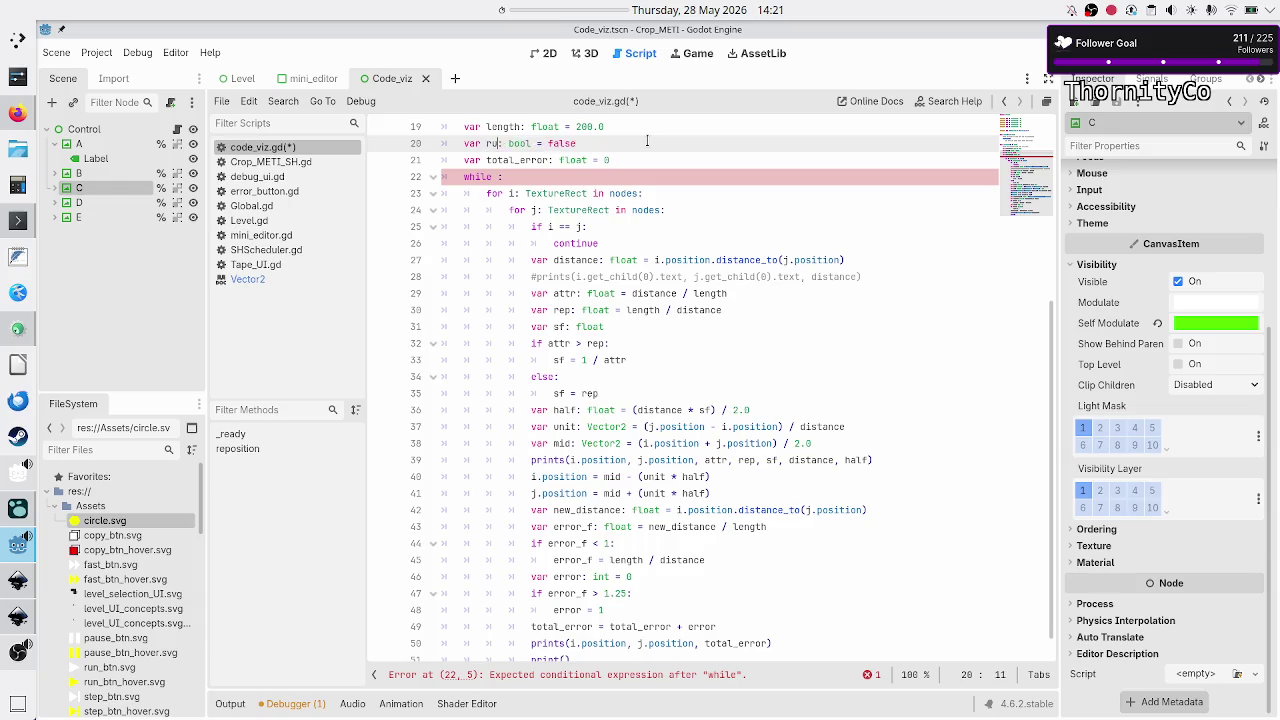
key(Right)
key(Right)
key(Right)
key(Right)
key(Right)
key(BackSpace)
key(BackSpace)
key(BackSpace)
text(tru)
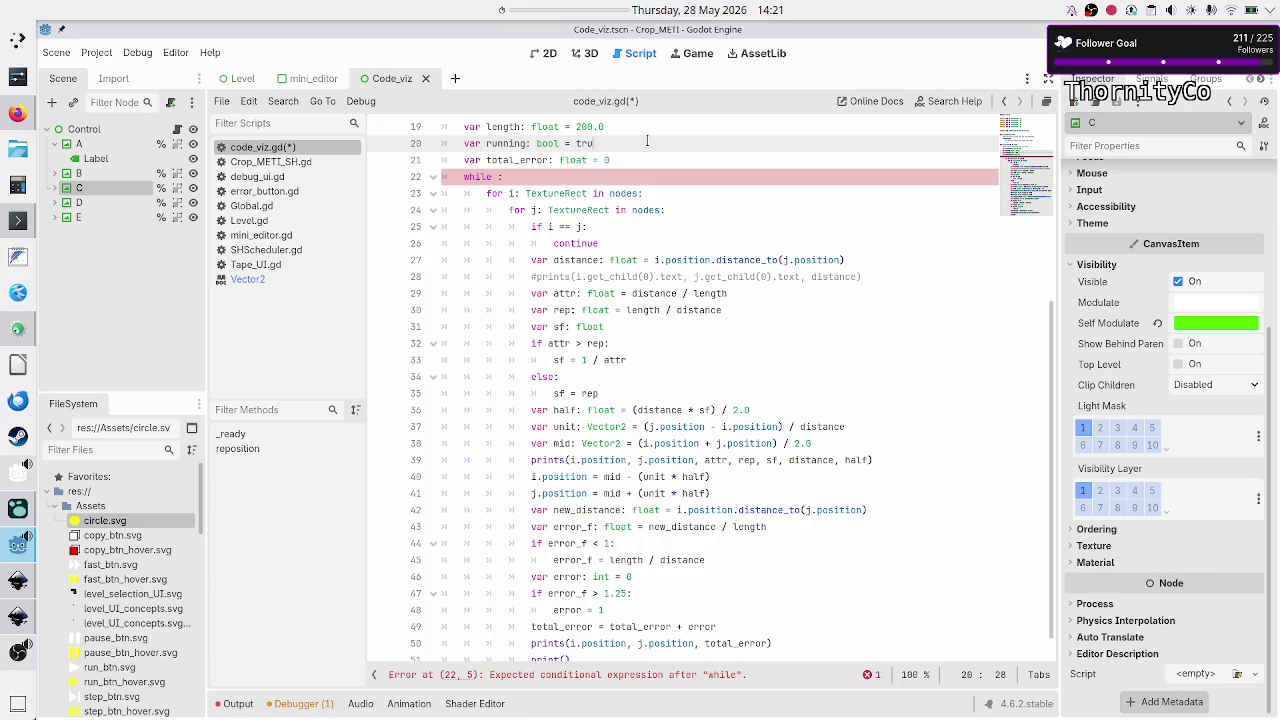
text(e)
key(Down)
key(Down)
key(Left)
text(running:)
key(Up)
key(Up)
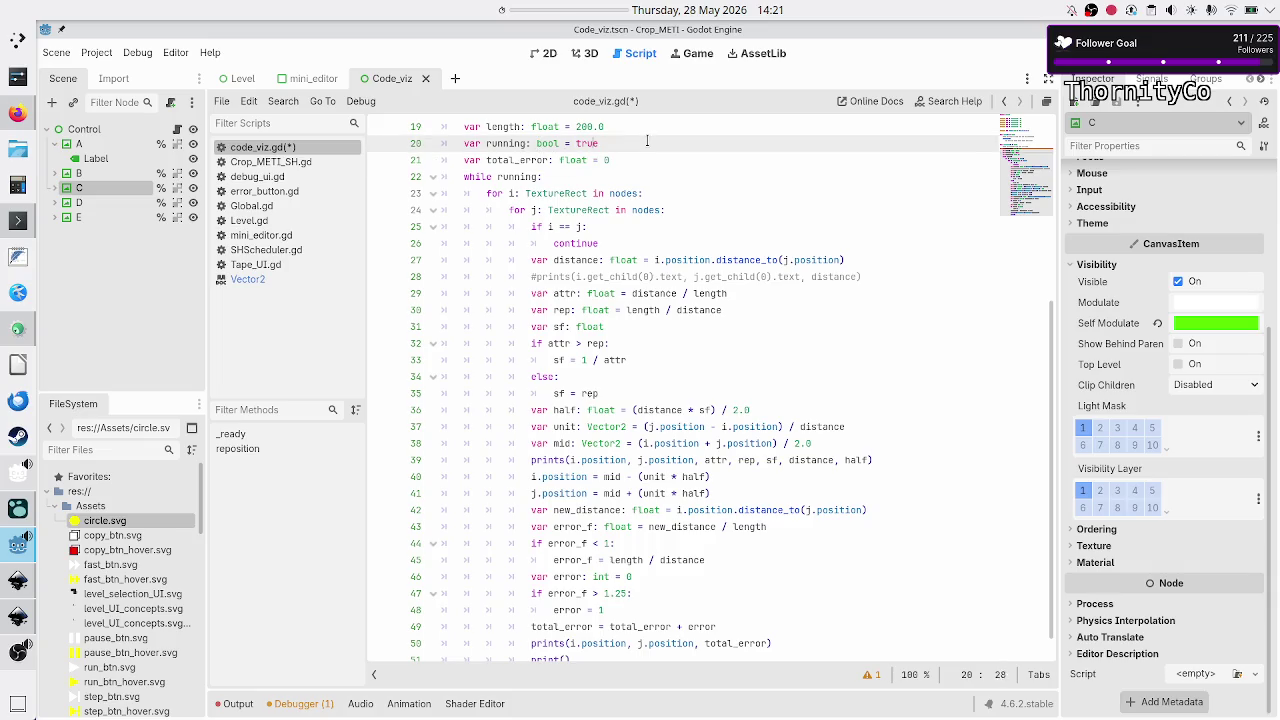
- Move the 'var total_error: float = 0' declaration inside the while loop body
key(Down)
key(Home)
key(Right)
key(shift+End)
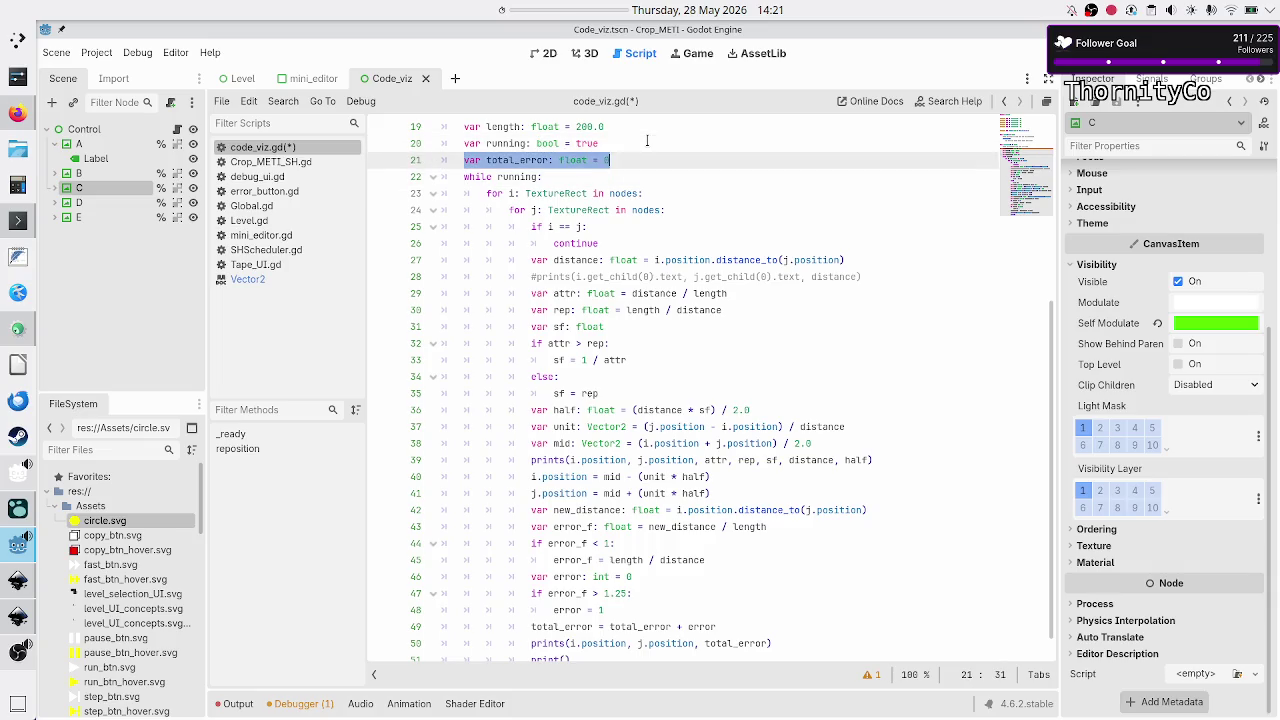
key(ctrl+x)
key(Delete)
key(End)
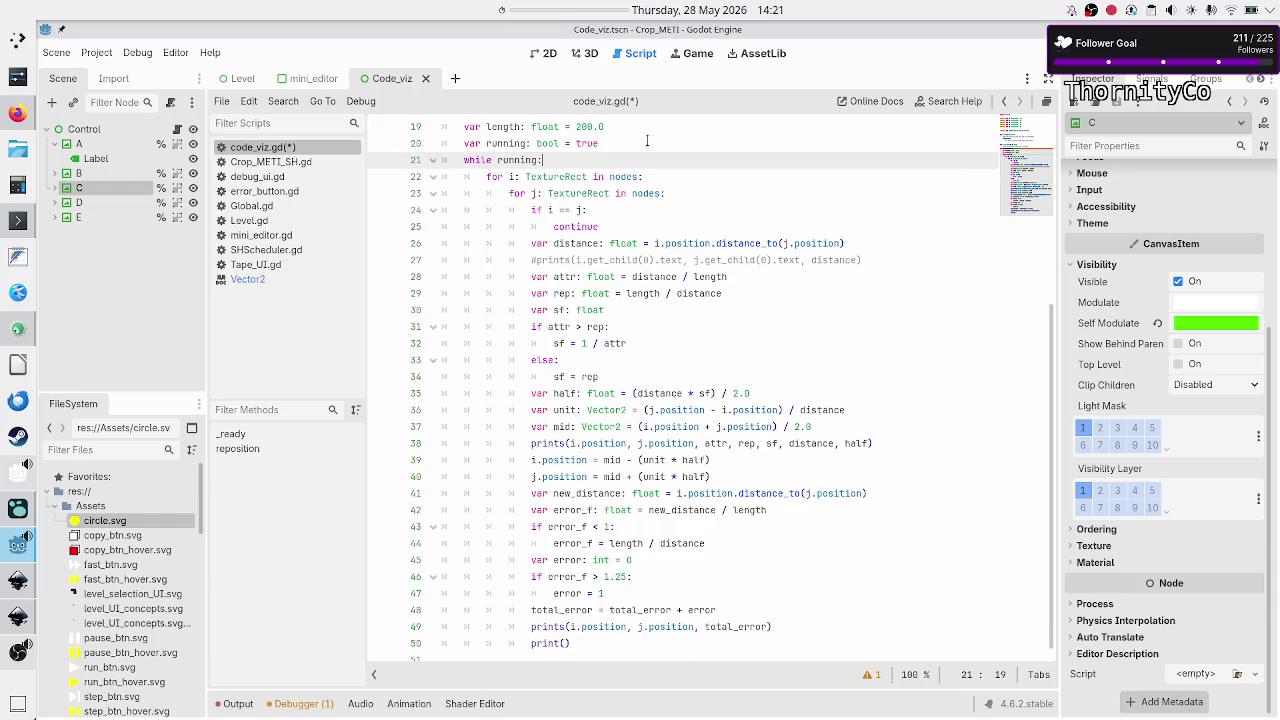
key(Return)
key(ctrl+v)
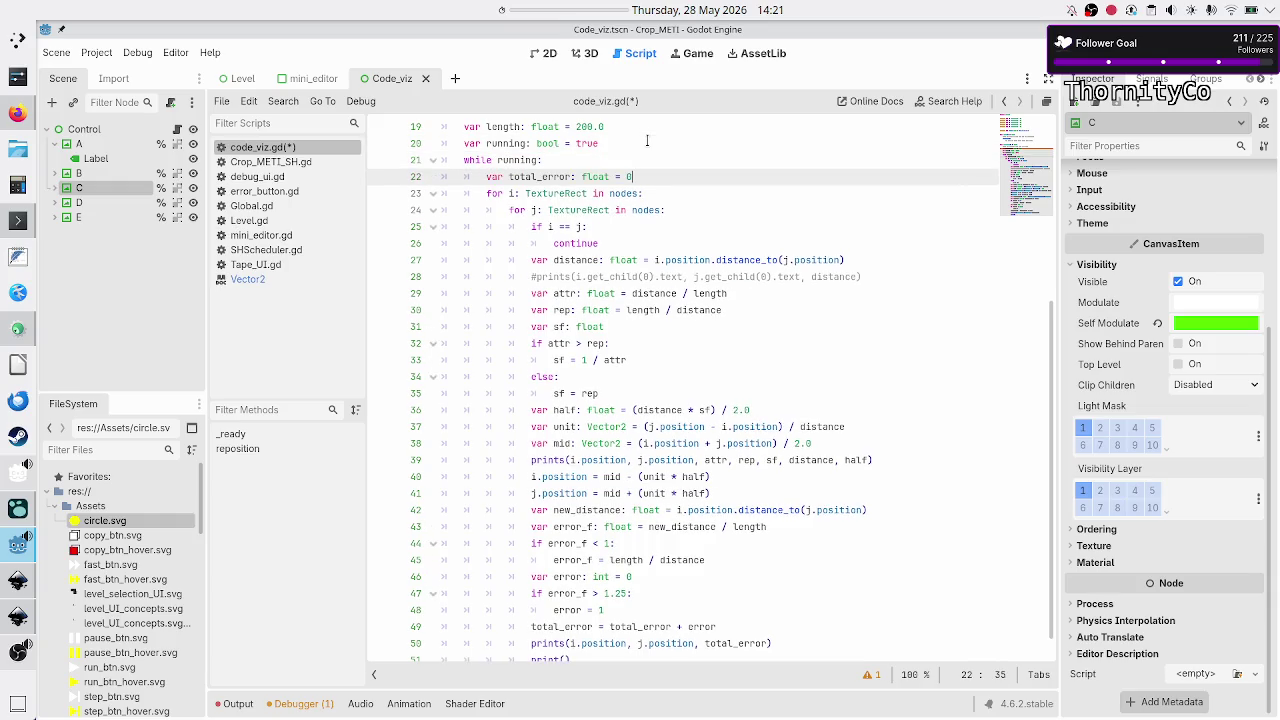
key(Down)
key(Down)
key(Up)
key(Up)
key(Up)
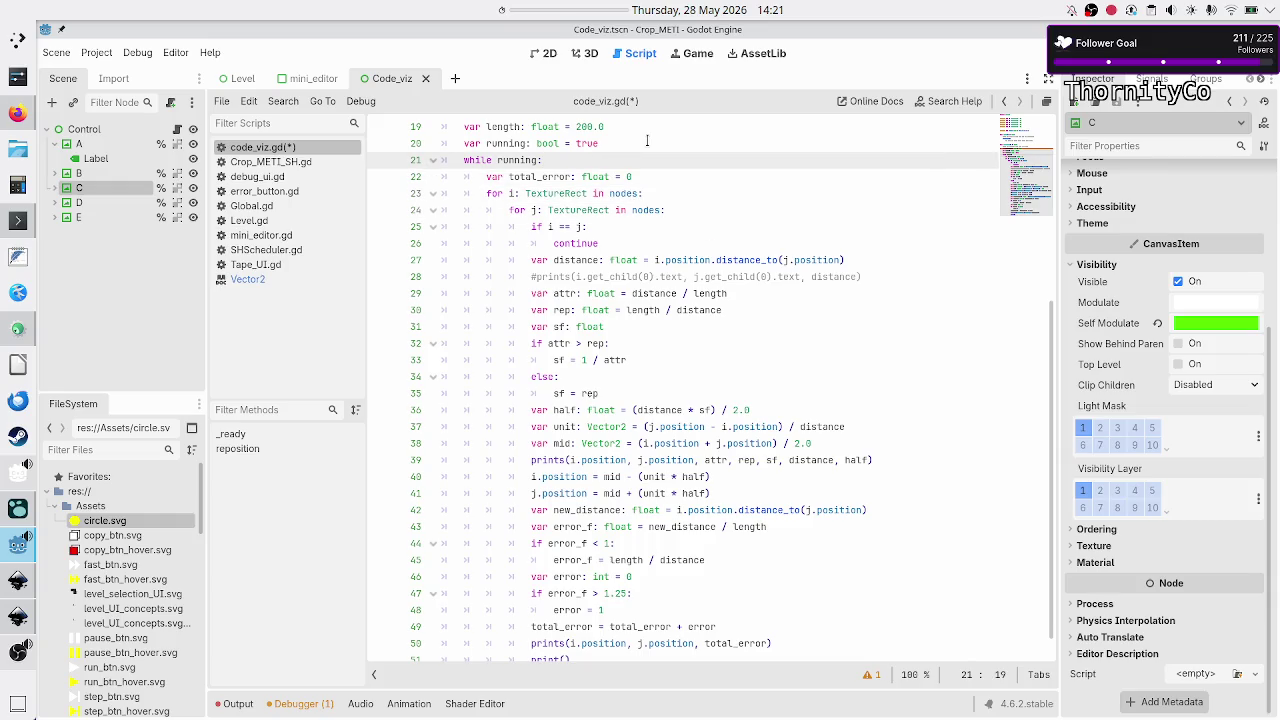
key(Up)
key(Up)
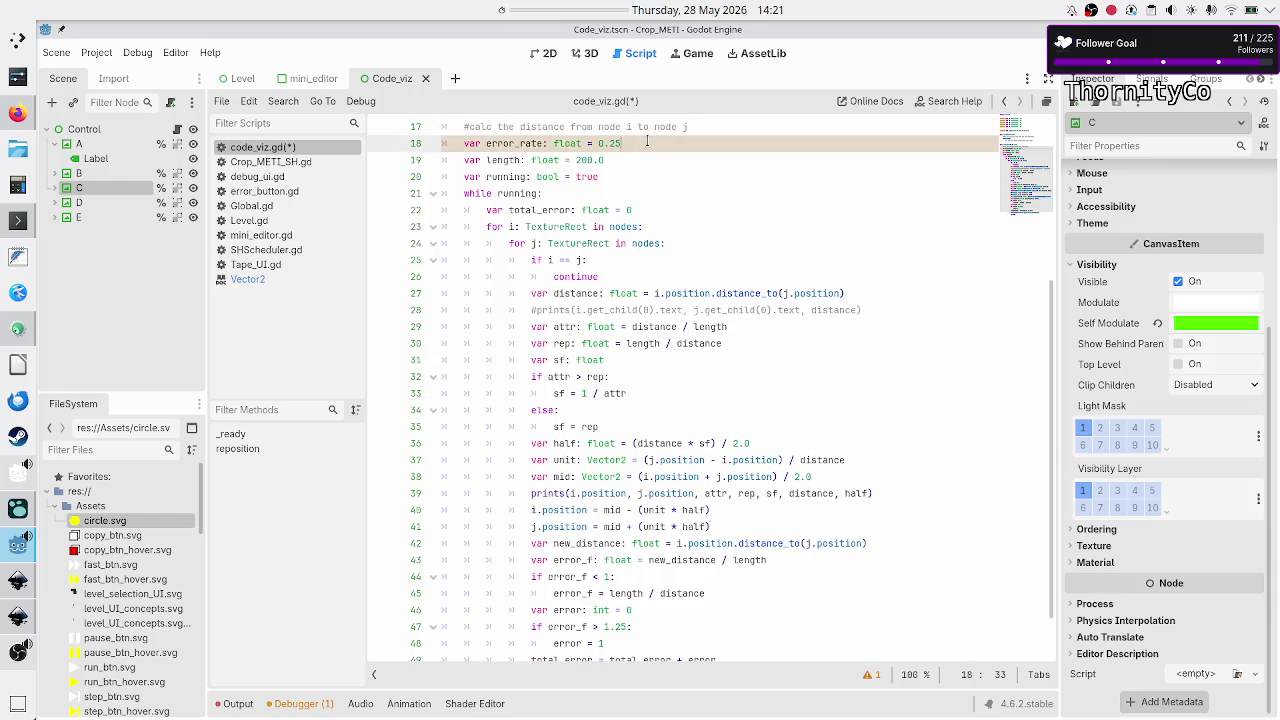
- Add 'if total_error <= 2: running = false' after the print() line, then save and run
key(Down)
key(Down)
key(Down)
key(Down)
key(Up)
key(Down)
key(Down)
key(Down)
key(Down)
key(Down)
key(Down)
key(Down)
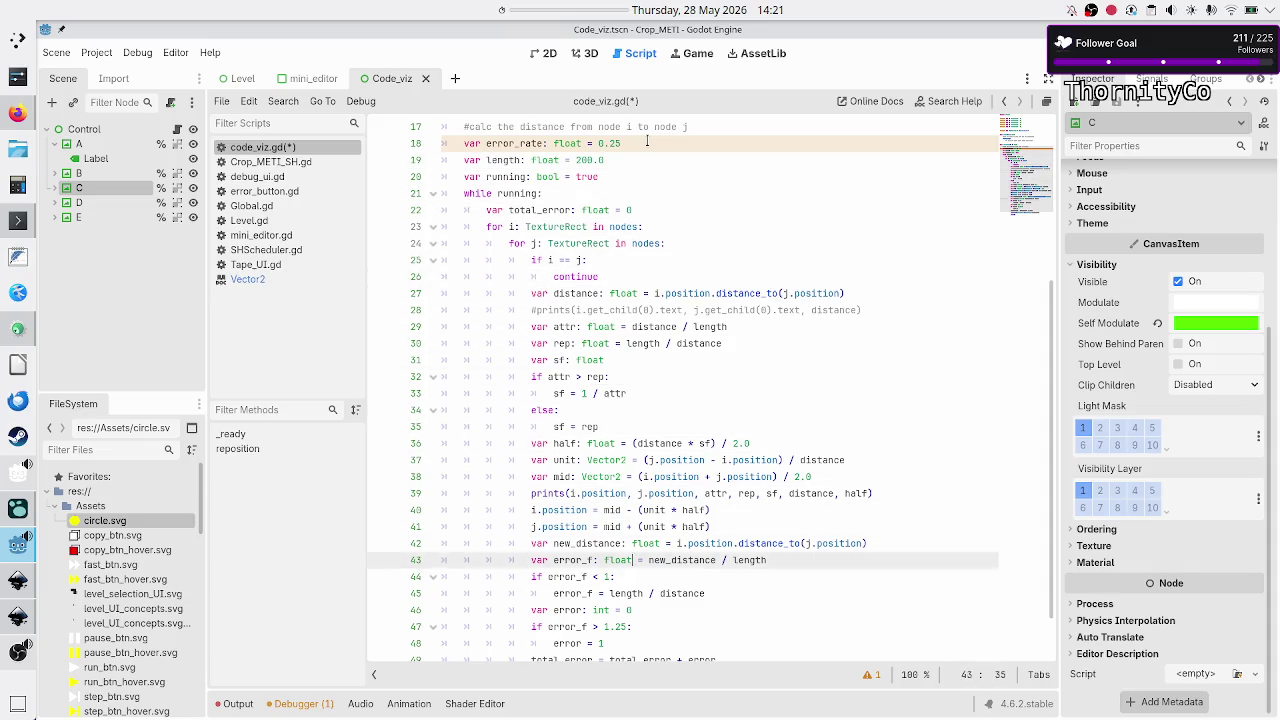
key(Up)
key(Up)
key(Up)
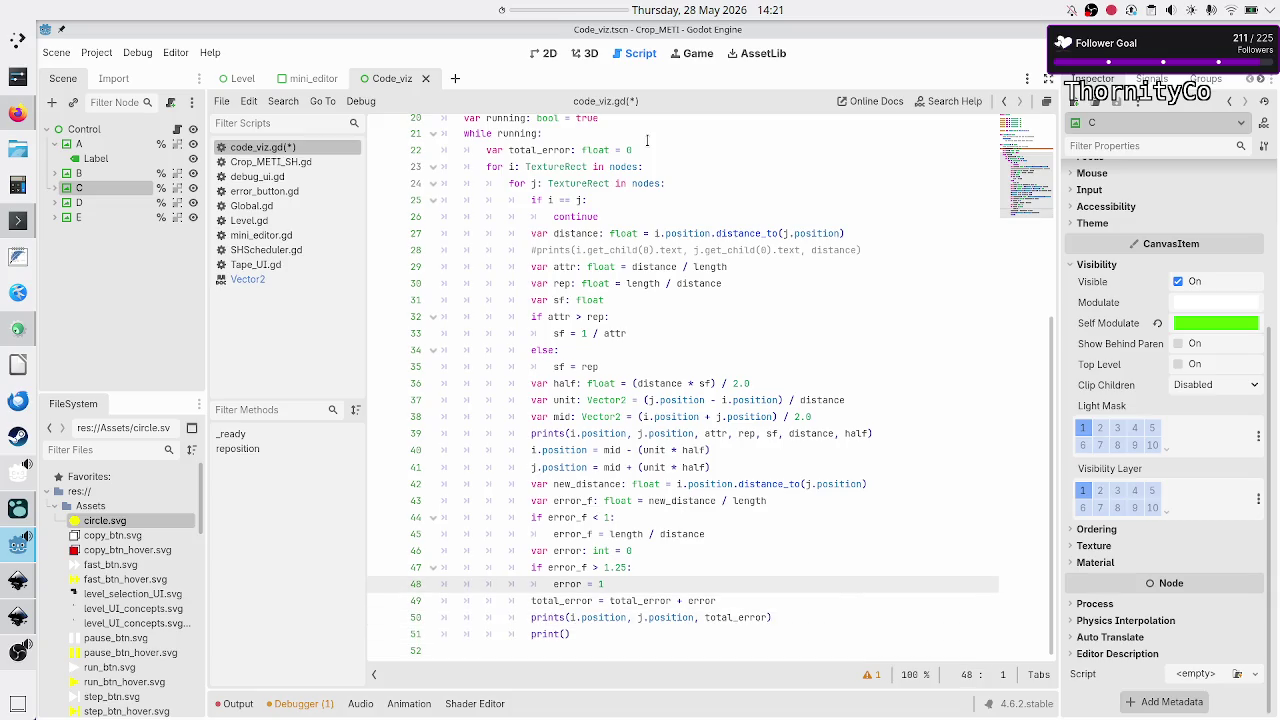
key(Down)
key(Down)
key(Down)
key(End)
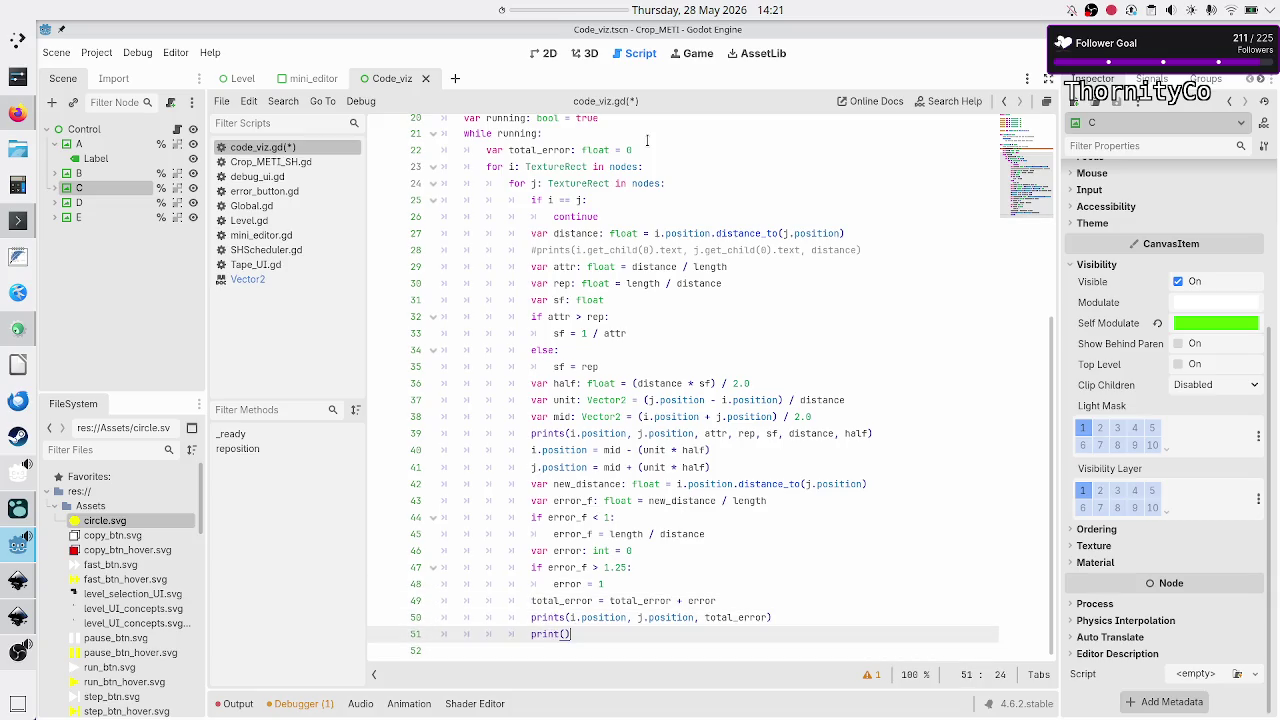
key(Return)
key(BackSpace)
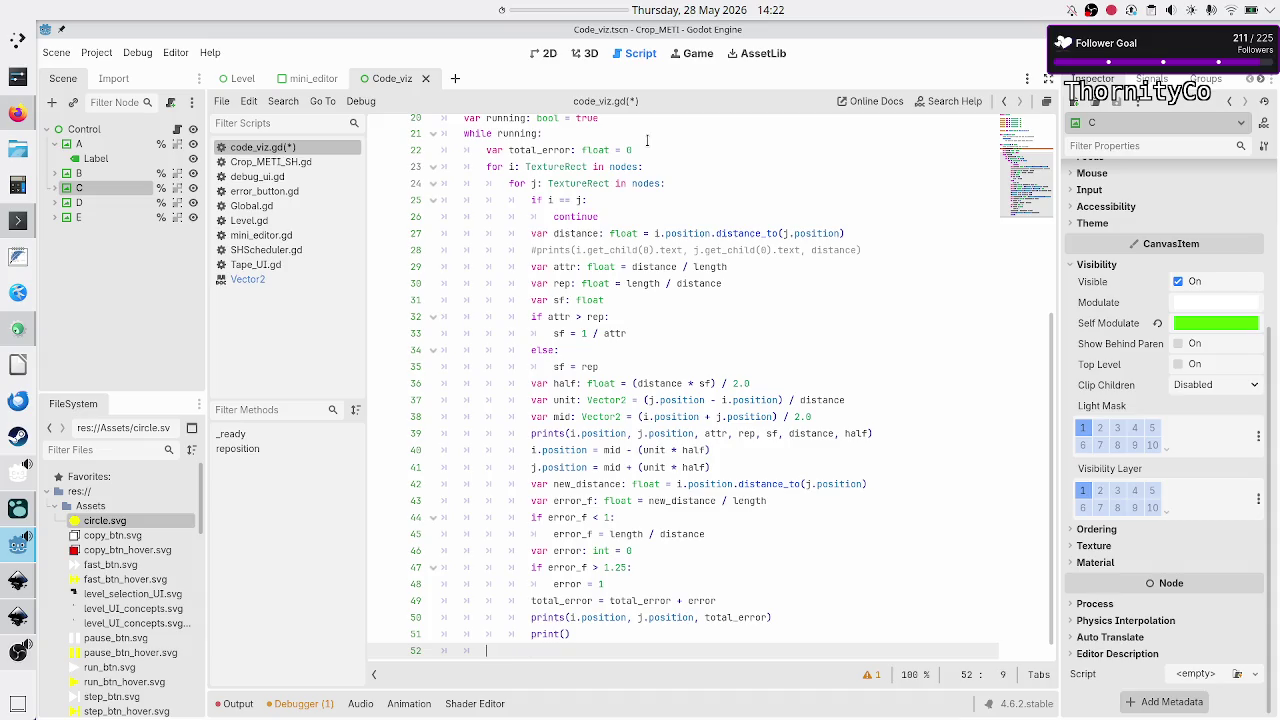
text(if)
text( total)
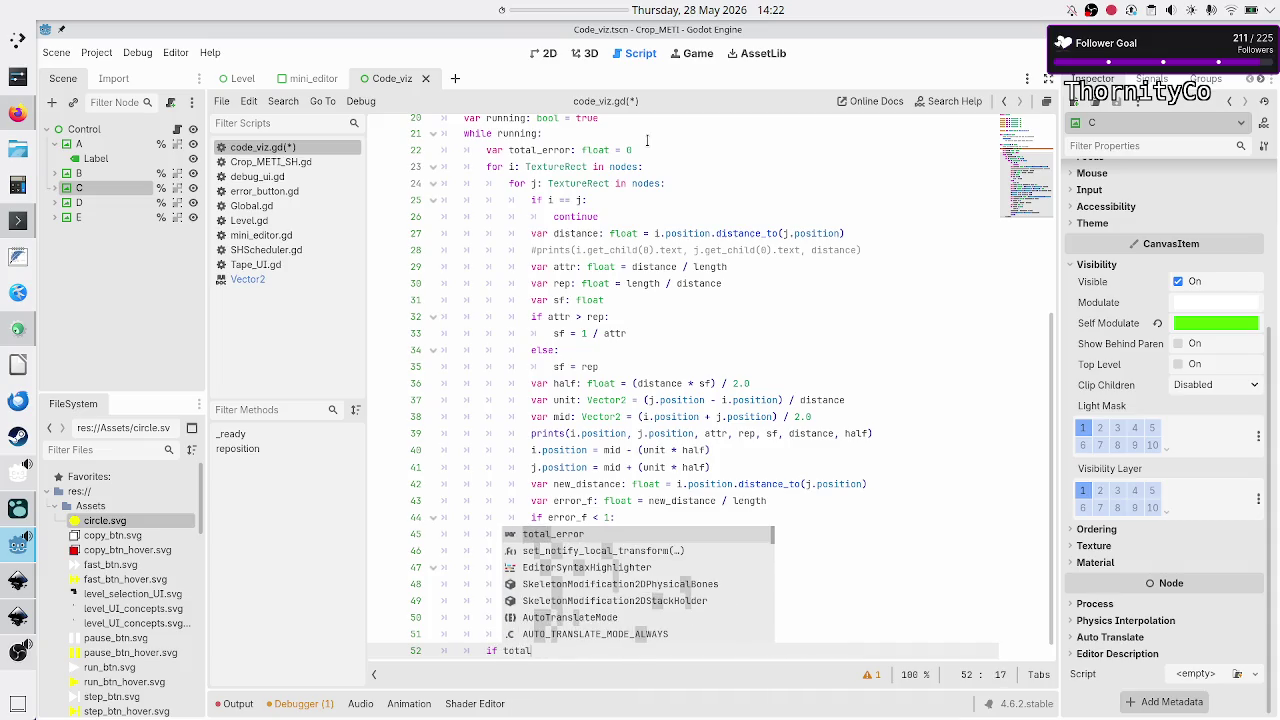
text(_error <)
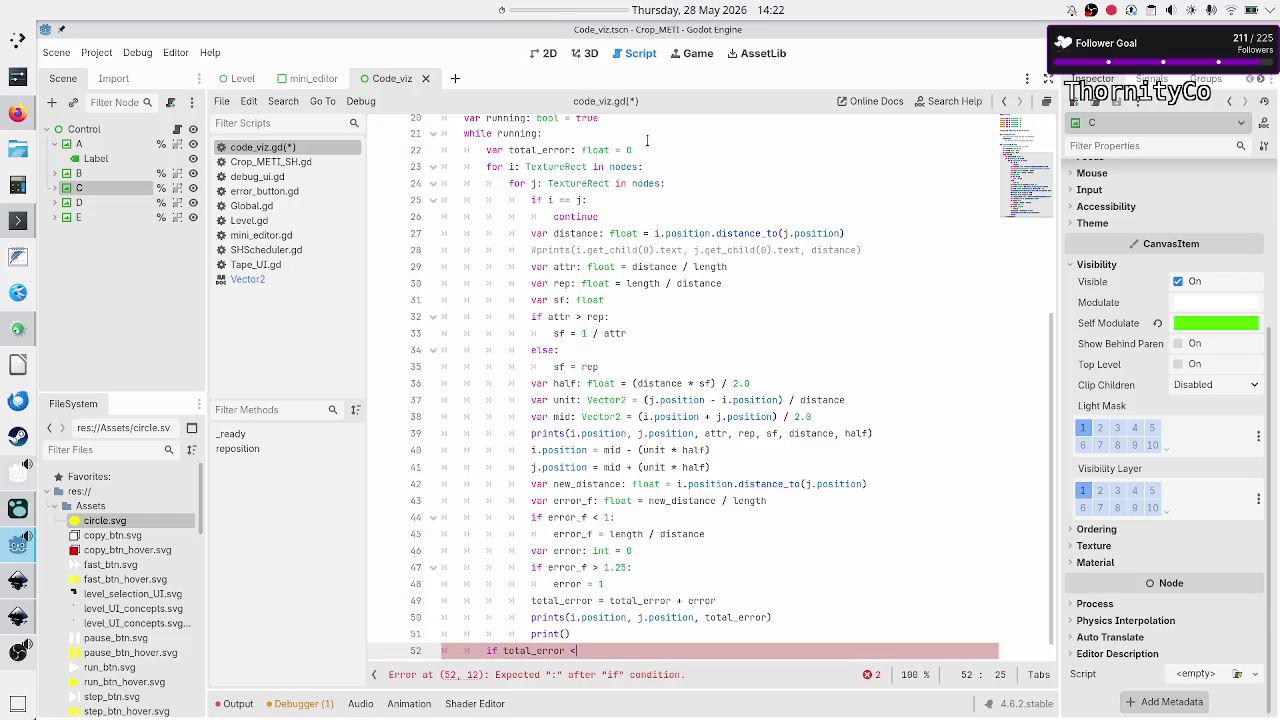
key(BackSpace)
text(<= 2:)
key(Return)
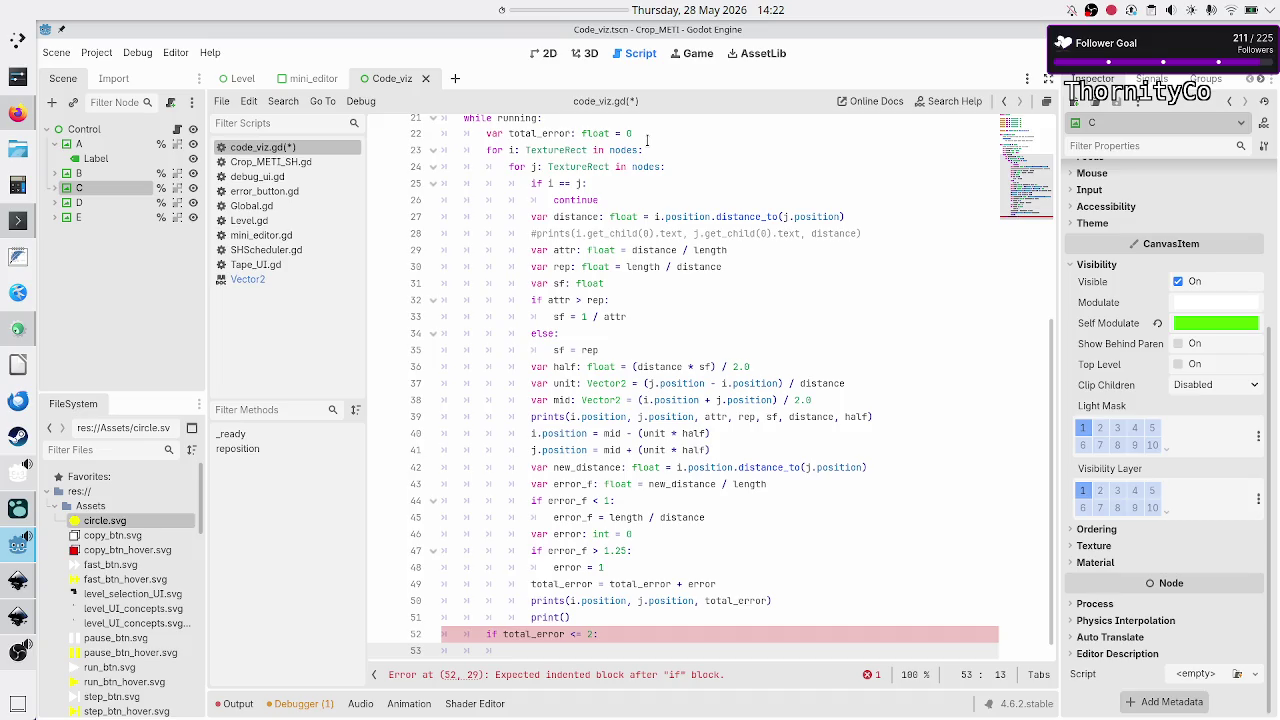
text(running )
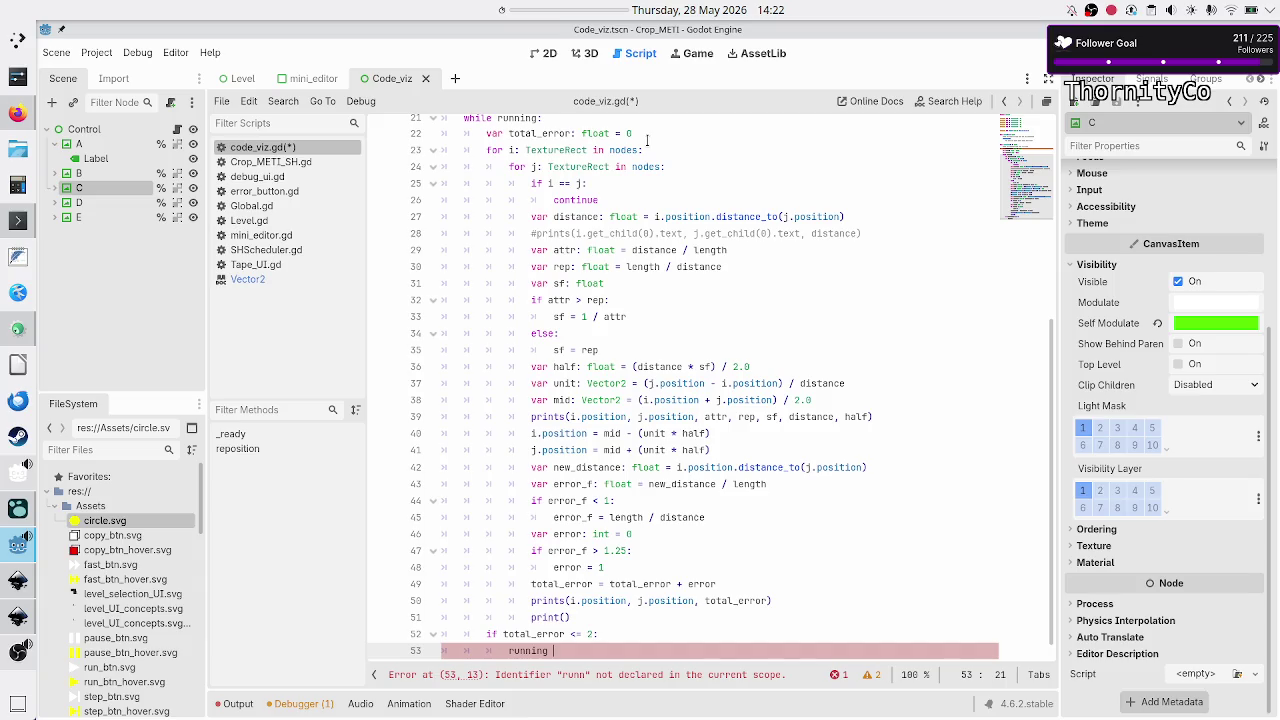
text(= false)
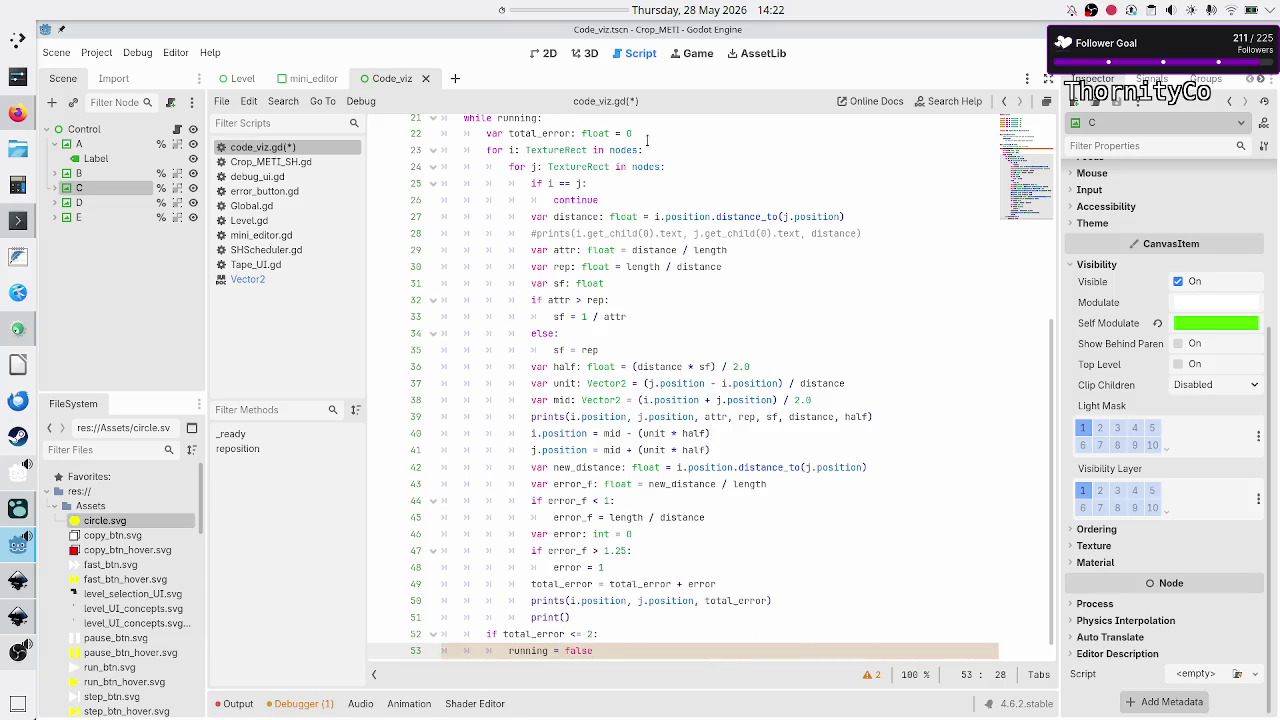
key(Up)
key(Up)
key(Up)
key(Up)
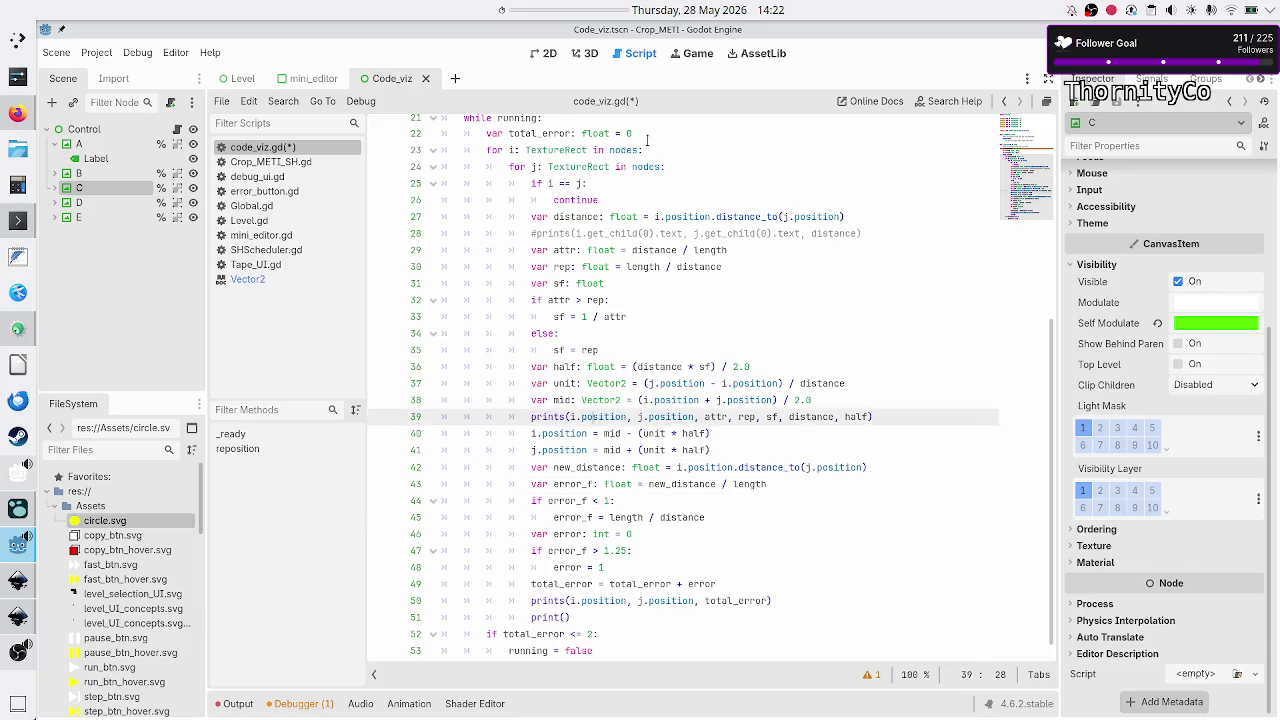
key(F6)
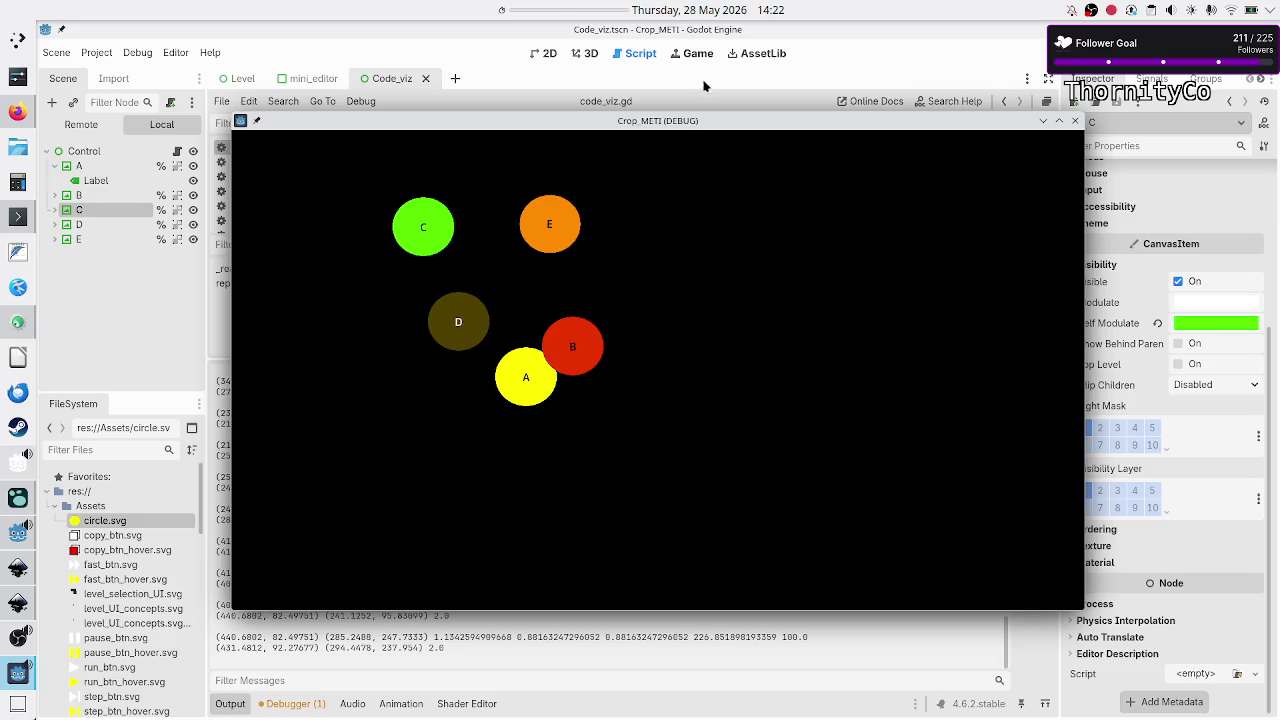
- Close the test run, then rerun the scene with the stop condition at '<= 1'
mouse_move(681, 123)
mouse_down()
mouse_move(880, 163)
mouse_move(770, 178)
mouse_move(754, 160)
mouse_up()
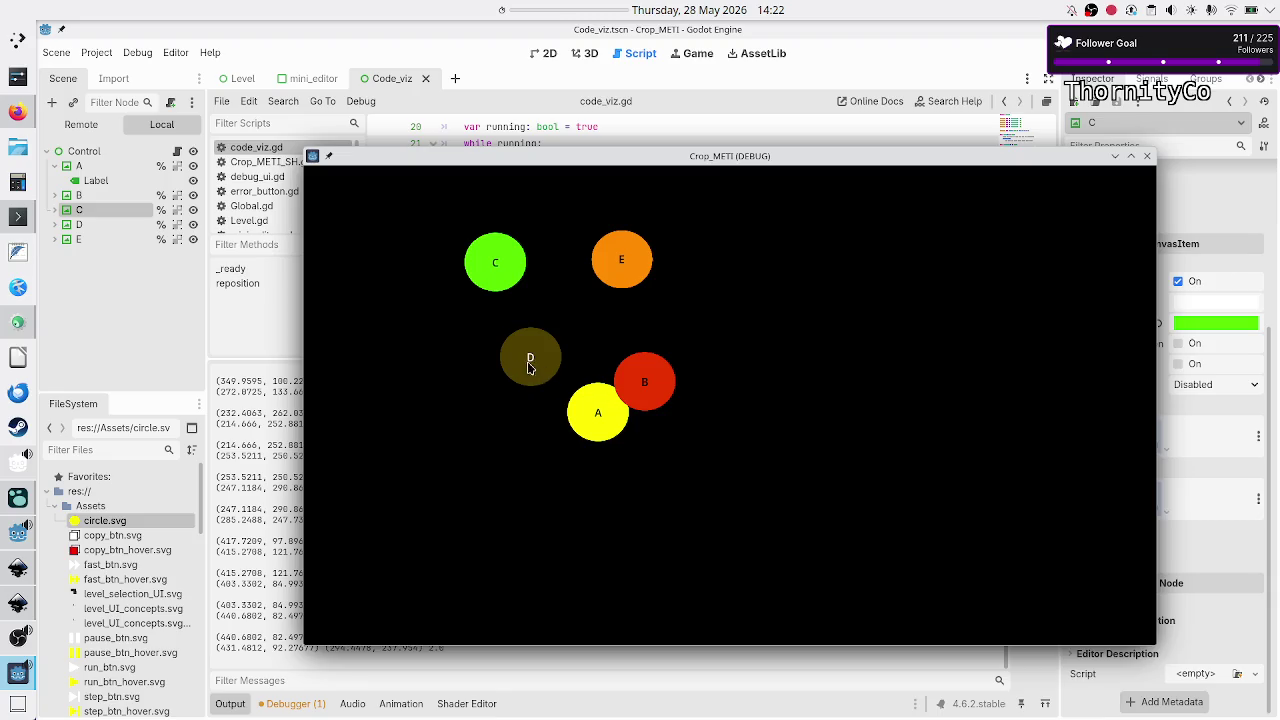
click(1147, 157)
scroll(601, 249, down, 7)
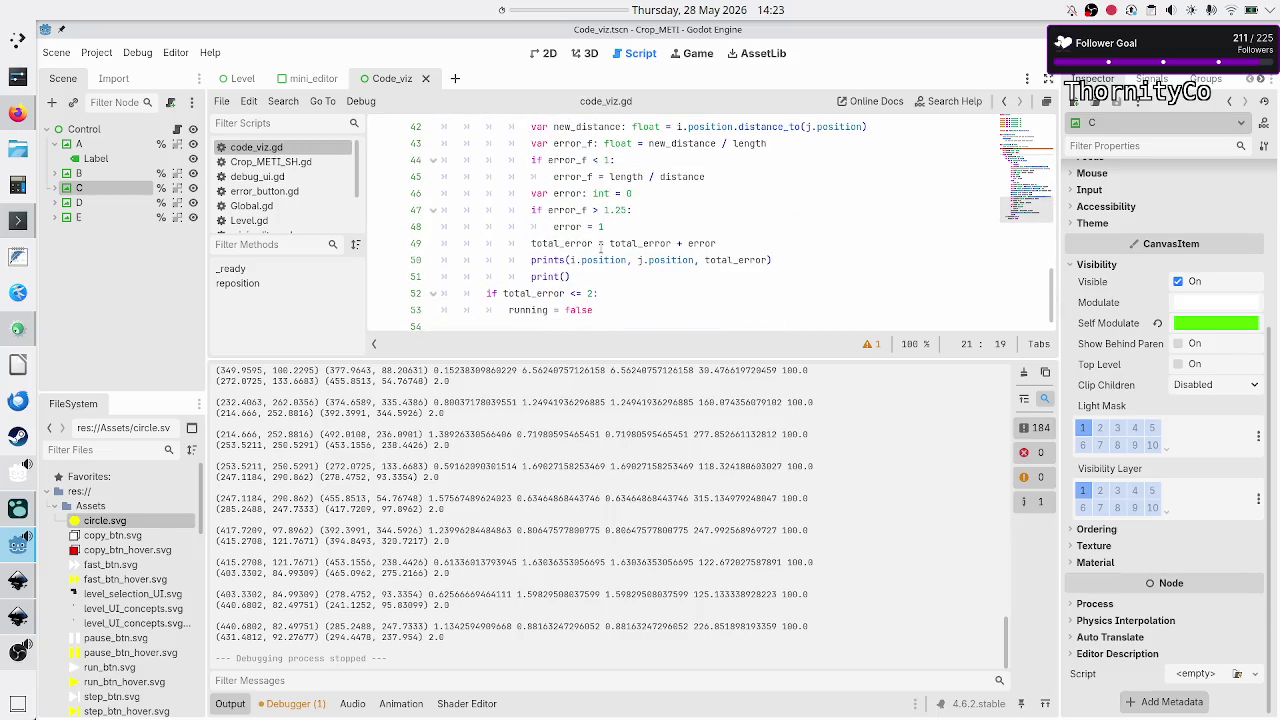
click(606, 291)
text(1)
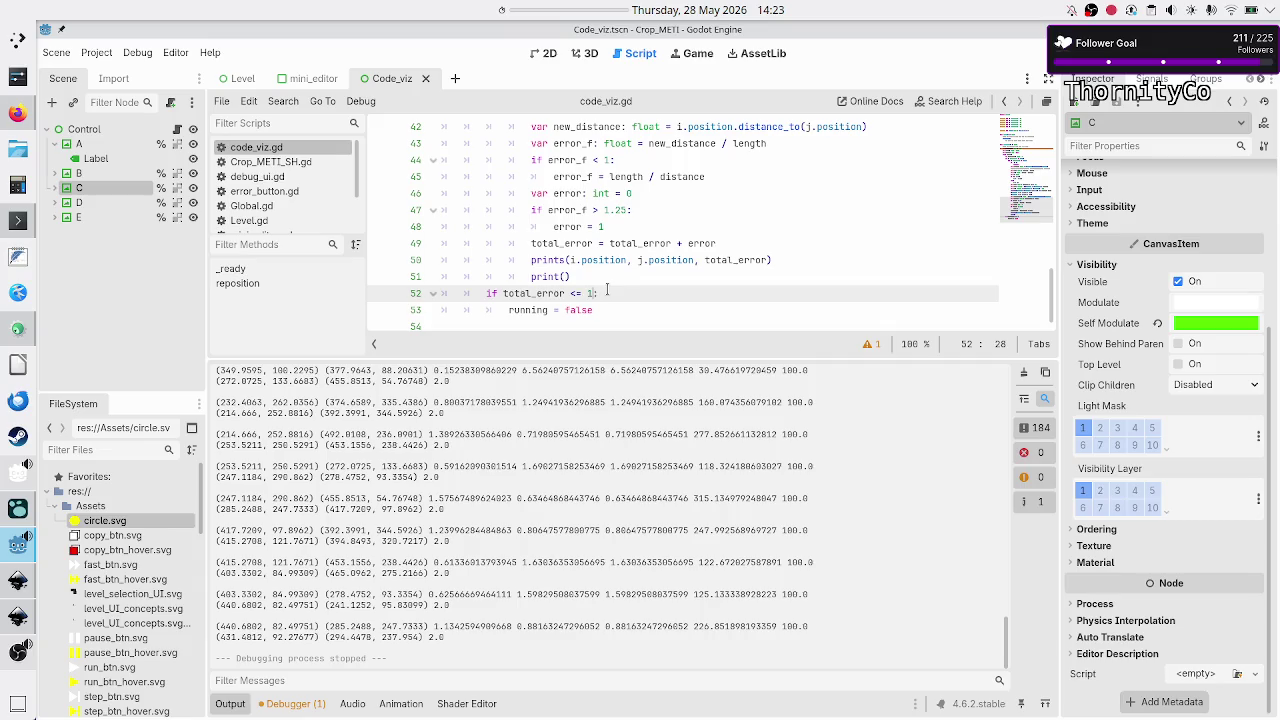
key(F5)
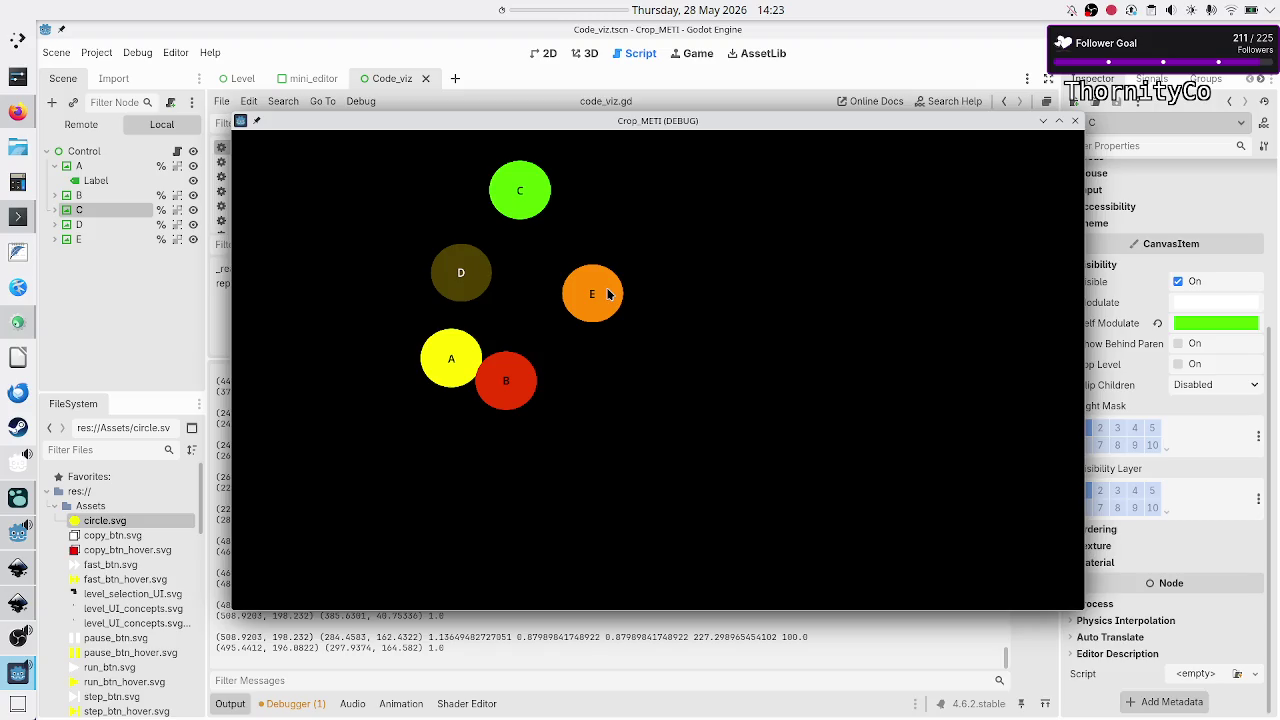
click(1075, 120)
- Change the stop condition to 'total_error == 0', save, rerun, and close the game window
scroll(590, 321, up, 10)
scroll(621, 221, down, 3)
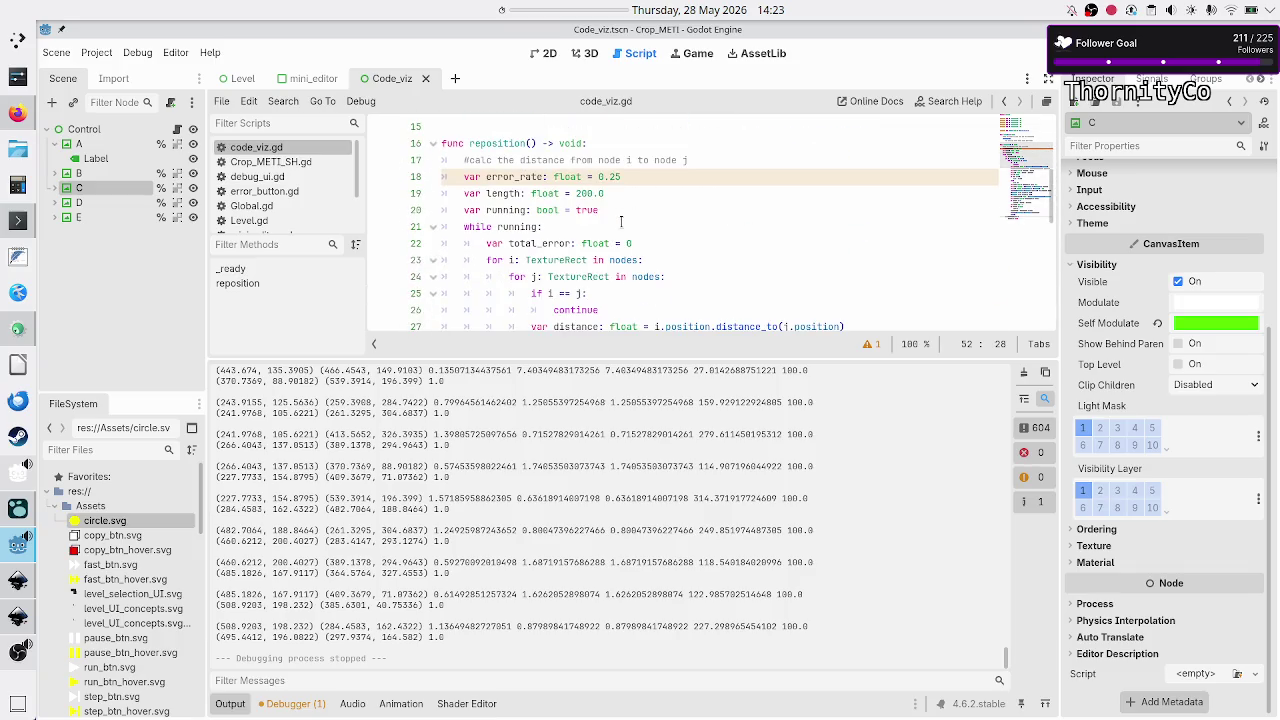
click(576, 187)
scroll(651, 200, down, 9)
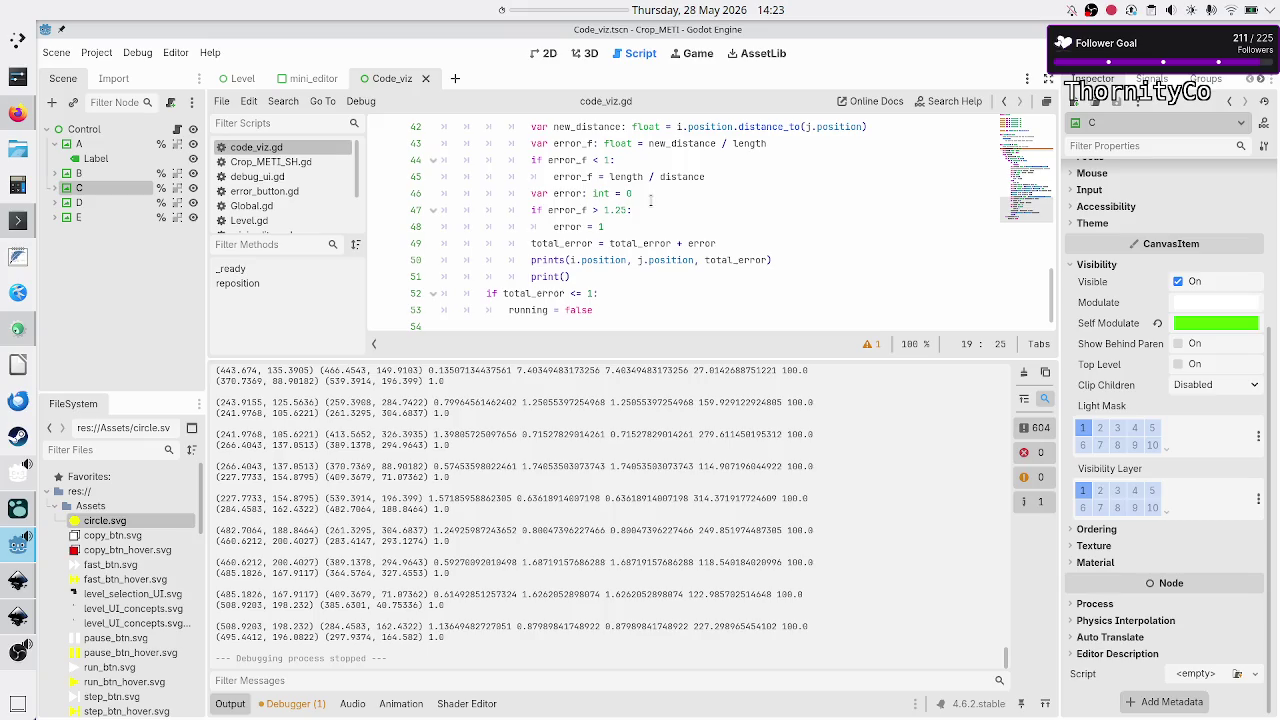
click(614, 290)
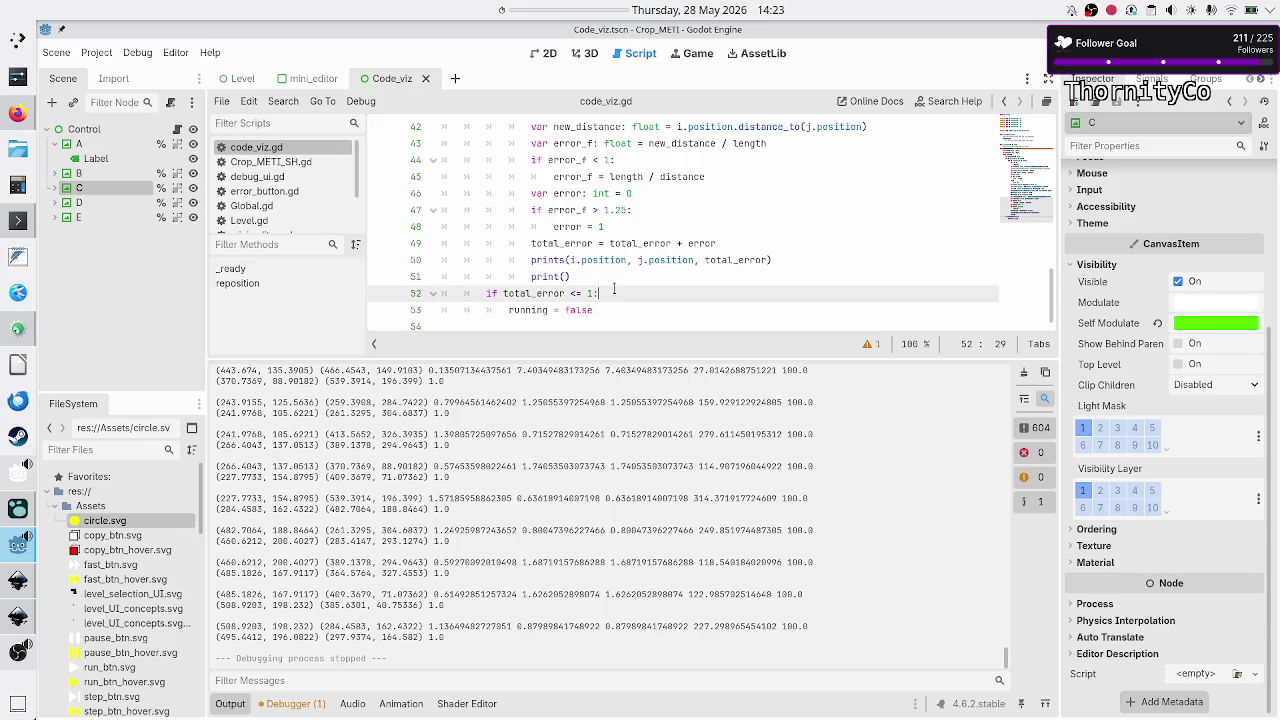
key(BackSpace)
key(BackSpace)
key(BackSpace)
text(== 0)
key(F6)
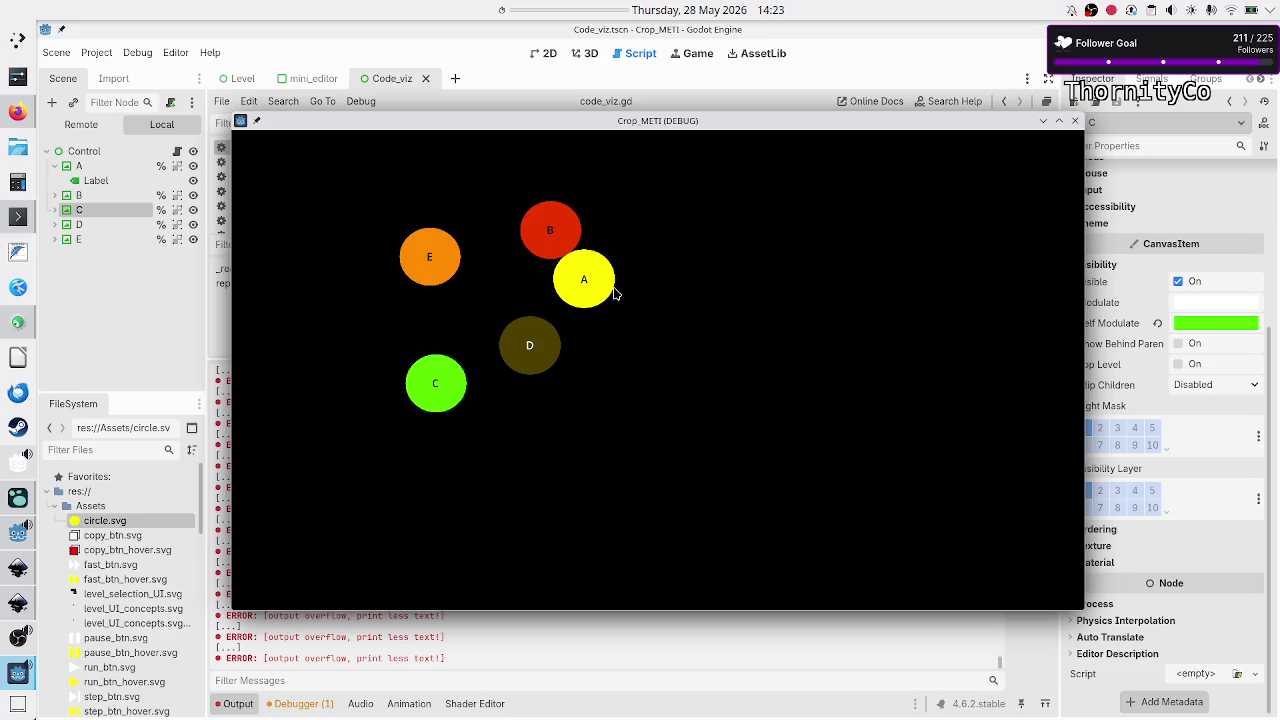
click(1075, 120)
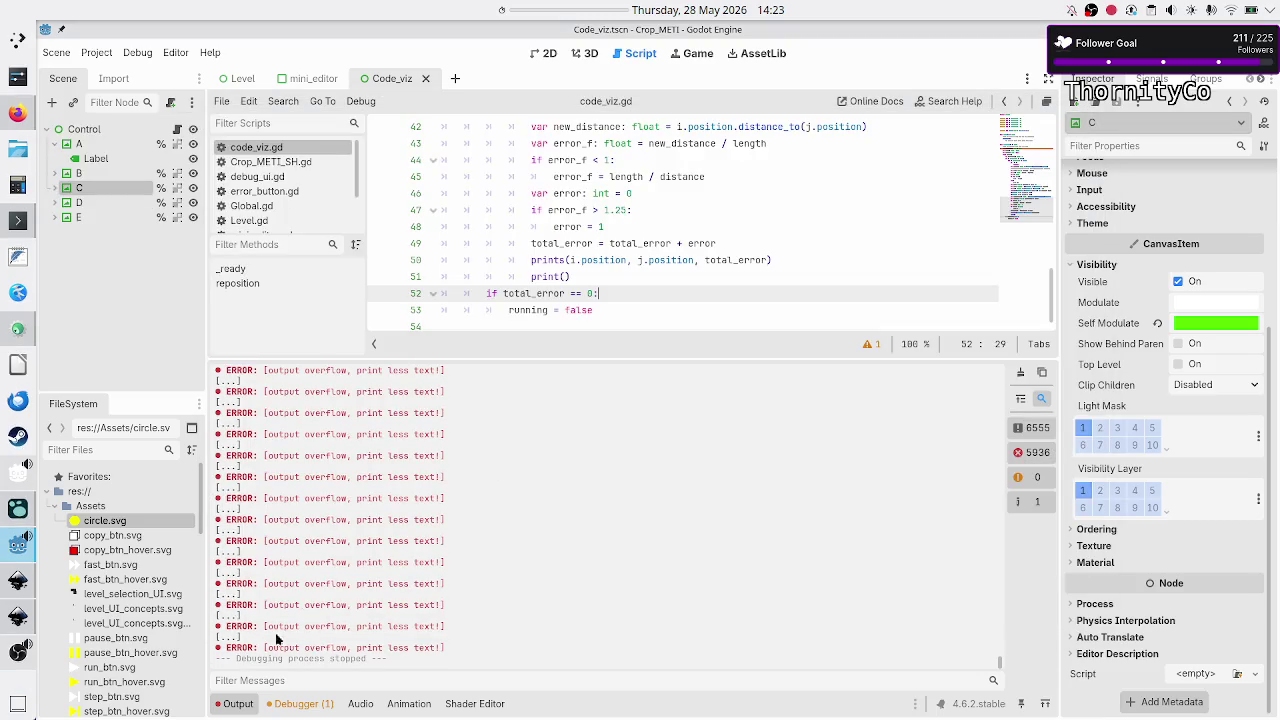
- Comment out the per-pair and total_error debug print lines with Ctrl+K
scroll(347, 564, up, 2)
scroll(347, 564, up, 5)
scroll(347, 564, up, 2)
scroll(772, 236, up, 4)
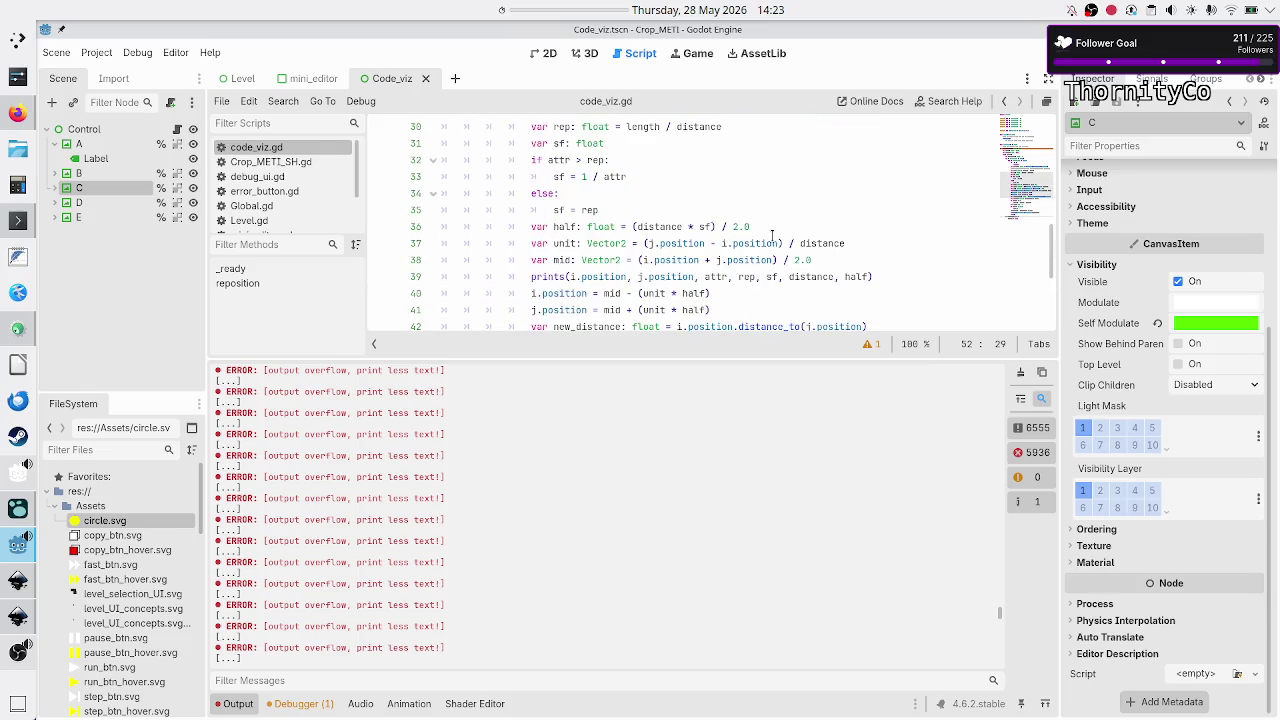
click(850, 260)
key(Down)
key(Home)
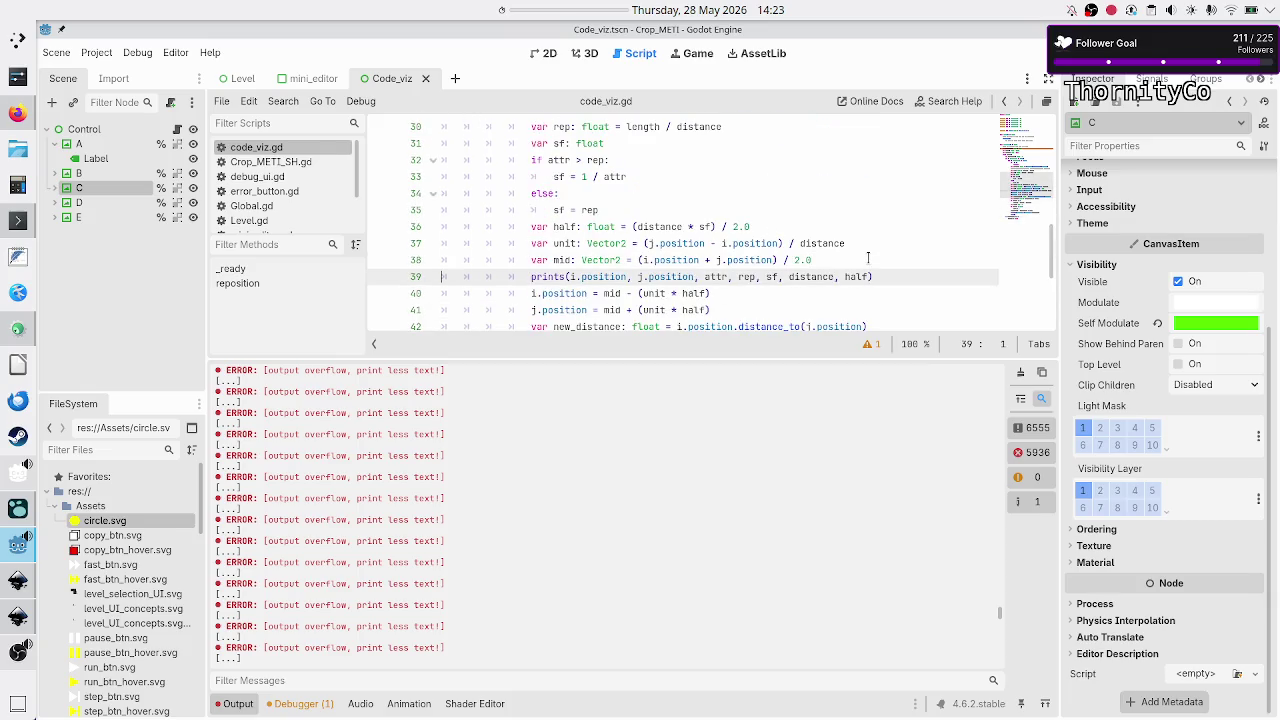
key(ctrl+k)
key(Down)
key(Down)
key(Down)
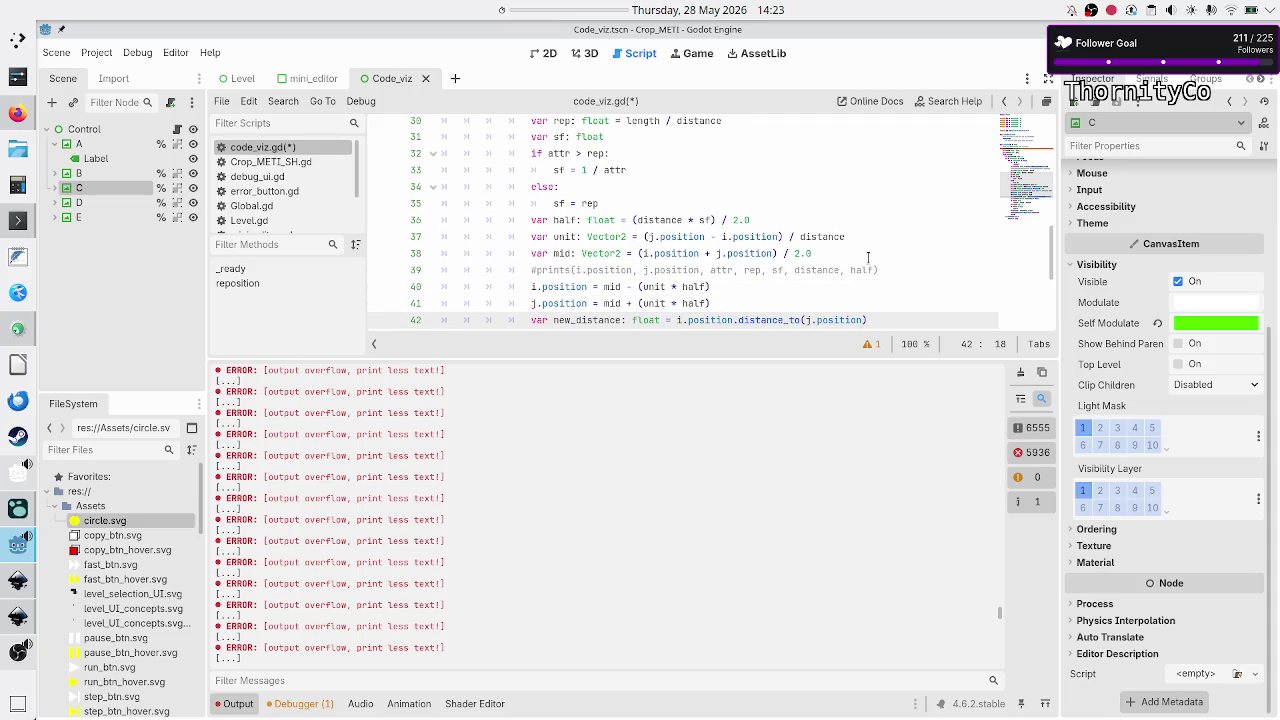
key(Down)
key(Down)
key(Down)
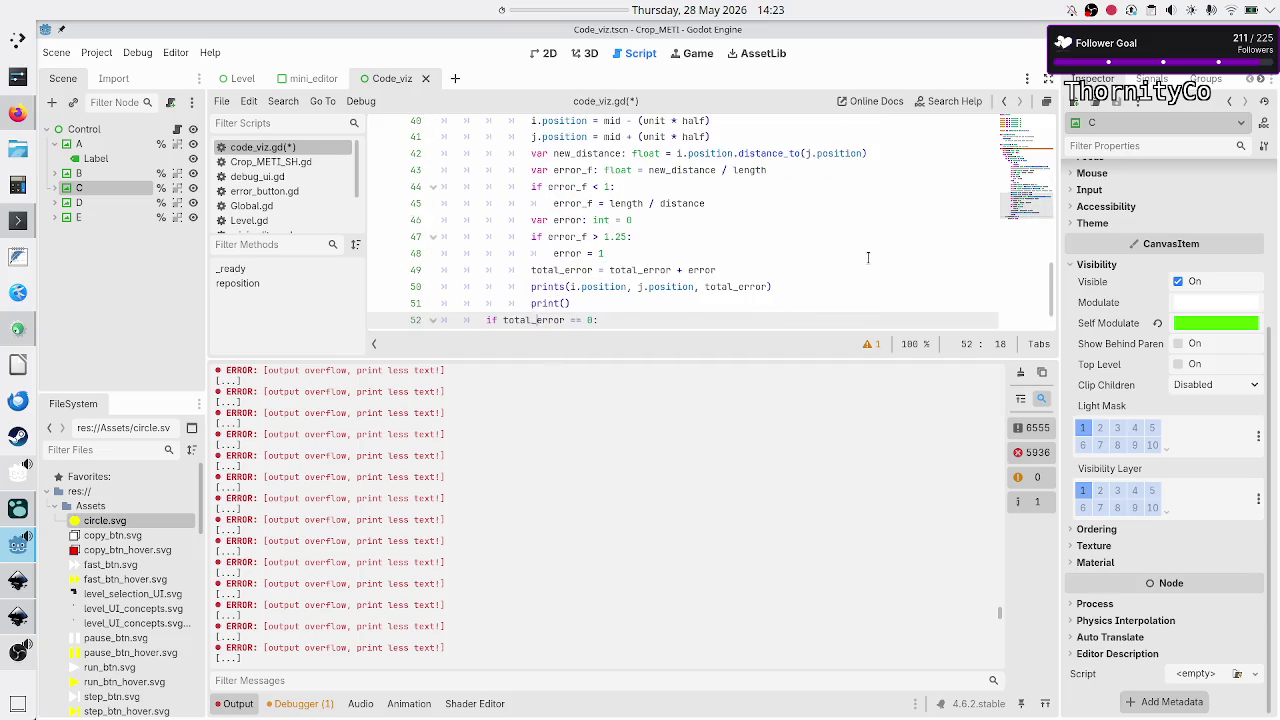
key(Up)
key(Up)
key(ctrl+k)
key(Down)
key(ctrl+k)
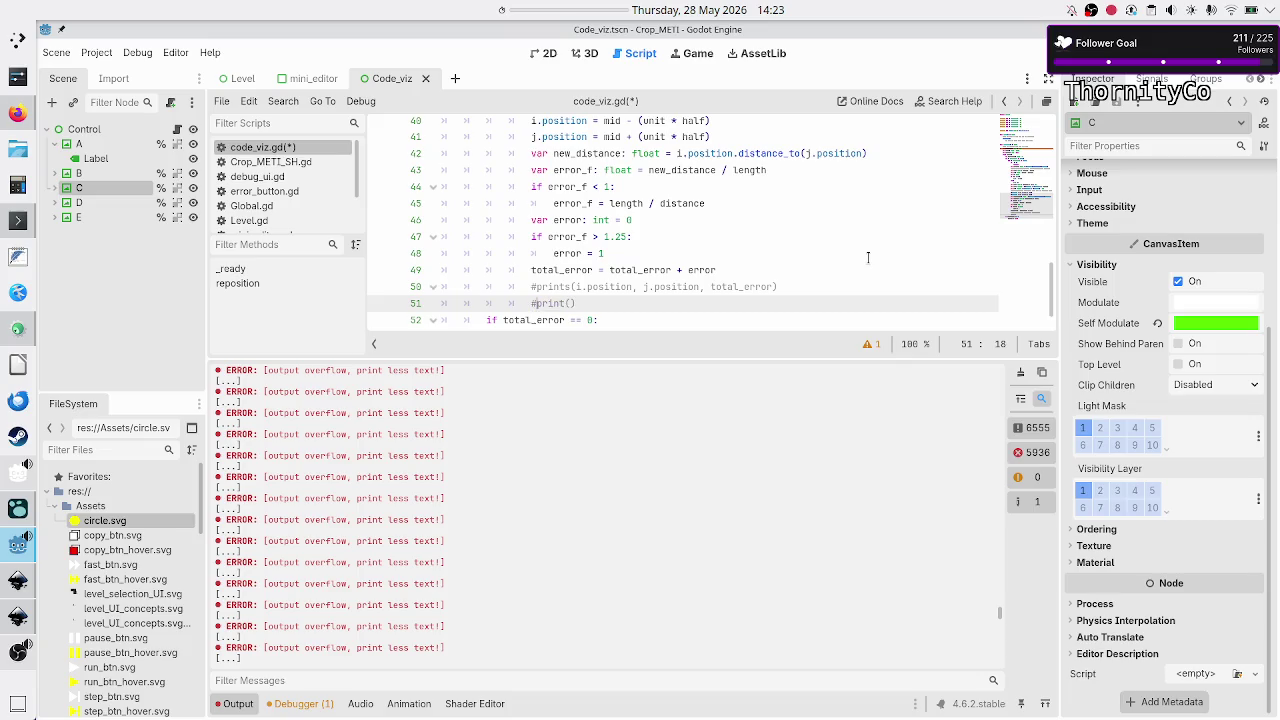
- Declare 'var iter: int = 0' above the while loop
key(Up)
key(Up)
key(Up)
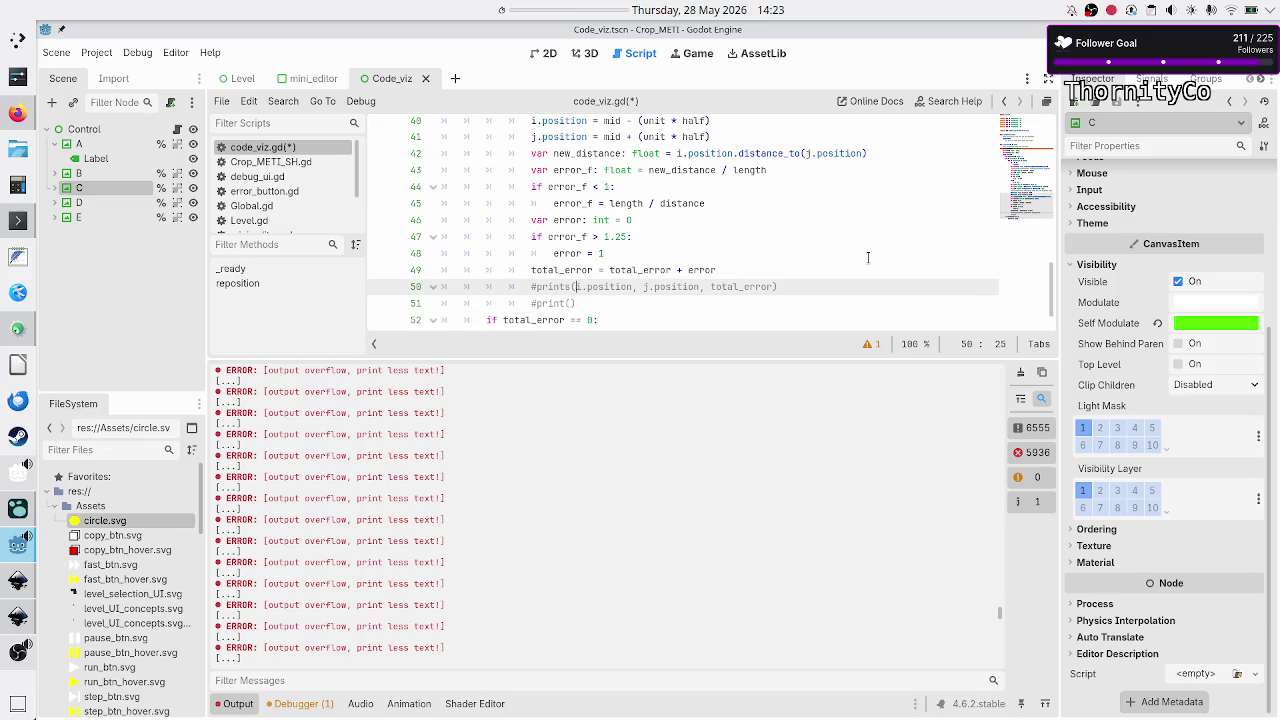
key(Up)
key(Up)
key(Up)
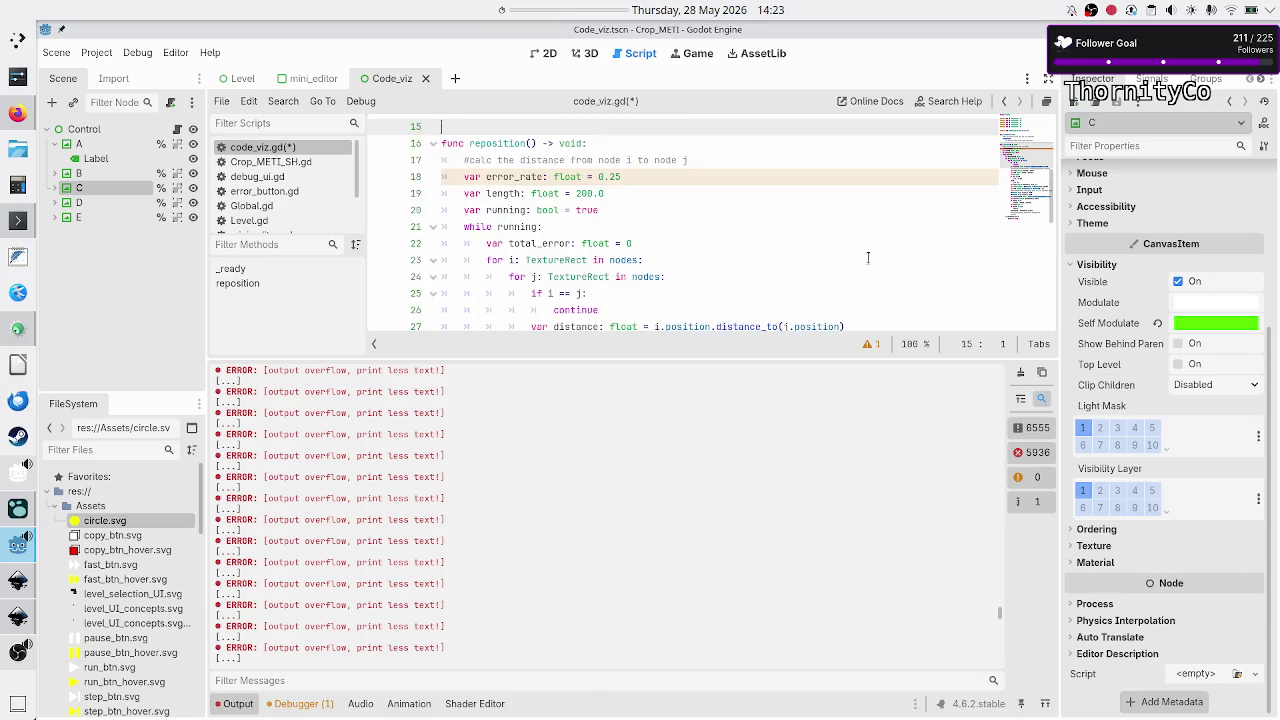
key(Up)
key(End)
key(Return)
text(var total)
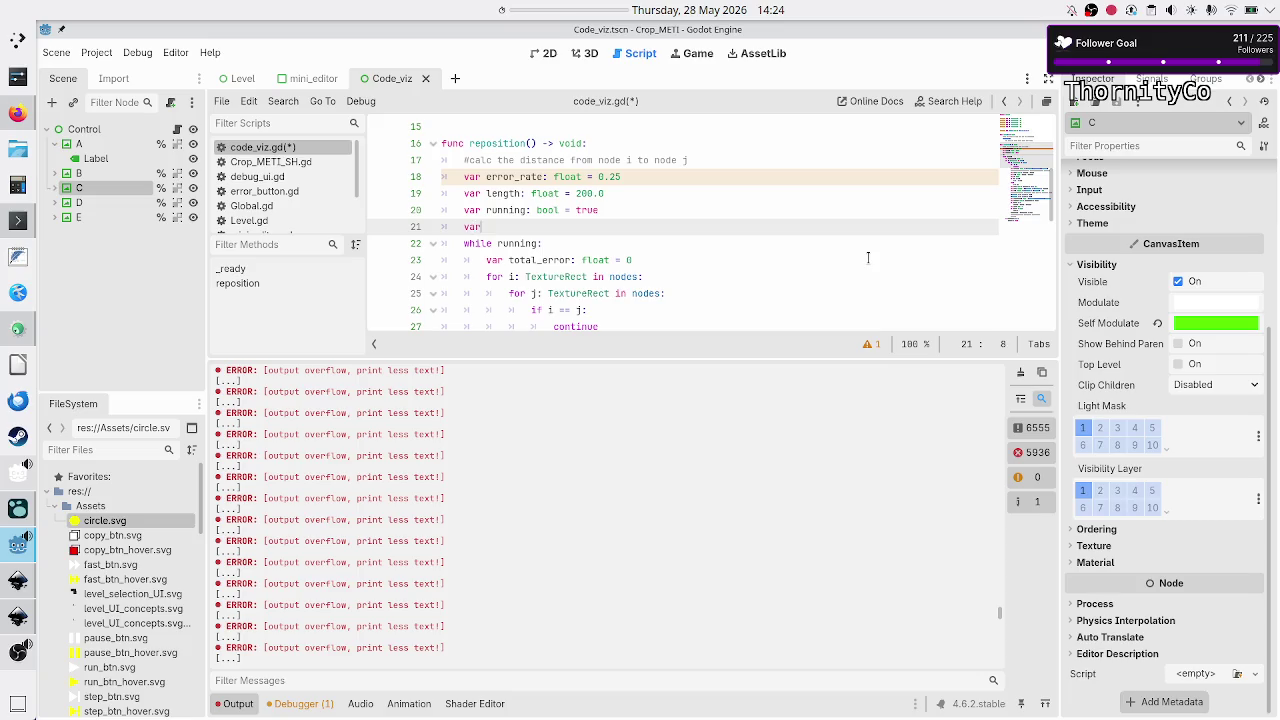
key(BackSpace)
key(BackSpace)
key(BackSpace)
text(iter: int = 0)
- Add 'iter = iter + 1' after the total_error reset inside the loop
key(Down)
key(Down)
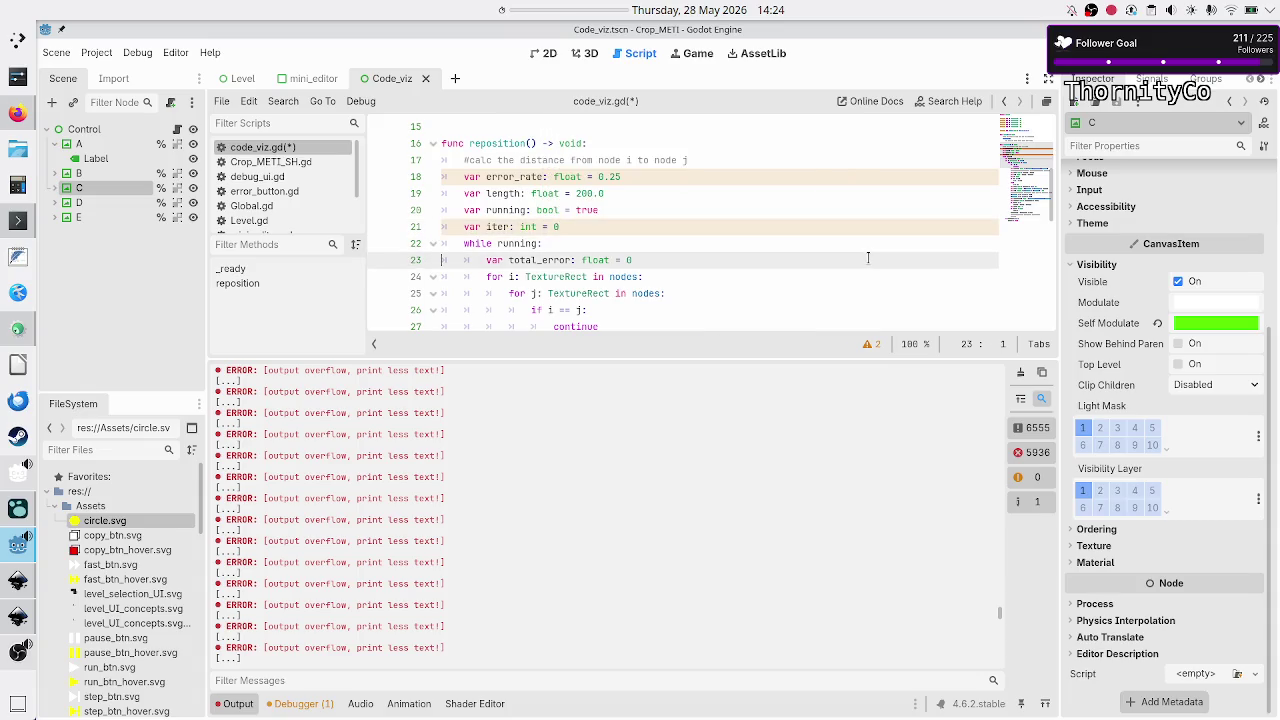
key(End)
key(Return)
text(it)
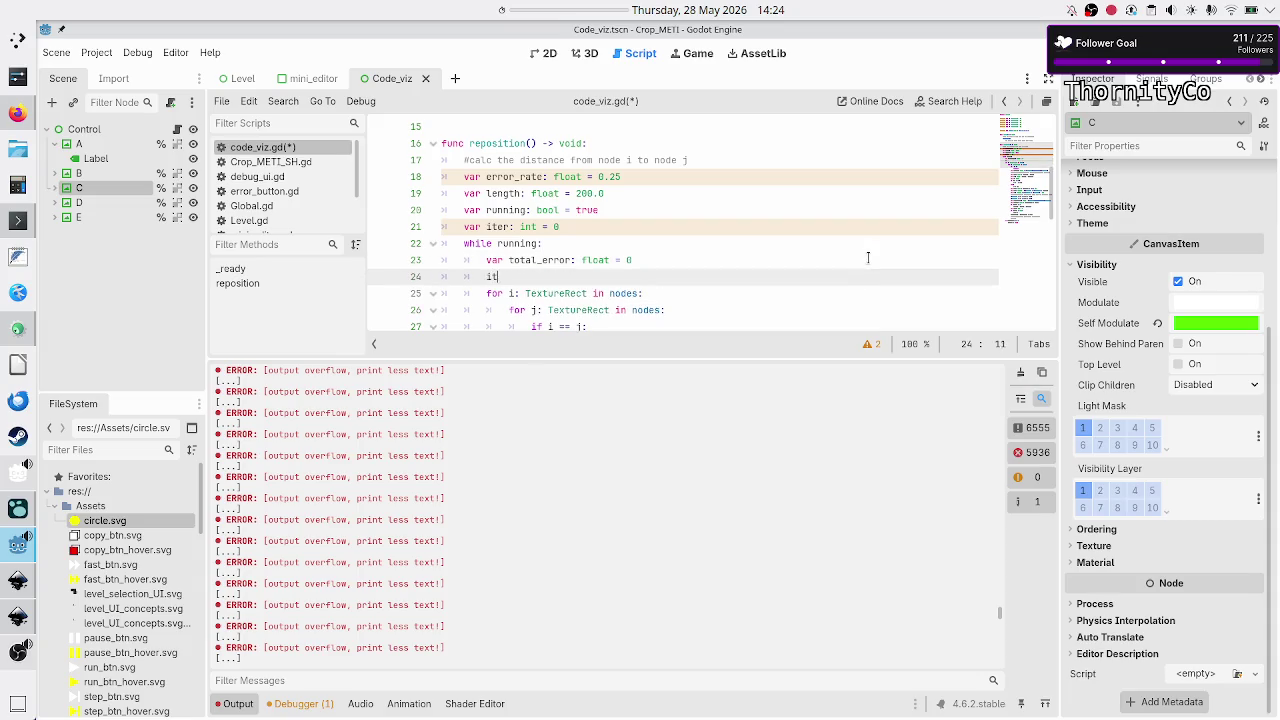
text(er = iter +)
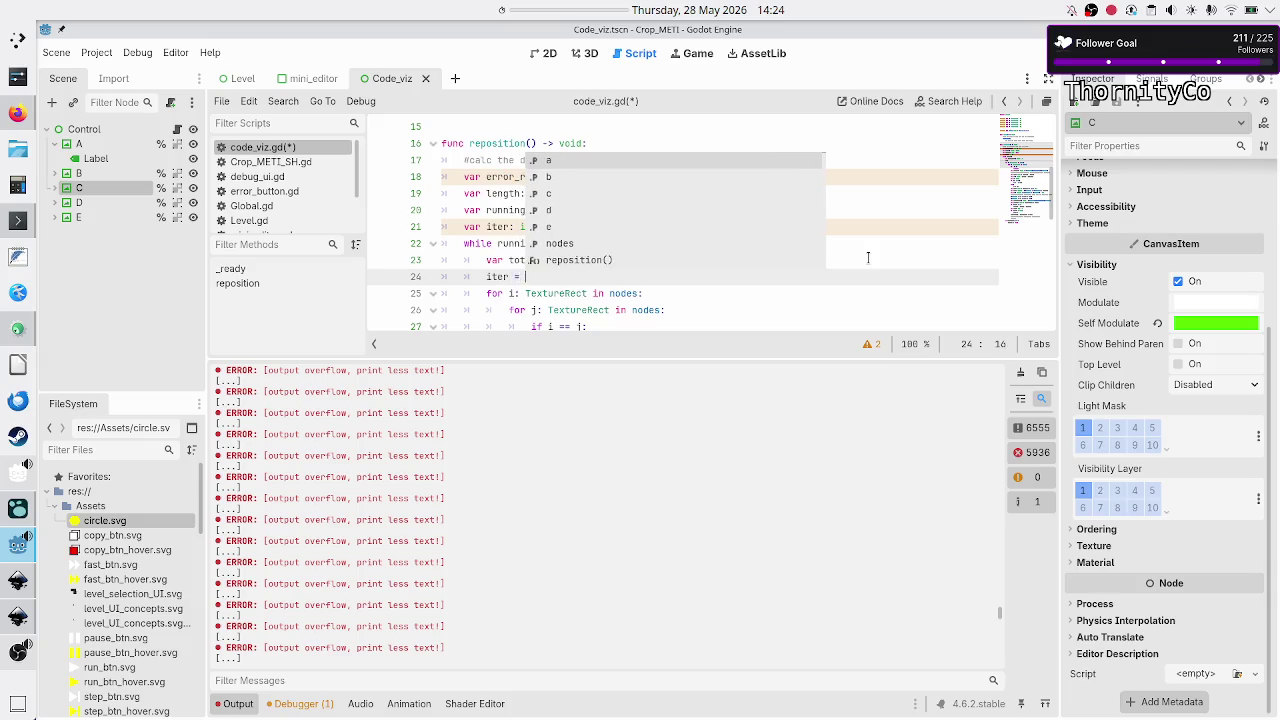
text(1)
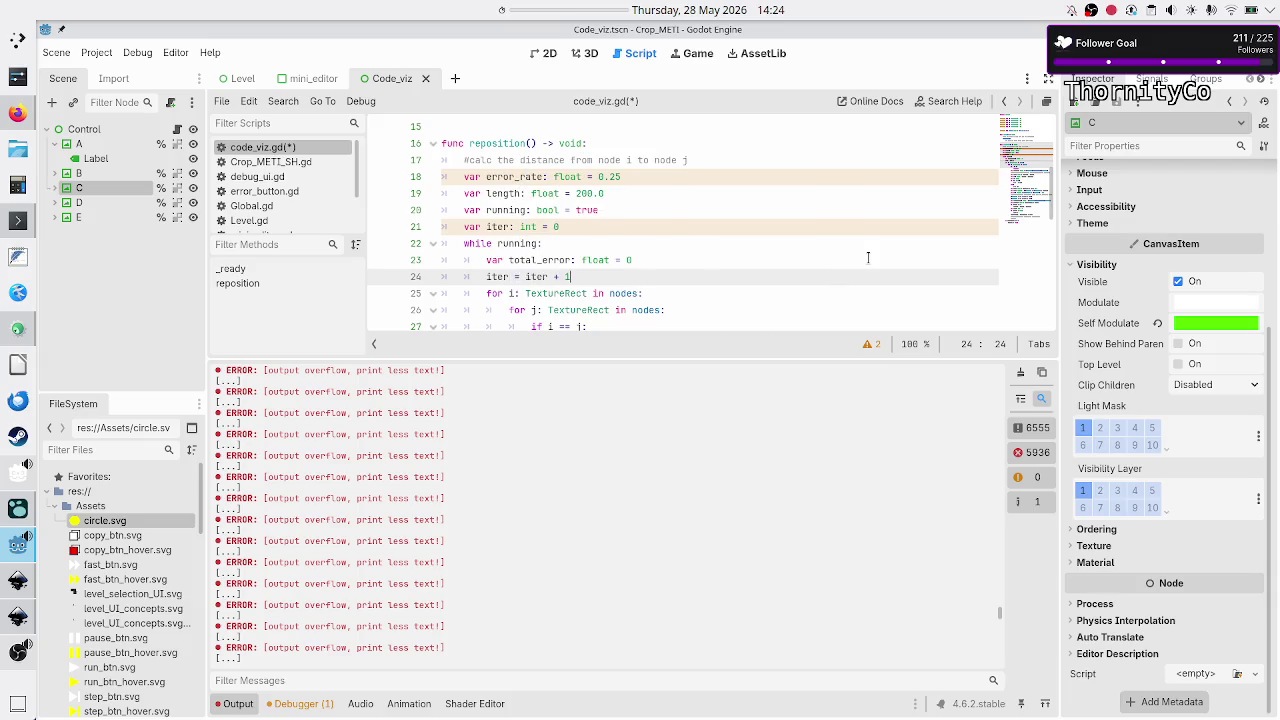
key(Down)
key(Down)
key(Down)
key(Down)
key(Down)
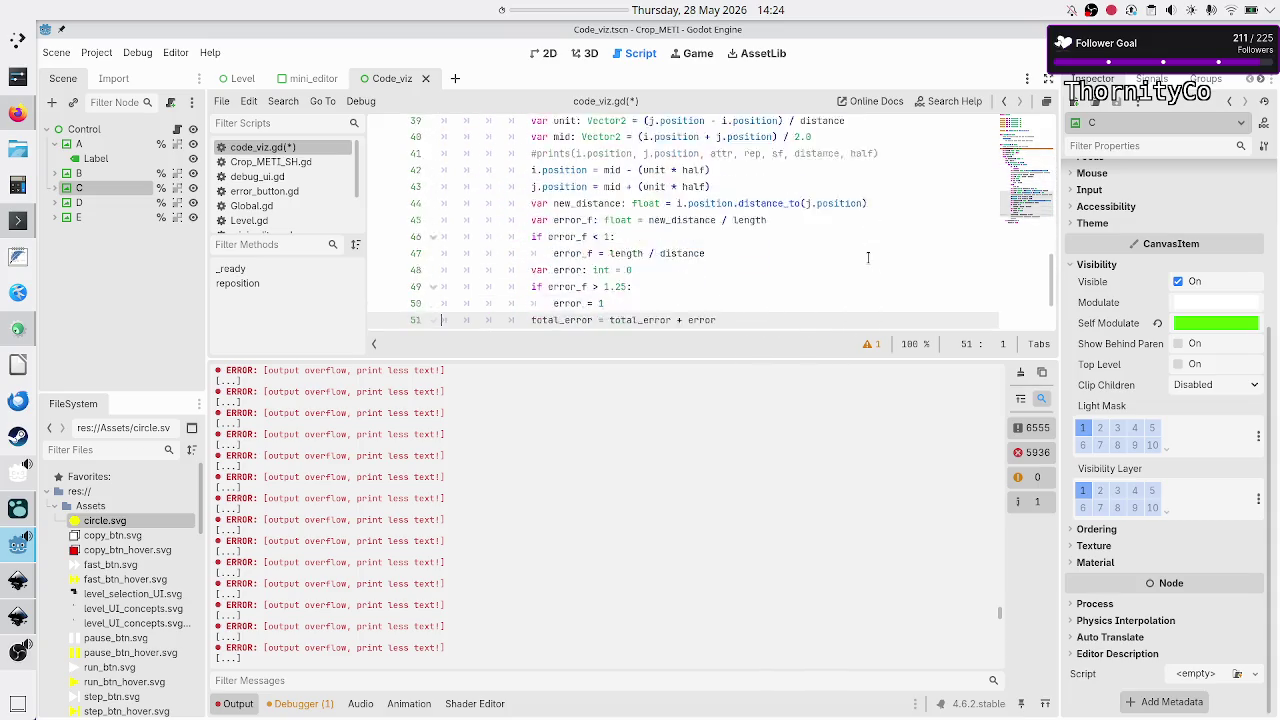
- Add 'print(iter)' after the loop and run the scene to test it
key(Return)
key(BackSpace)
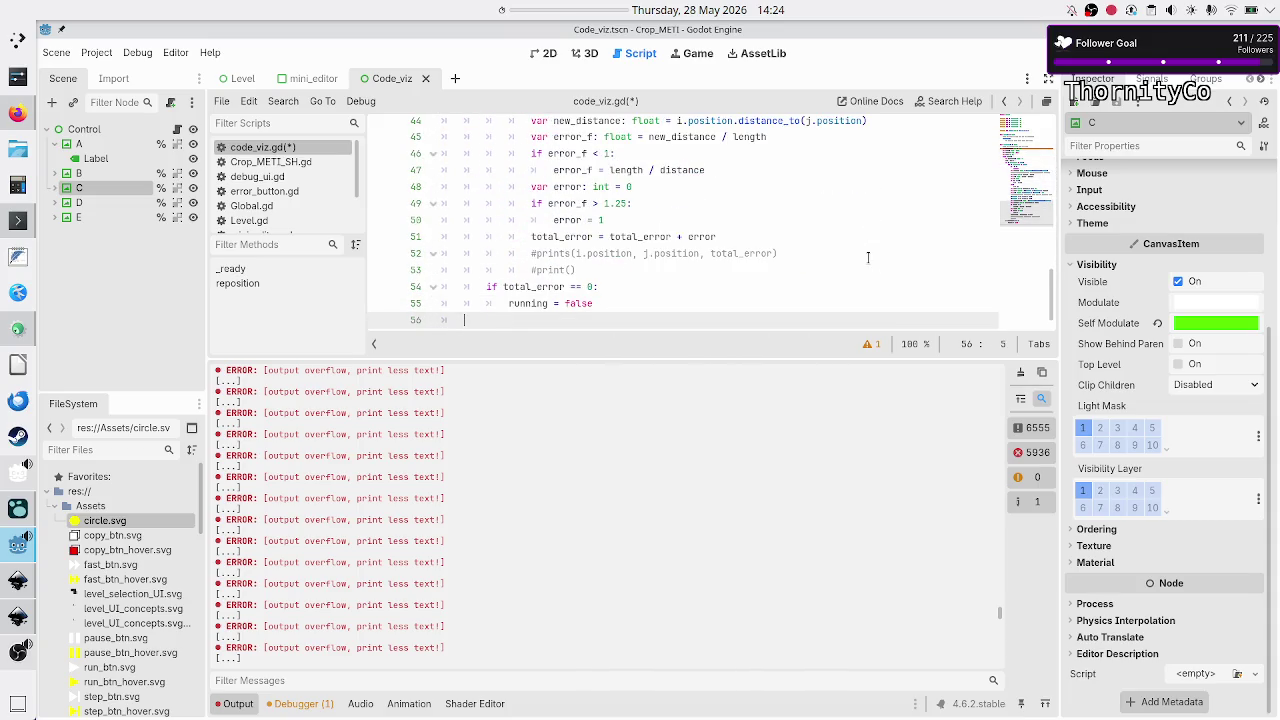
text(print(iter)
key(Escape)
key(F6)
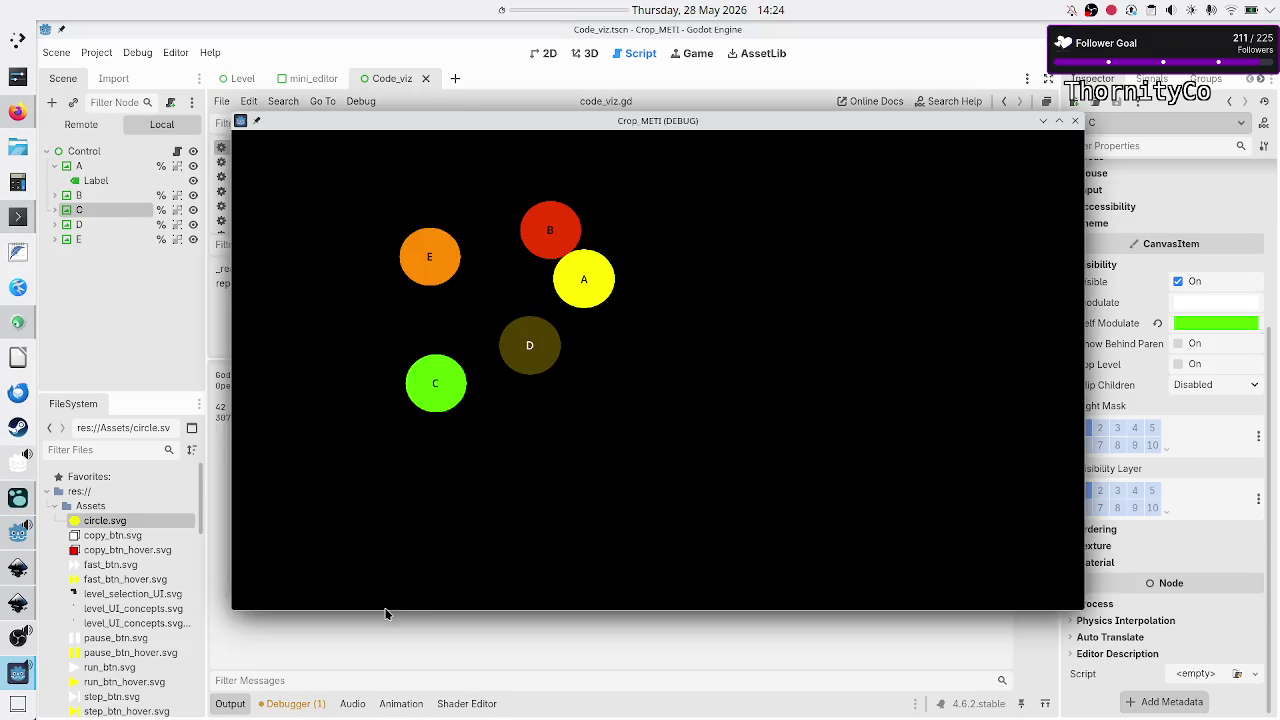
- Move the Crop_METI window aside to view the spread circles, then close it
drag(598, 127, 706, 123)
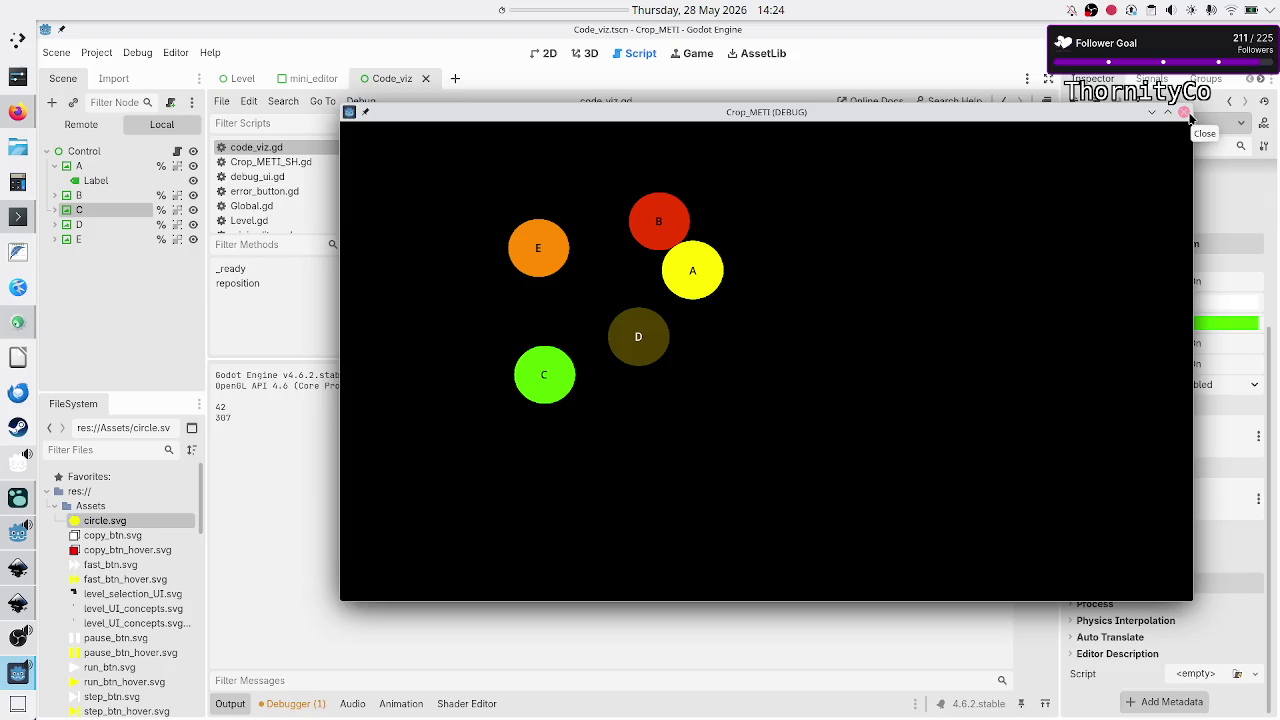
click(1184, 112)
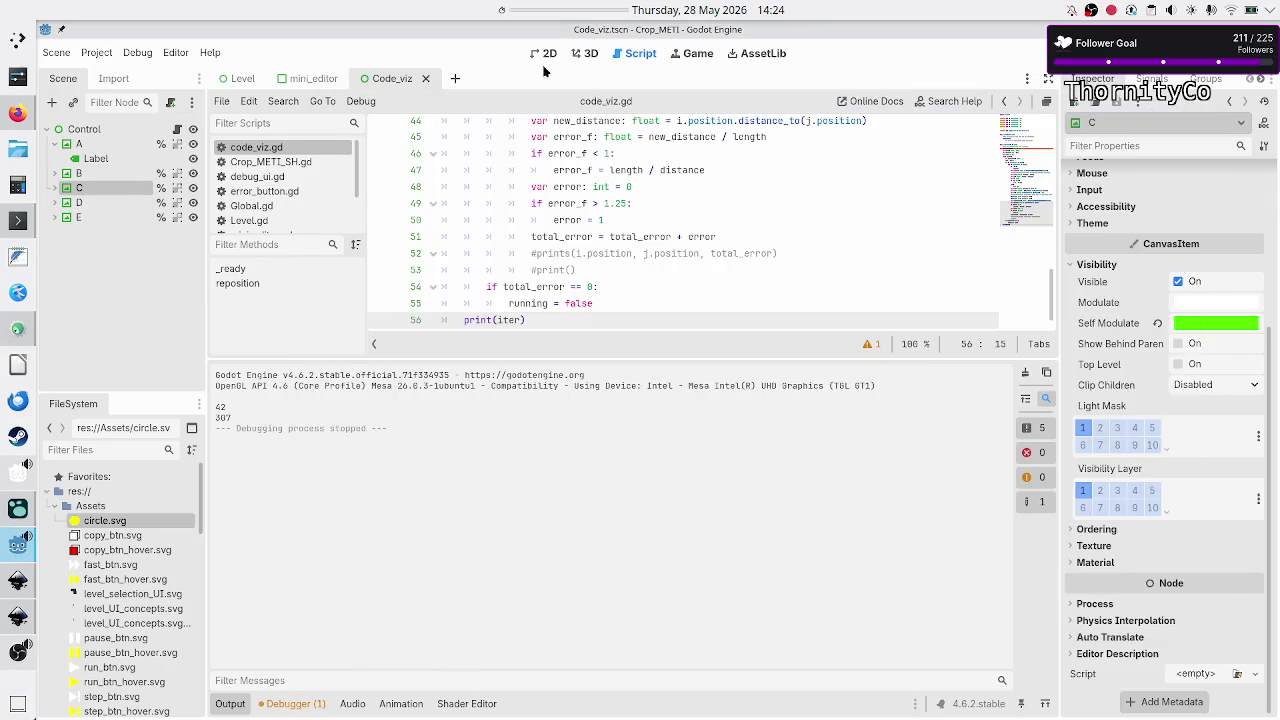
- Show the 2D scene on an enlarged canvas with the Layout > Transform size and position values visible
click(544, 59)
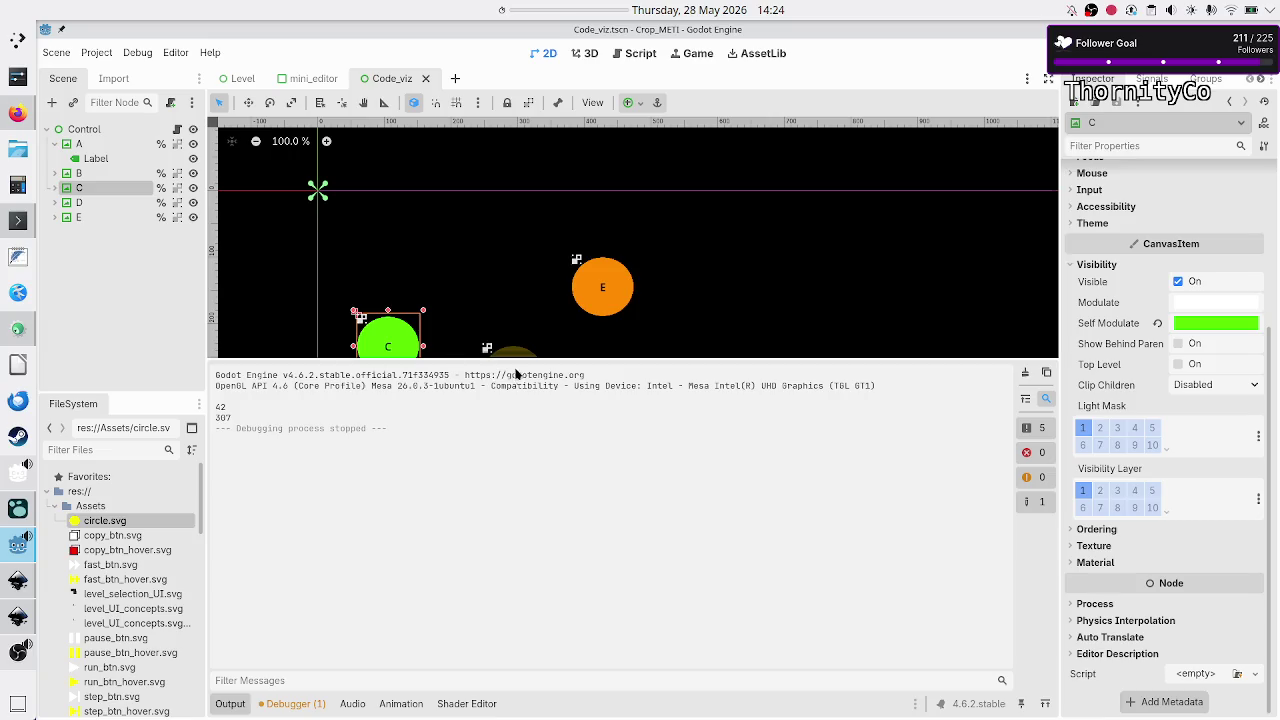
drag(522, 357, 499, 575)
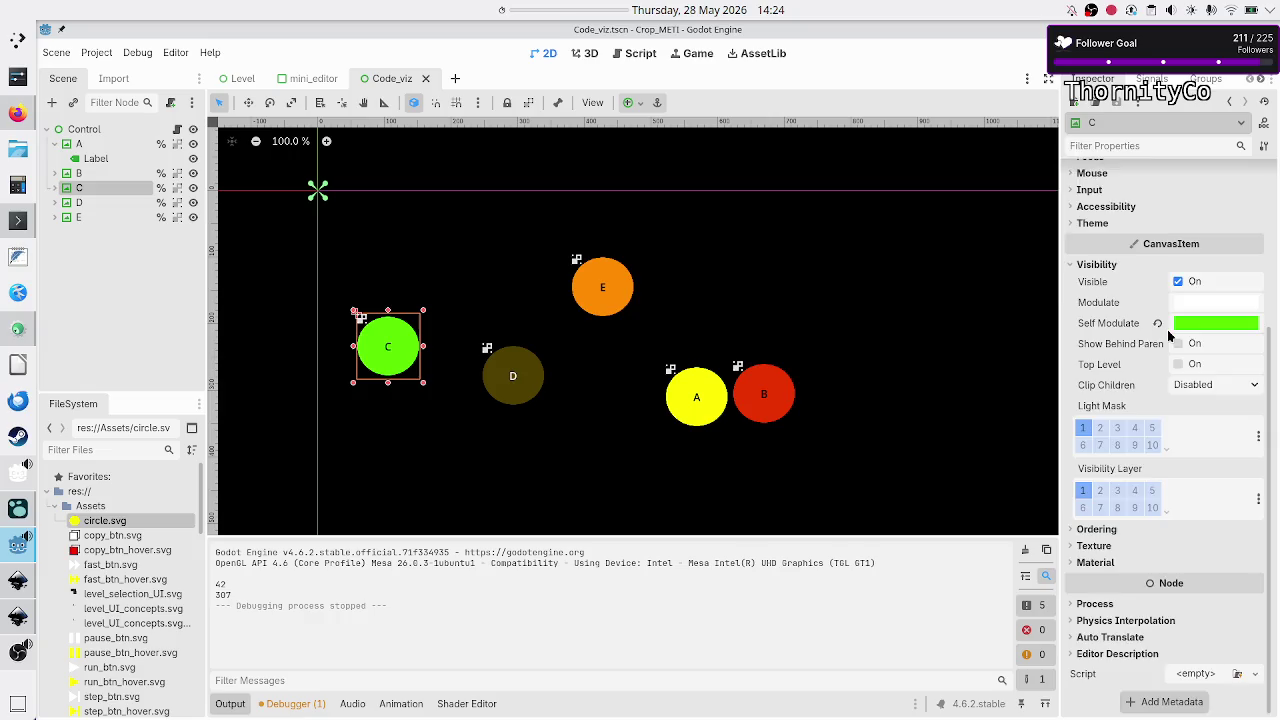
scroll(1169, 336, up, 5)
click(1090, 348)
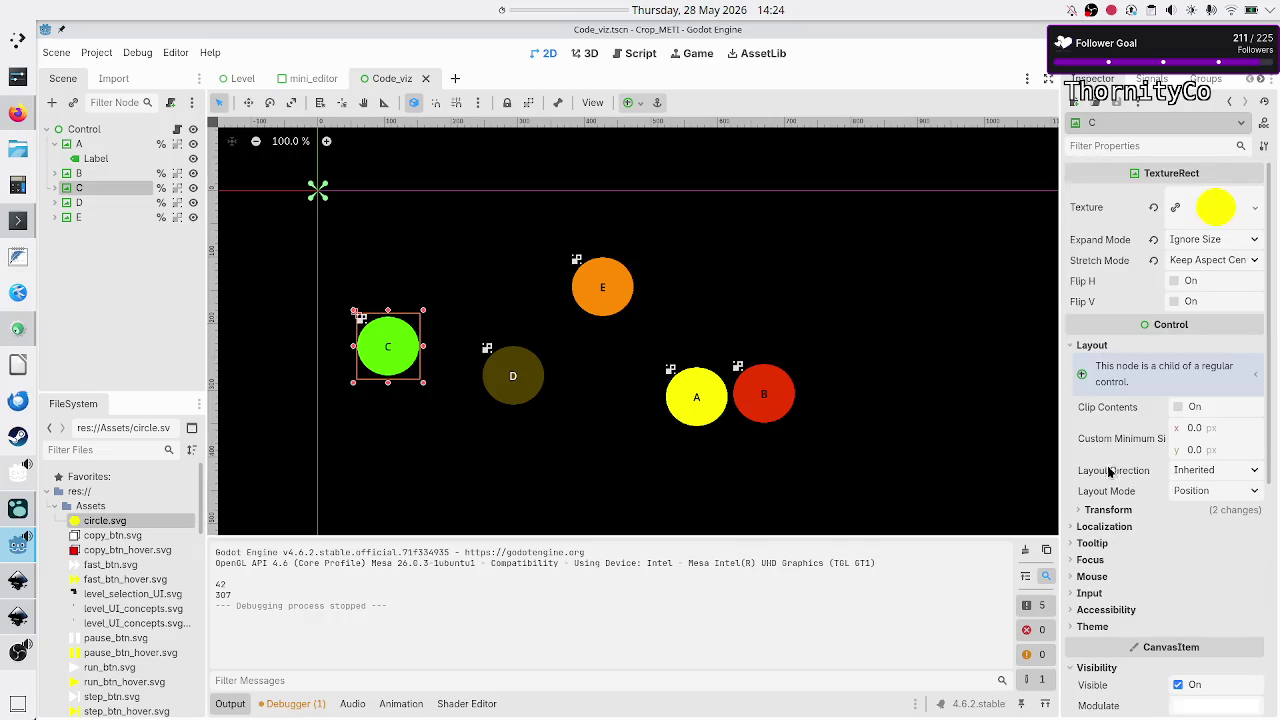
click(1111, 512)
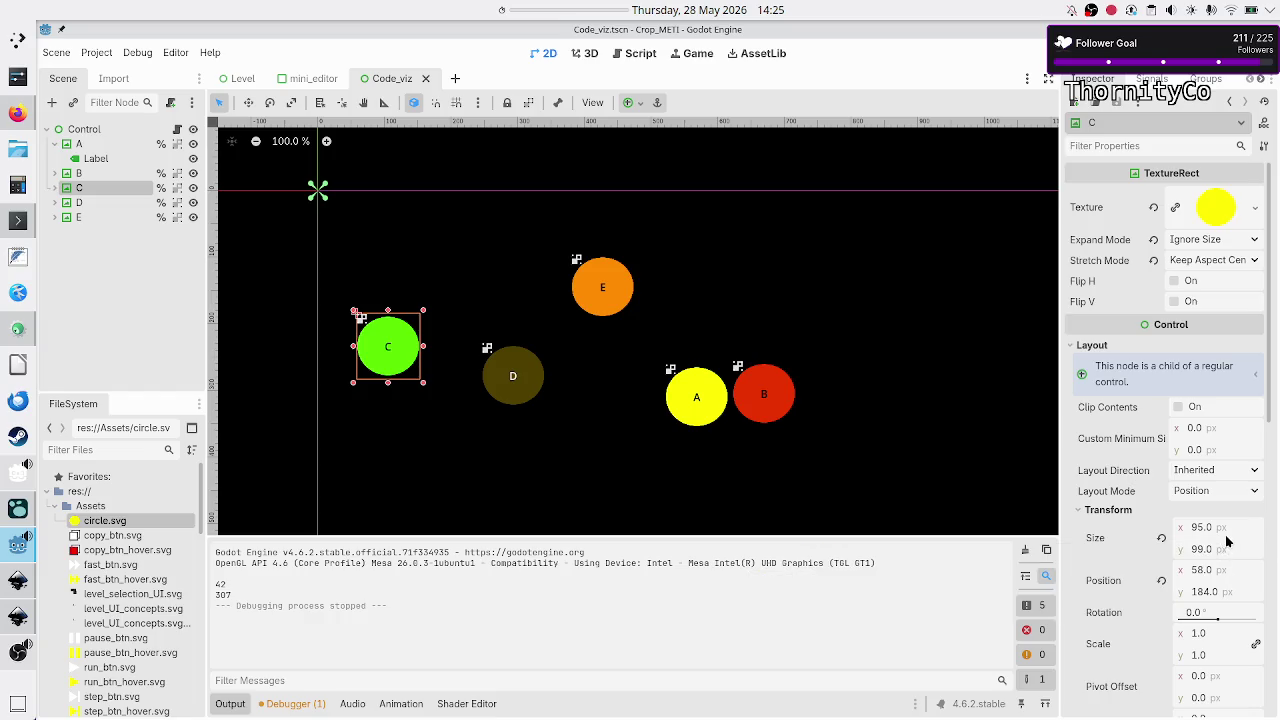
- Select circles D, A and B in turn to compare their positions
click(511, 372)
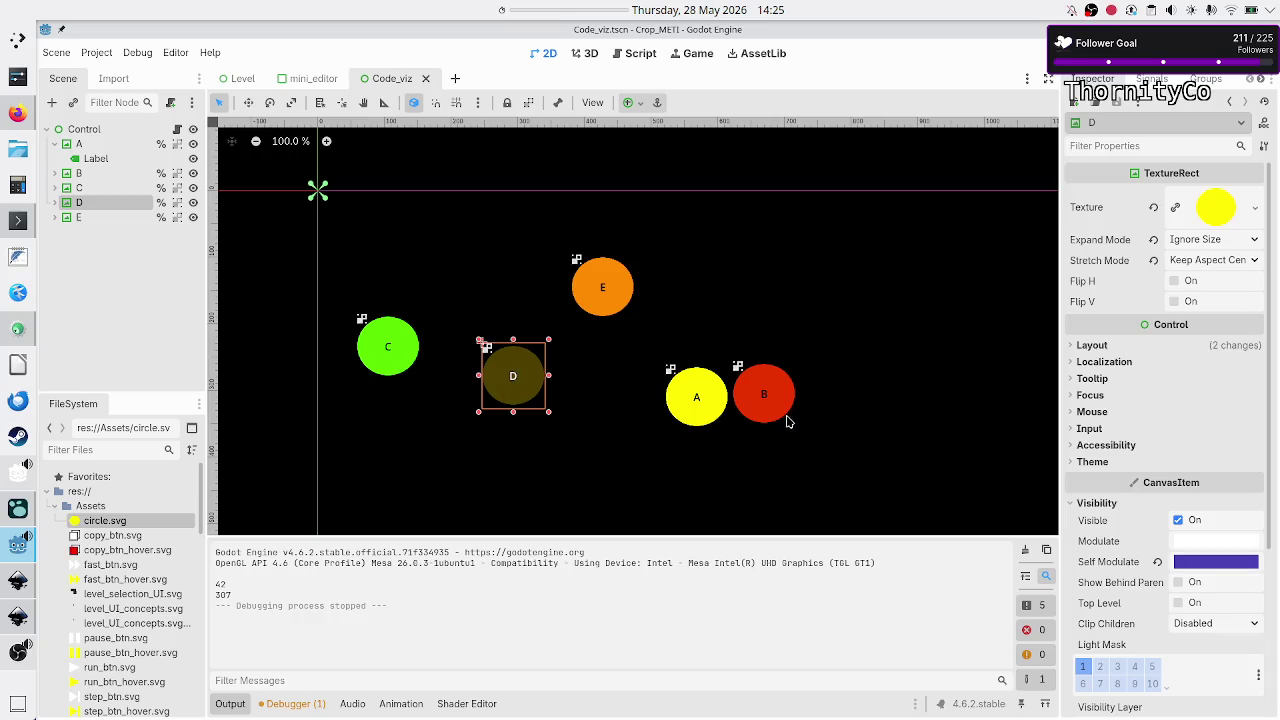
click(707, 398)
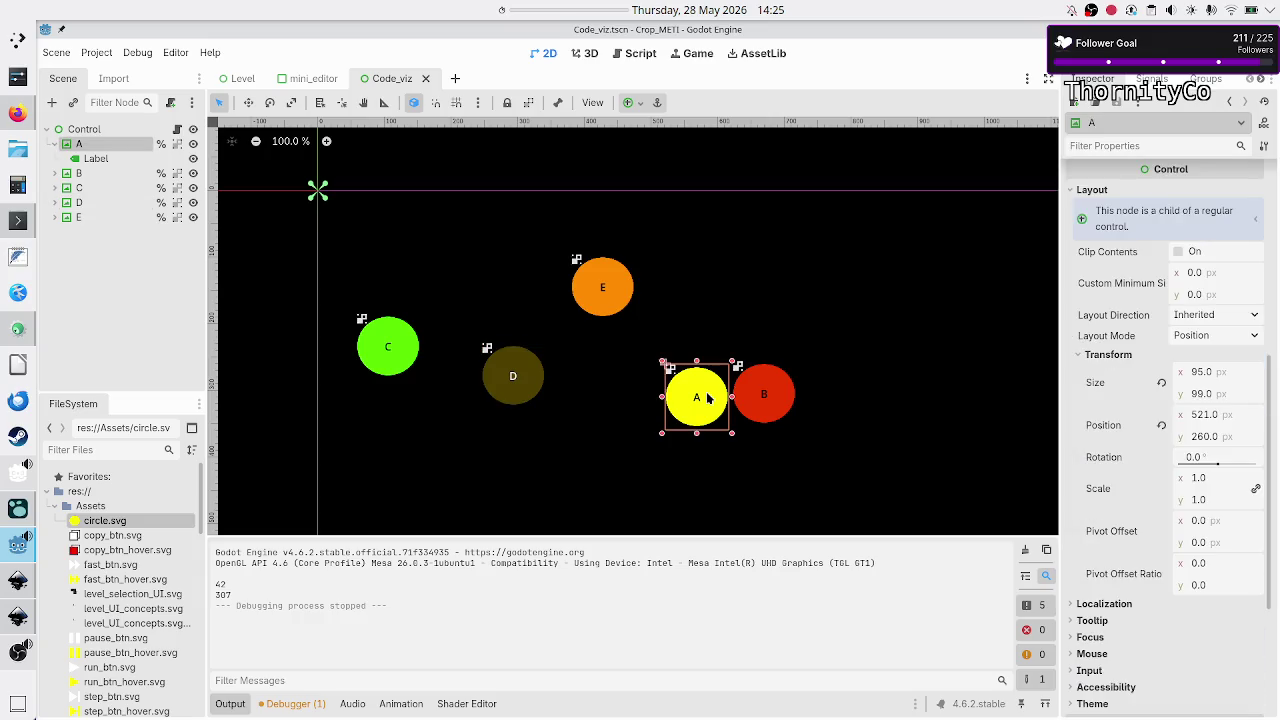
click(767, 396)
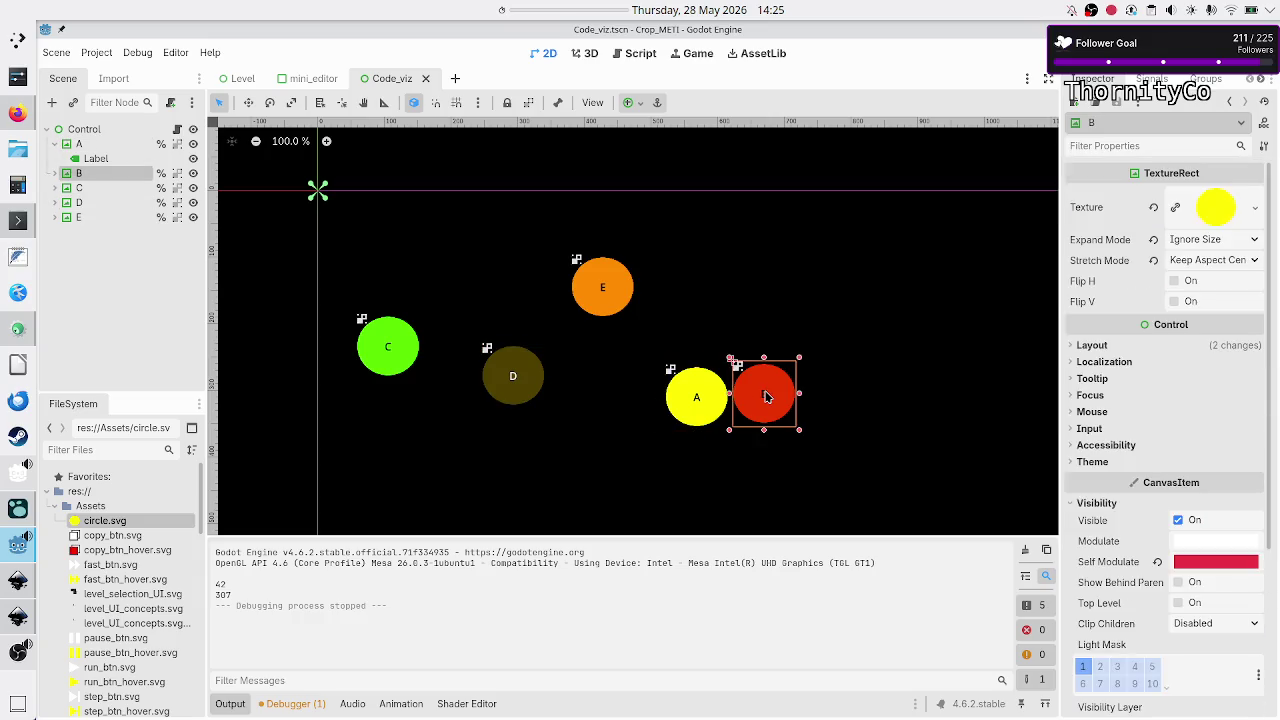
click(706, 397)
click(776, 396)
click(677, 418)
click(762, 402)
- Run the game again and place its window beside the Code_viz scene
key(F6)
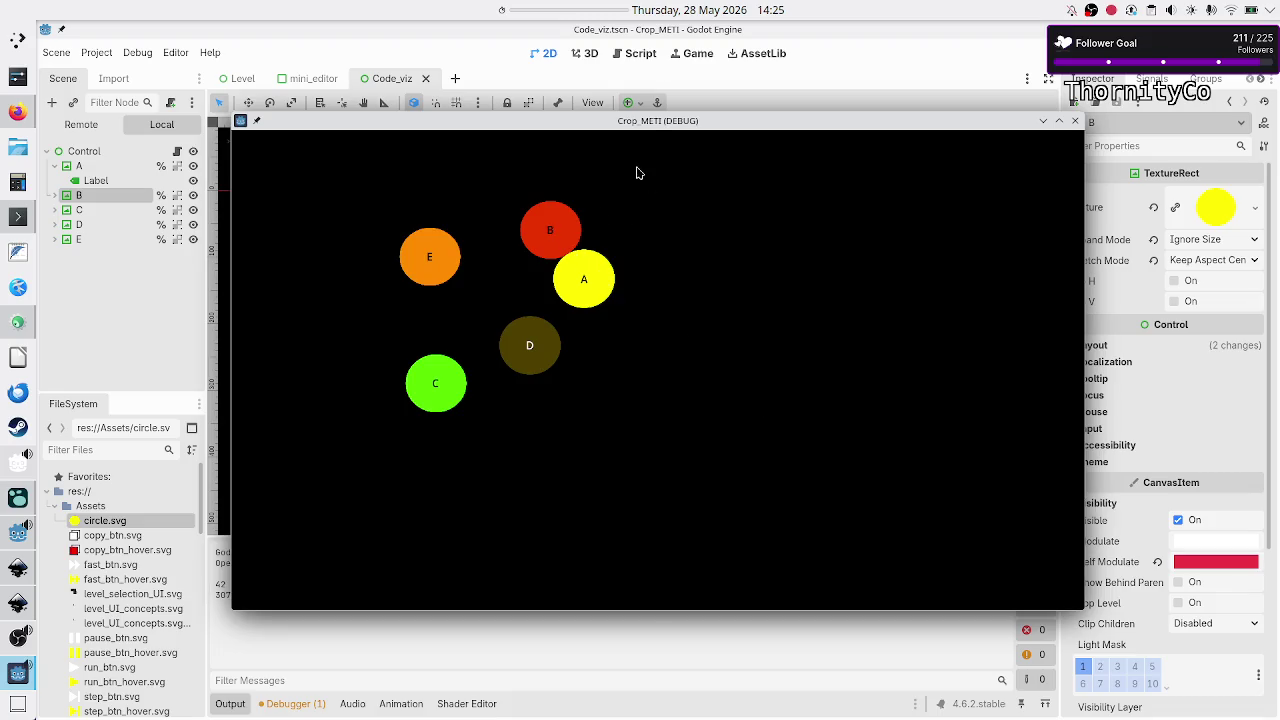
mouse_move(651, 129)
mouse_down()
mouse_move(729, 269)
mouse_move(820, 318)
mouse_move(748, 423)
mouse_move(740, 515)
mouse_move(733, 503)
mouse_up()
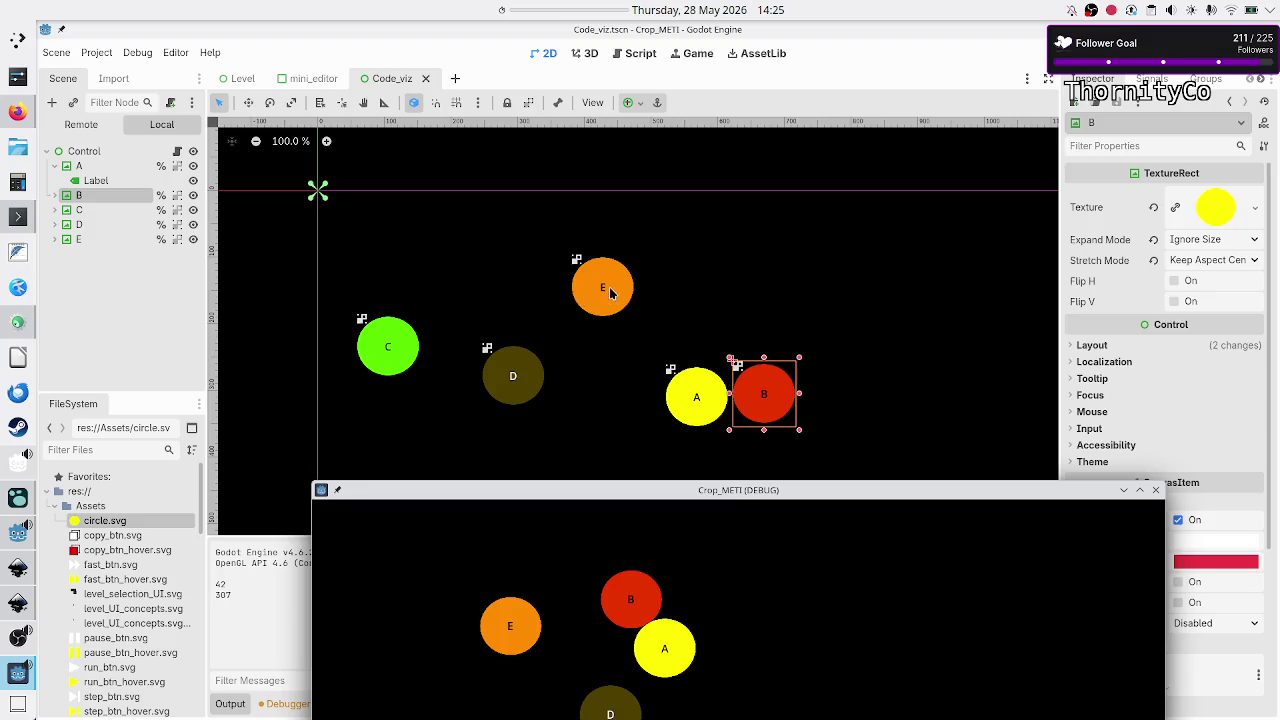
mouse_move(522, 491)
mouse_down()
mouse_move(506, 403)
mouse_move(509, 427)
mouse_up()
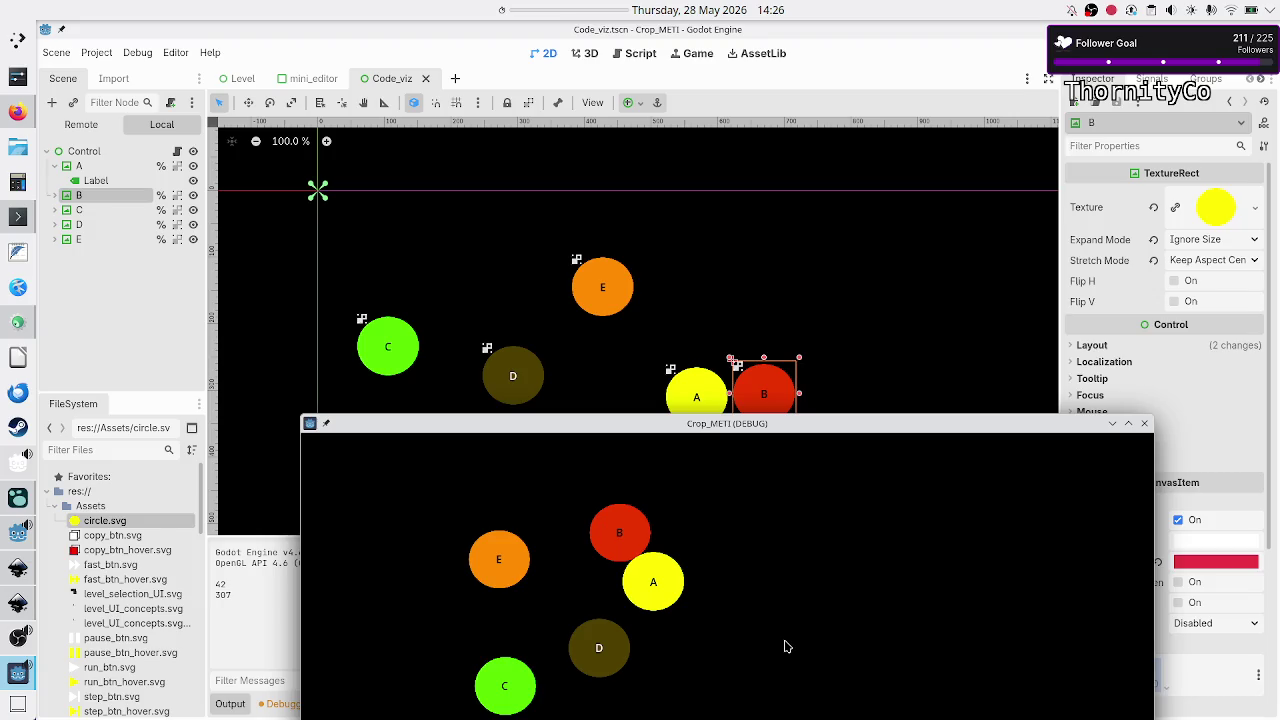
- Stop the game, return to code_viz.gd, and rerun the scene twice to recheck circle A–E spacing
click(1144, 423)
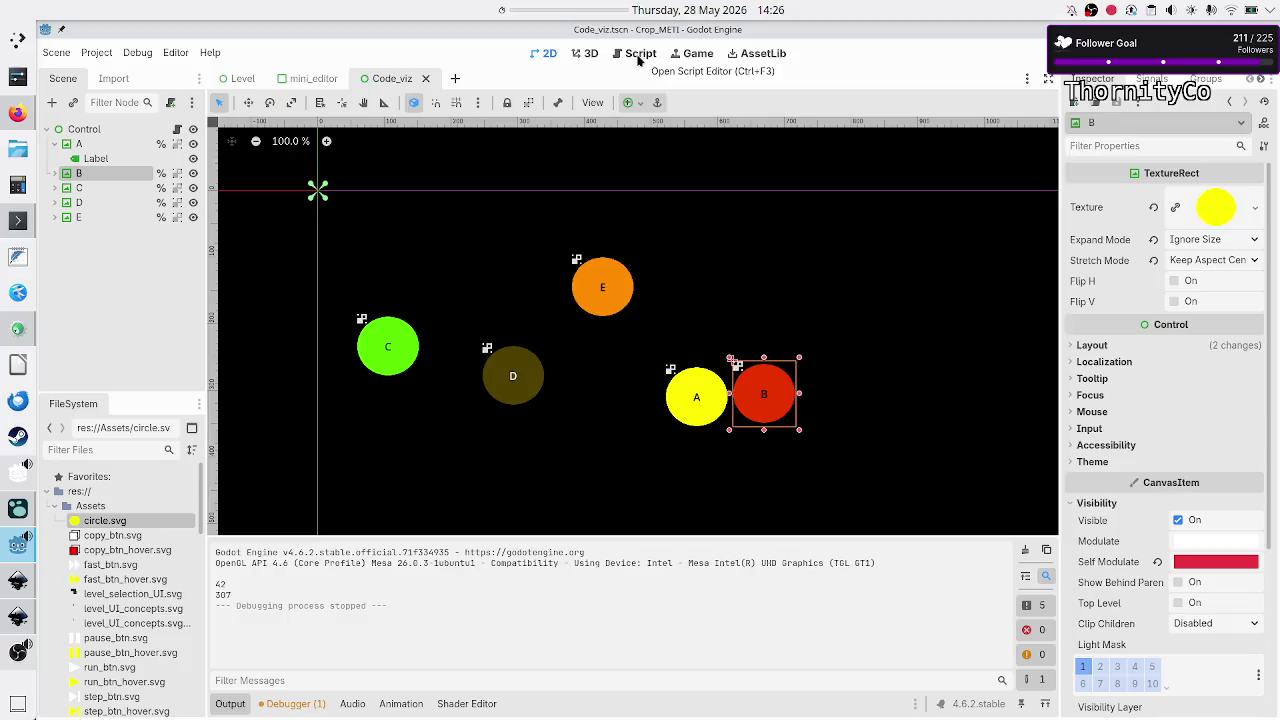
click(638, 55)
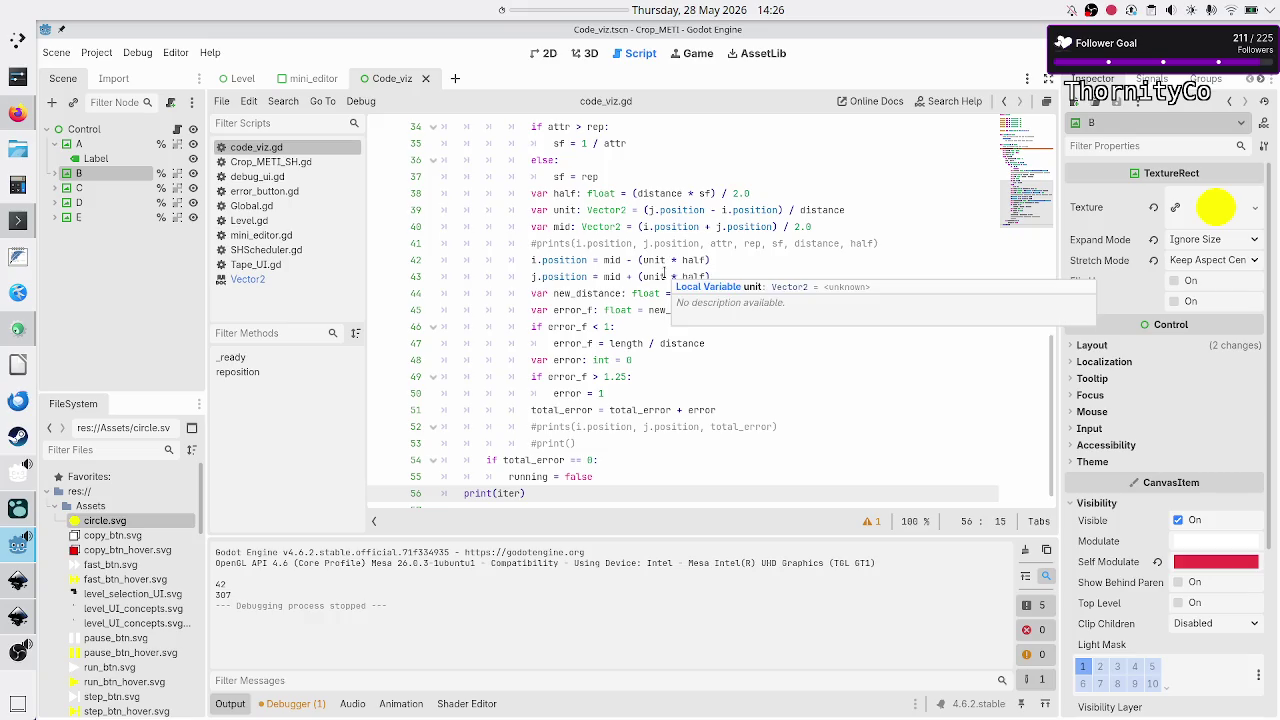
key(F6)
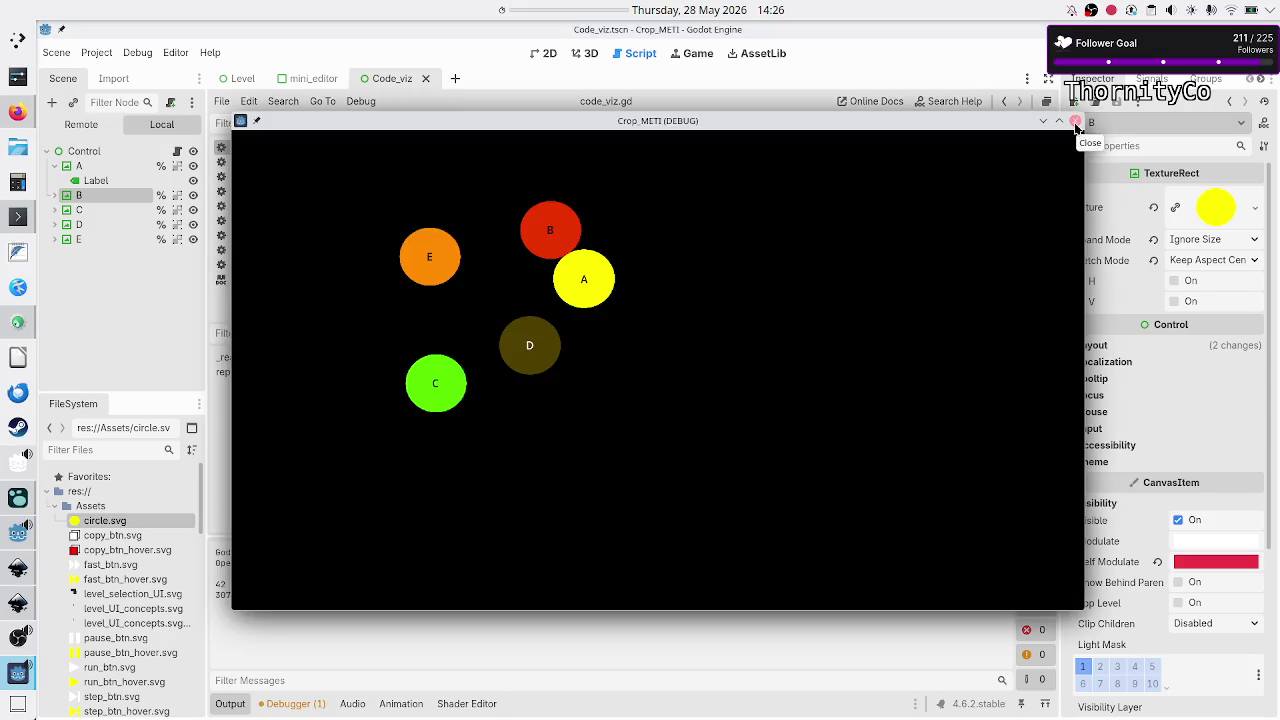
click(1076, 122)
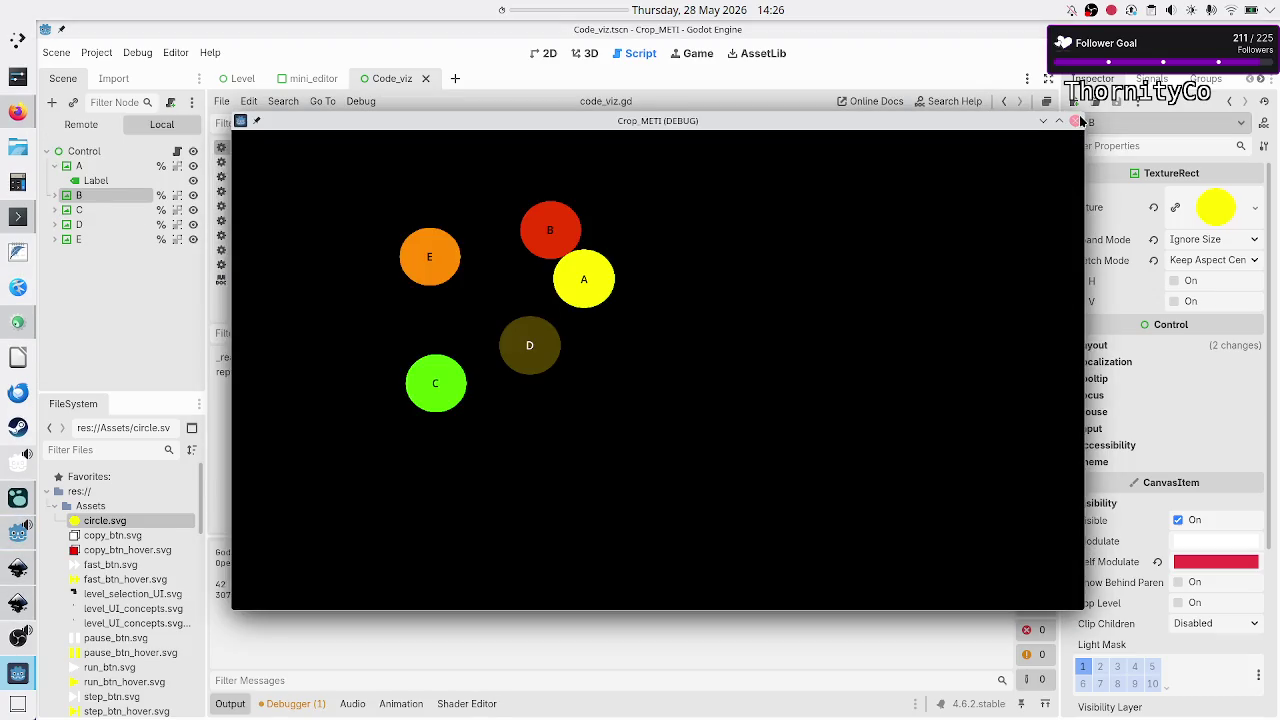
click(1077, 122)
key(F5)
click(1076, 121)
scroll(621, 318, down, 1)
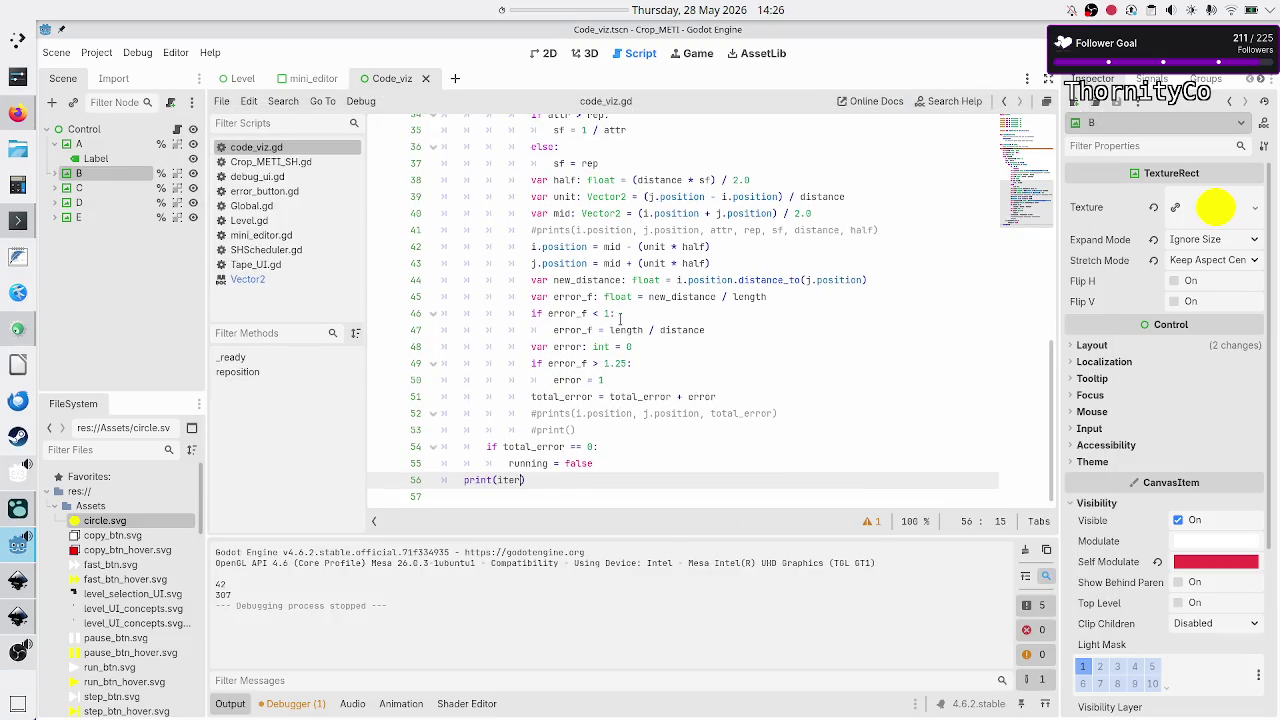
scroll(621, 318, up, 1)
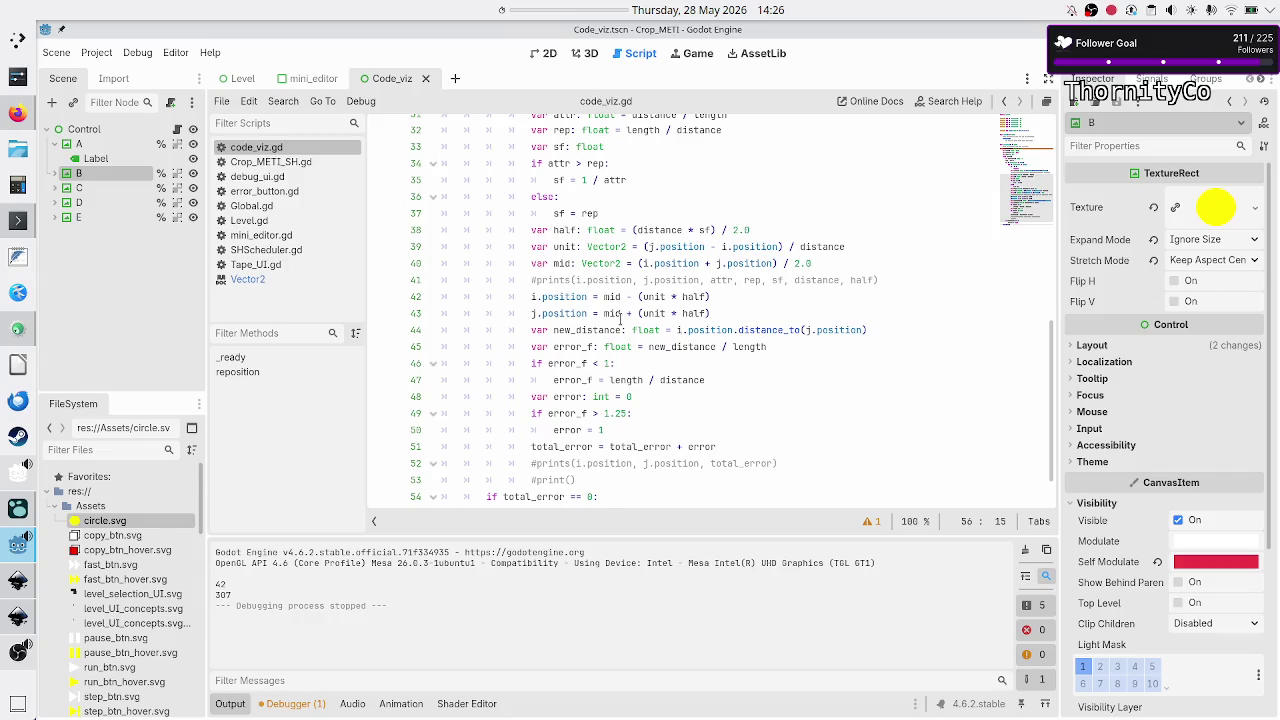
scroll(621, 318, up, 4)
scroll(621, 318, down, 1)
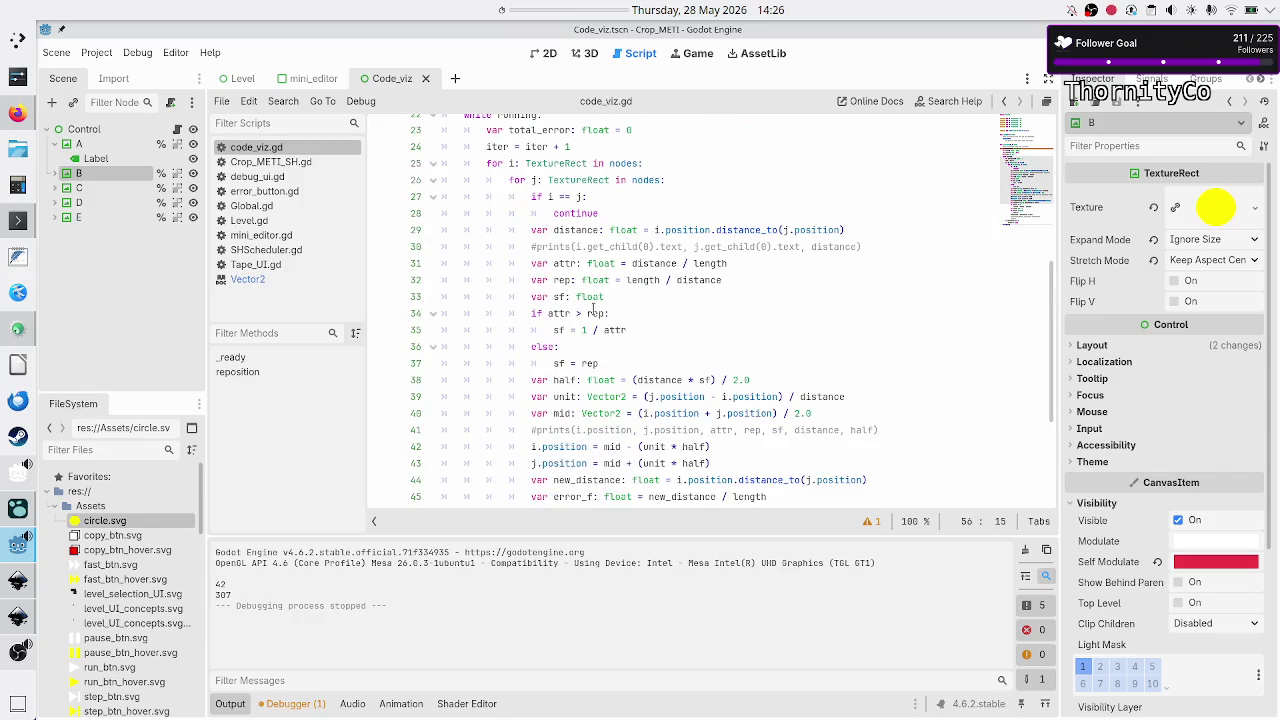
mouse_move(571, 312)
click(631, 329)
drag(633, 329, 574, 329)
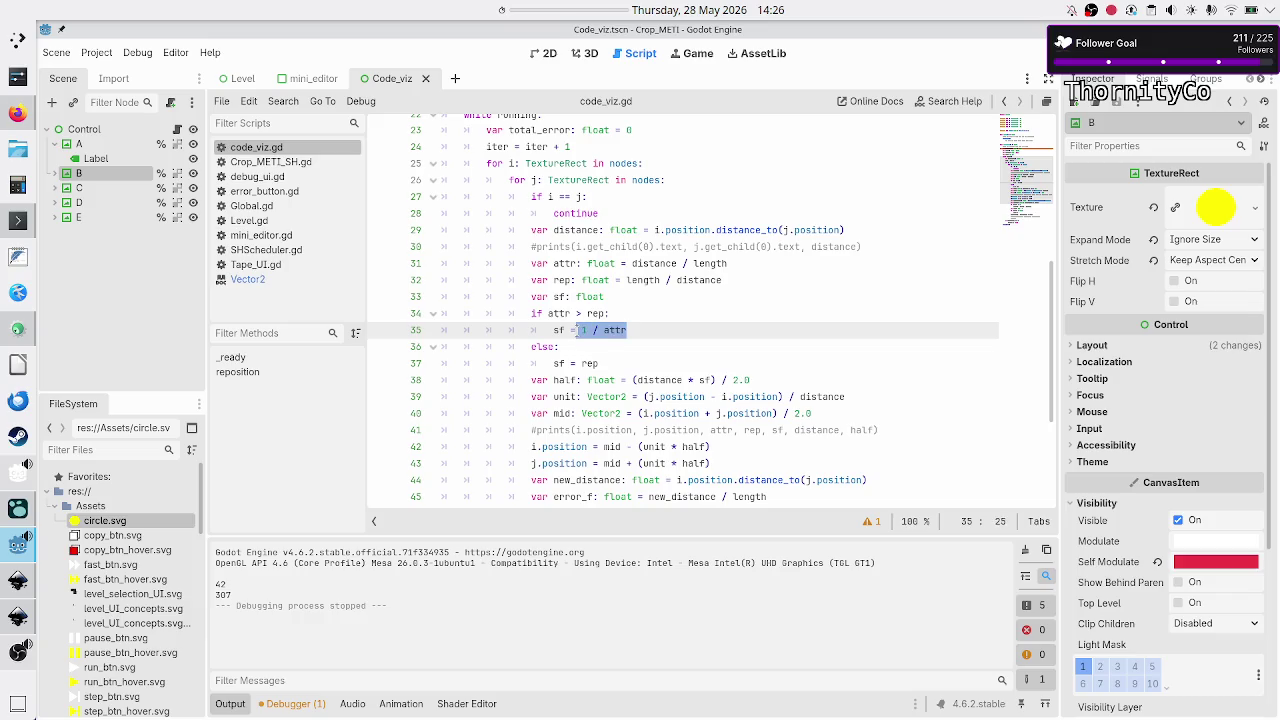
click(647, 338)
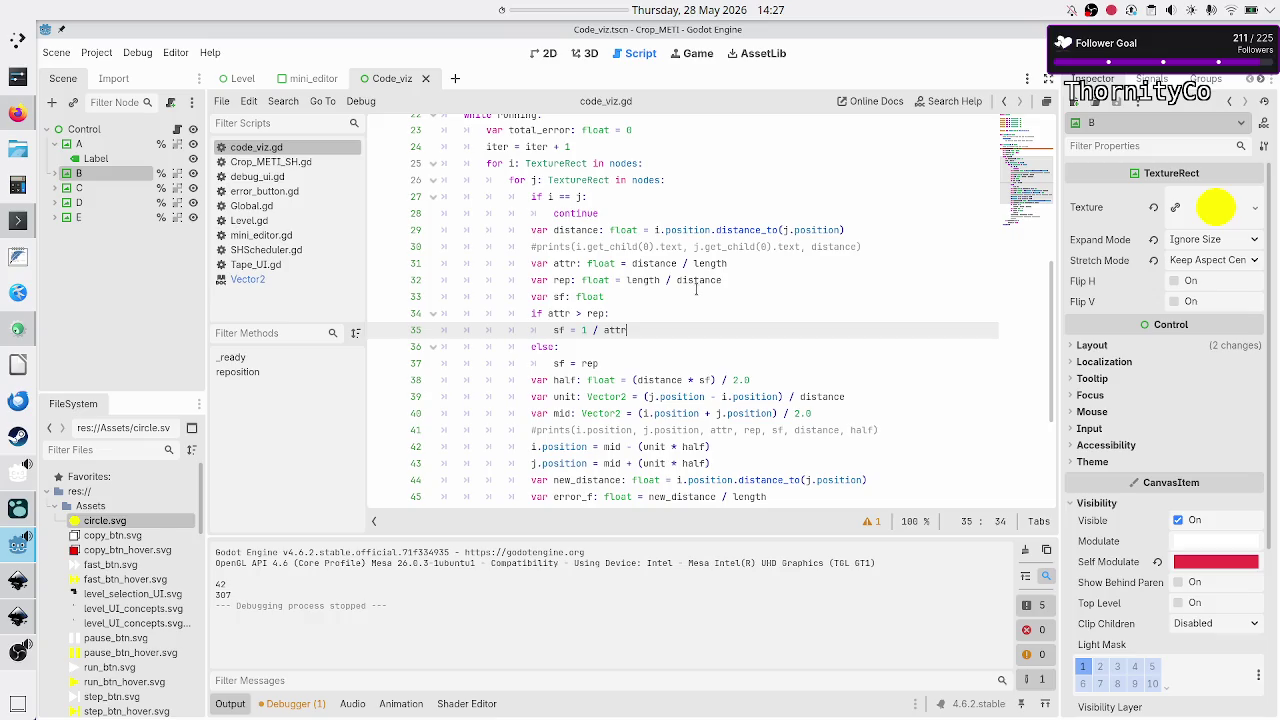
double_click(557, 297)
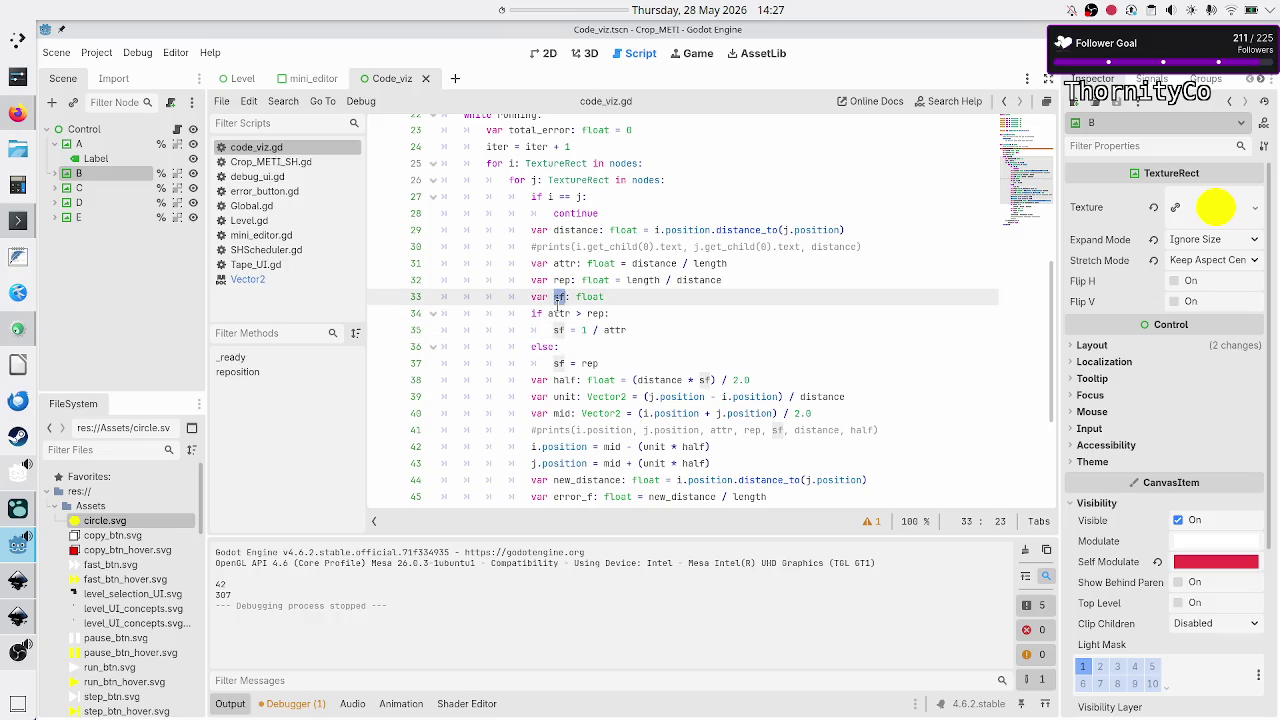
click(622, 314)
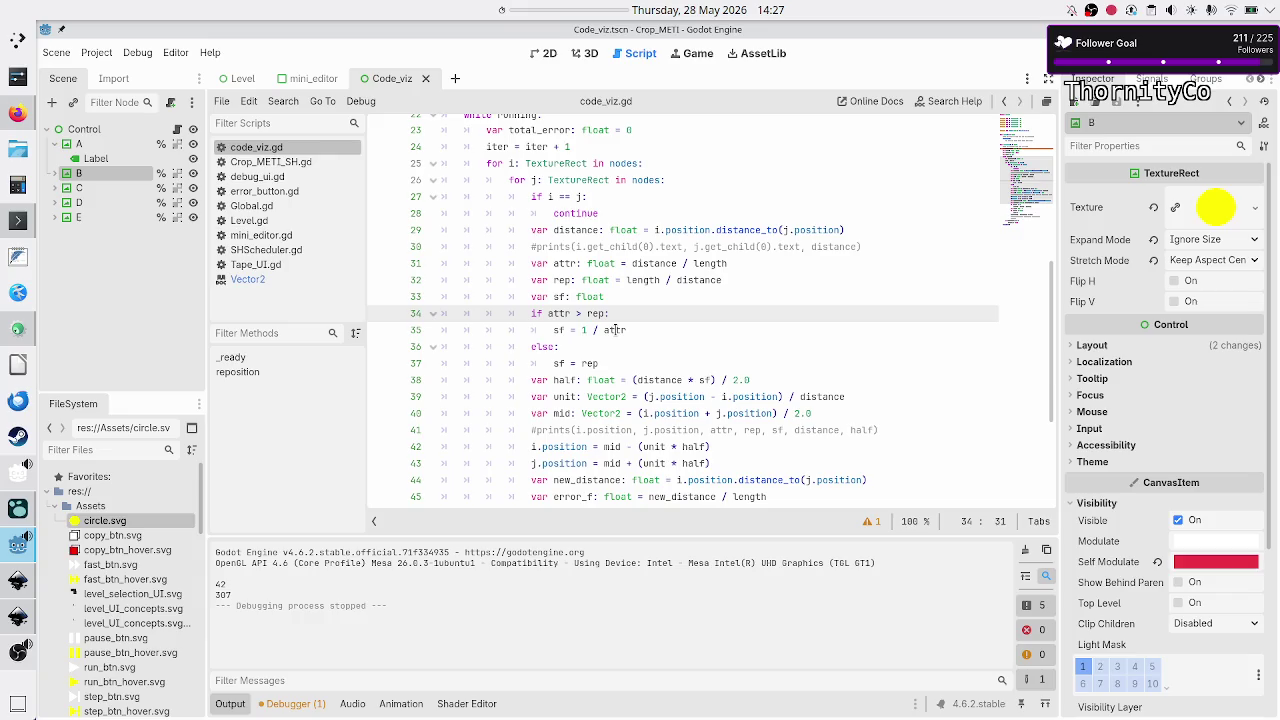
mouse_move(615, 329)
scroll(707, 346, down, 4)
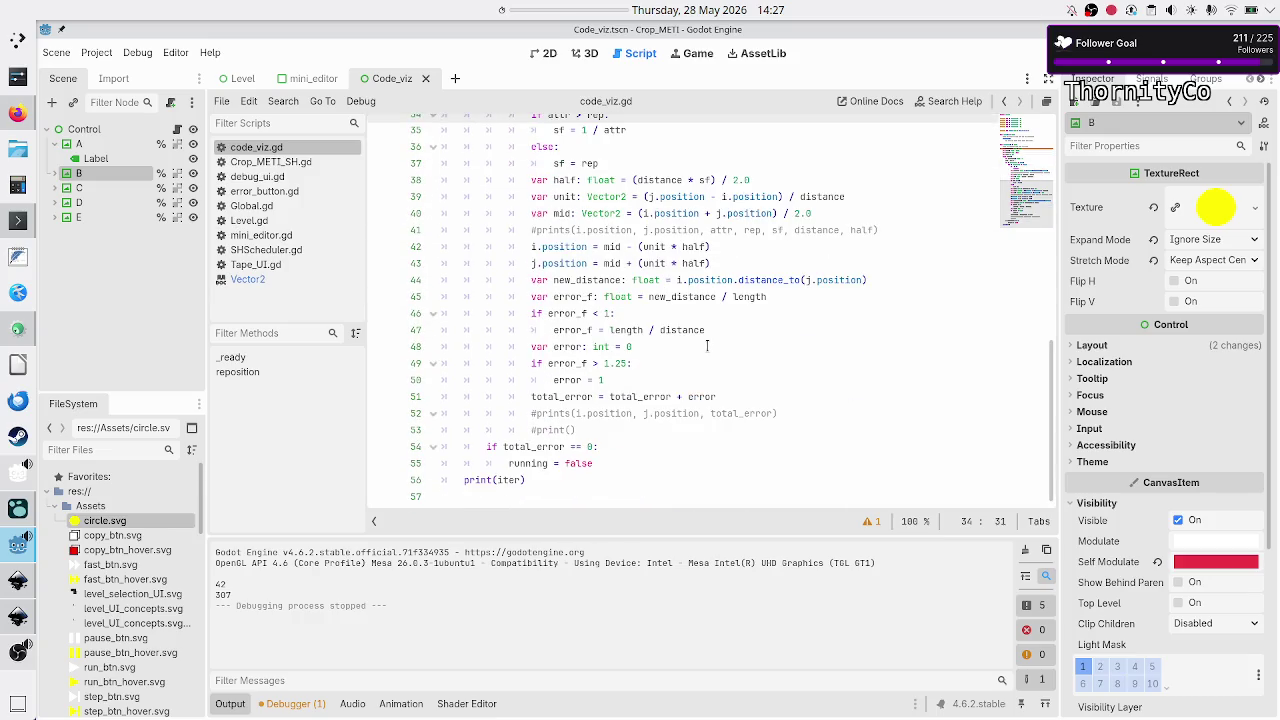
click(626, 419)
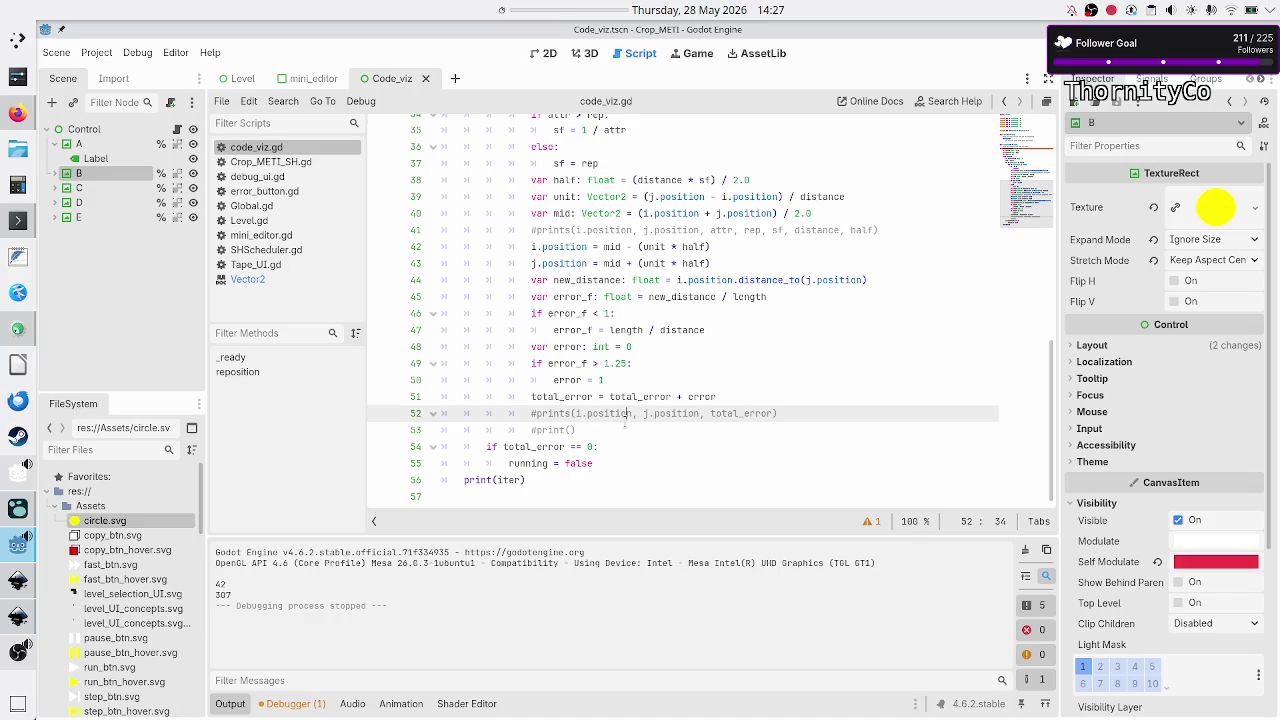
- Add two break lines after #print() so the reposition loops exit after one pass
key(Down)
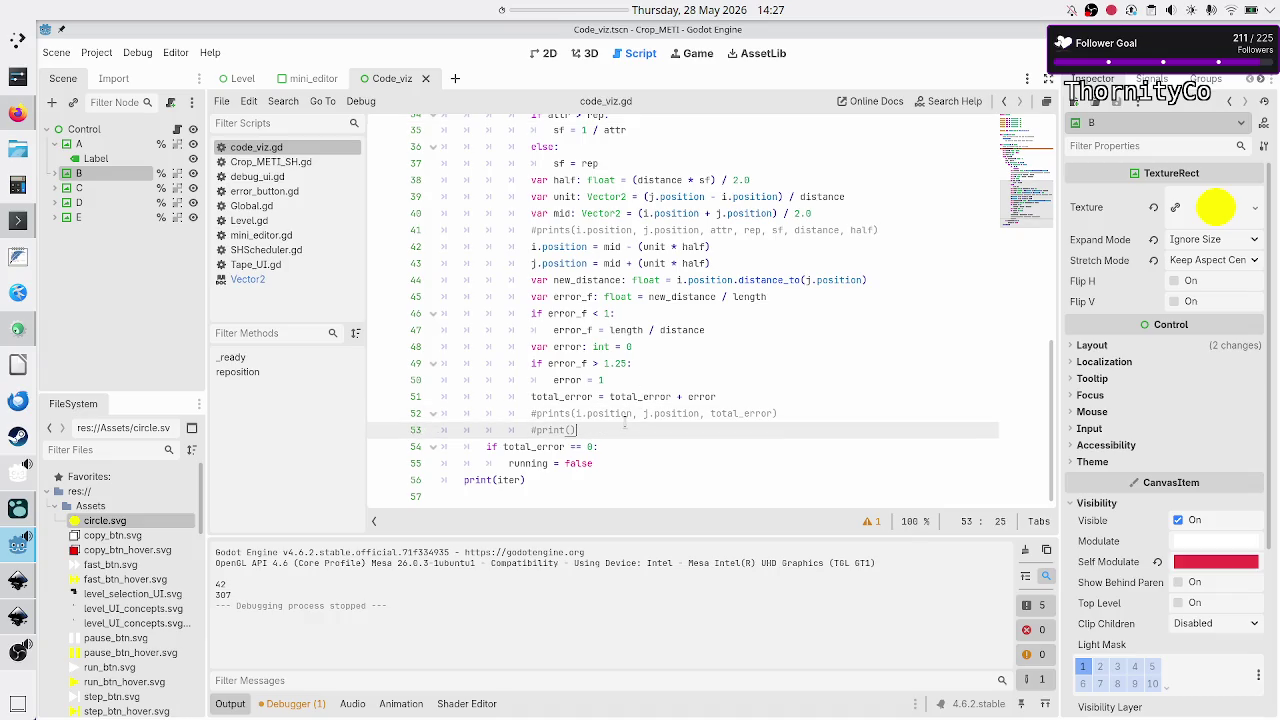
key(Return)
text(break)
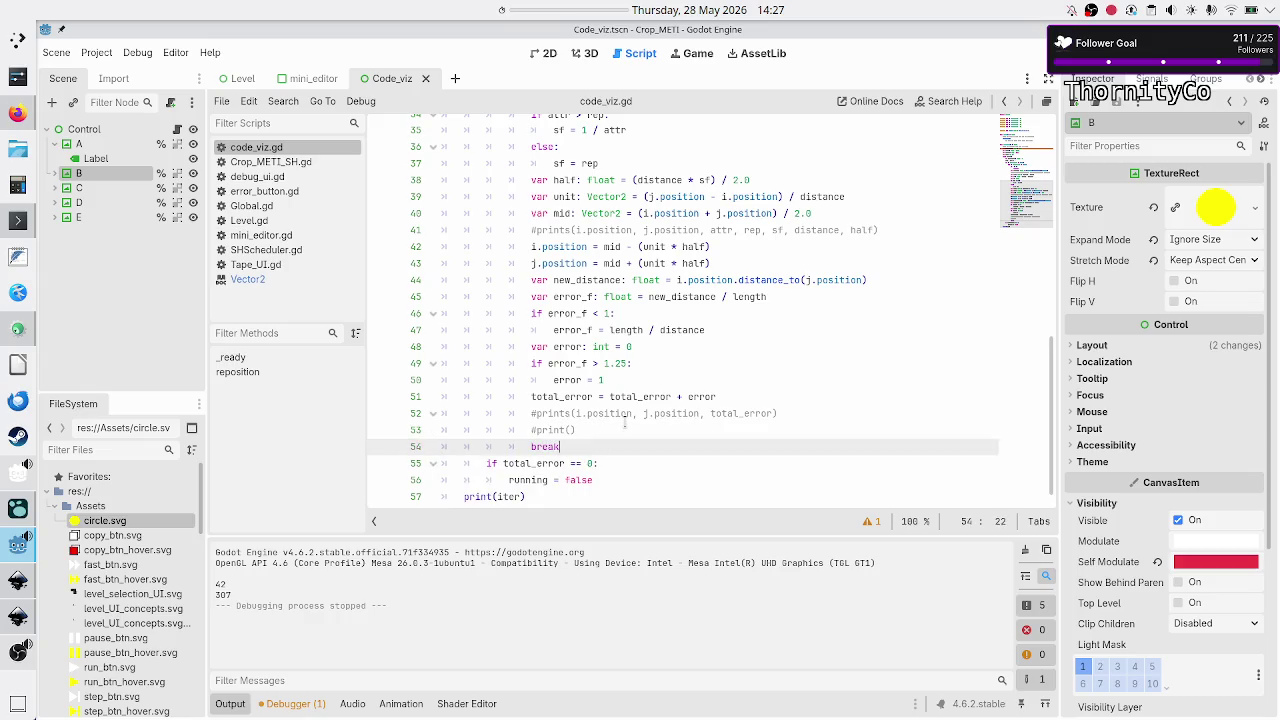
key(Return)
text(break)
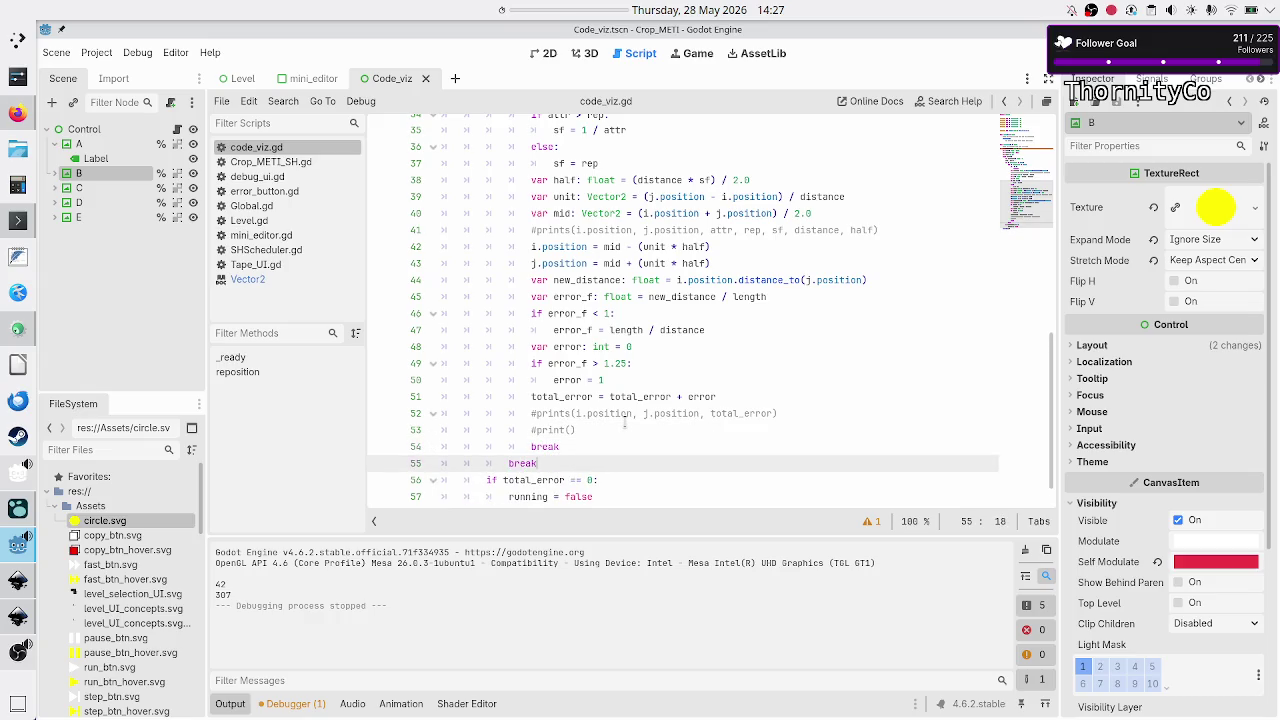
key(ctrl+End)
key(Up)
key(Up)
key(Up)
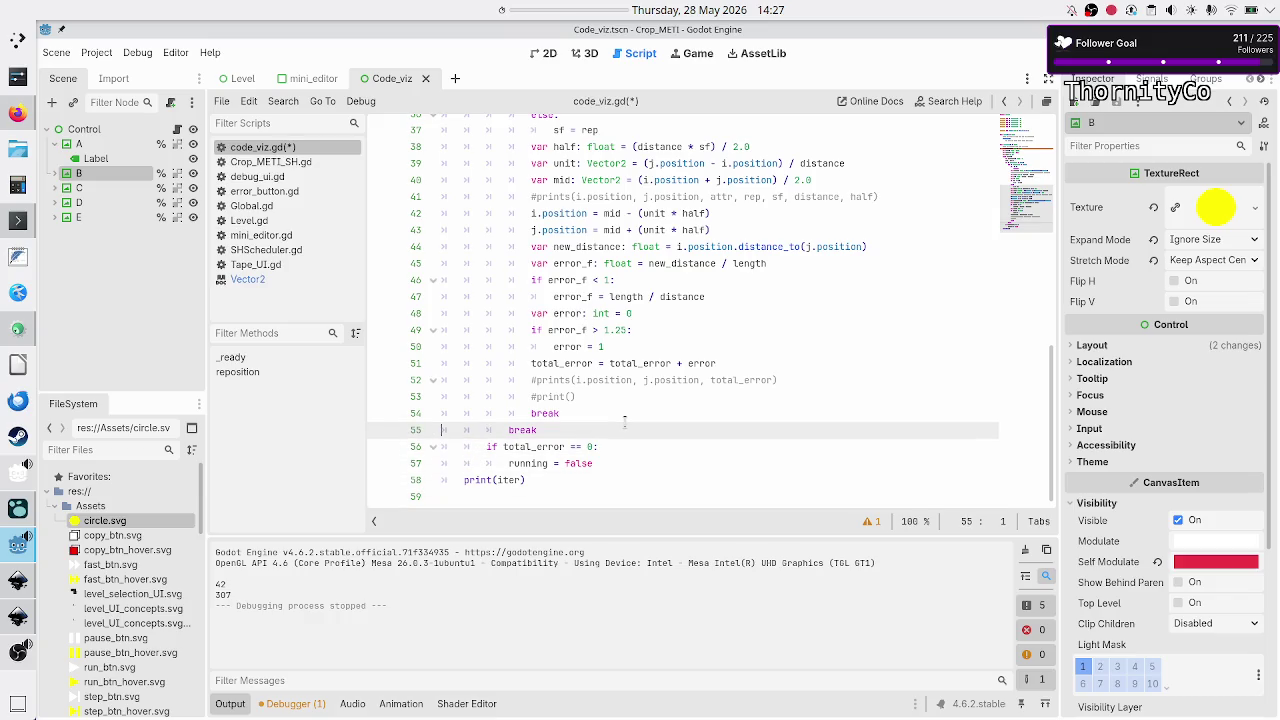
key(Down)
key(Down)
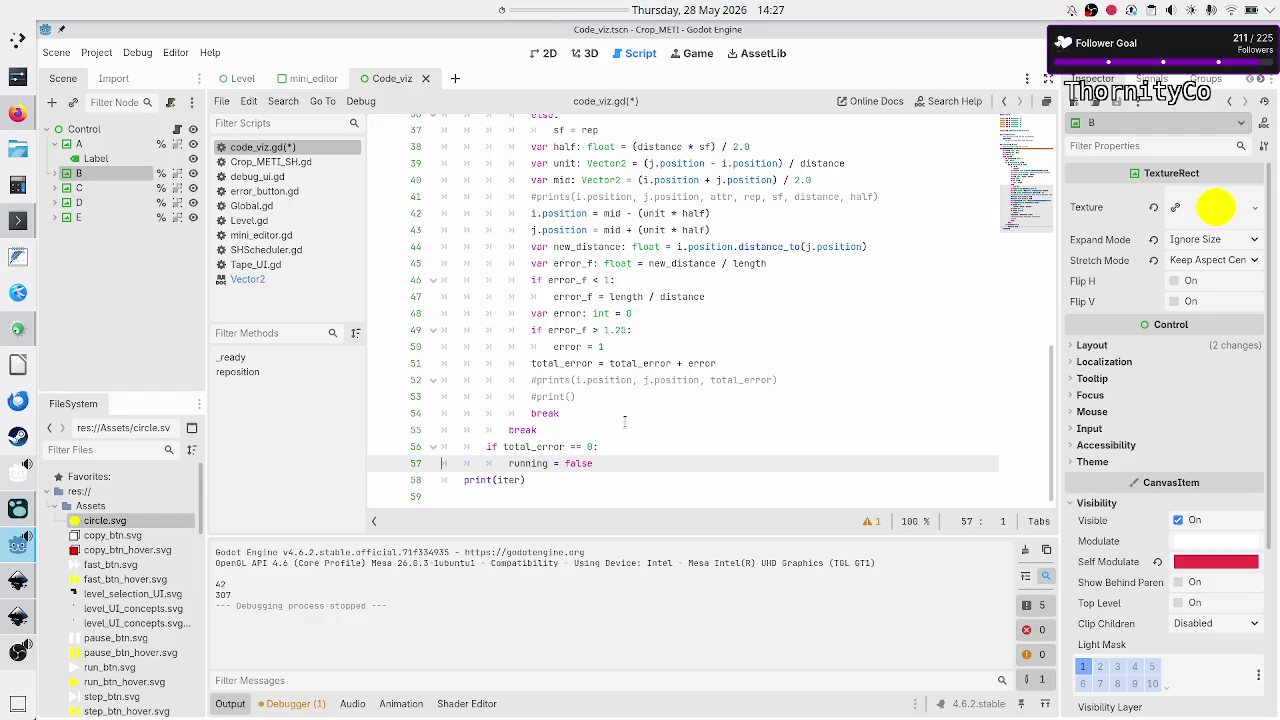
key(Up)
key(Up)
key(End)
key(Return)
text(k)
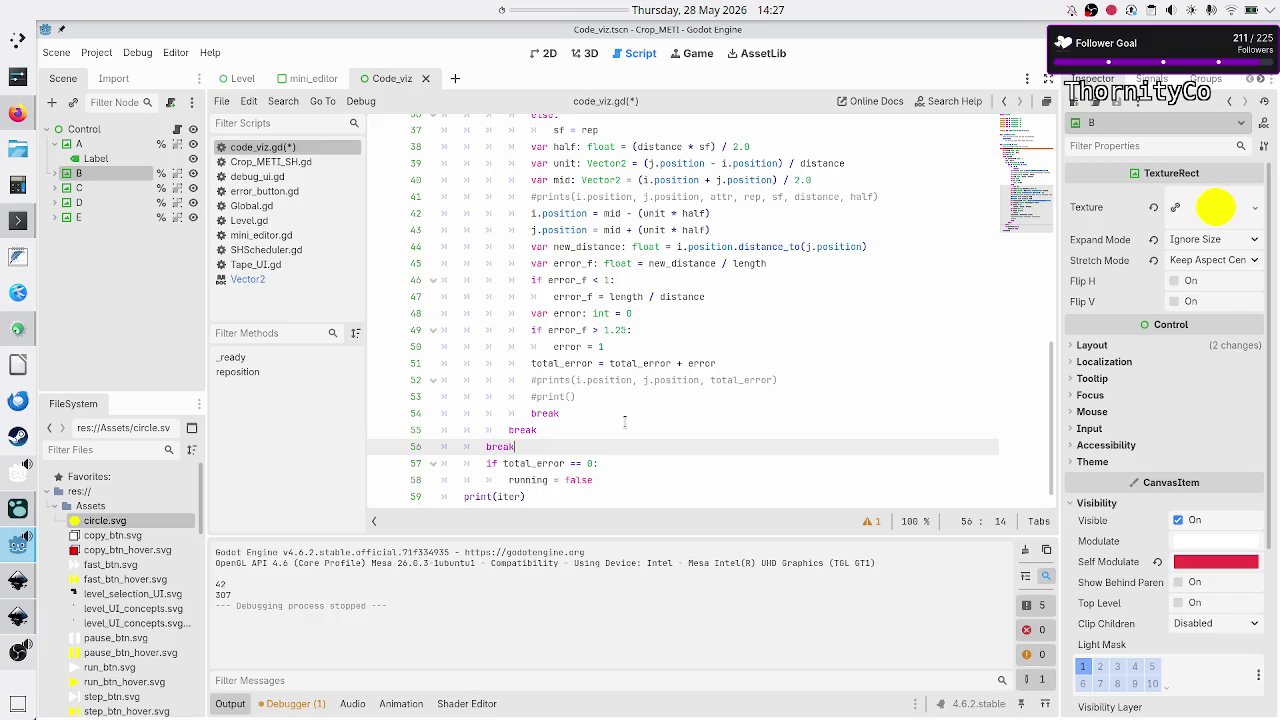
- Uncomment the debug prints on lines 41 and 52 and run the scene
key(Up)
key(Up)
key(Up)
key(Up)
key(Up)
key(Up)
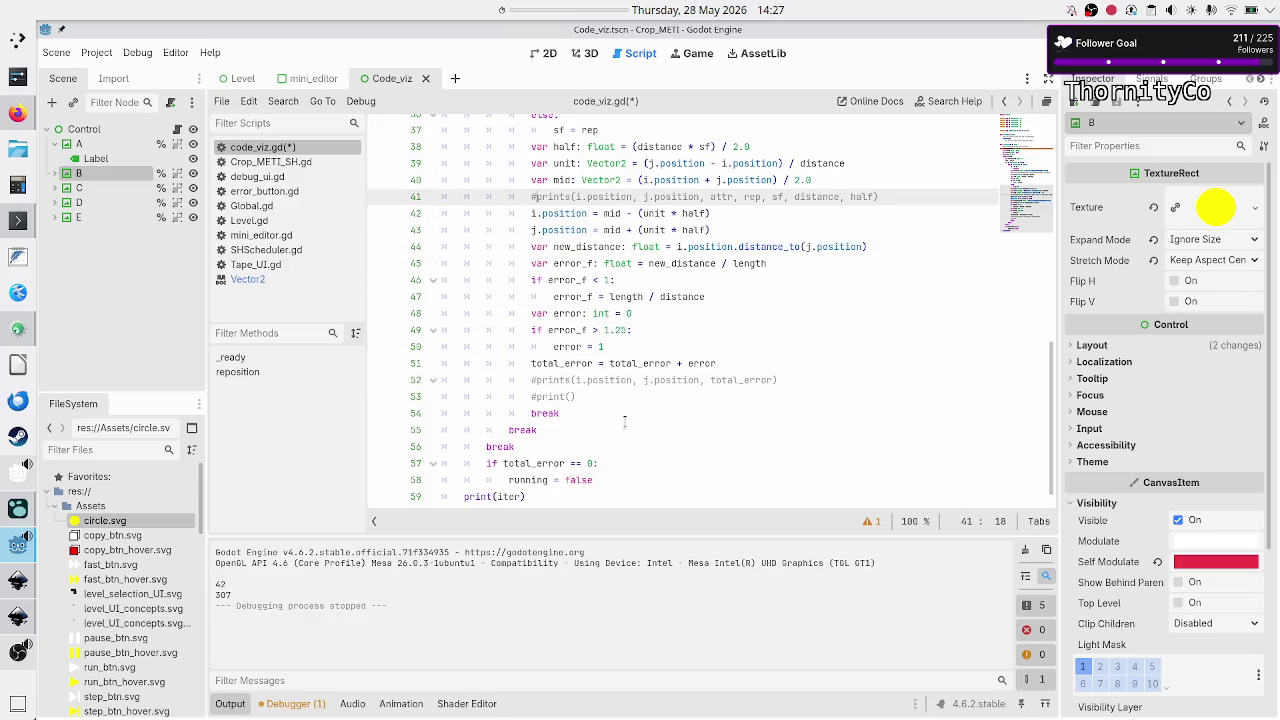
key(ctrl+k)
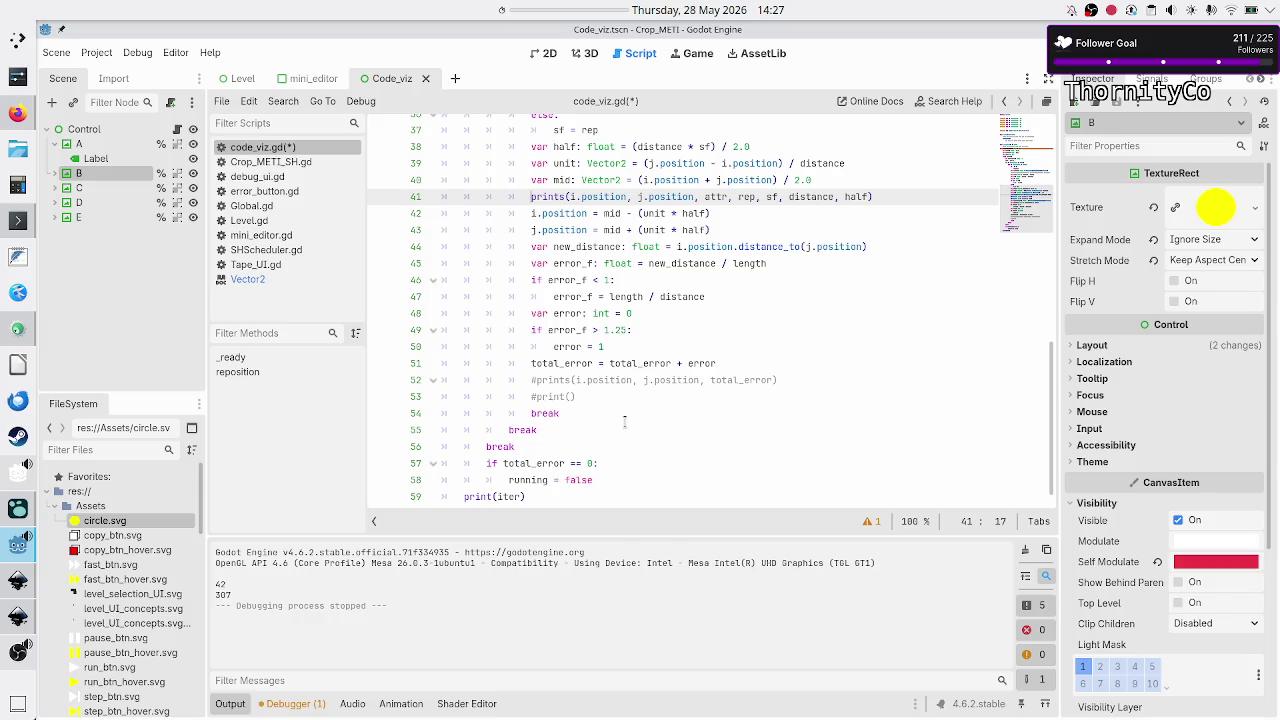
key(Down)
key(Down)
key(Down)
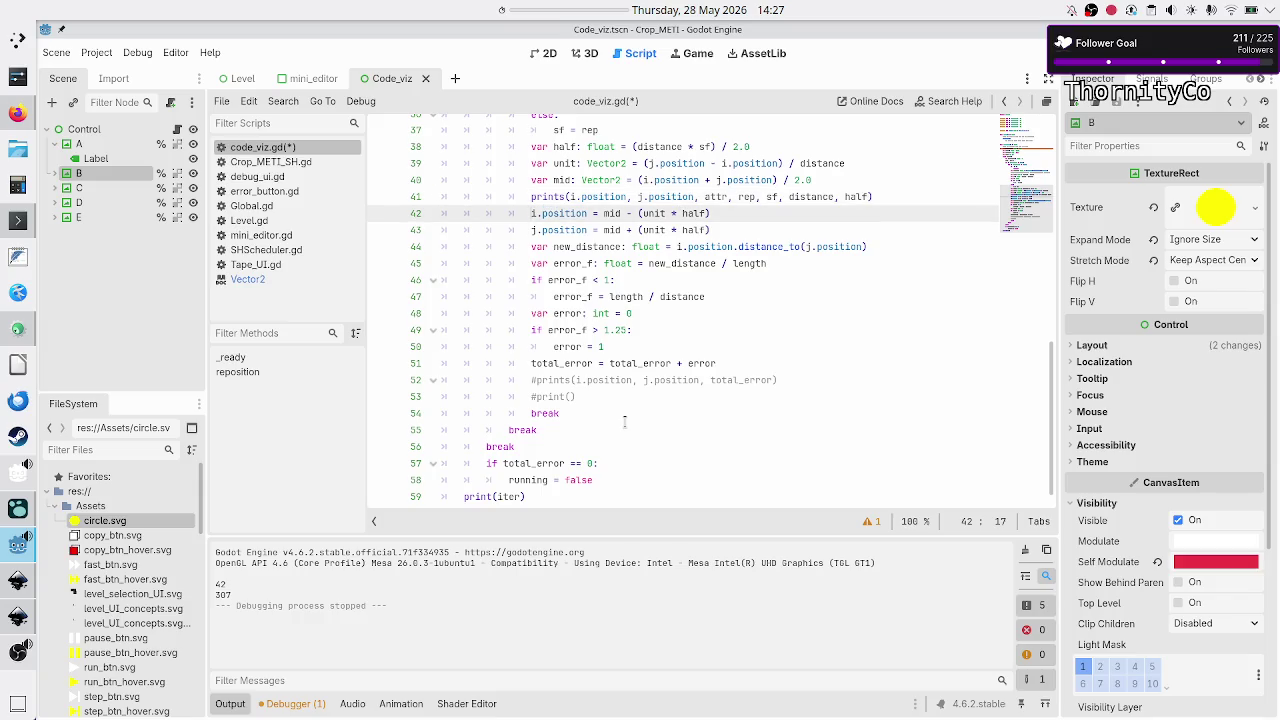
key(Down)
key(Down)
key(Down)
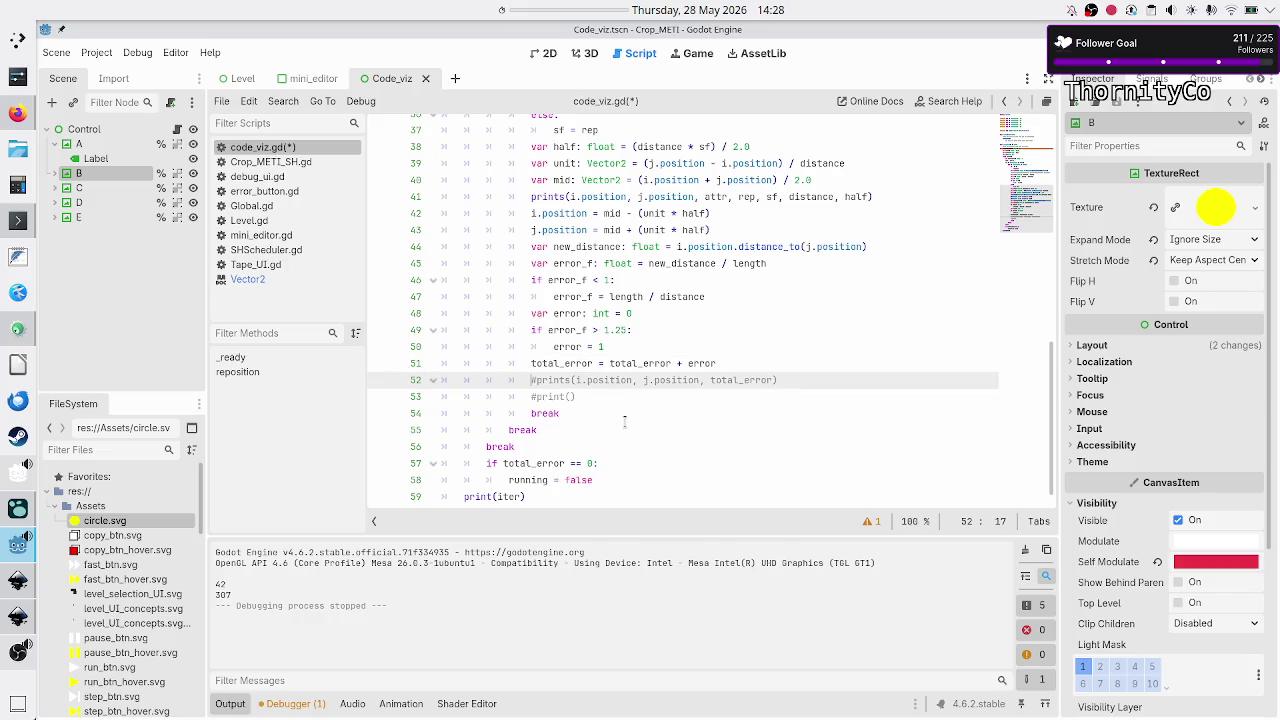
key(ctrl+k)
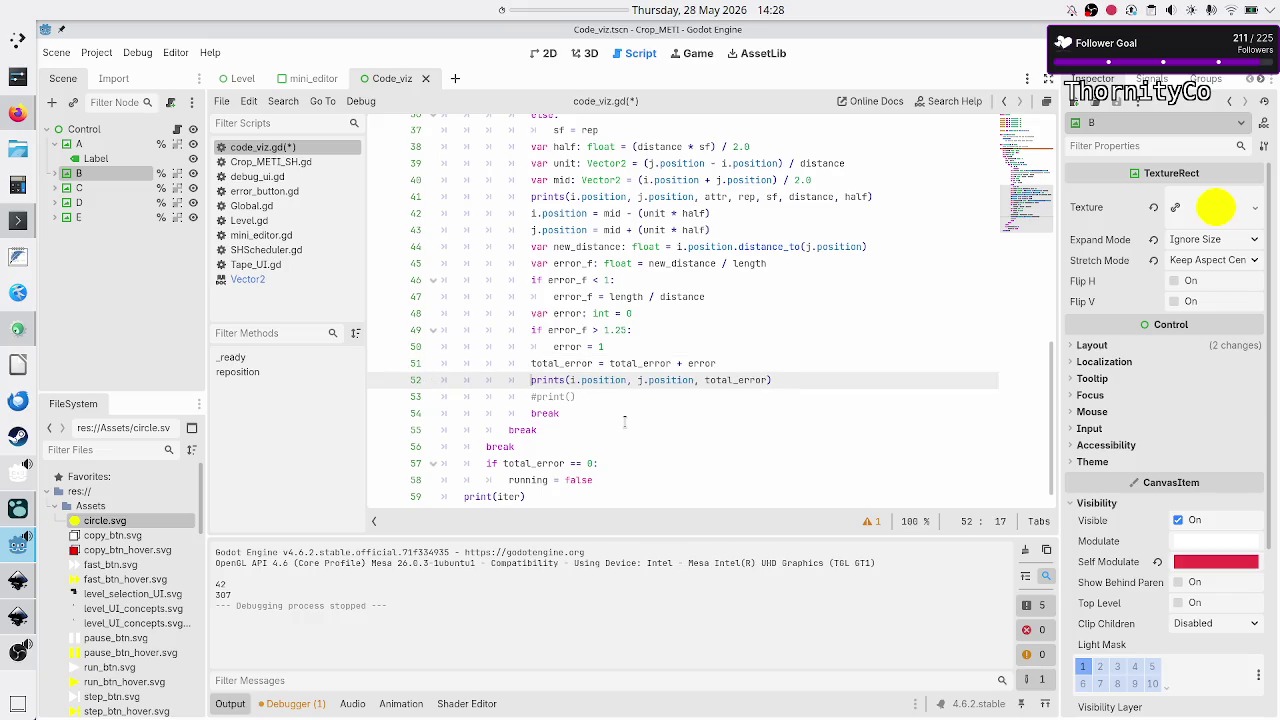
key(F5)
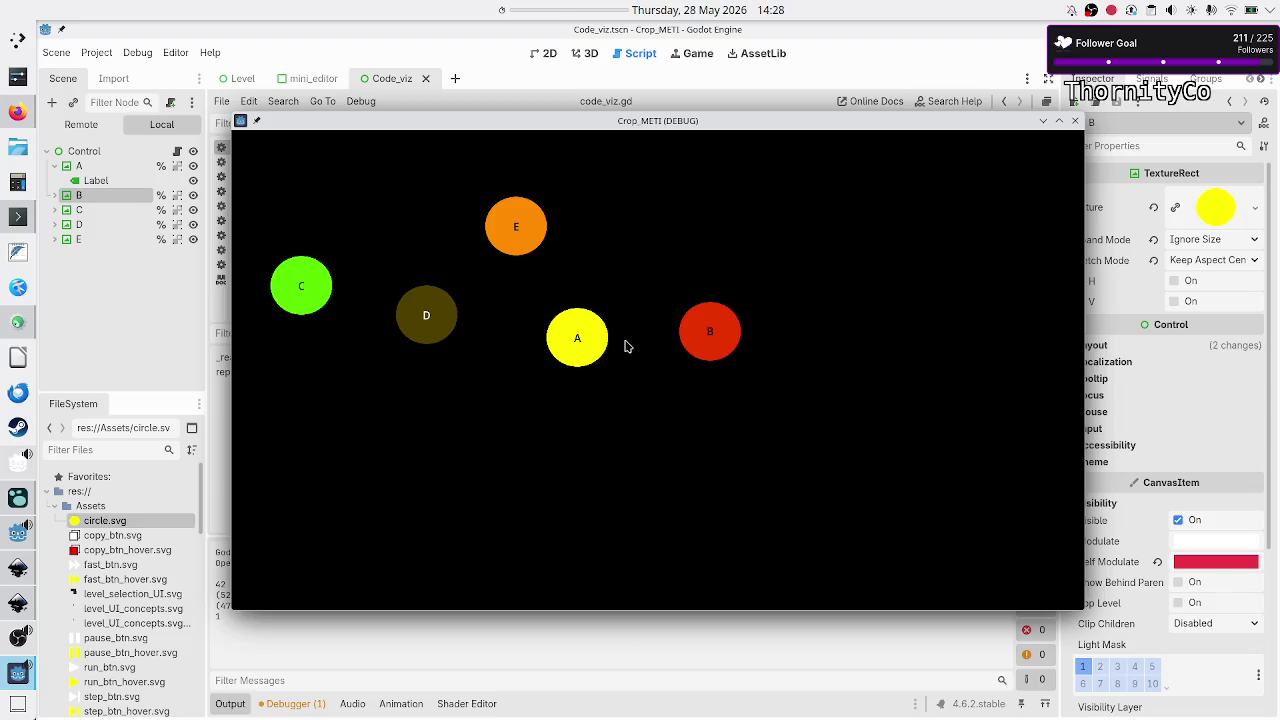
- Bring the editor in front of the game and select the printed 101.123687744141 value
click(532, 645)
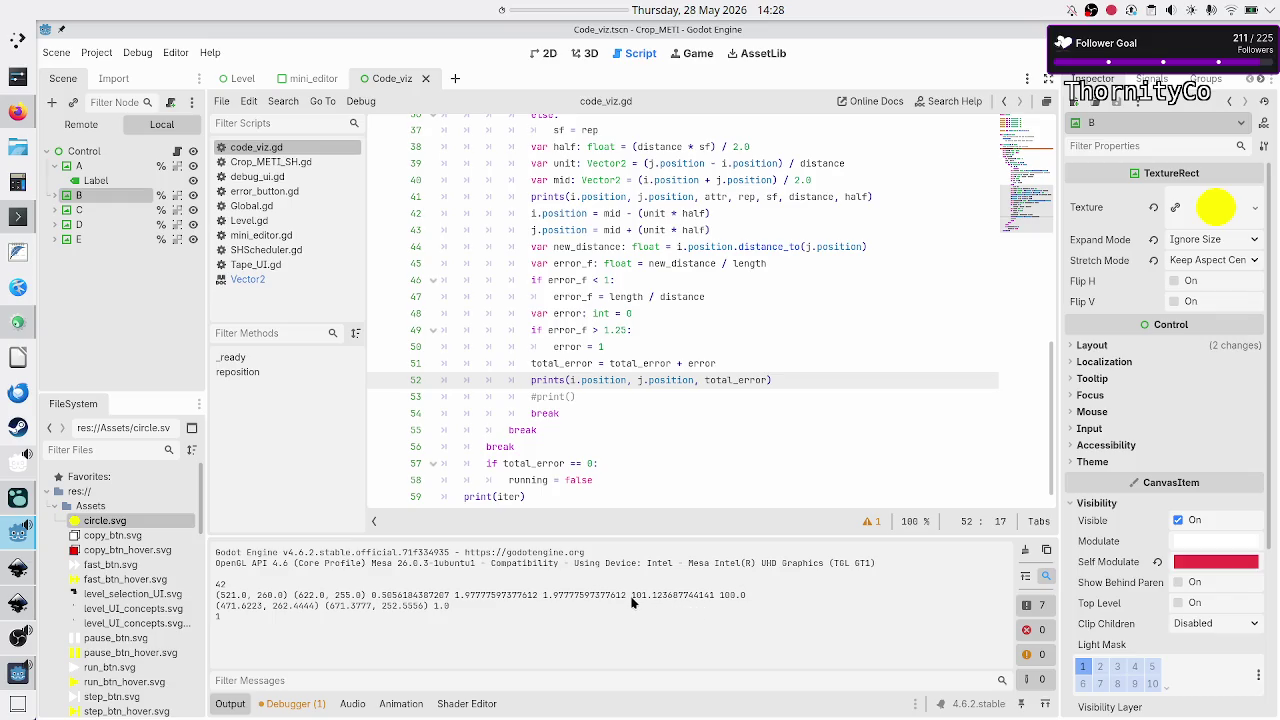
mouse_move(631, 600)
mouse_down()
mouse_move(684, 600)
mouse_move(668, 600)
mouse_up()
- Insert new_distance as an argument in line 52's prints call
click(668, 380)
text(new_dist)
text(ance,)
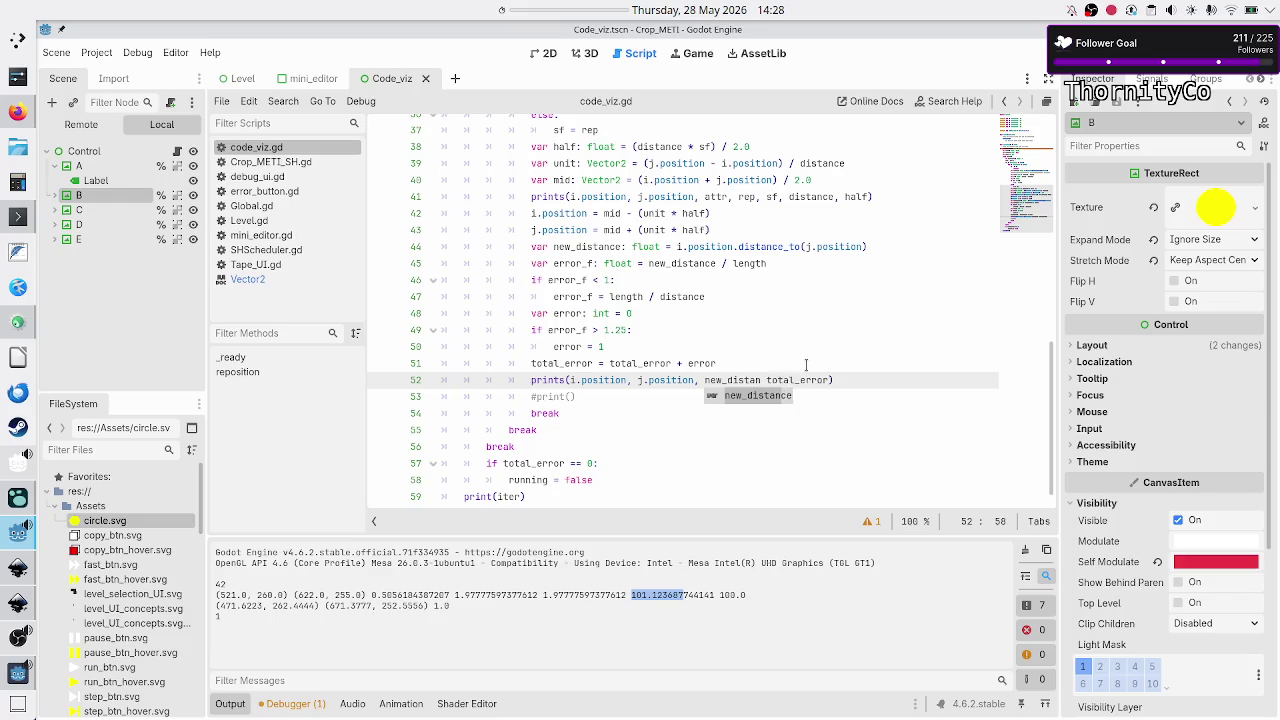
key(Escape)
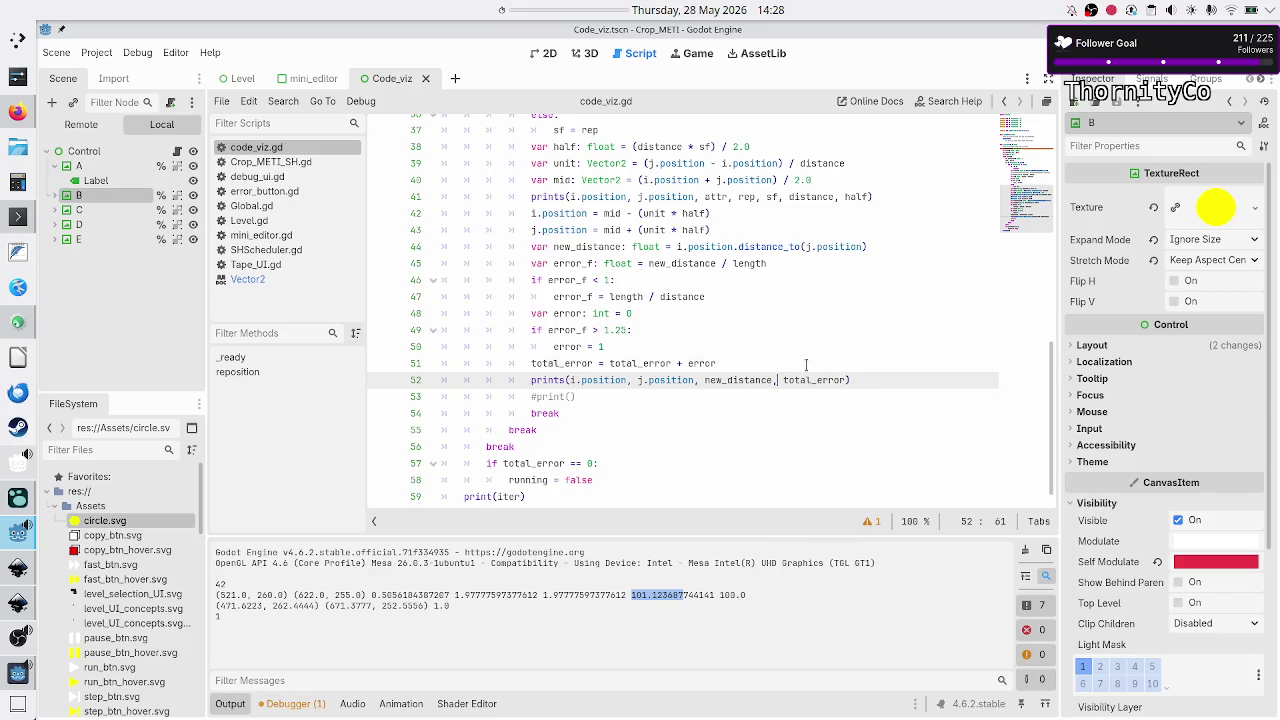
- Reduce line 41's print to prints(distance, sf, half, attr, rep)
key(Up)
key(Up)
key(Up)
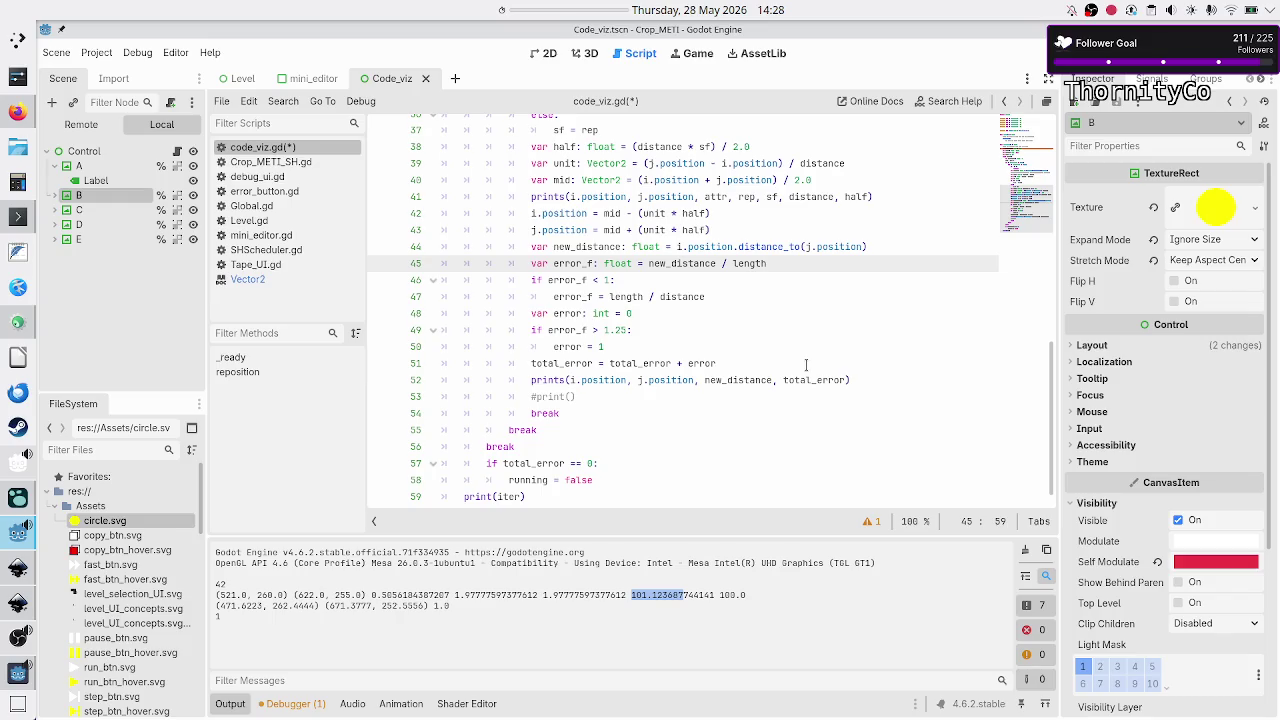
key(Up)
key(Up)
key(Up)
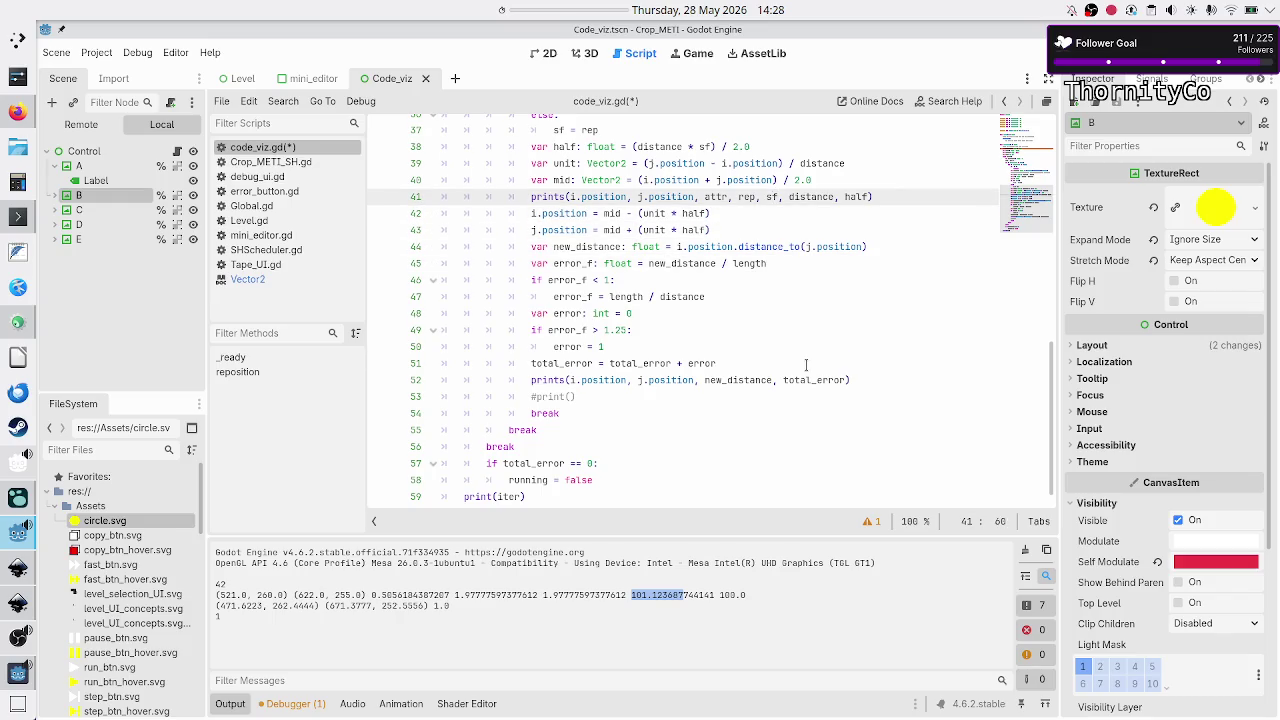
key(BackSpace)
key(BackSpace)
key(BackSpace)
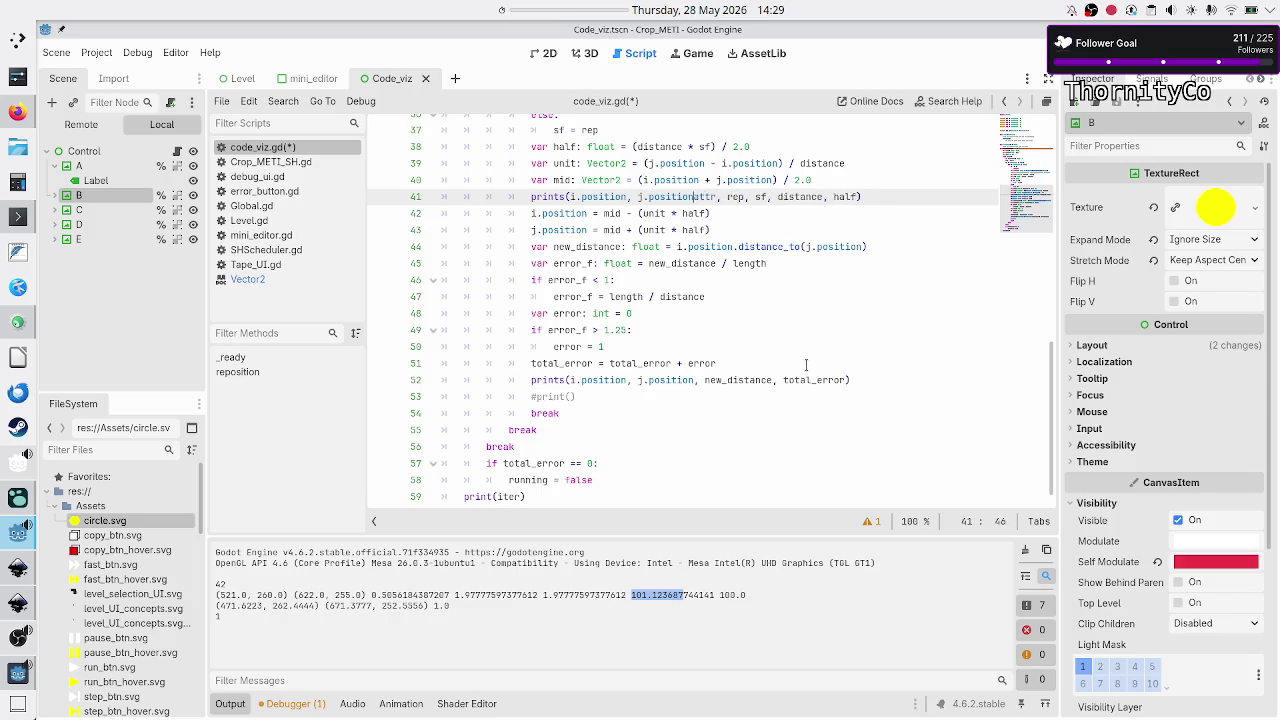
key(BackSpace)
key(BackSpace)
key(BackSpace)
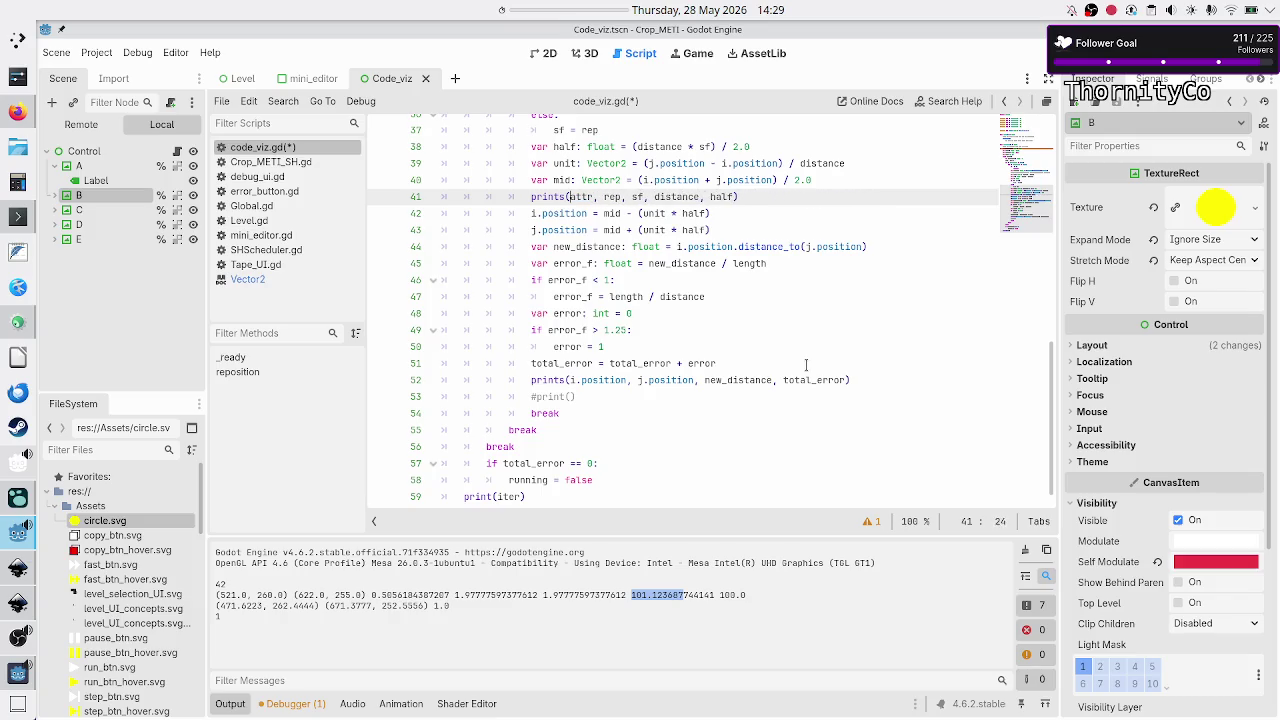
key(Right)
key(Right)
key(Right)
key(shift+Left)
key(shift+Left)
key(shift+Left)
key(BackSpace)
key(BackSpace)
key(BackSpace)
key(Left)
key(Left)
key(Left)
text(distance,)
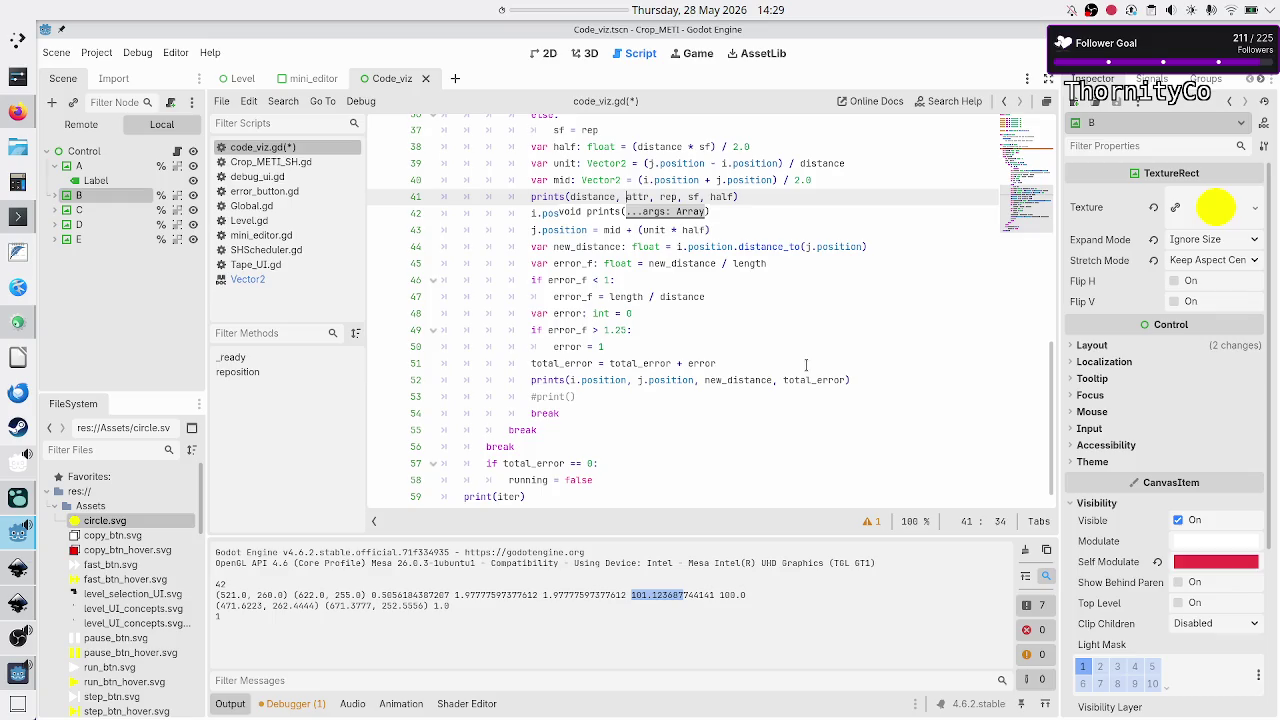
text(sf, half,)
key(Right)
key(Right)
key(Right)
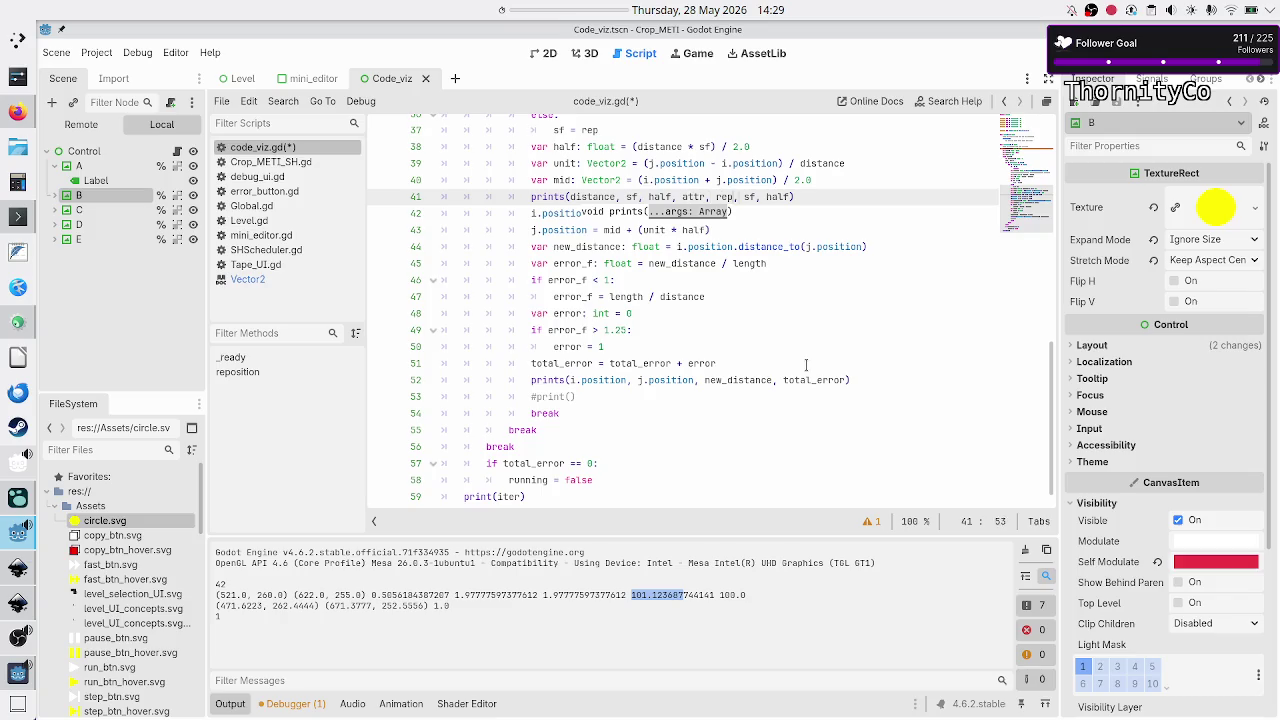
key(BackSpace)
key(BackSpace)
key(BackSpace)
key(Left)
key(Left)
key(Left)
- Trim line 52 to prints(new_distance, total_error), then run and close the scene
key(Down)
key(Down)
key(Down)
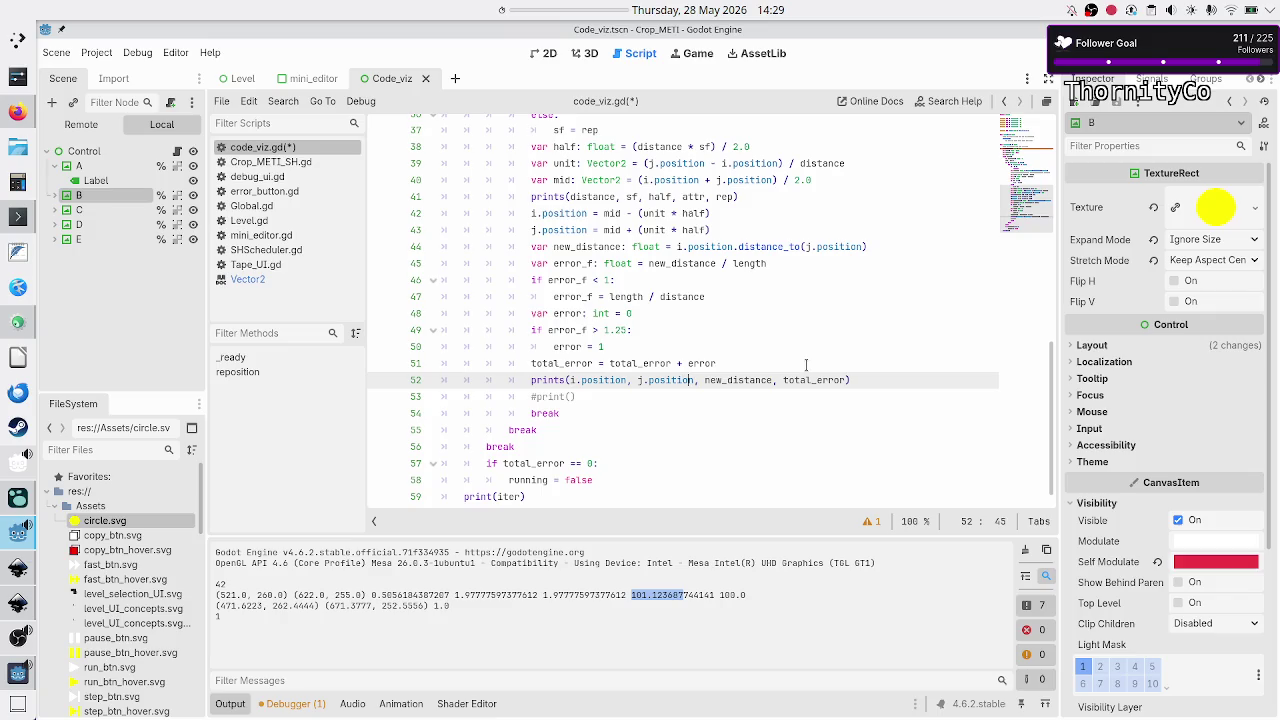
key(BackSpace)
key(BackSpace)
key(BackSpace)
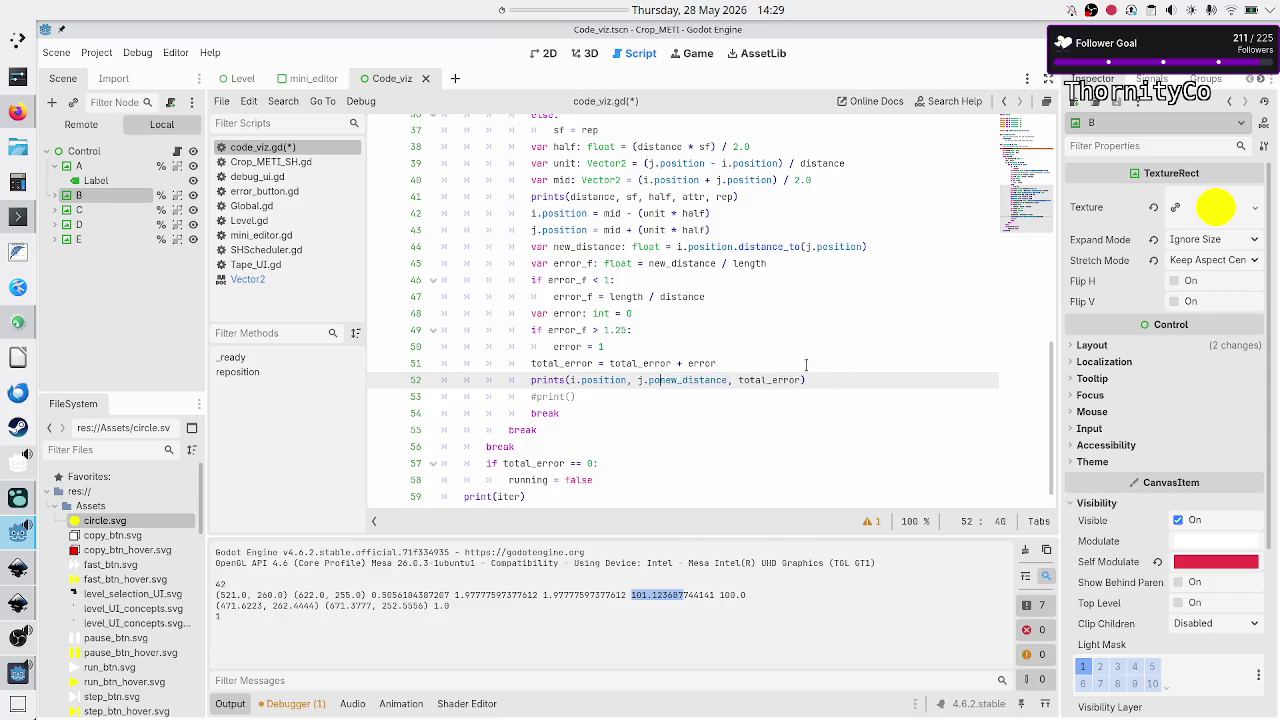
key(BackSpace)
key(BackSpace)
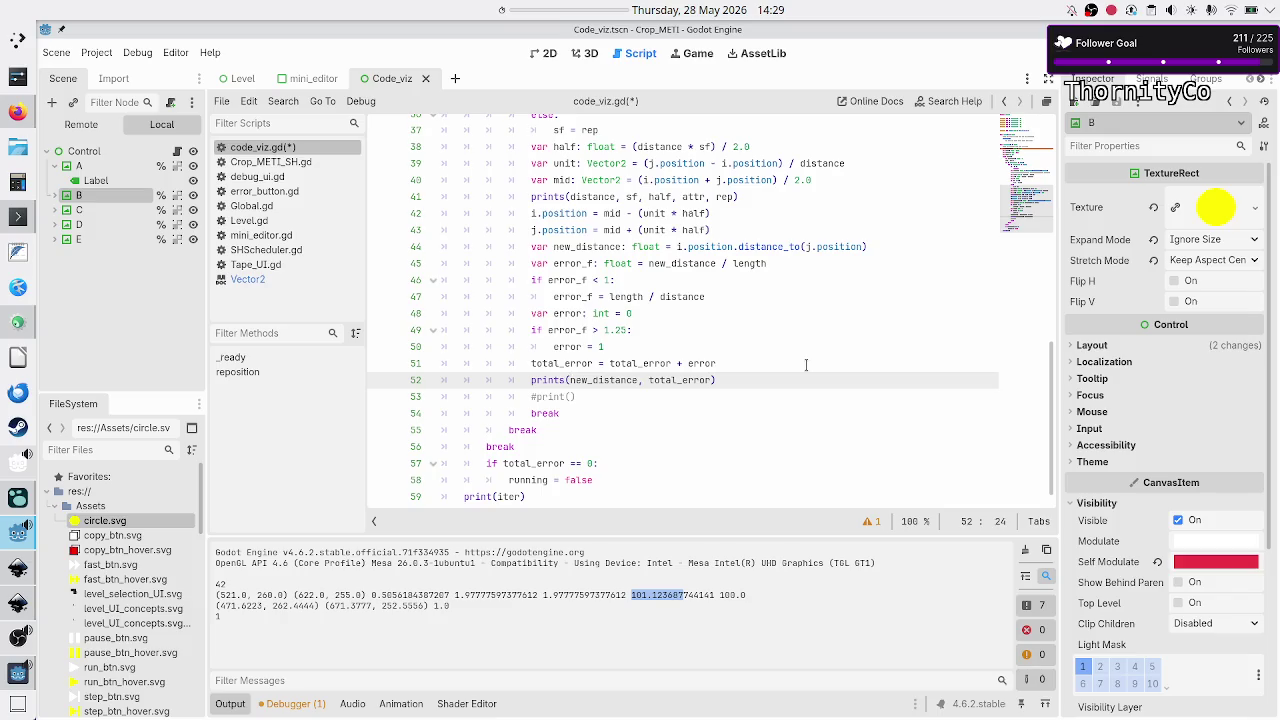
key(F5)
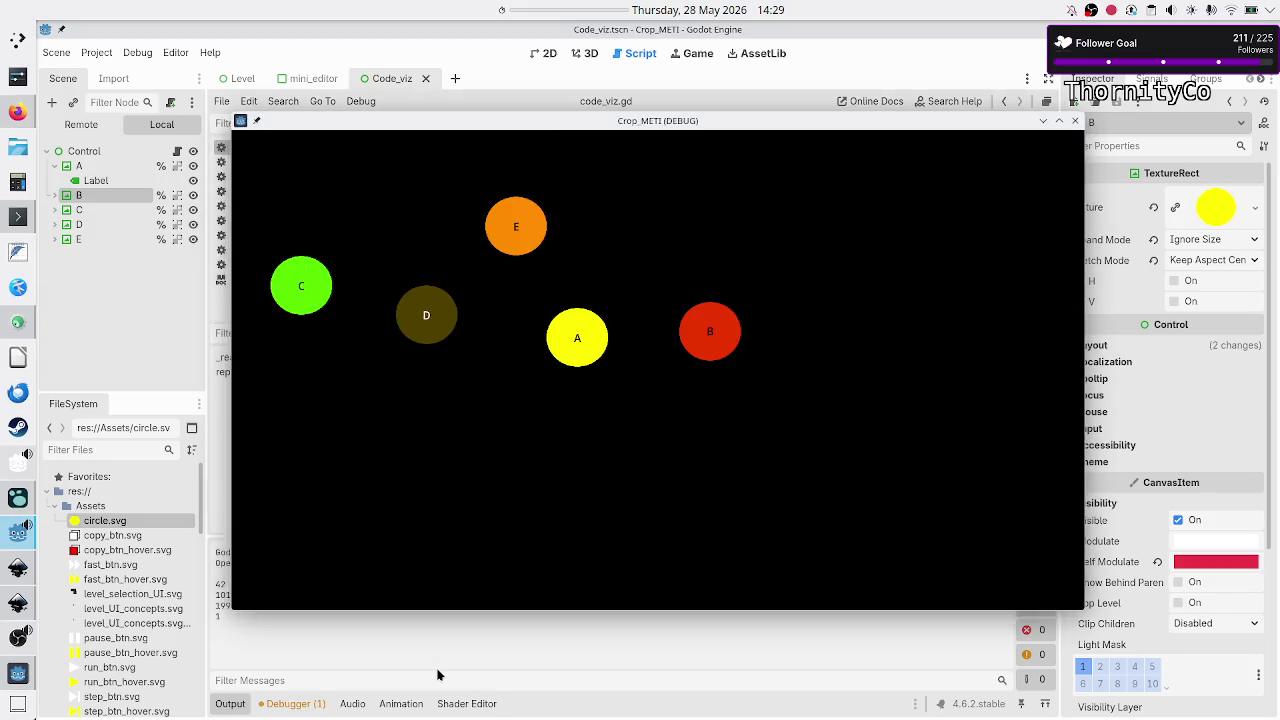
key(F8)
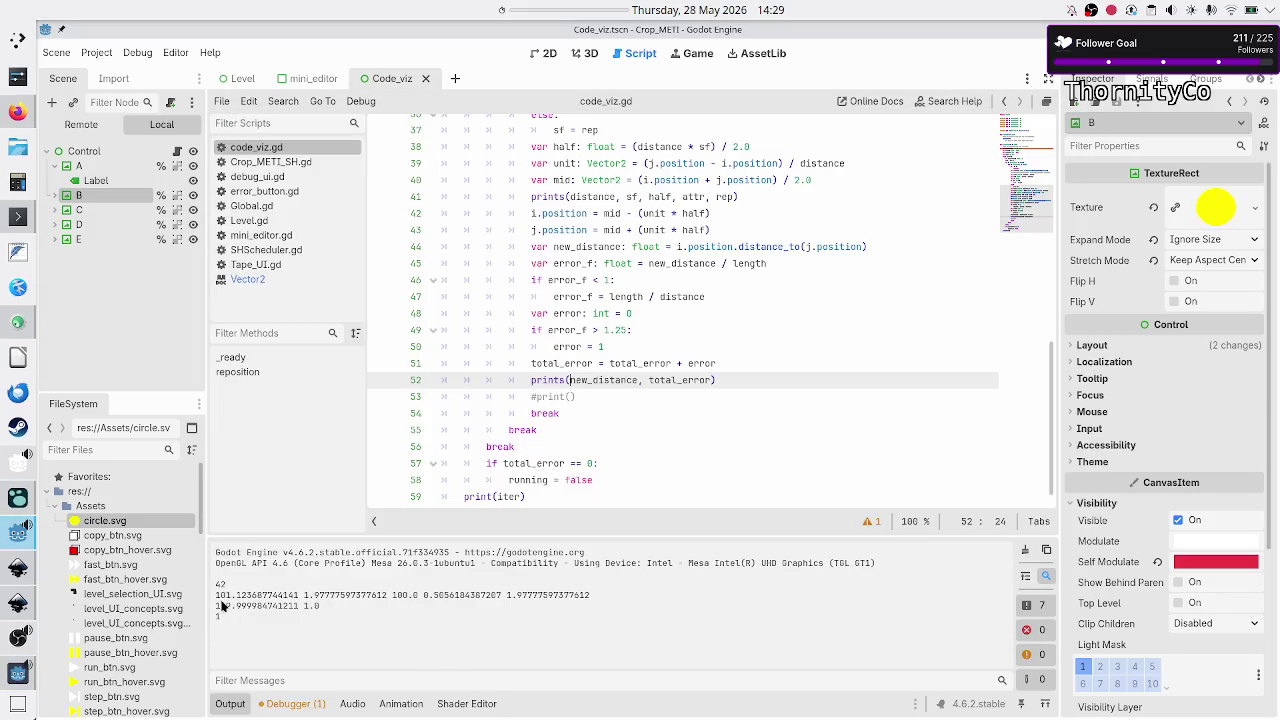
drag(215, 595, 273, 596)
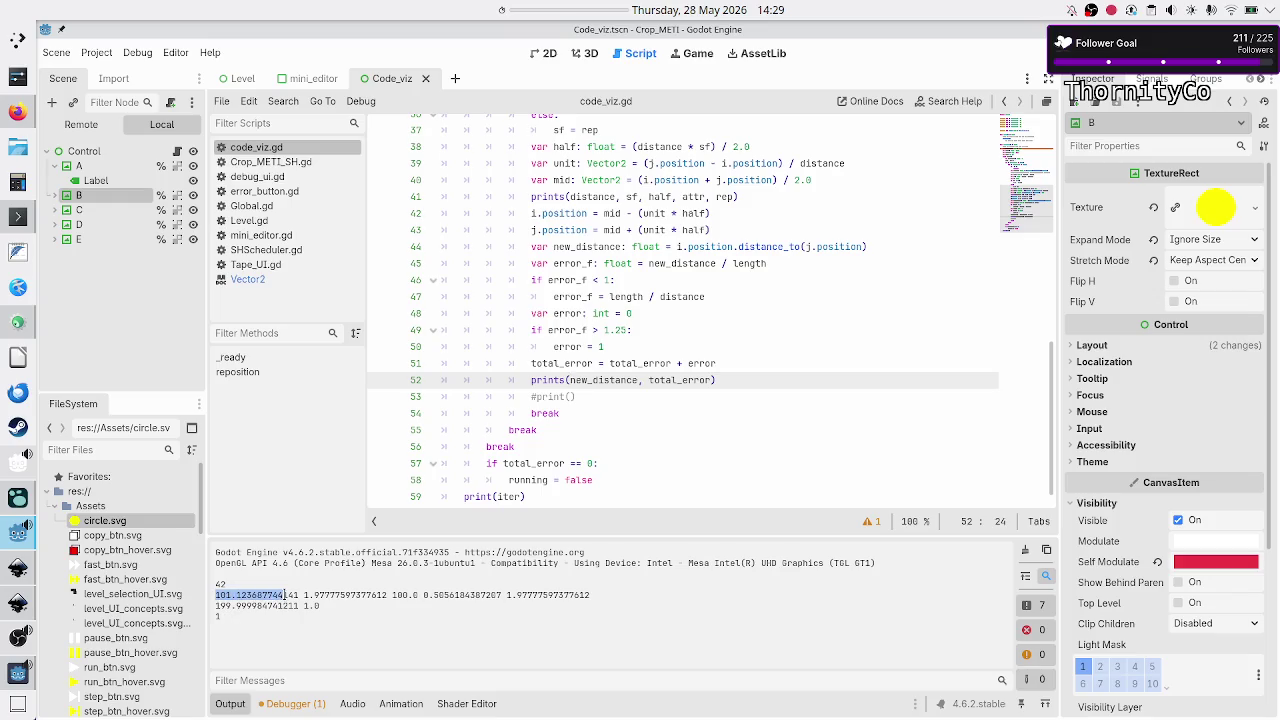
mouse_move(590, 596)
mouse_down()
mouse_move(237, 597)
mouse_move(256, 607)
mouse_up()
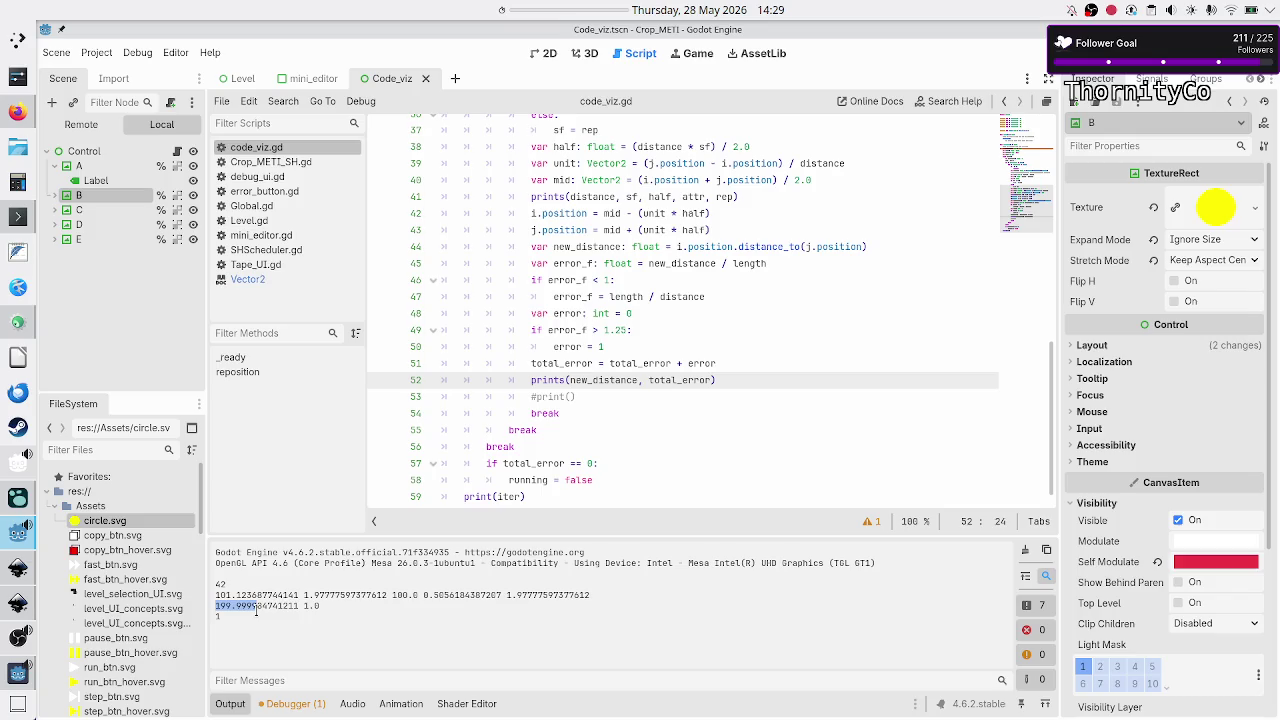
scroll(690, 390, up, 8)
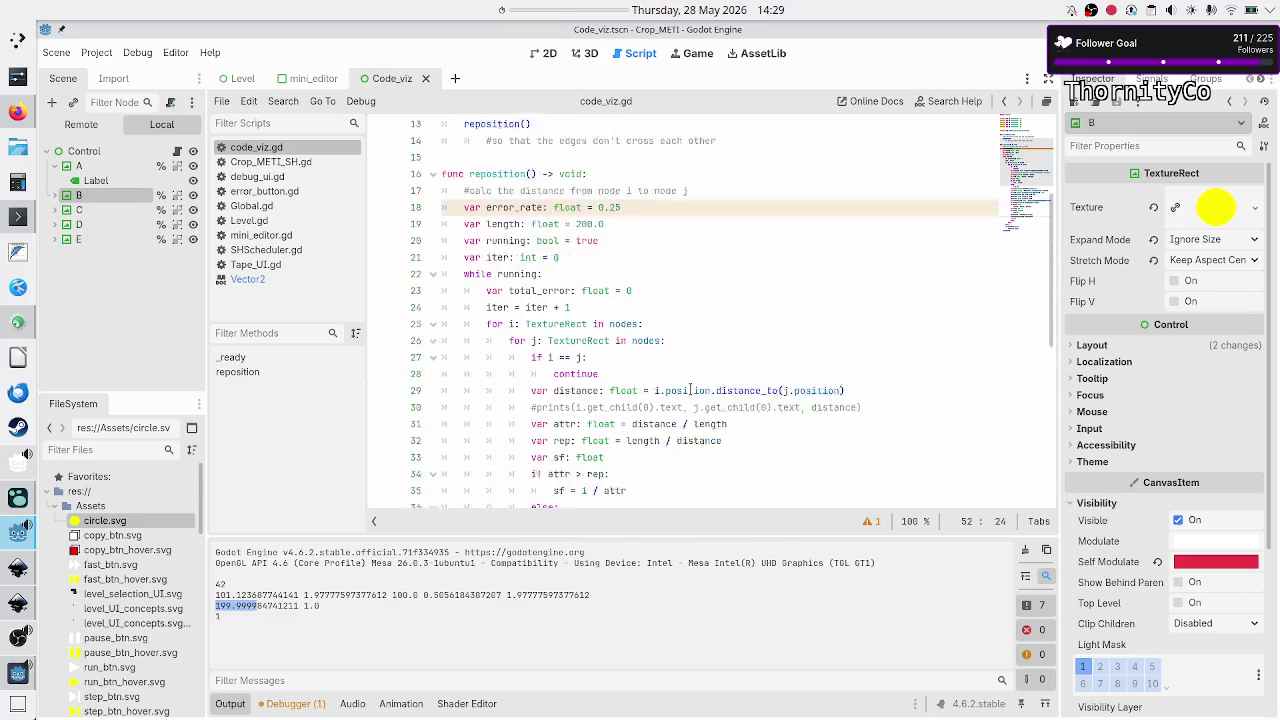
scroll(690, 390, down, 1)
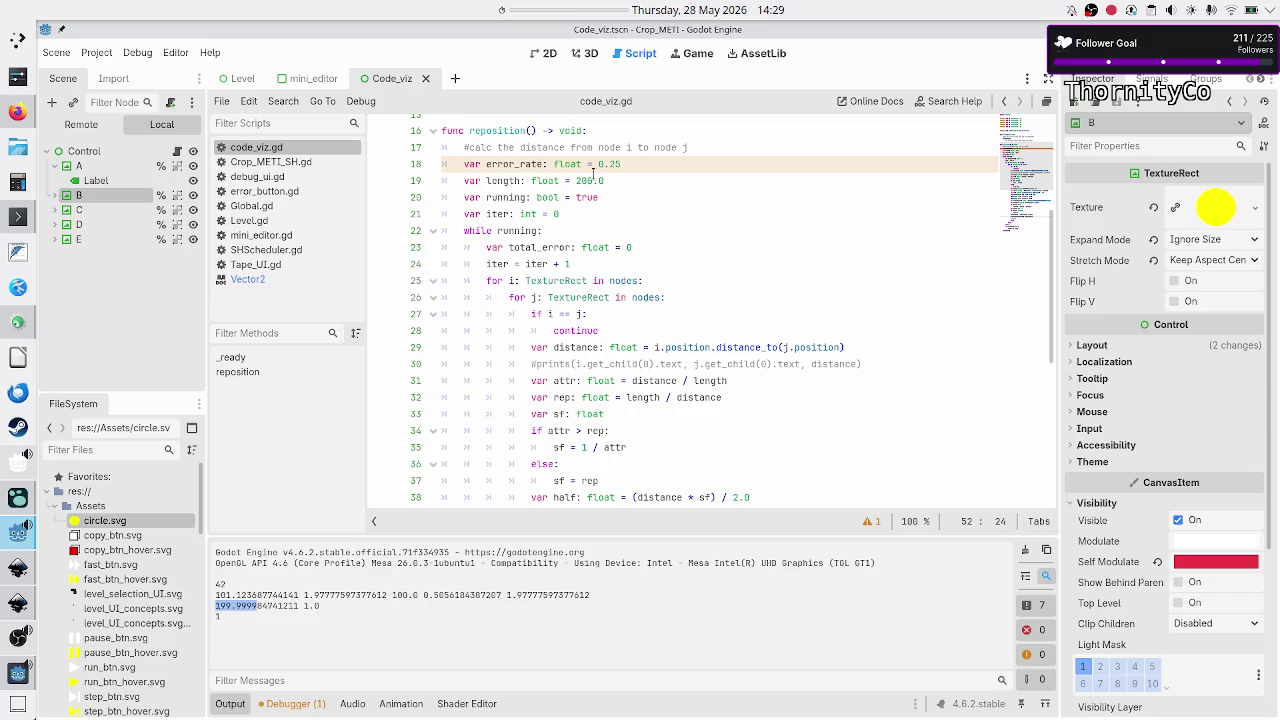
click(235, 615)
double_click(308, 607)
scroll(647, 358, down, 5)
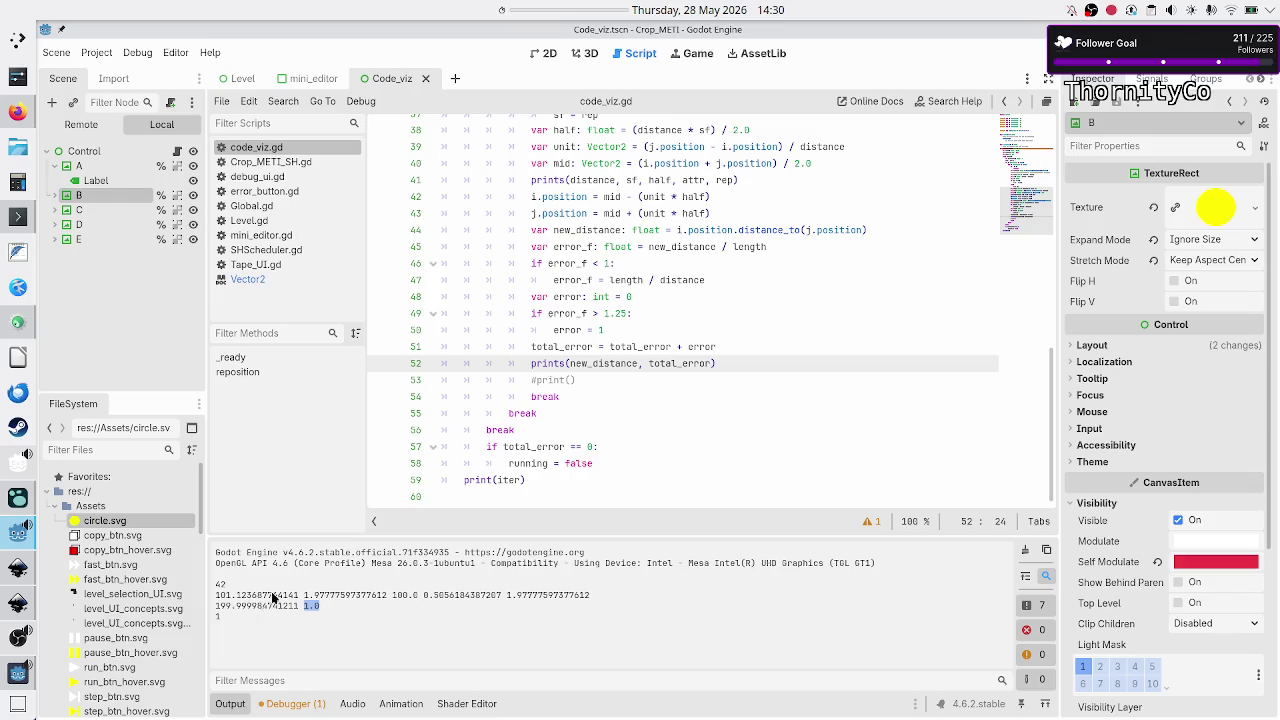
double_click(598, 230)
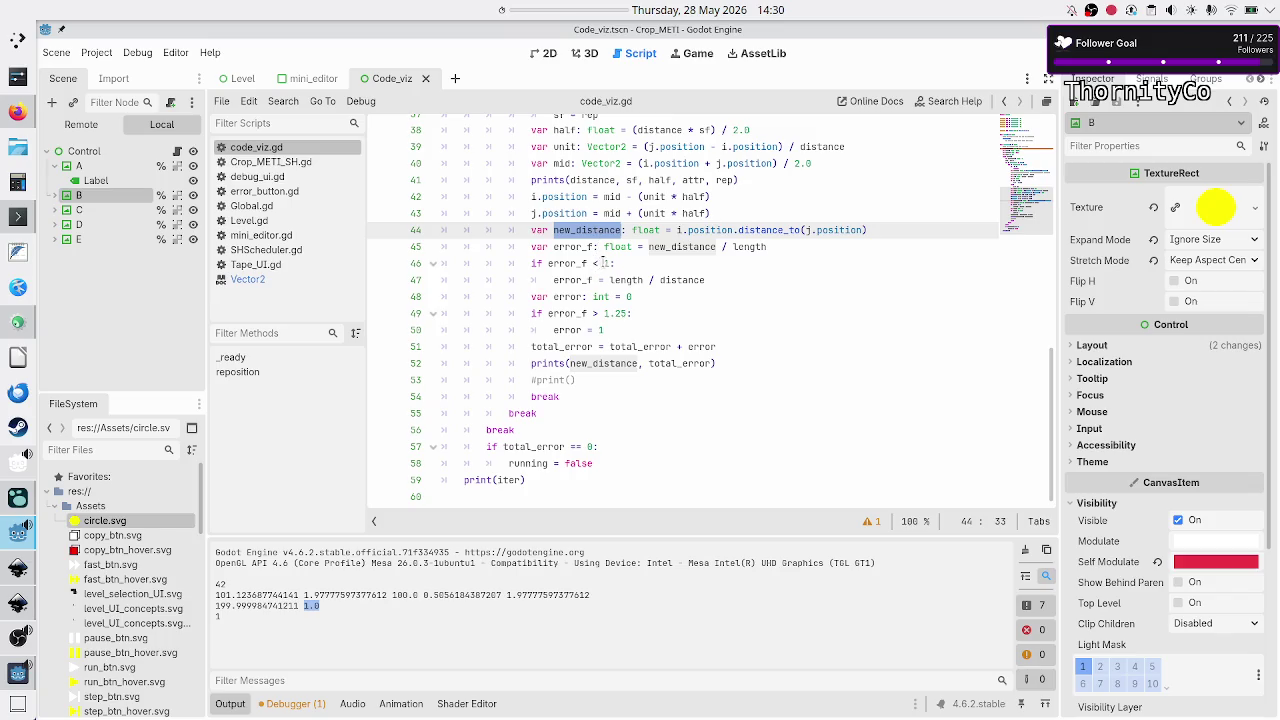
- Inspect new_distance, length and the < 1 comparison around lines 45–47
double_click(700, 246)
double_click(760, 246)
scroll(772, 282, up, 8)
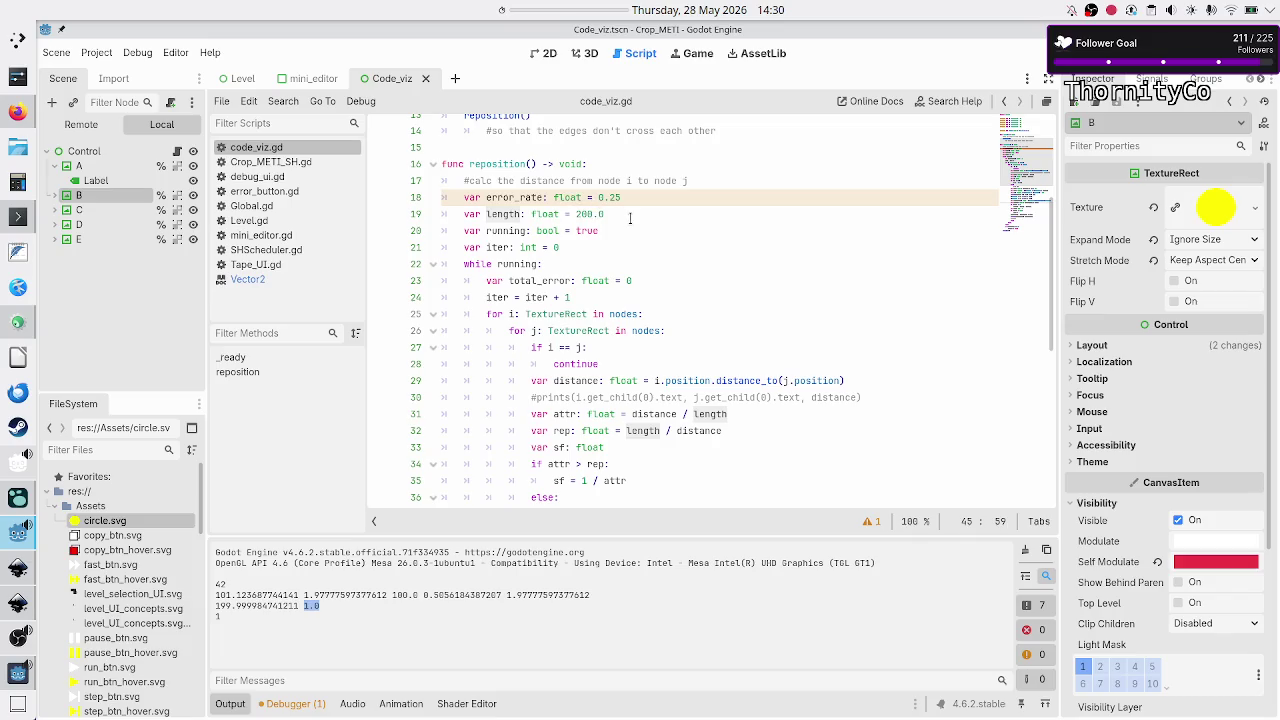
scroll(690, 225, down, 8)
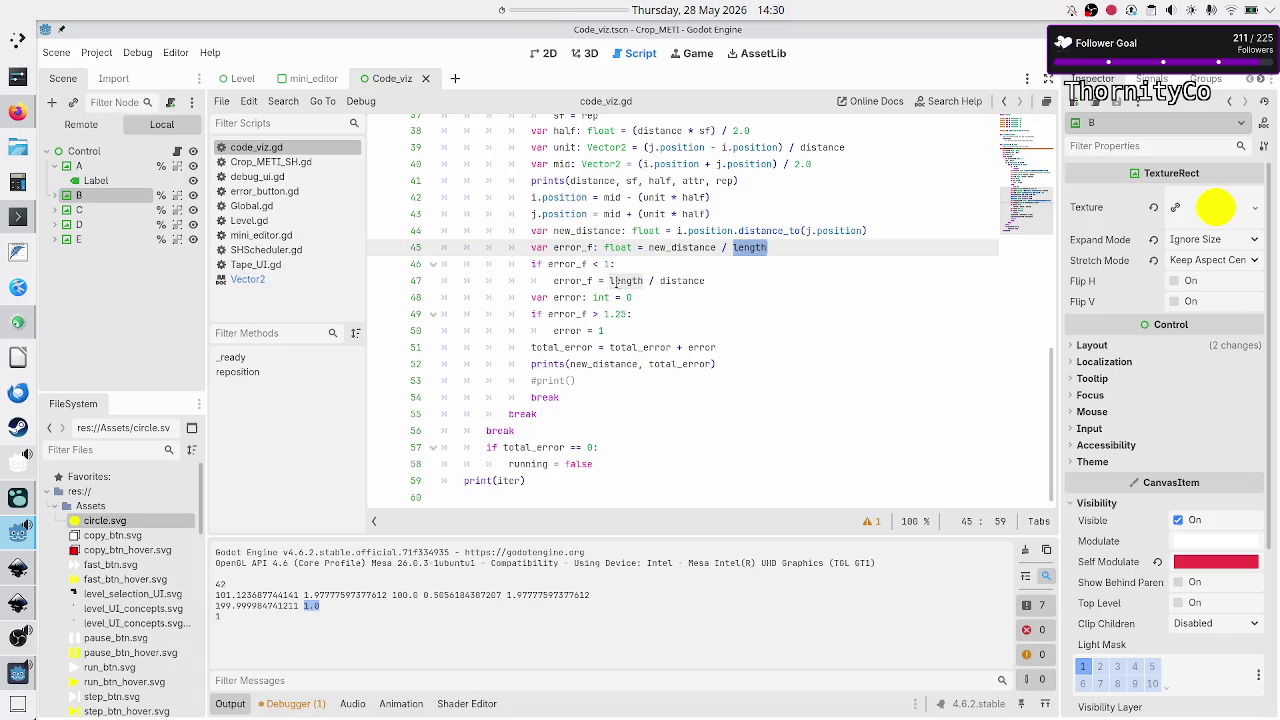
mouse_move(627, 276)
drag(592, 262, 609, 264)
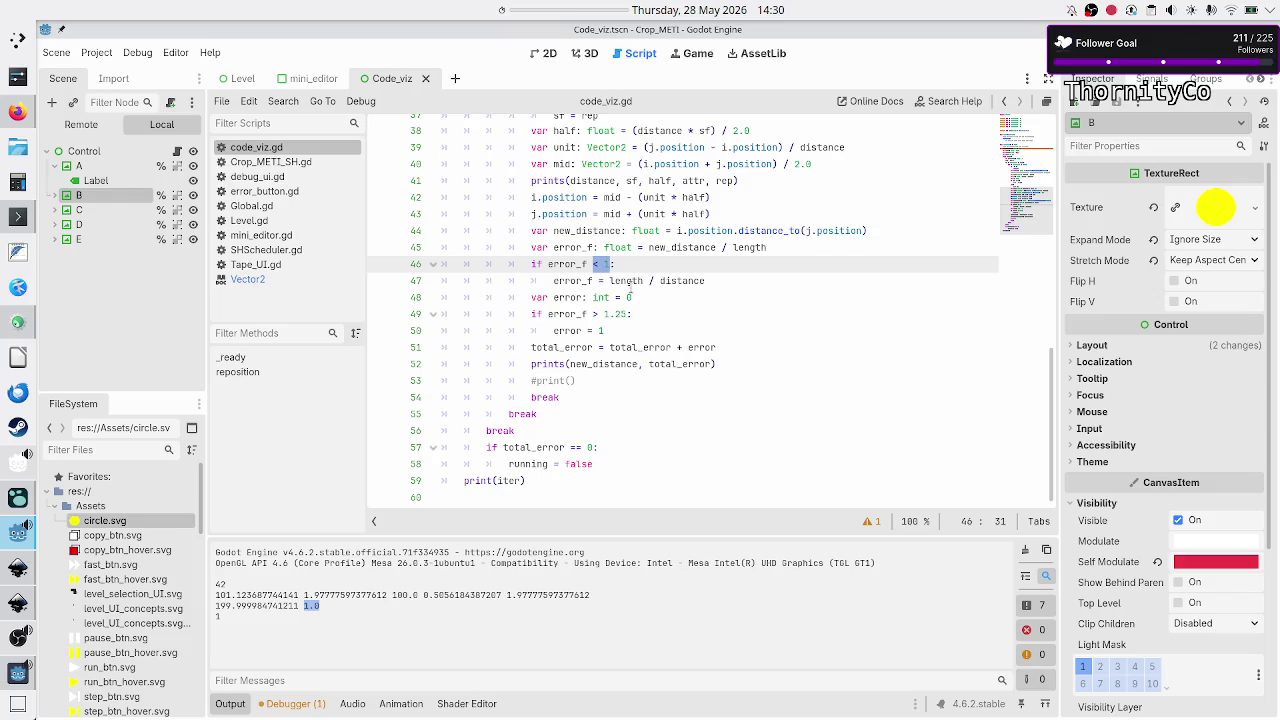
double_click(631, 282)
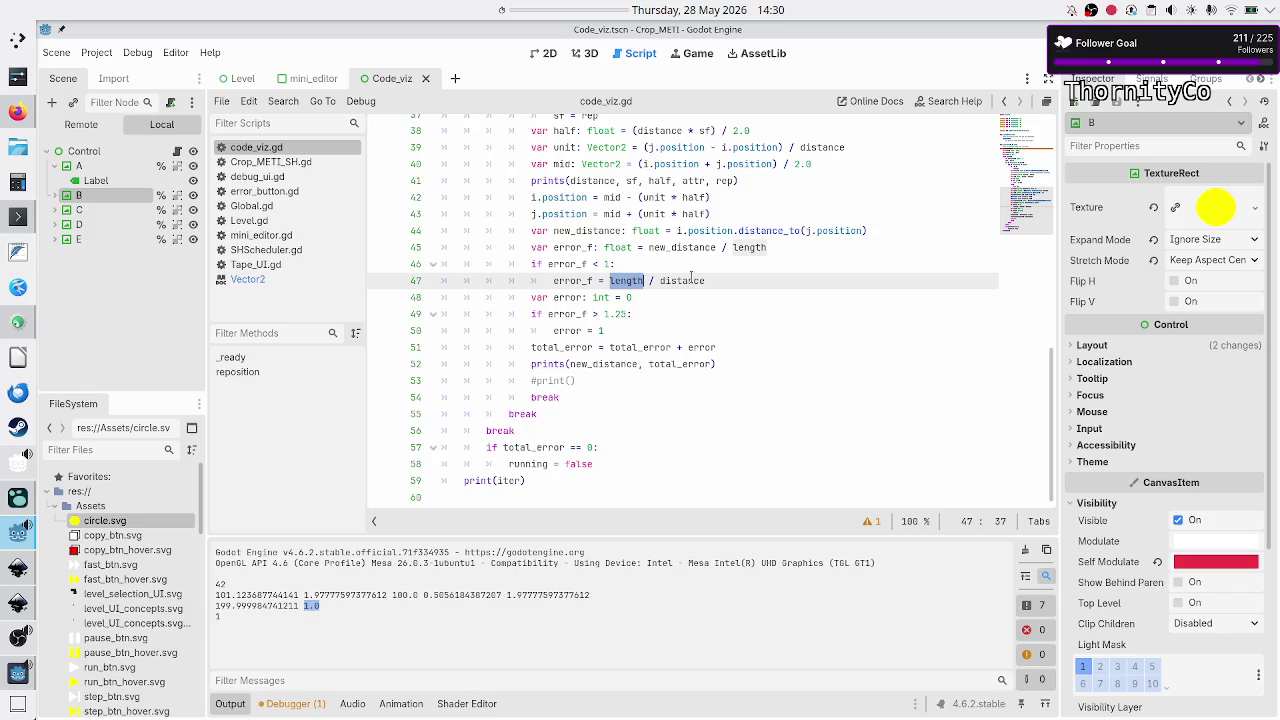
- Change line 47 to divide length by new_distance instead of distance
click(689, 280)
double_click(689, 280)
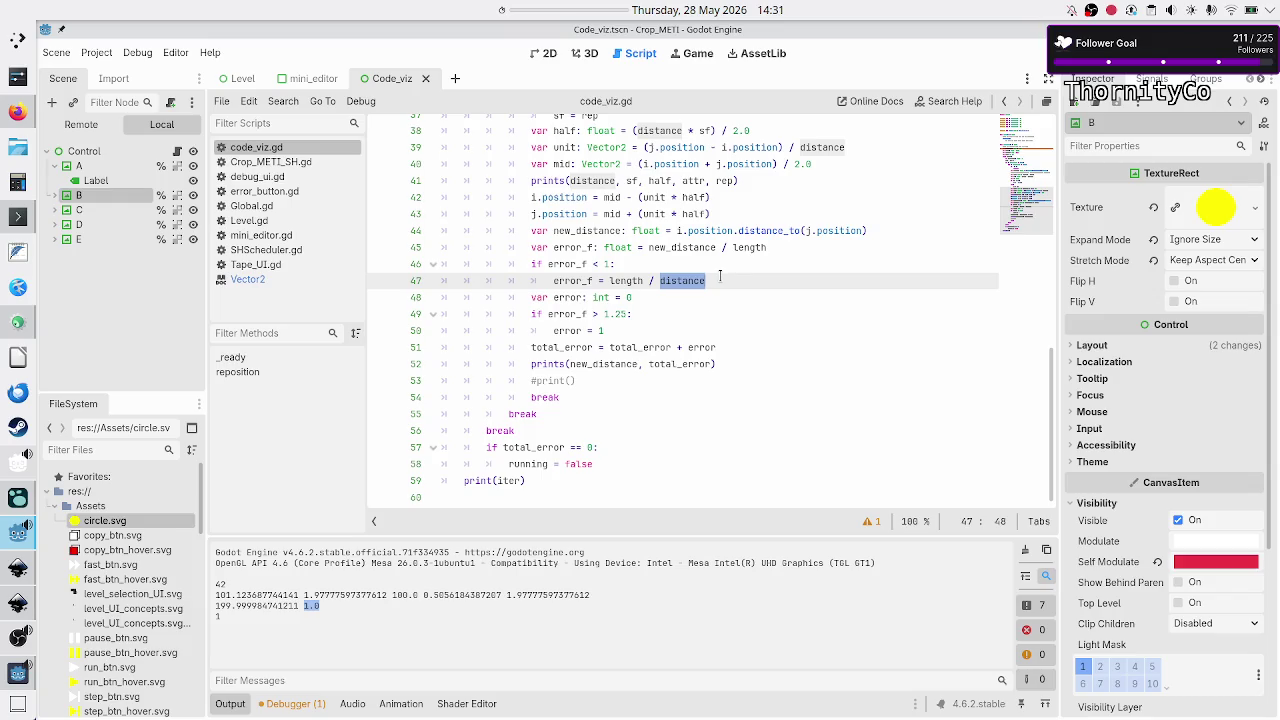
click(718, 280)
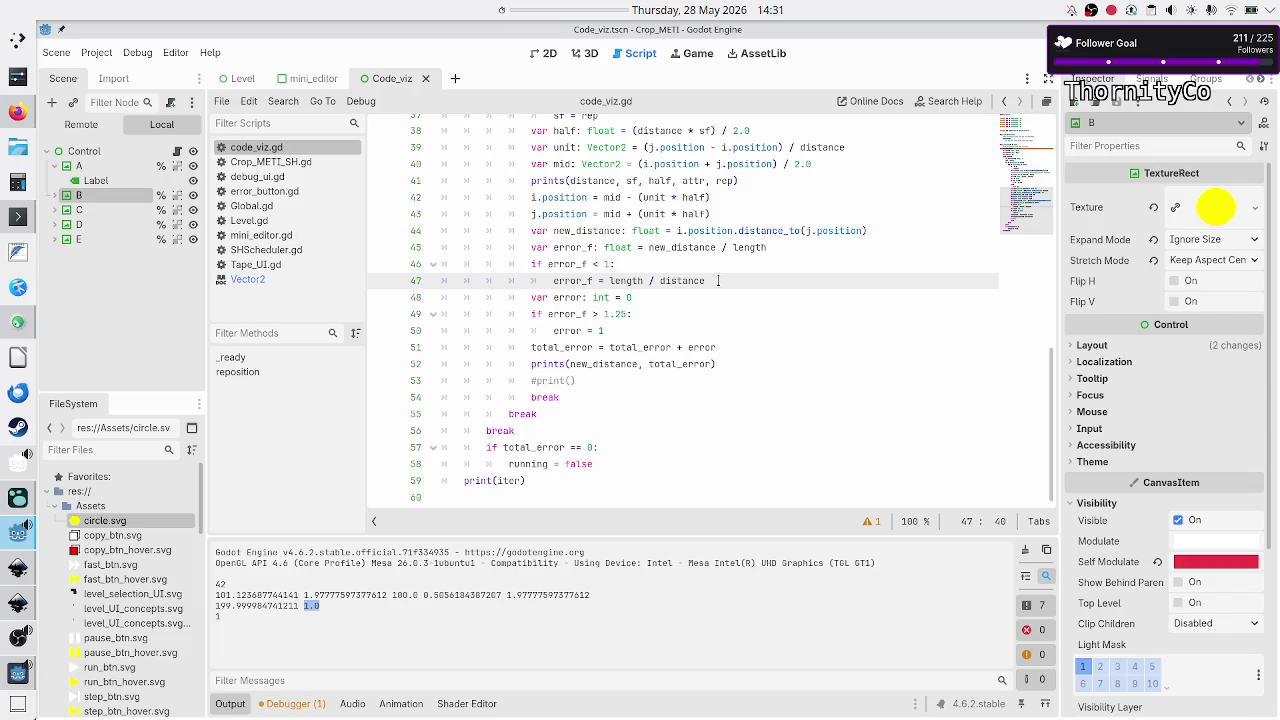
text(new_)
- Verify the new_distance edit on line 47, then save, run and close the scene
key(Up)
key(Up)
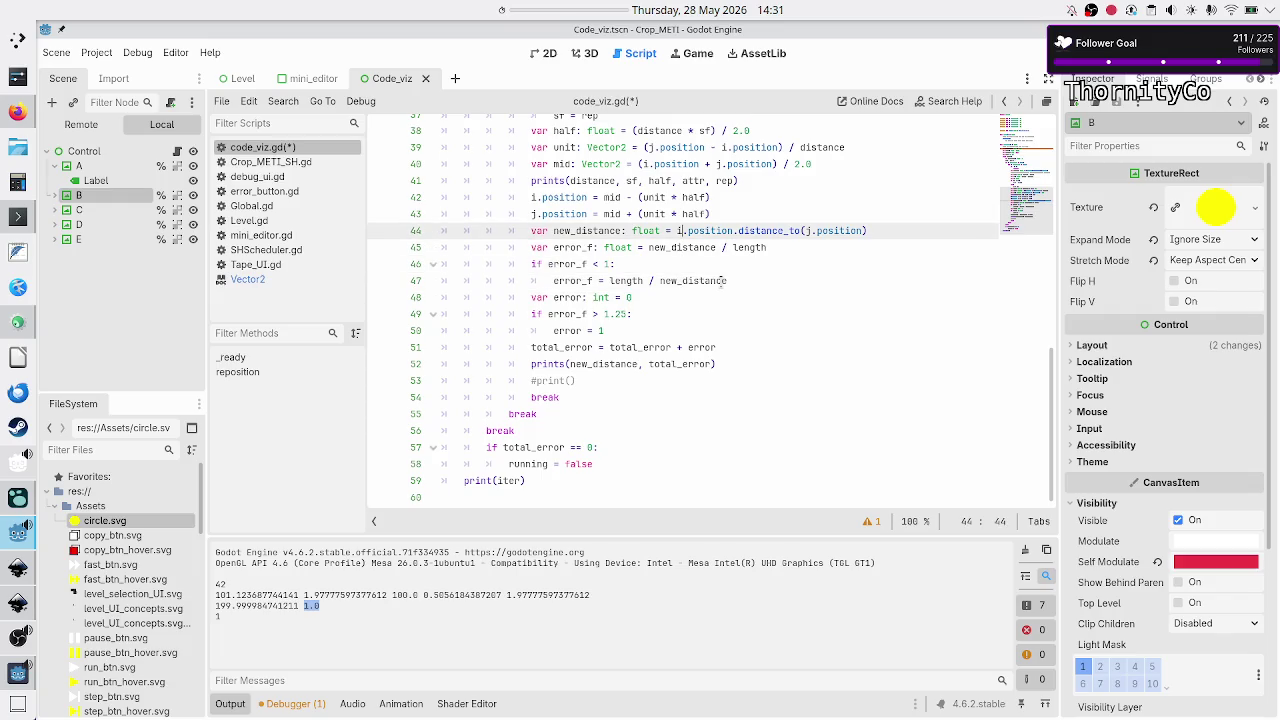
key(Down)
key(Down)
key(Down)
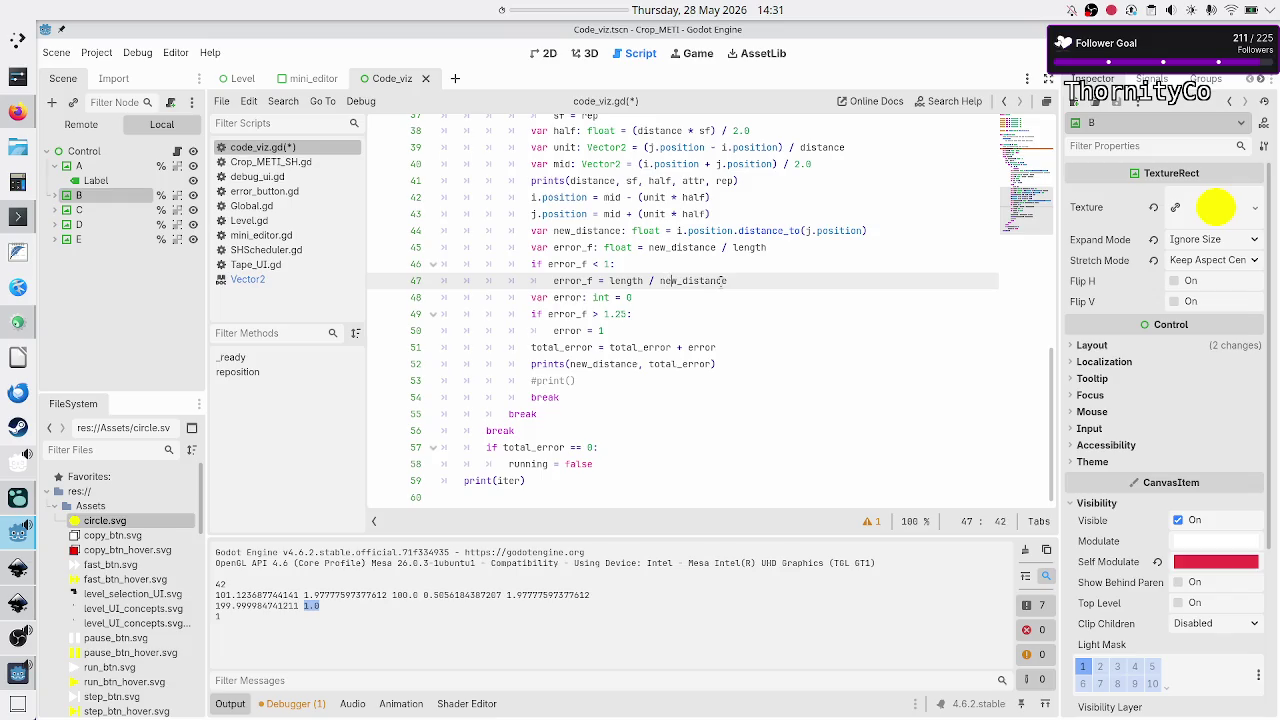
key(shift+Right)
key(shift+Right)
key(shift+Right)
key(shift+Right)
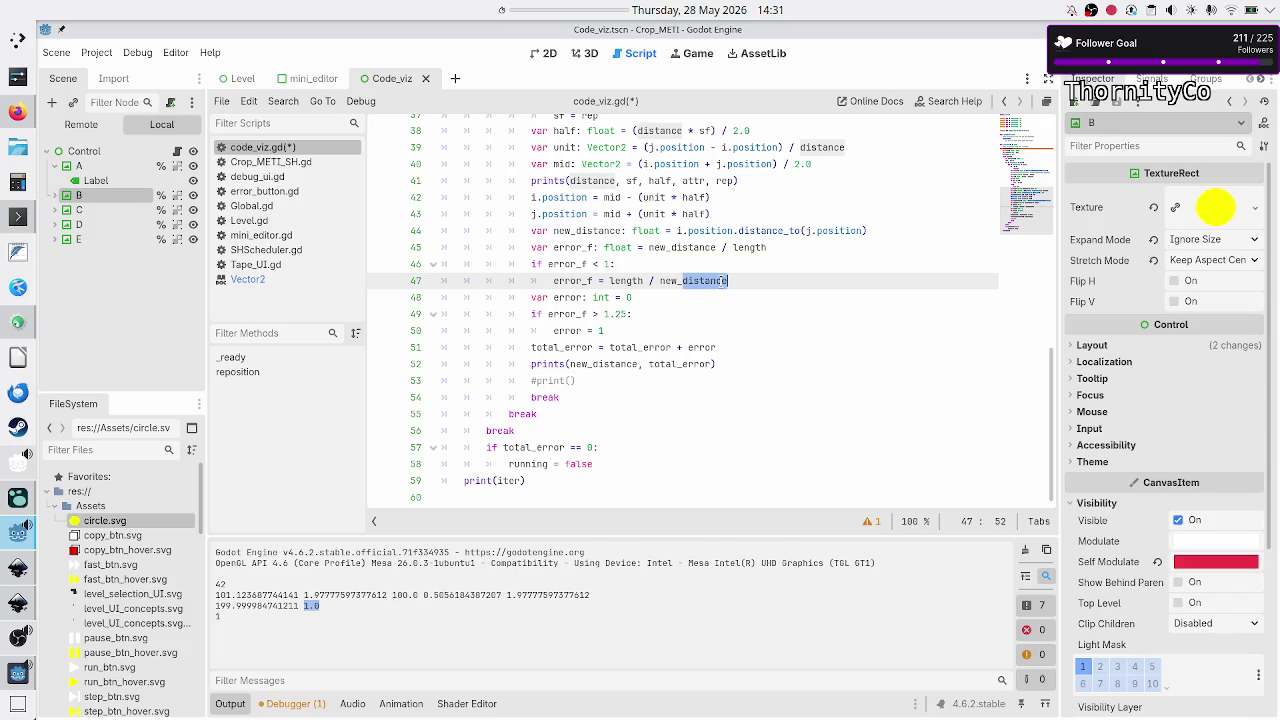
key(Left)
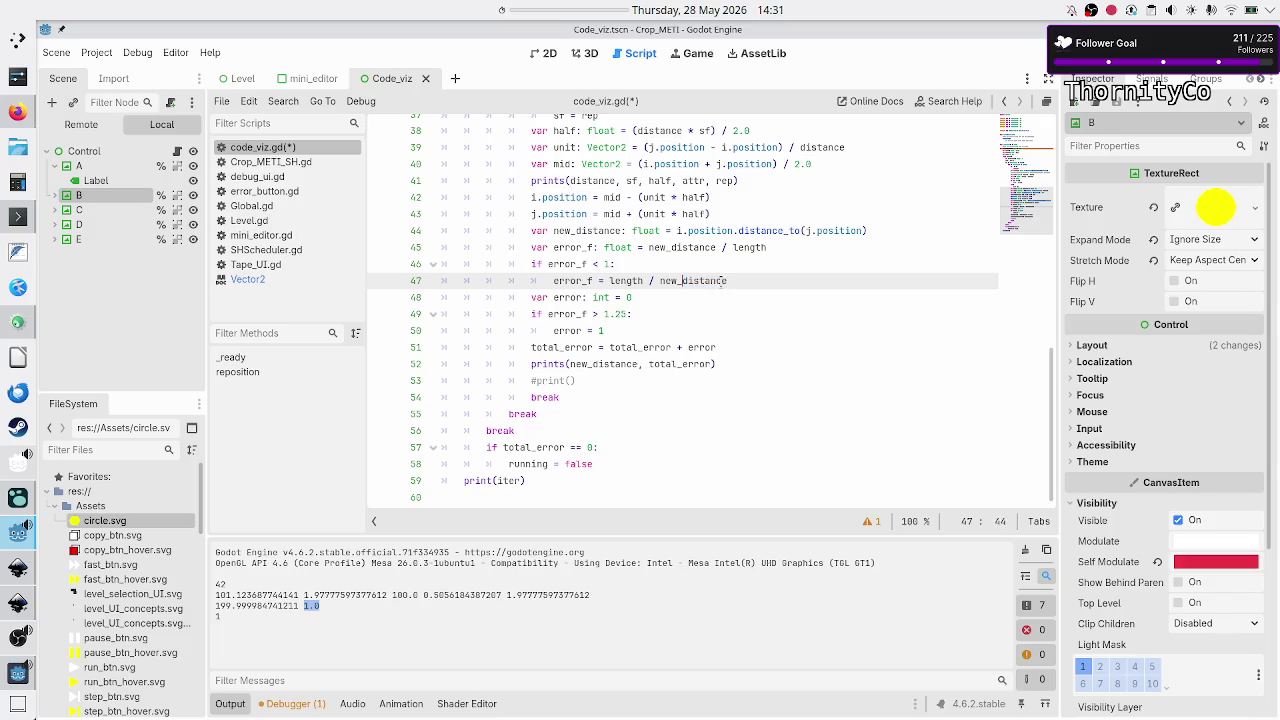
key(Left)
key(Left)
key(Left)
key(shift+Right)
key(shift+Right)
key(shift+Right)
key(shift+Right)
key(shift+Right)
key(shift+Right)
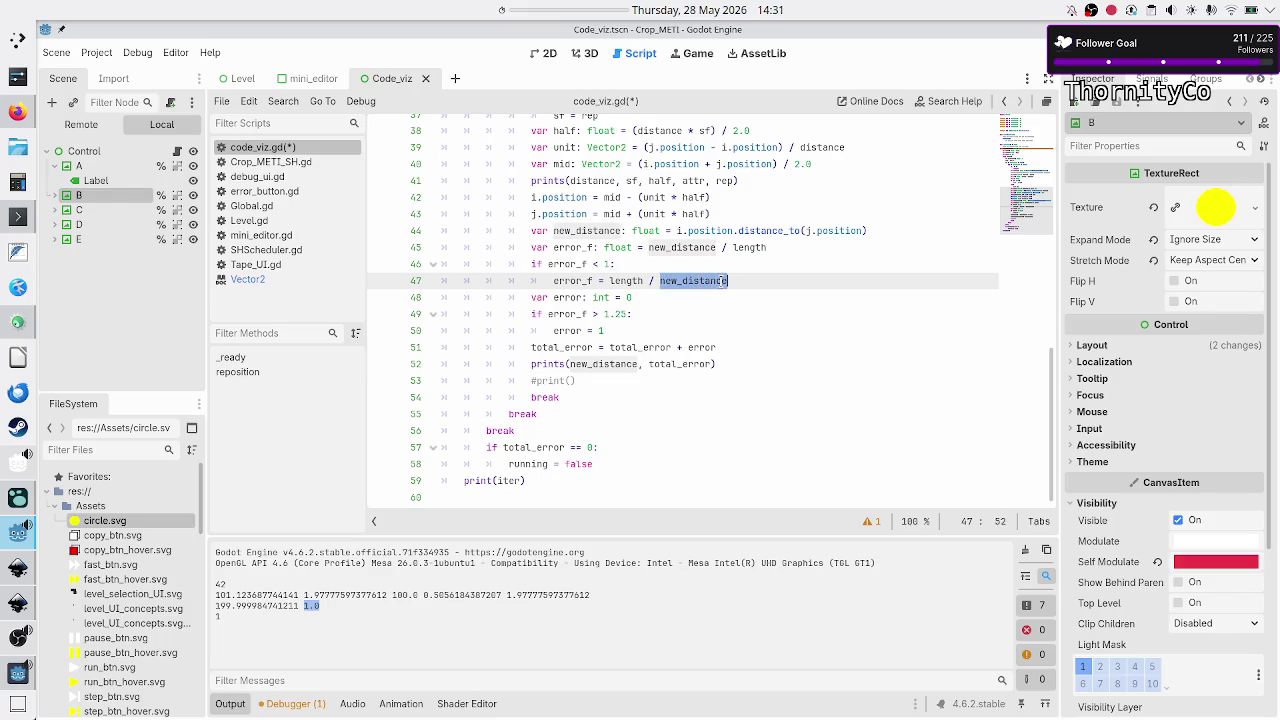
key(Left)
key(Left)
key(Left)
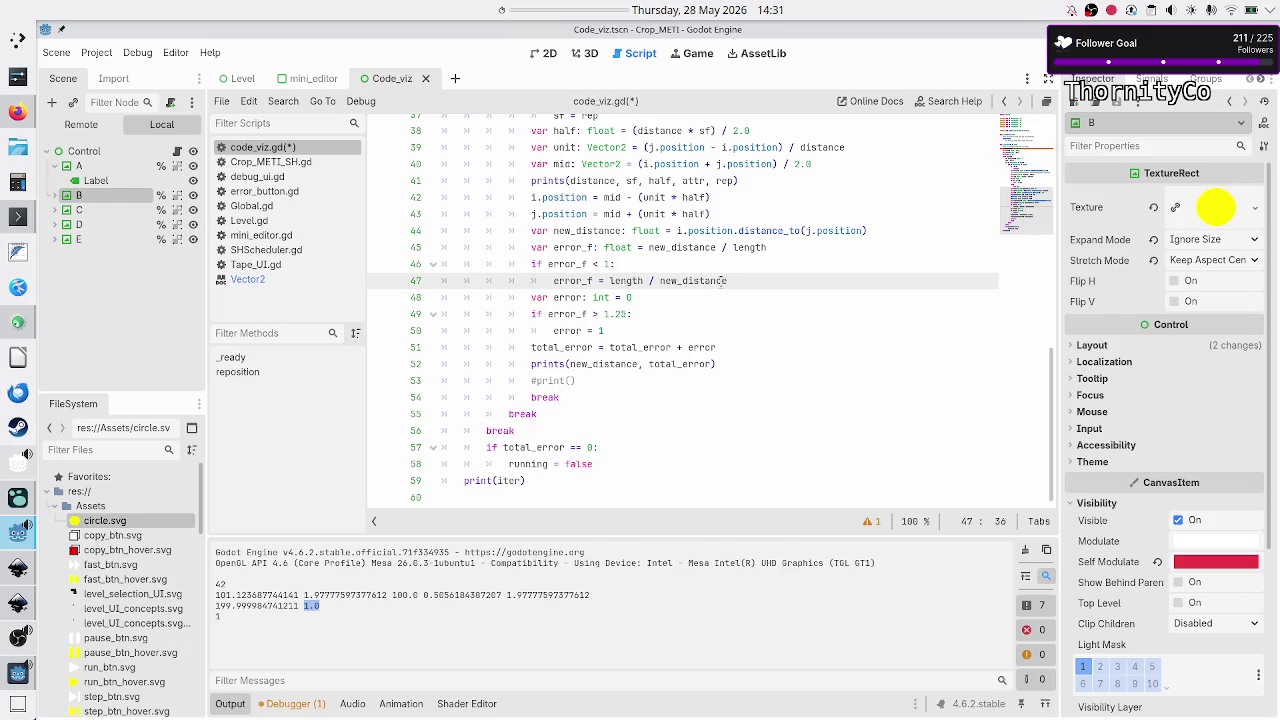
key(F6)
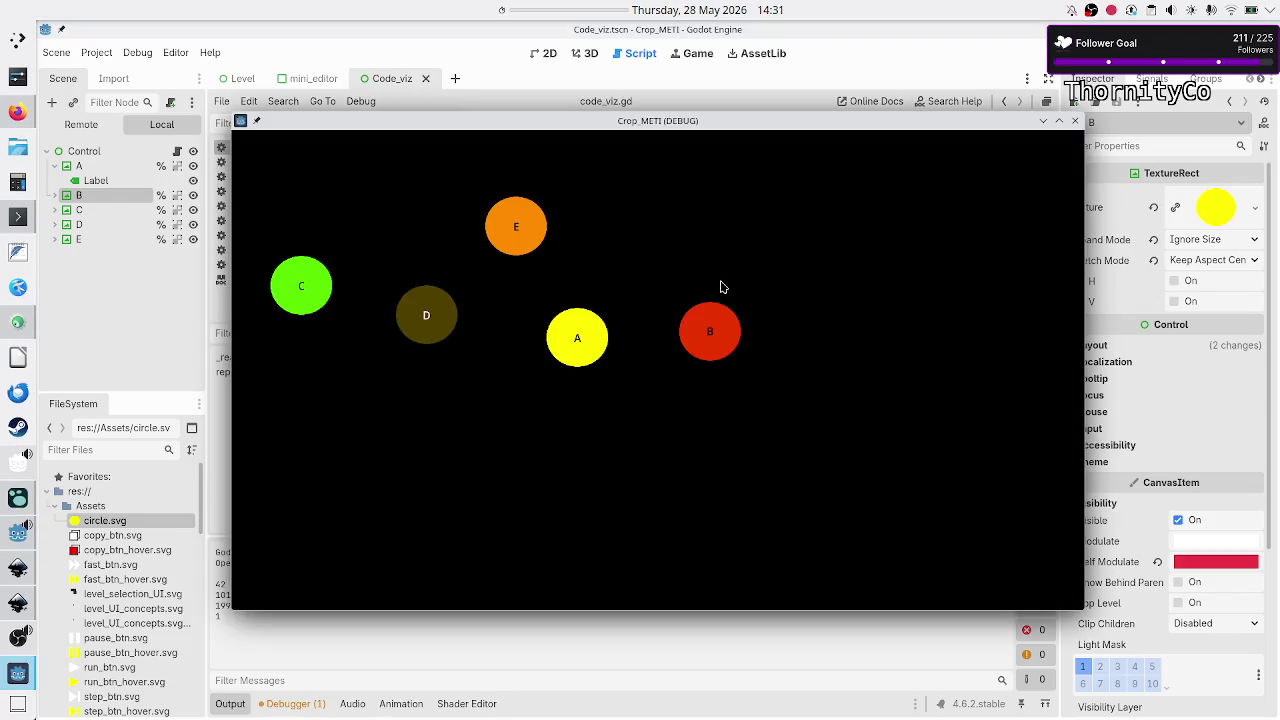
key(F8)
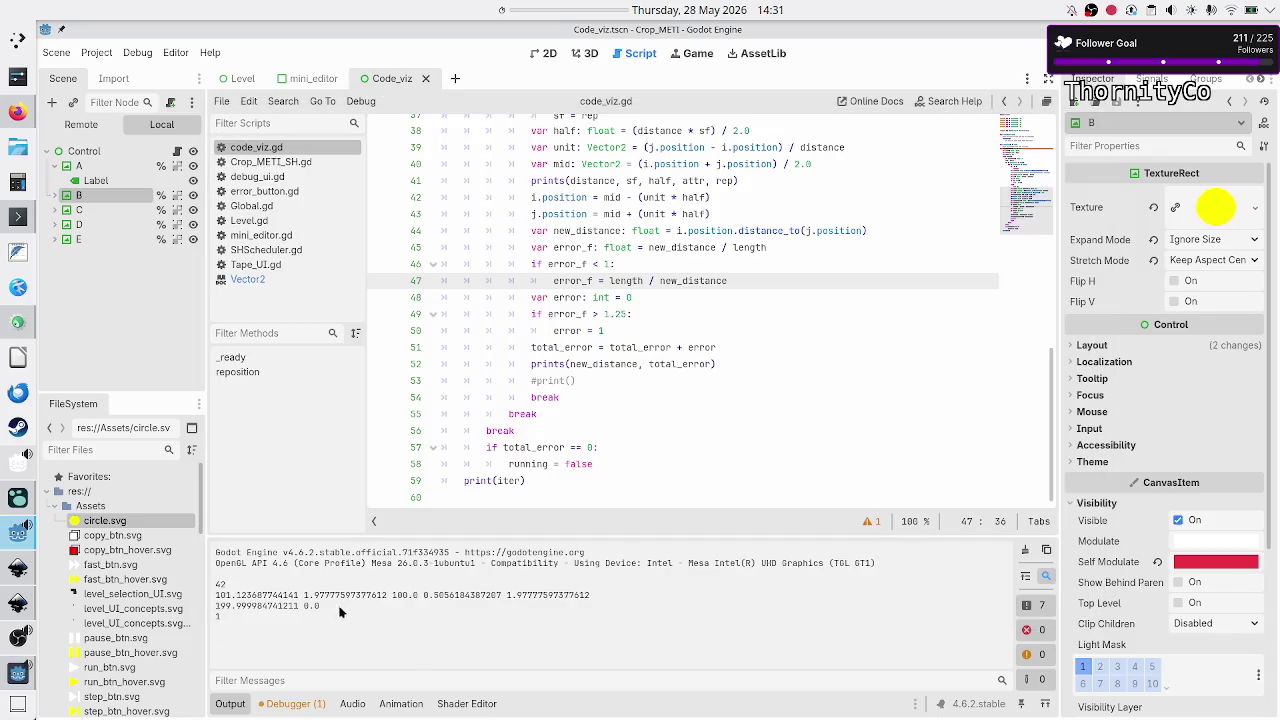
- Inspect the total_error 0.0 and last printed values in the Output log
double_click(311, 606)
click(341, 616)
drag(323, 616, 304, 606)
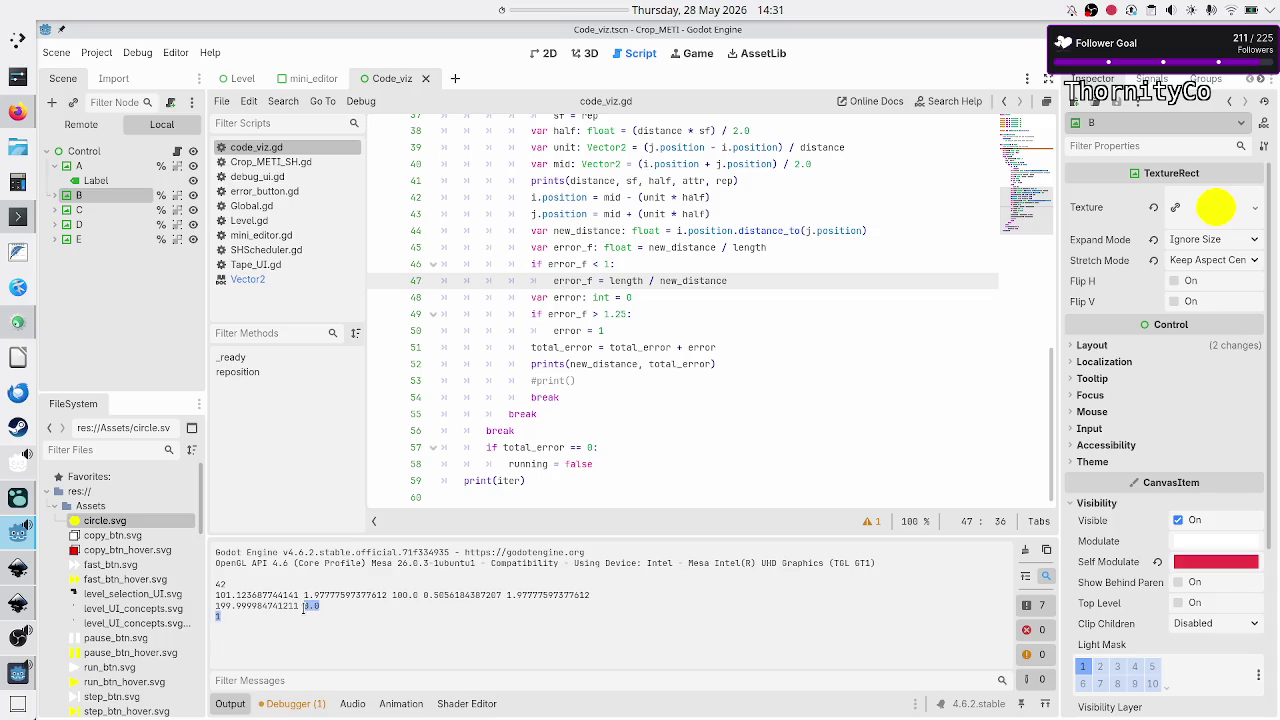
click(393, 616)
click(607, 404)
- Comment out the prints calls on lines 41 and 52
key(Up)
key(Up)
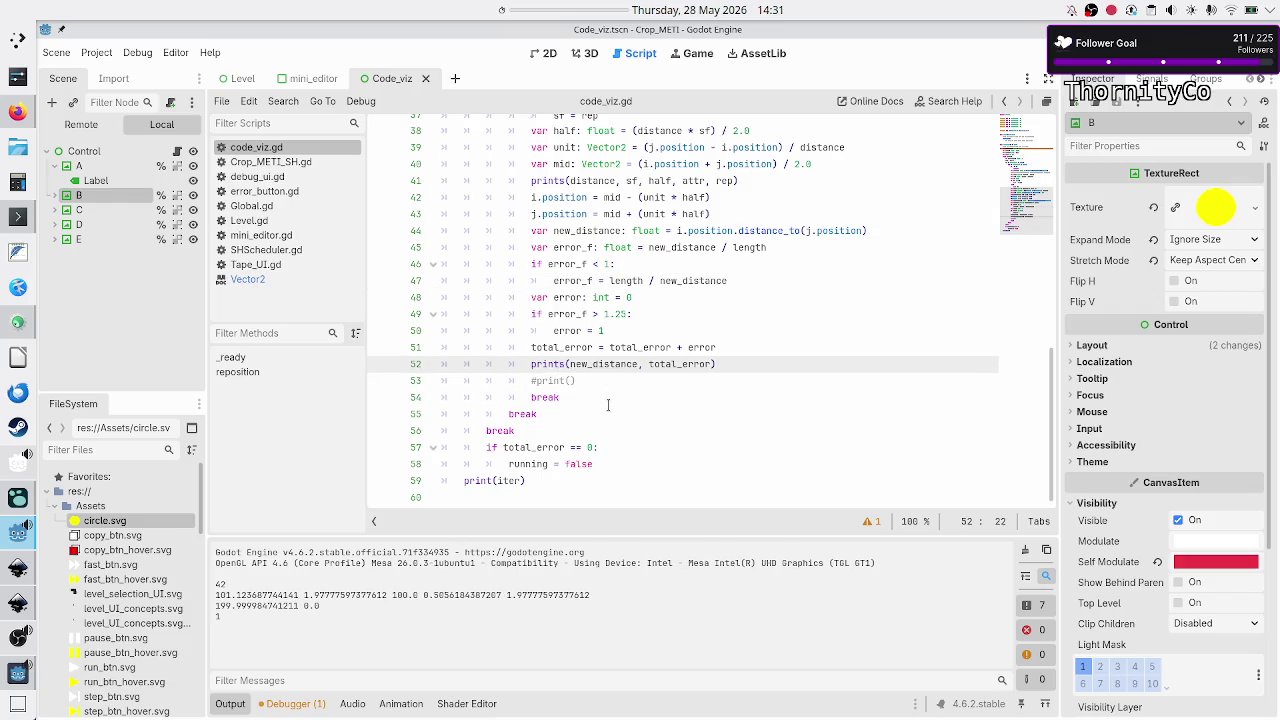
key(Up)
key(Up)
key(Up)
key(Up)
key(Down)
key(ctrl+k)
key(Down)
key(Down)
key(Down)
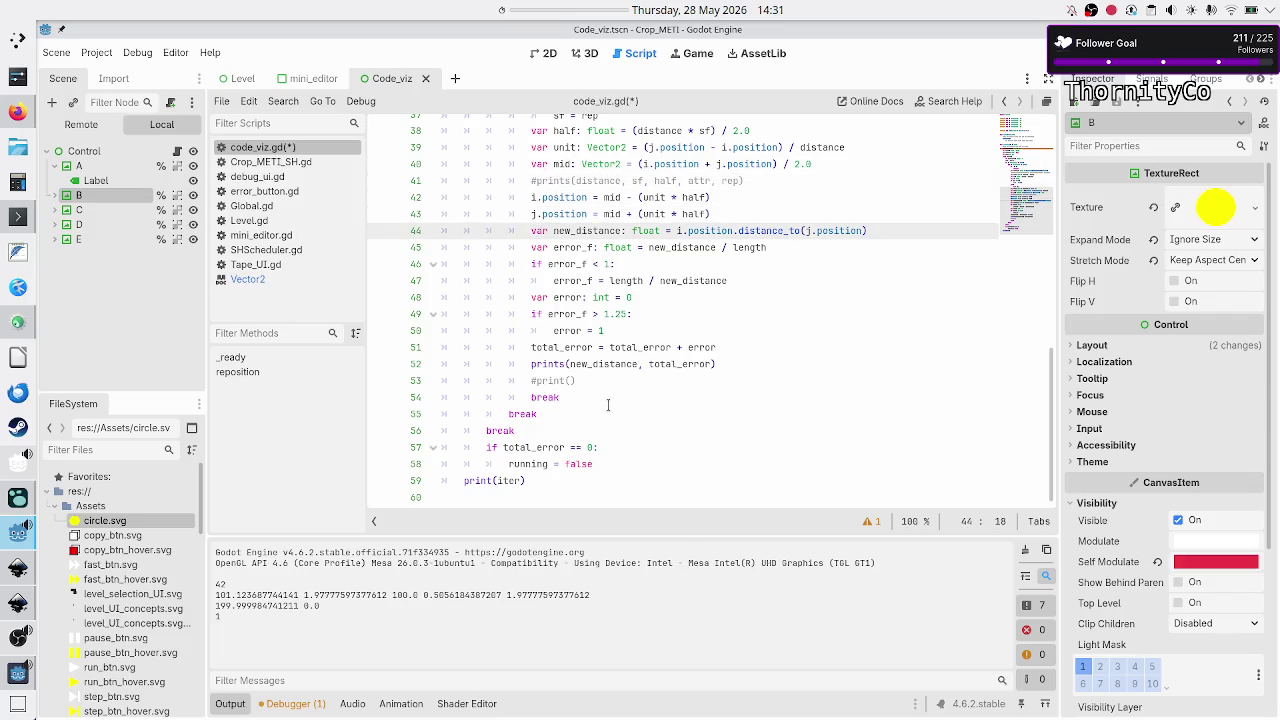
key(Down)
key(Down)
key(Down)
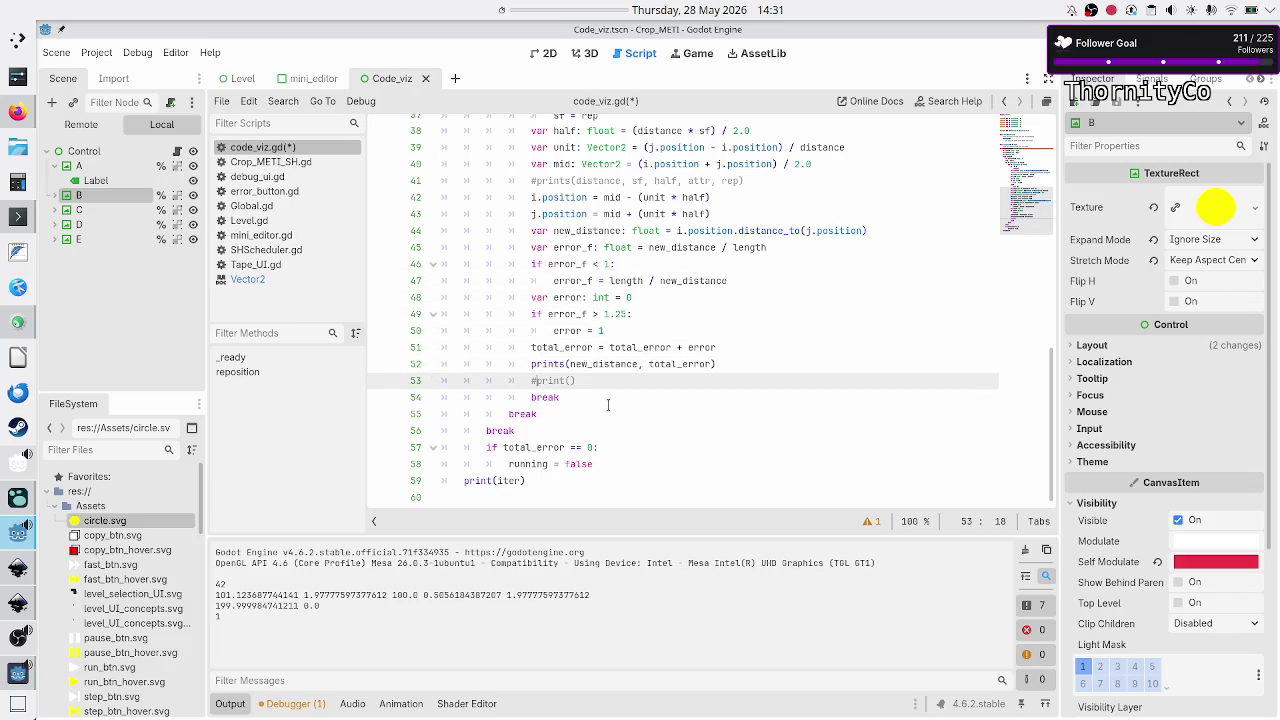
key(ctrl+k)
- Comment out the break lines 54 and 55 and run the scene
key(Down)
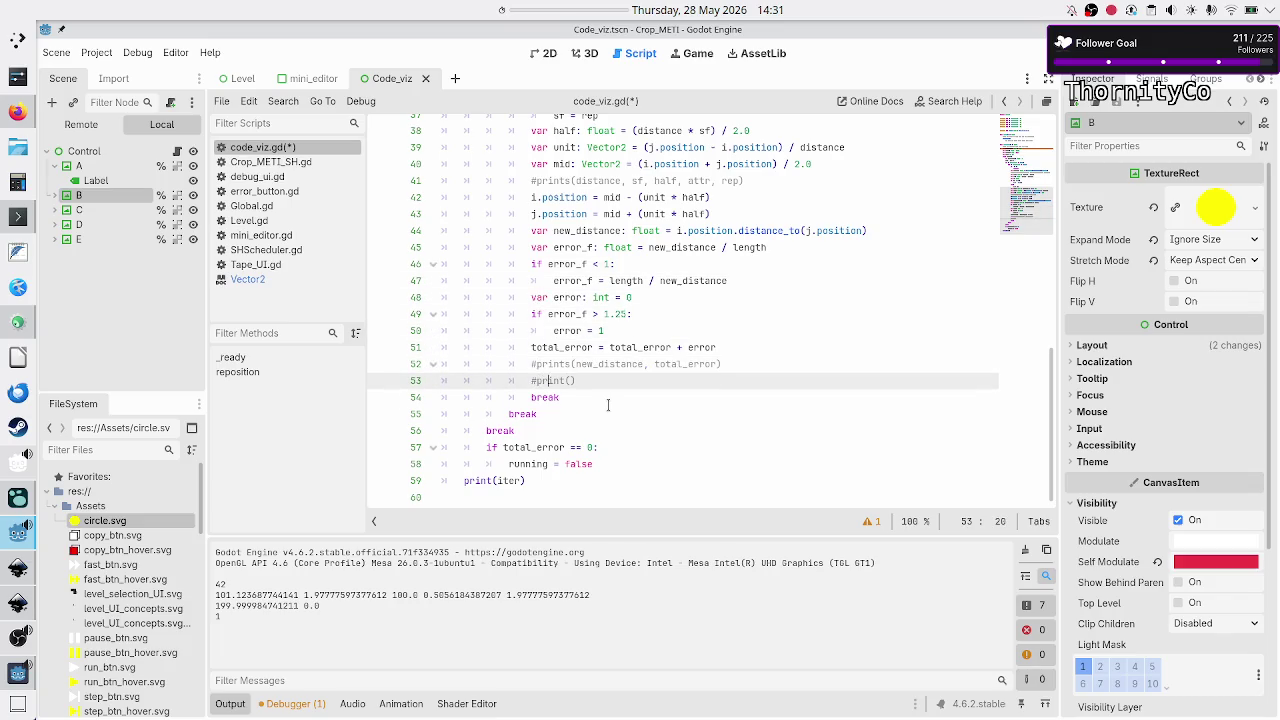
text())
key(Down)
key(Left)
key(Left)
key(Left)
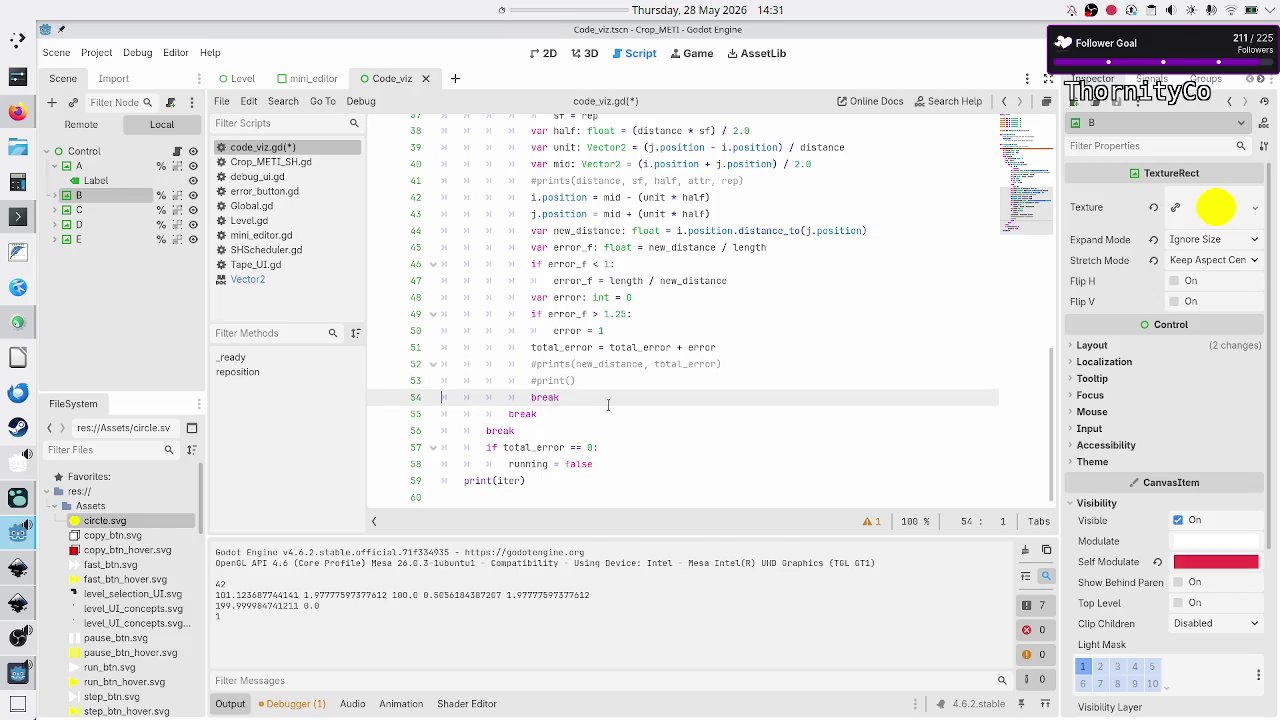
text(#)
key(Down)
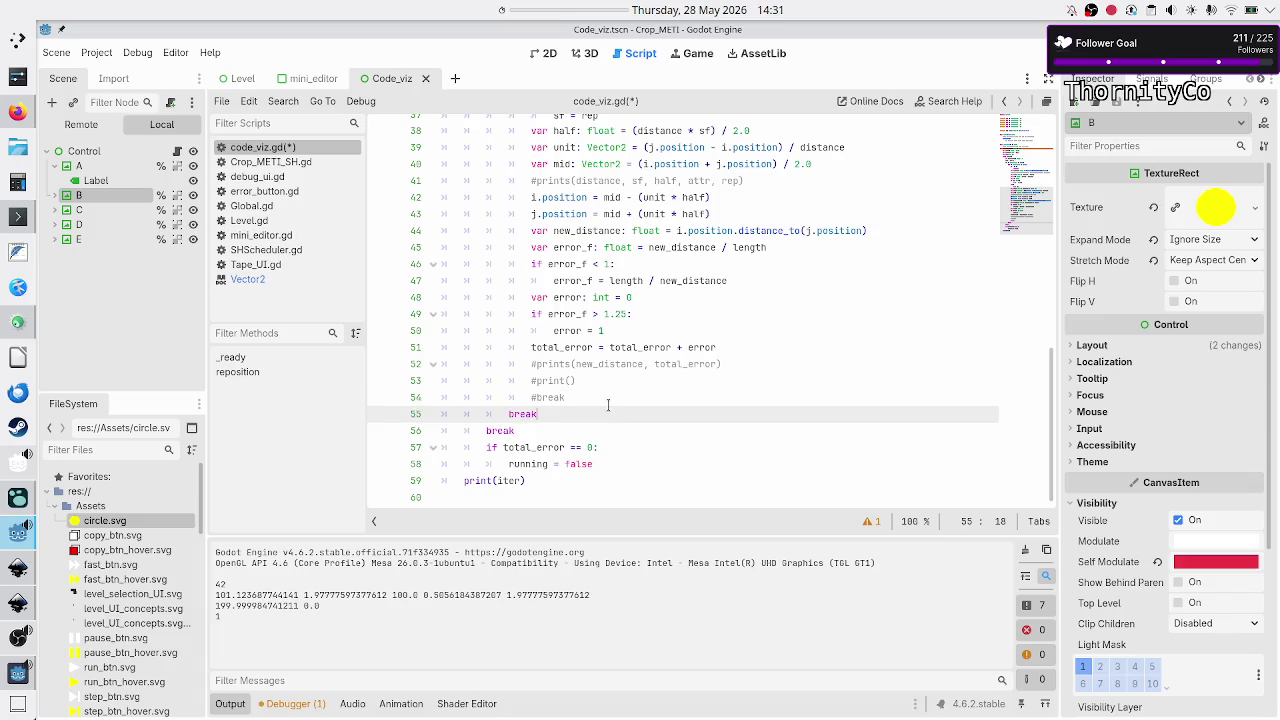
text(#)
key(Down)
key(Down)
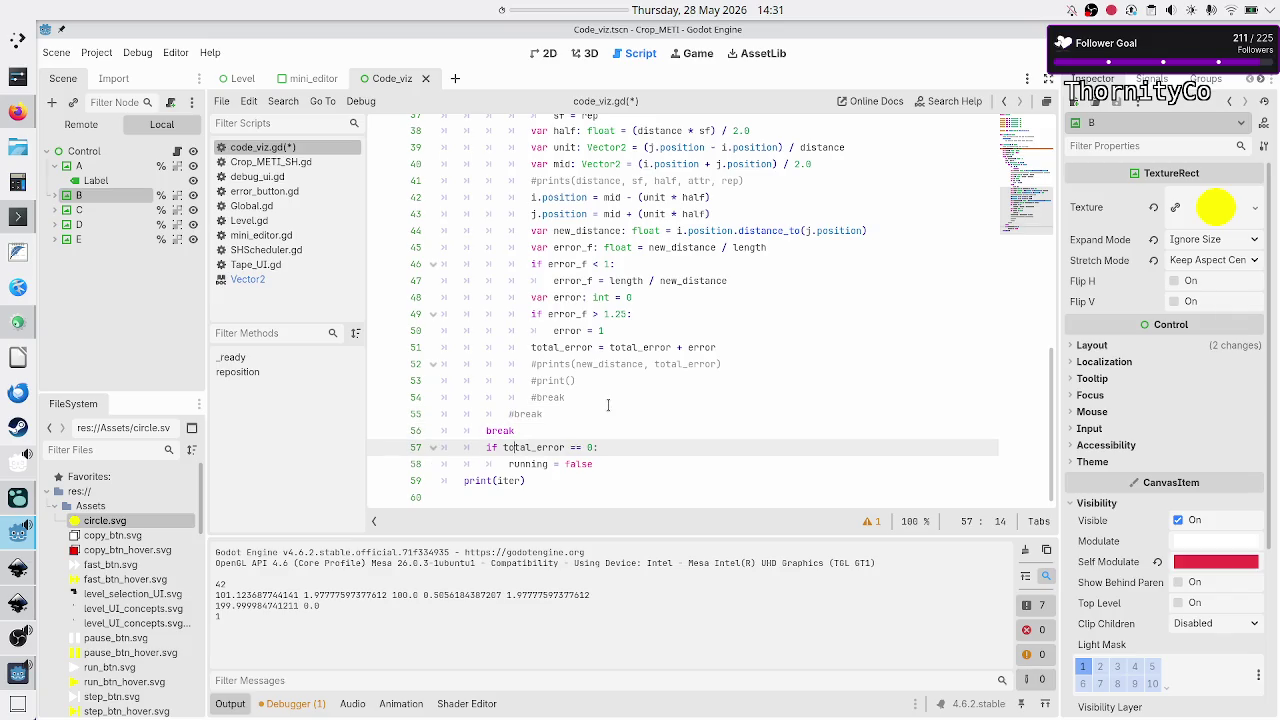
key(Down)
key(Down)
key(Down)
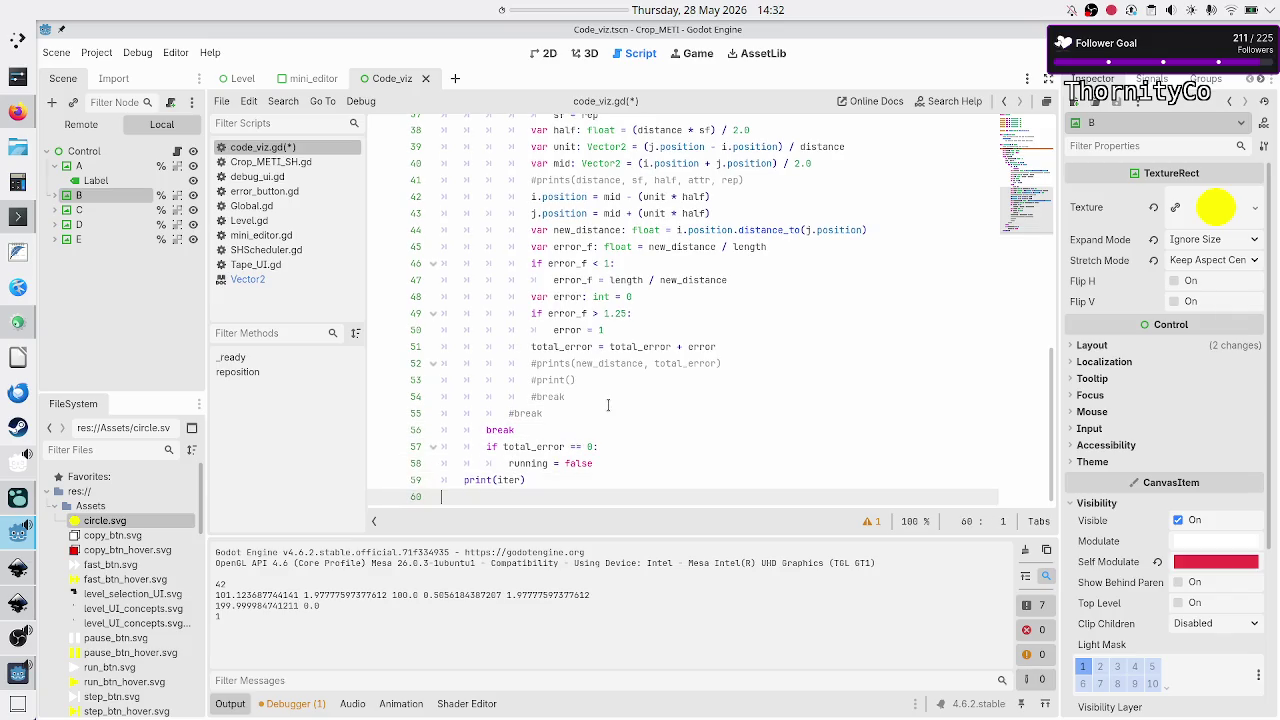
key(F5)
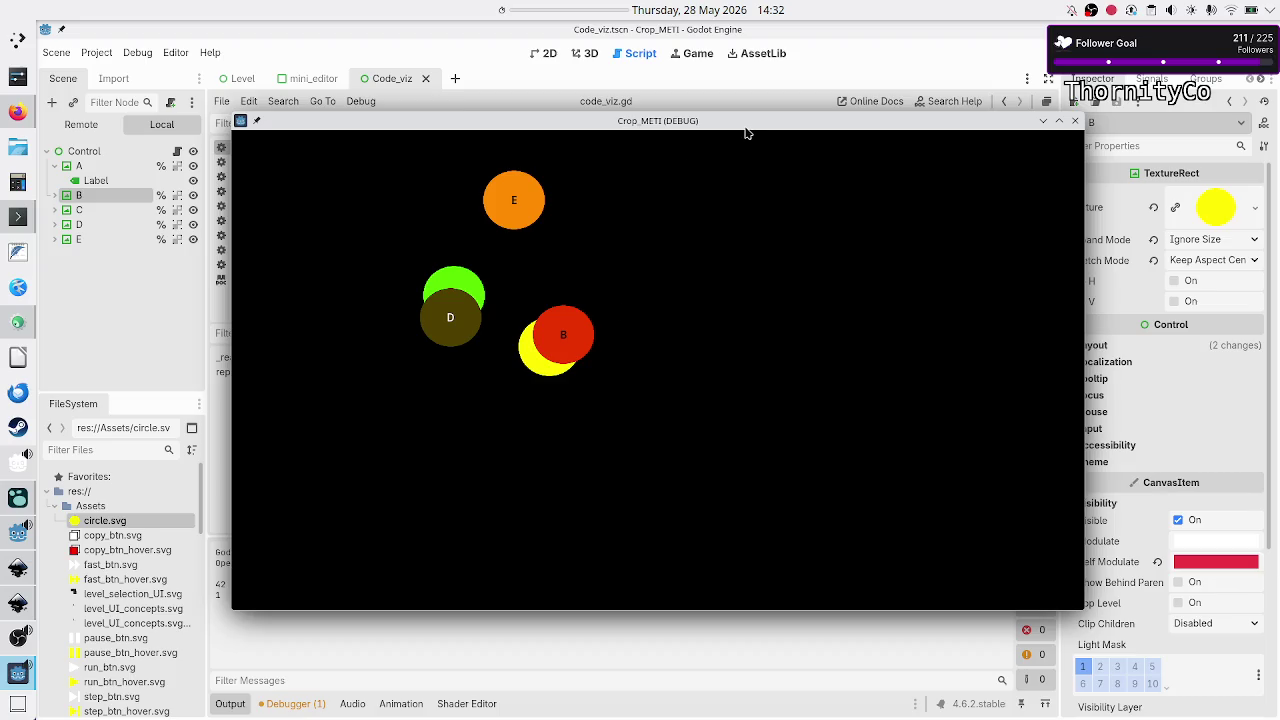
- Close the running game, comment out the break on line 56, and rerun the scene
mouse_move(752, 128)
mouse_down()
mouse_move(849, 140)
mouse_move(776, 138)
mouse_up()
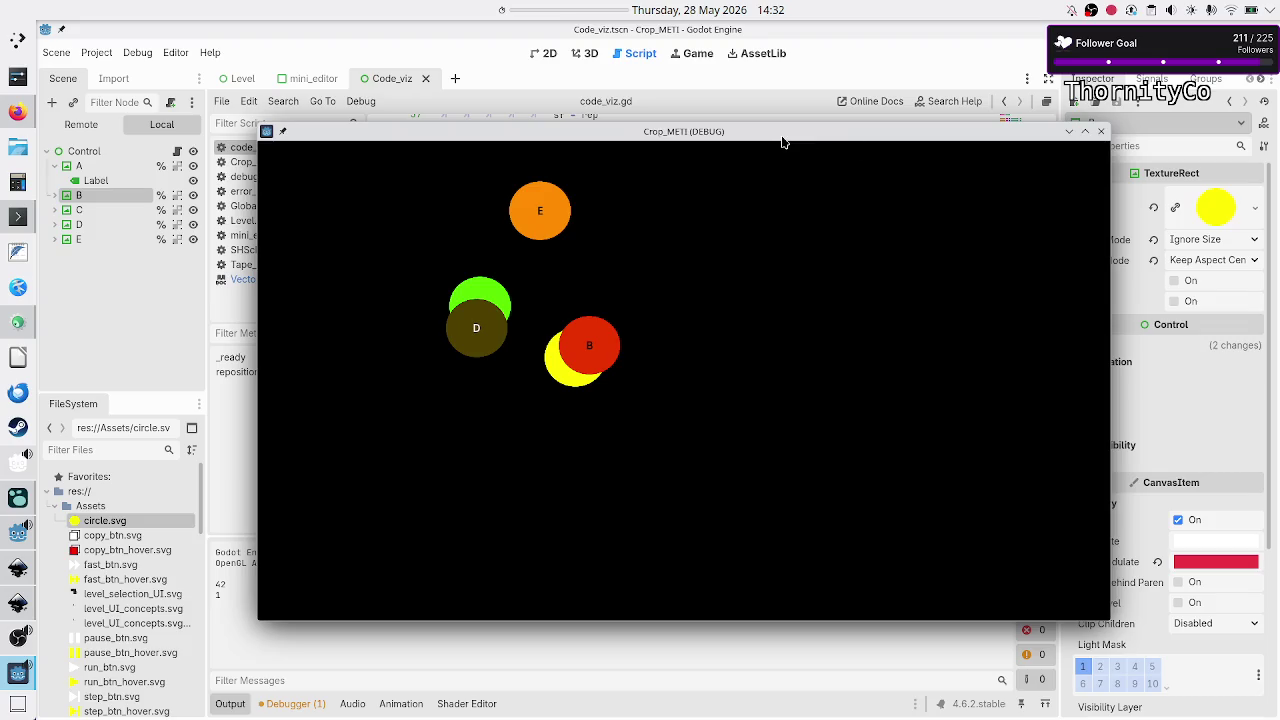
click(1104, 133)
click(573, 428)
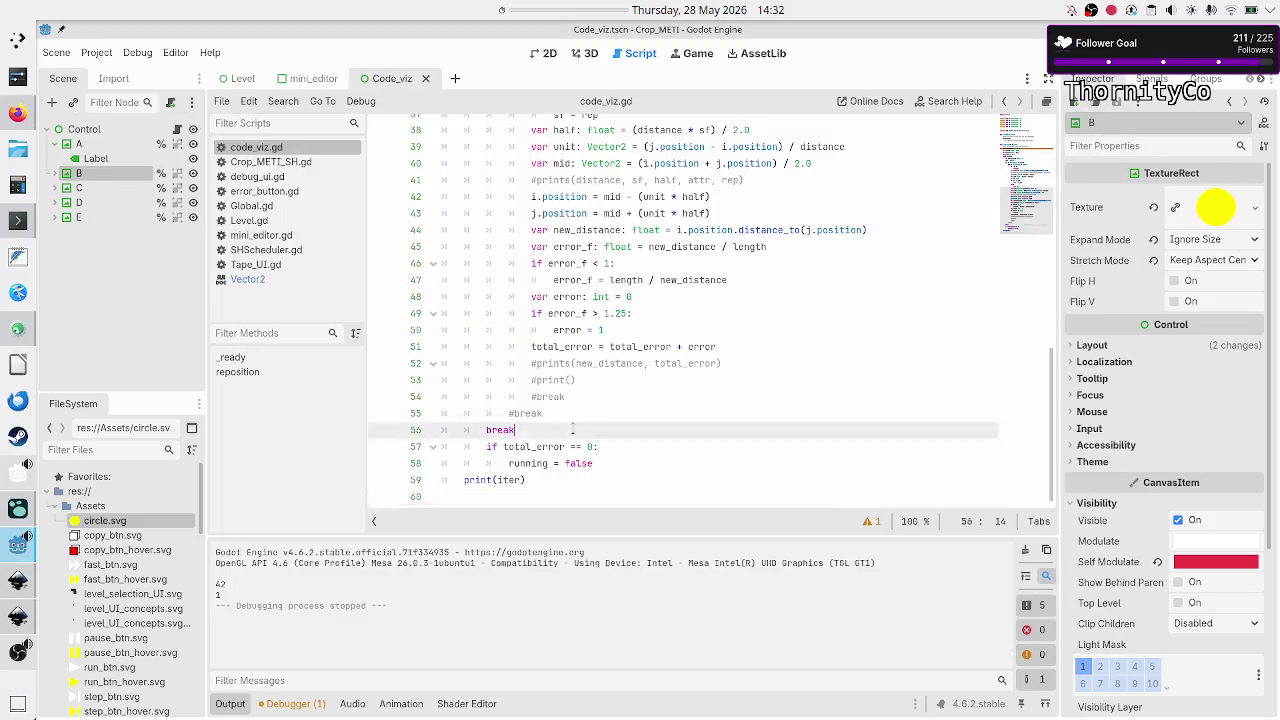
key(Home)
text(#)
key(F6)
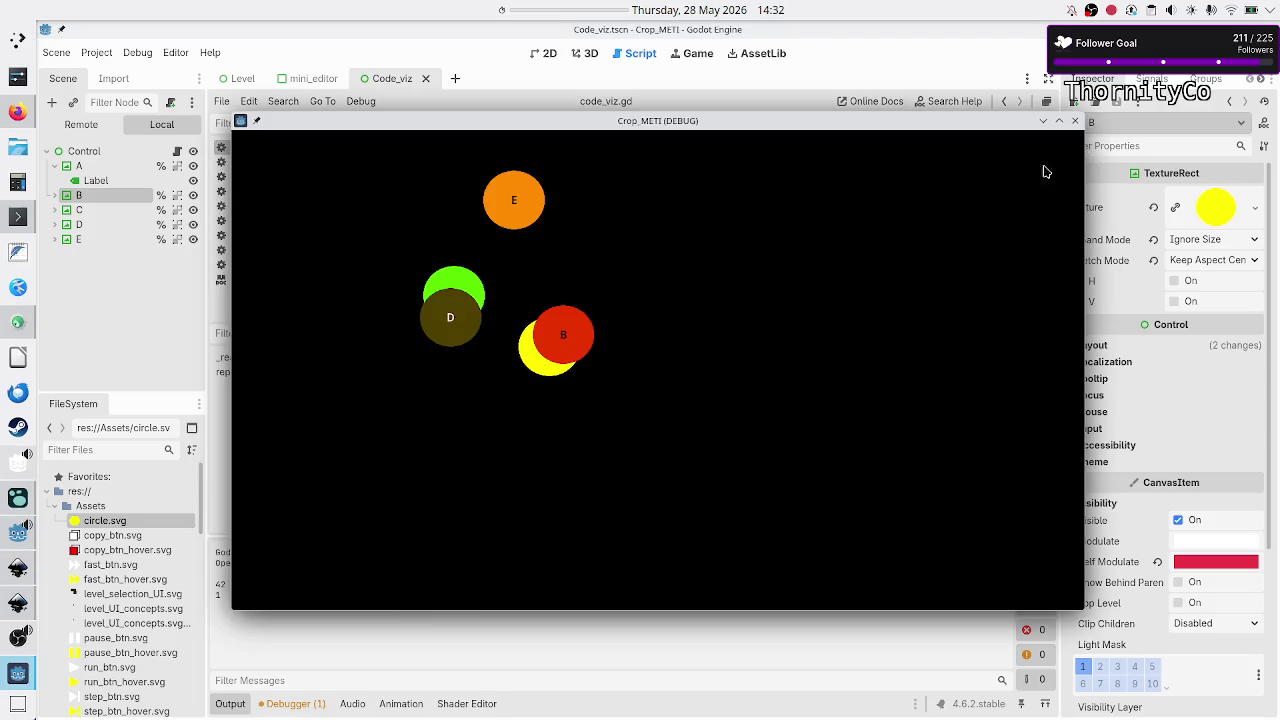
- Stop the run and run the scene once more to compare circle spacing
click(1077, 122)
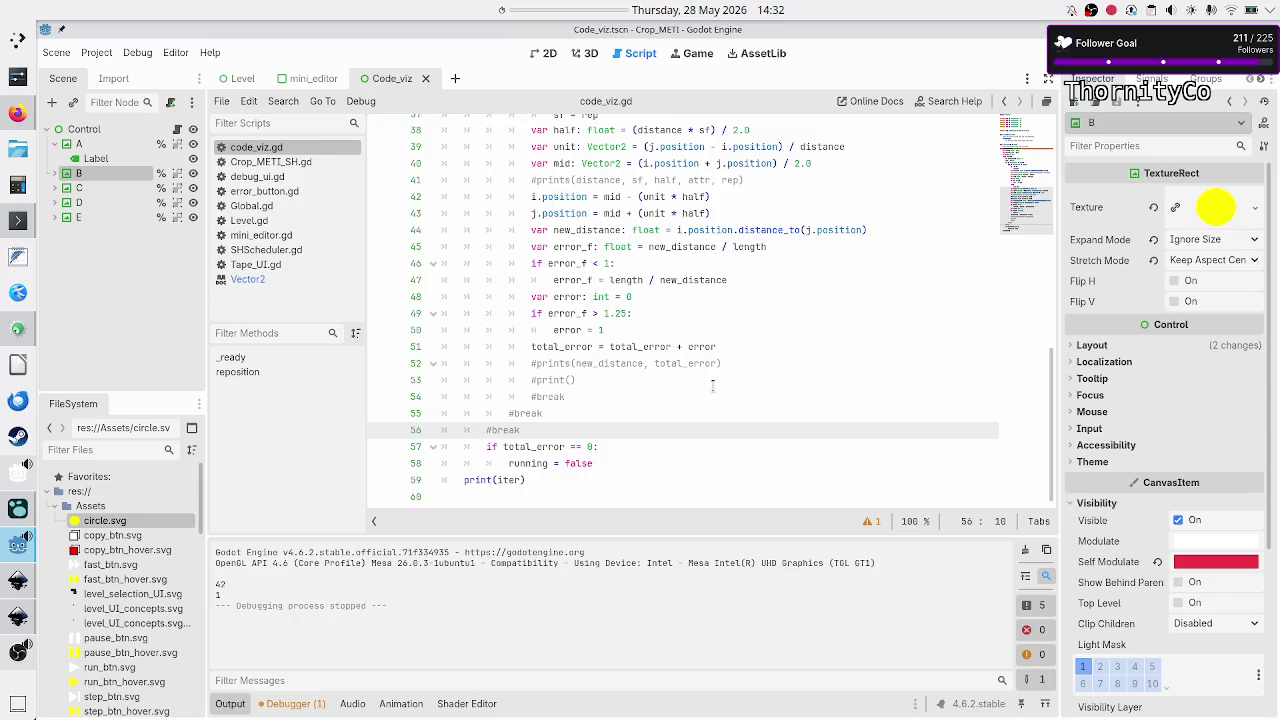
click(649, 441)
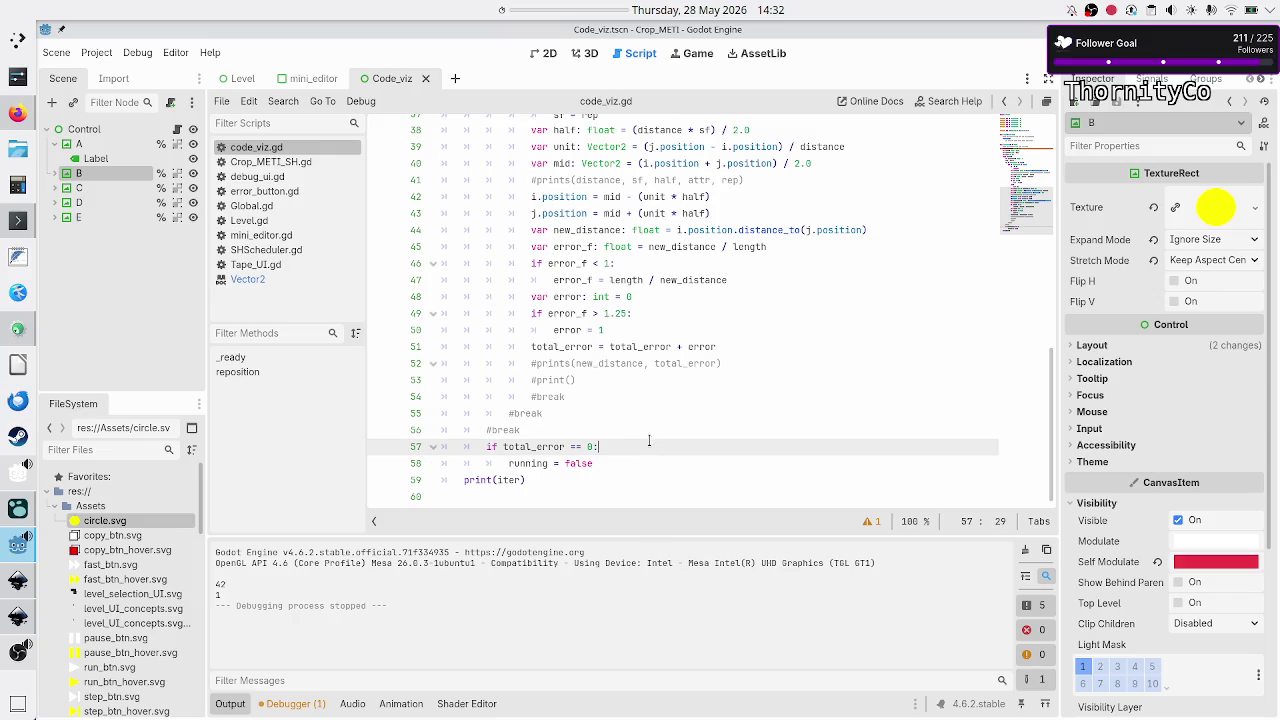
key(F5)
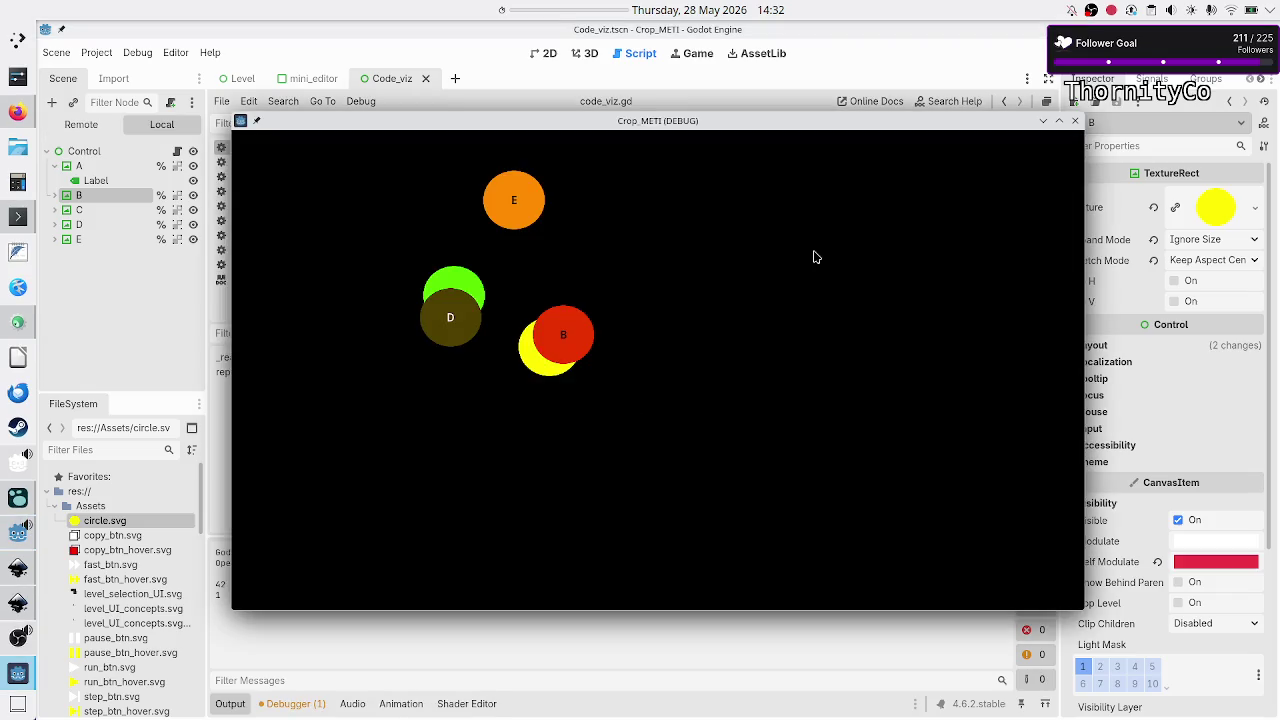
click(1076, 123)
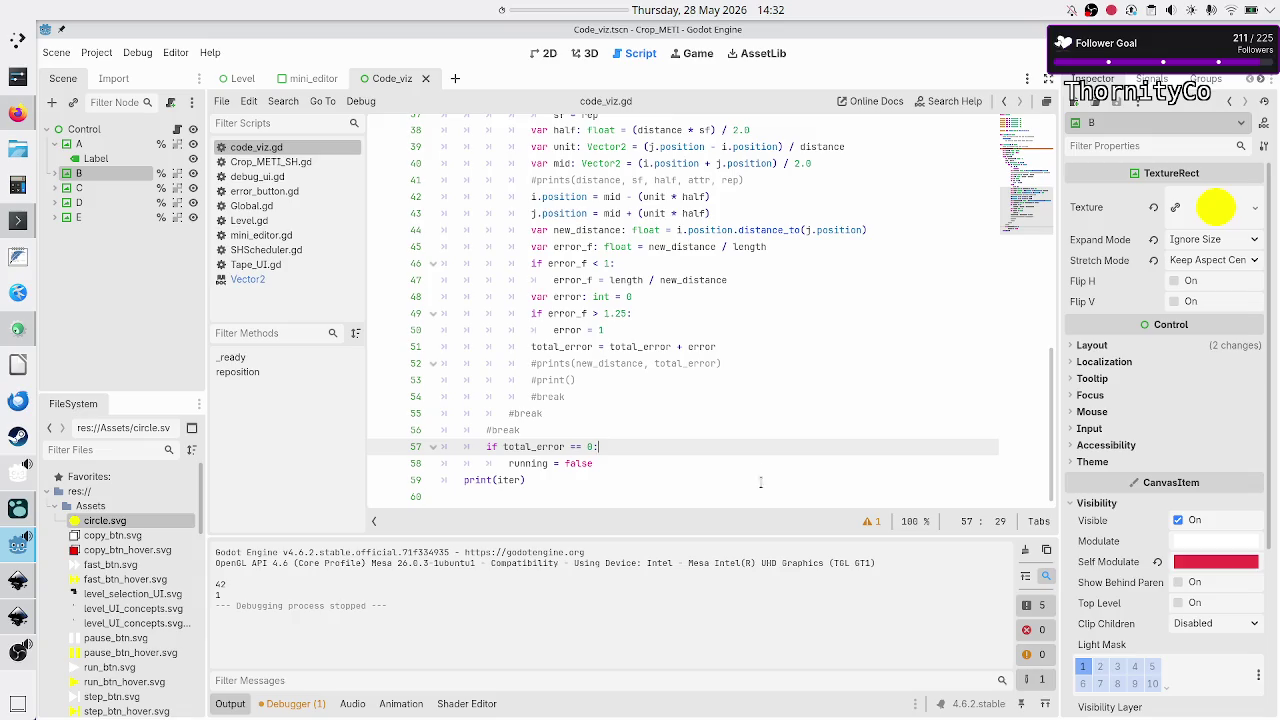
- Inspect the error_f lines 45–47 and where new_distance is used
click(612, 462)
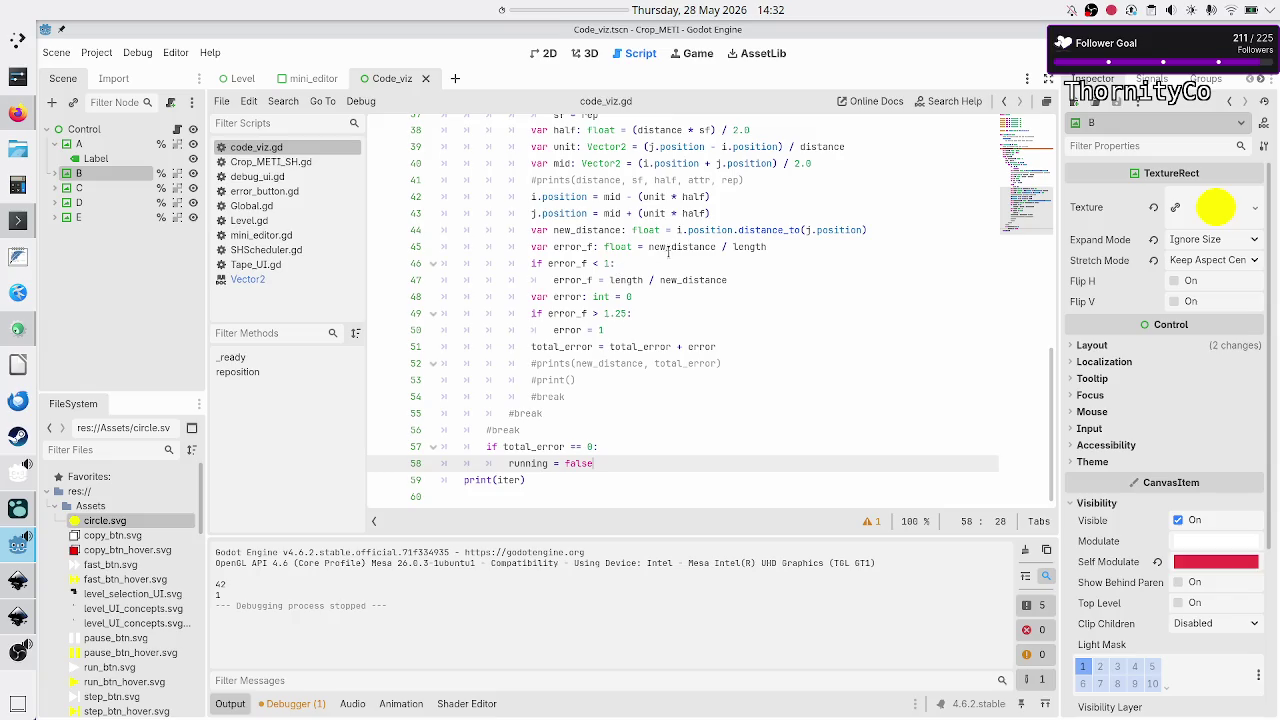
click(750, 246)
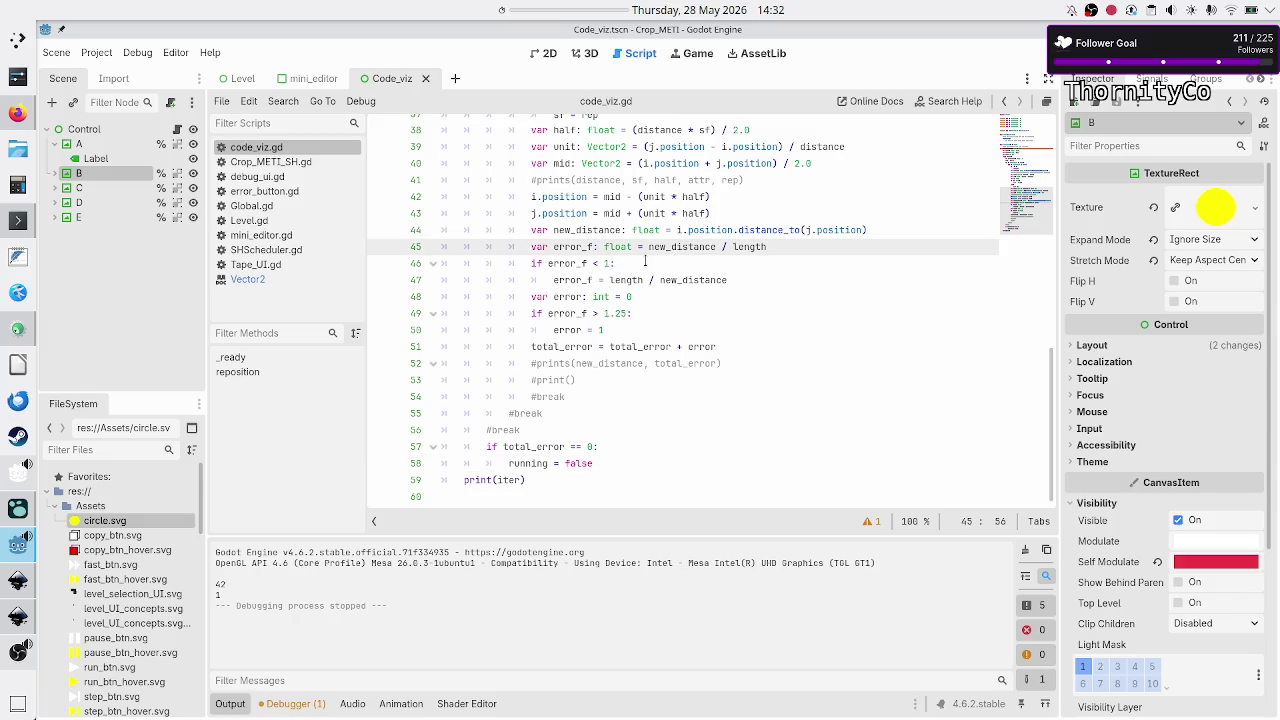
click(625, 280)
double_click(692, 280)
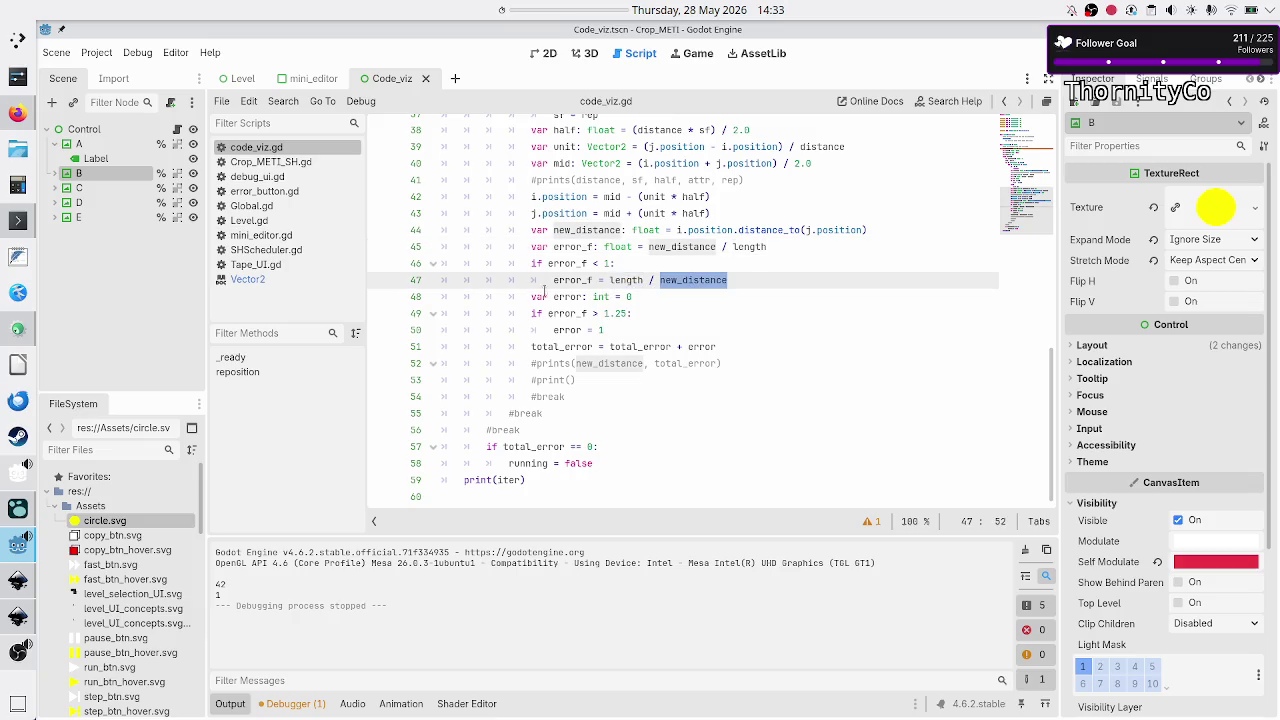
double_click(578, 297)
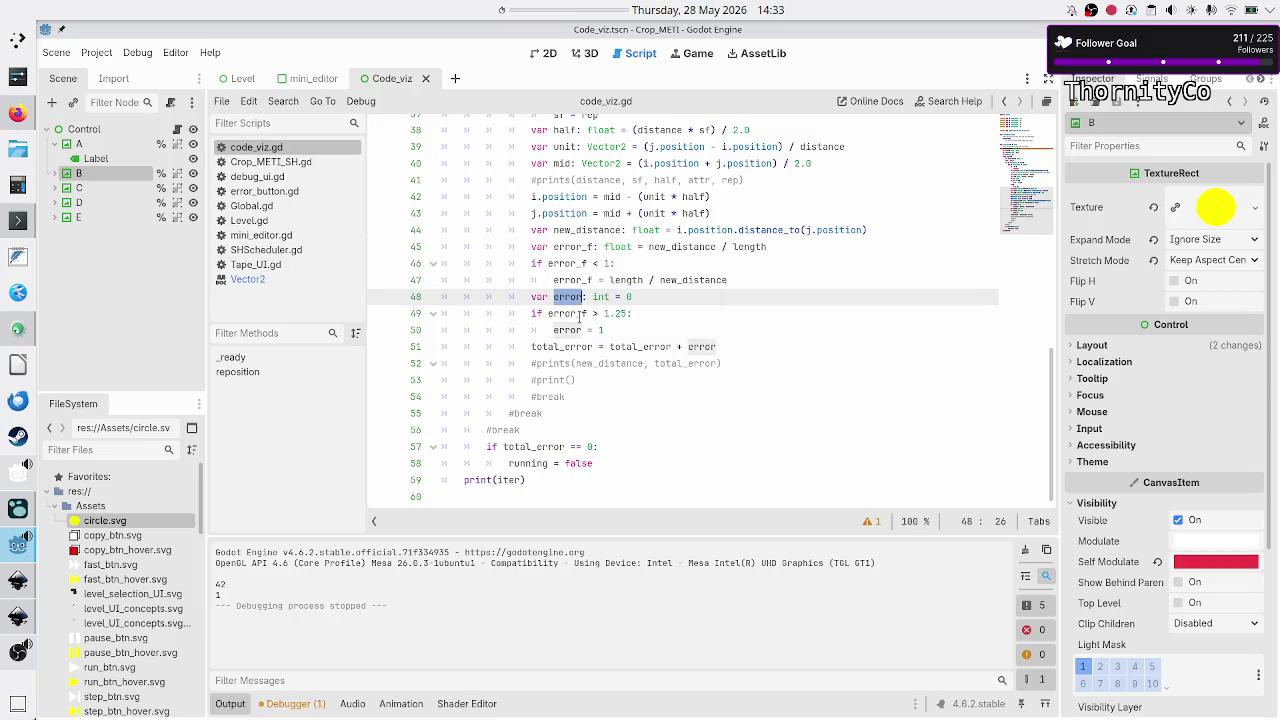
click(582, 314)
click(637, 313)
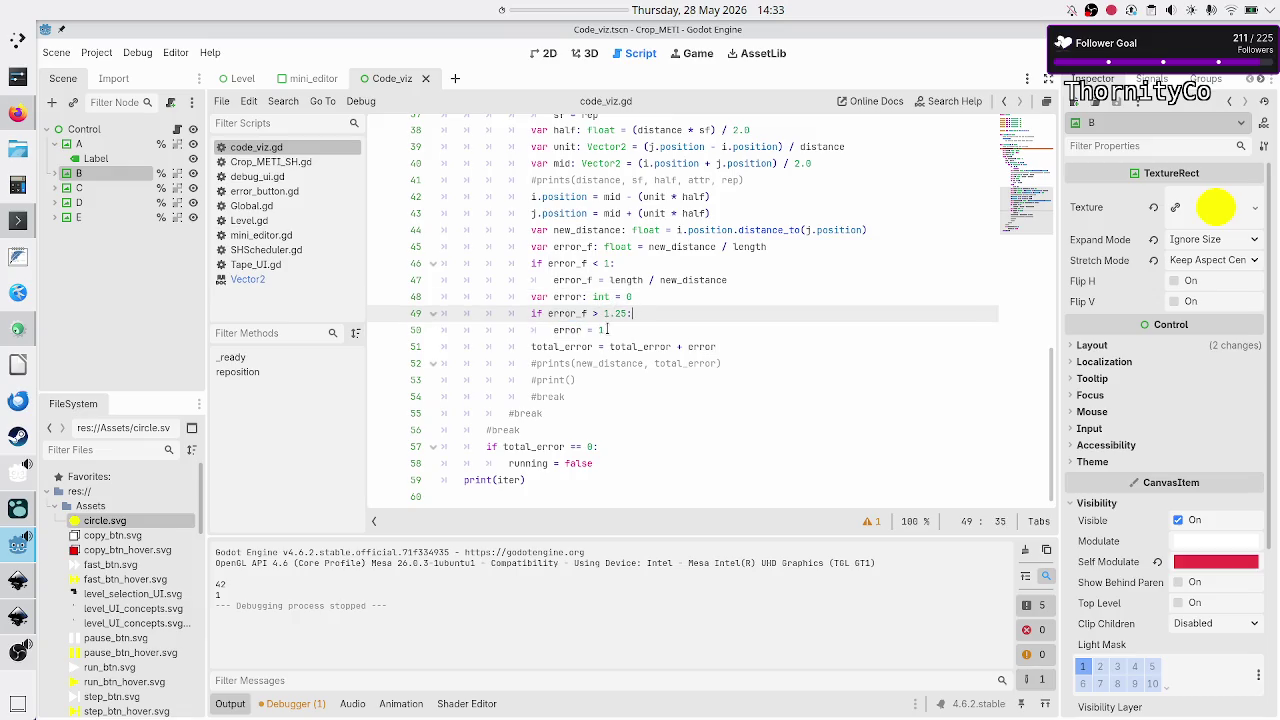
double_click(602, 330)
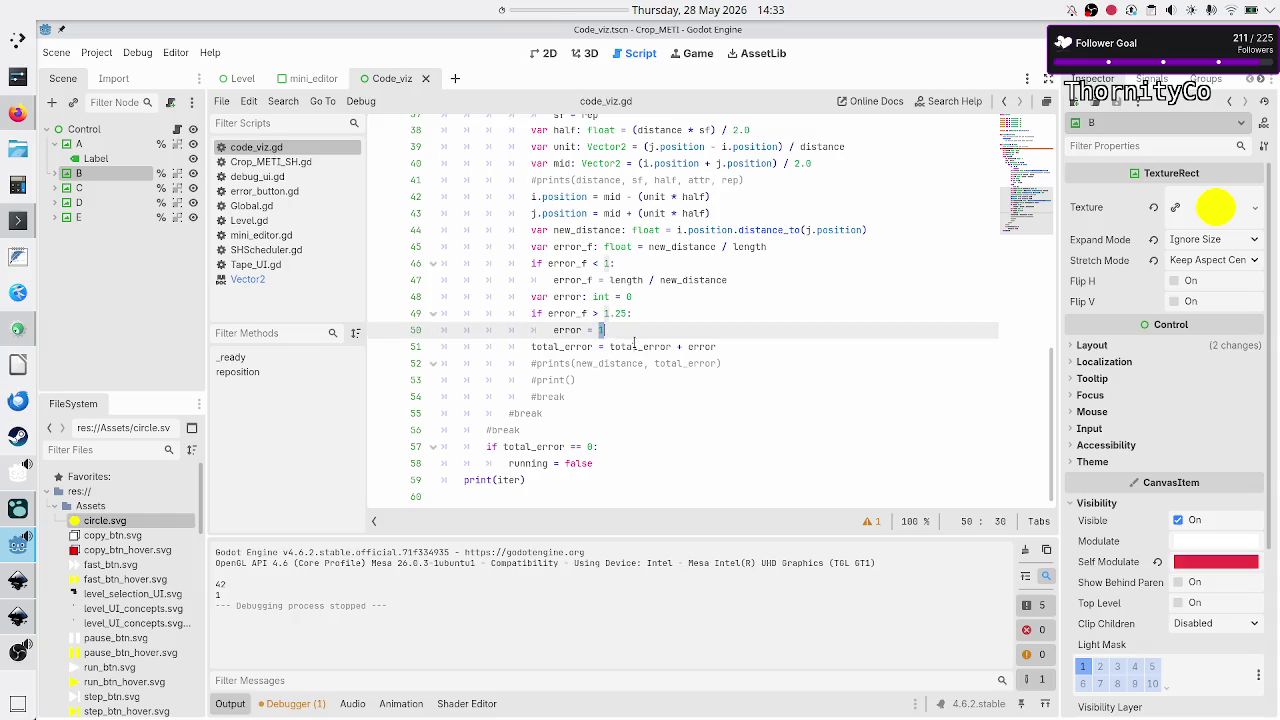
double_click(642, 346)
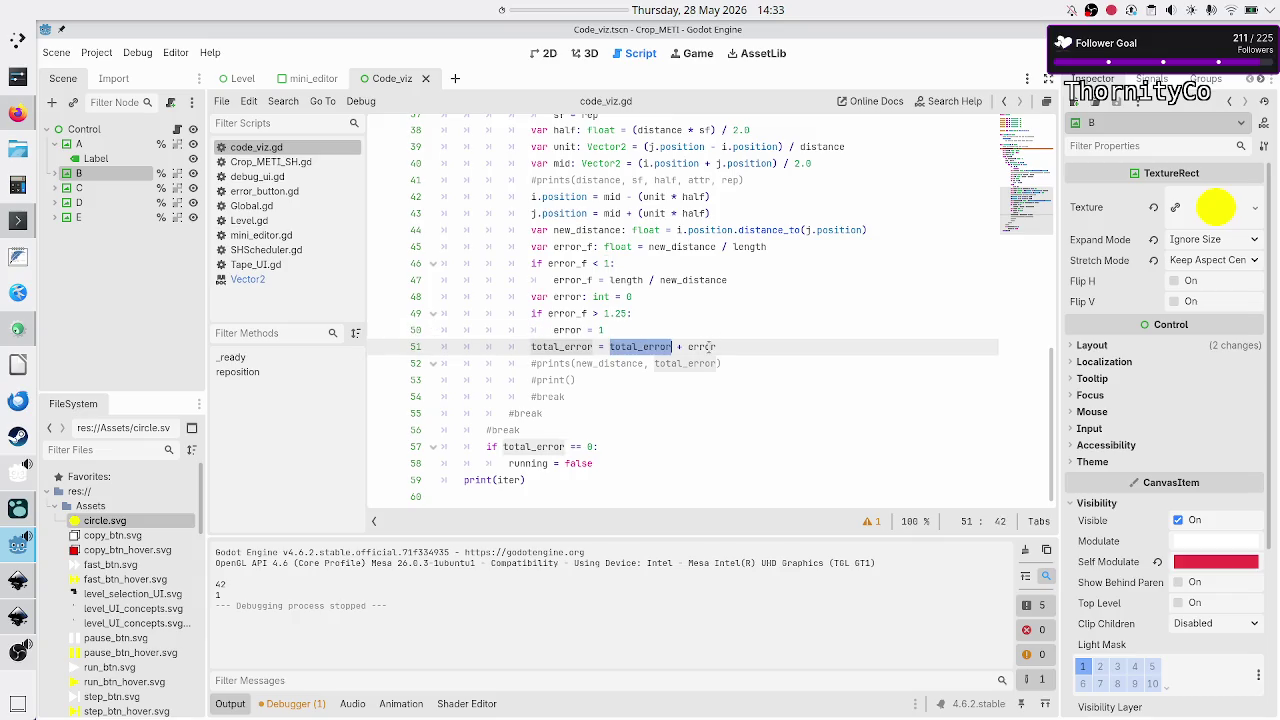
double_click(704, 346)
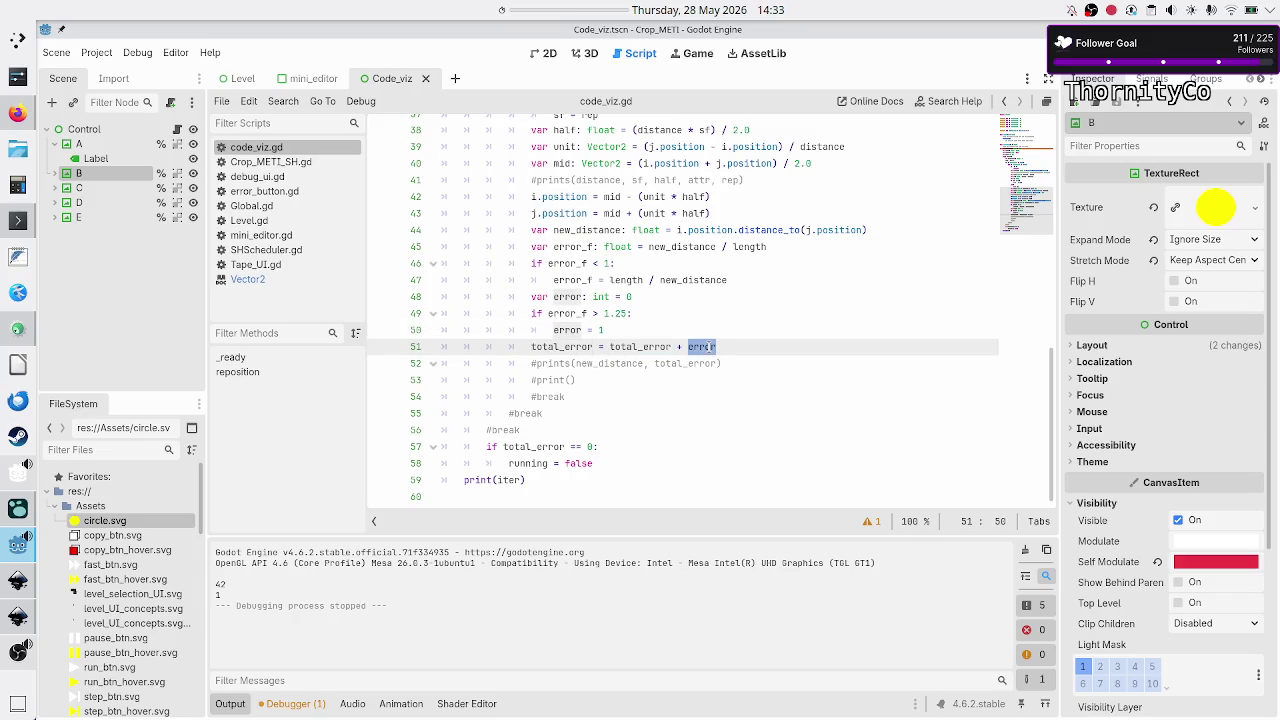
scroll(704, 346, up, 6)
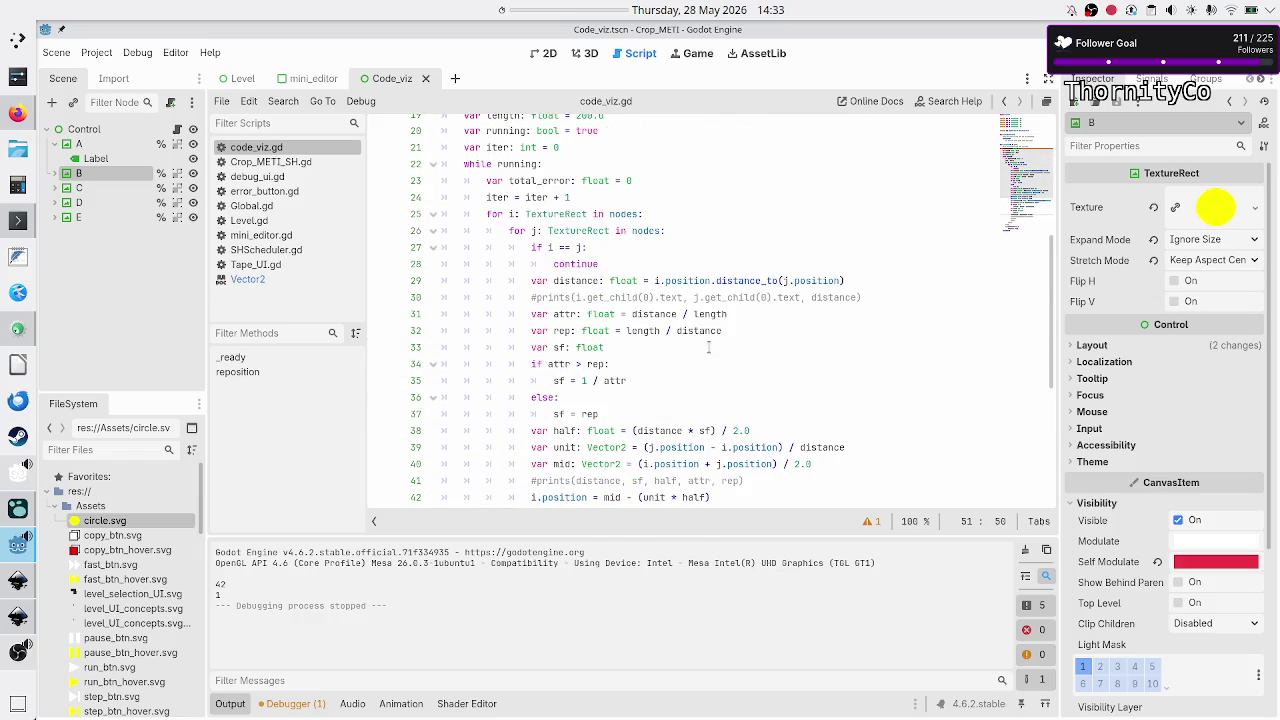
double_click(647, 179)
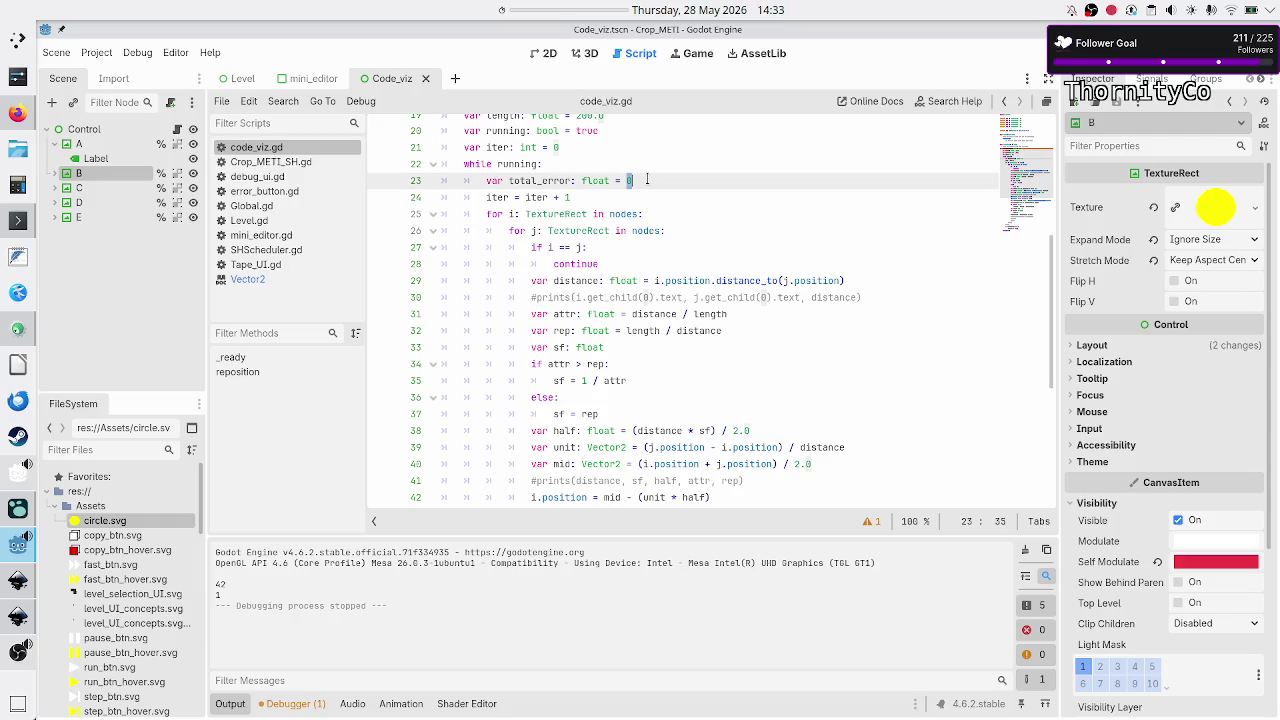
click(540, 164)
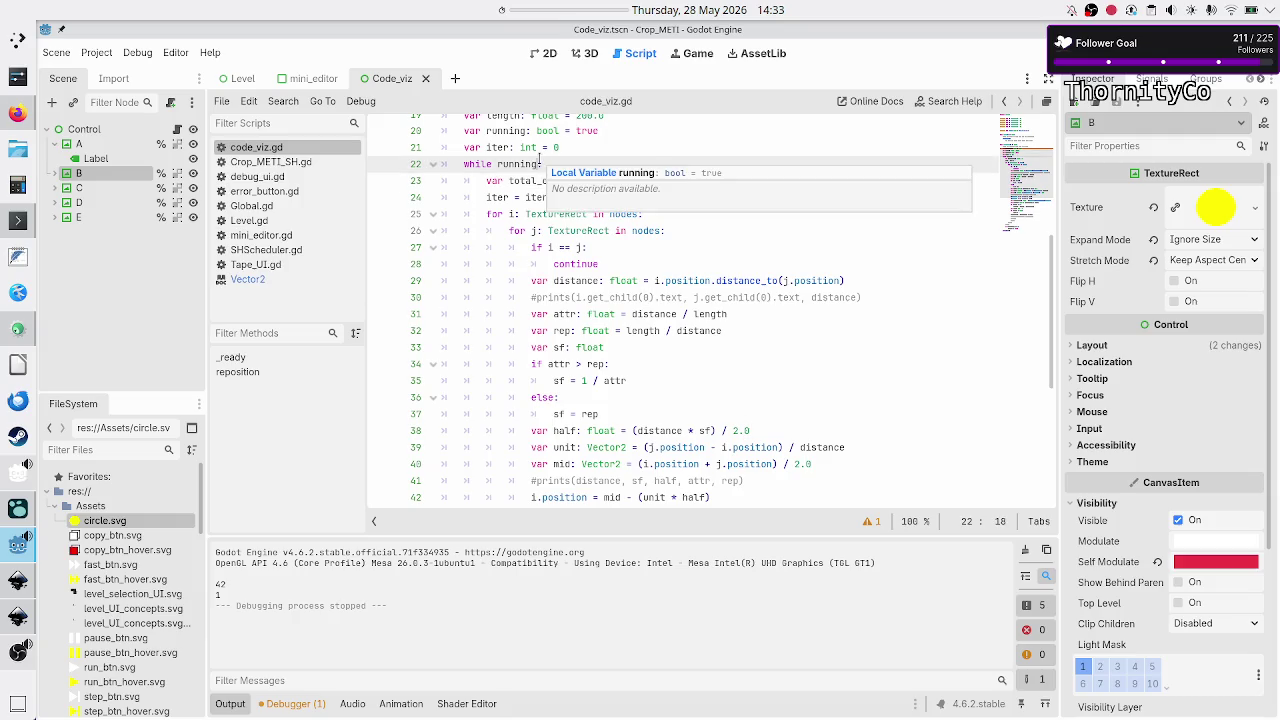
click(537, 178)
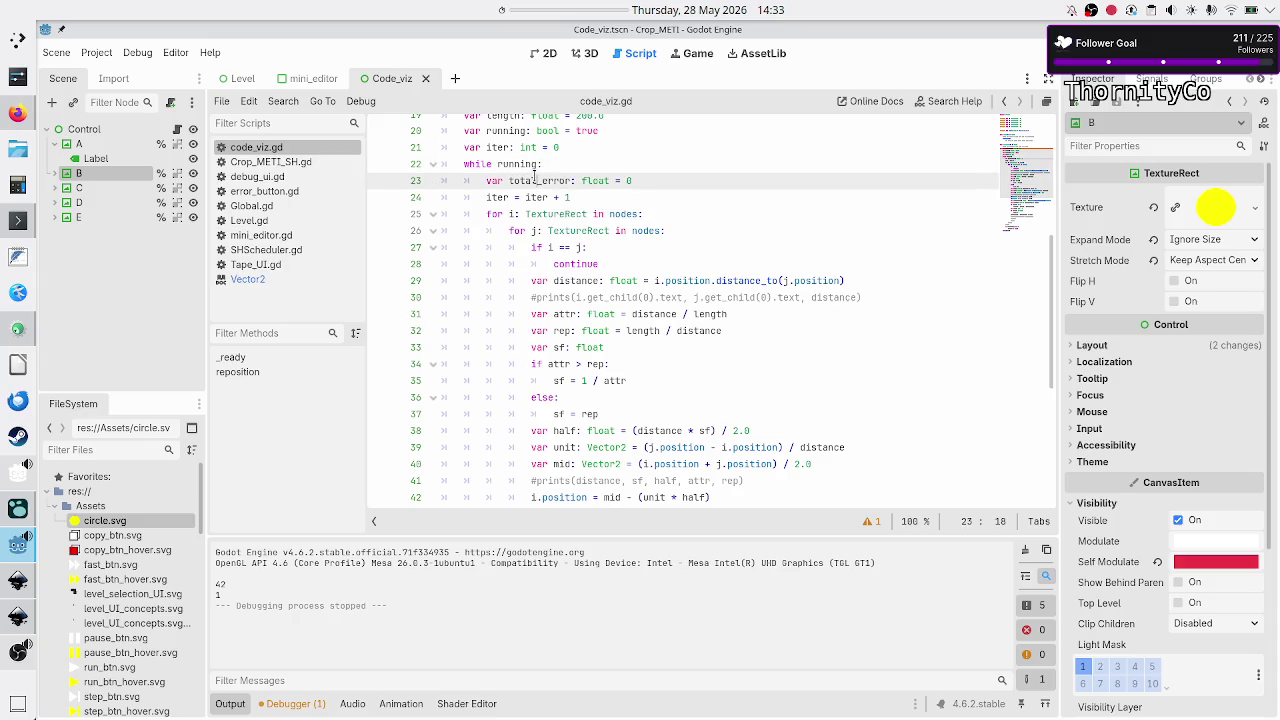
scroll(520, 293, down, 3)
scroll(520, 293, down, 3)
scroll(484, 200, up, 6)
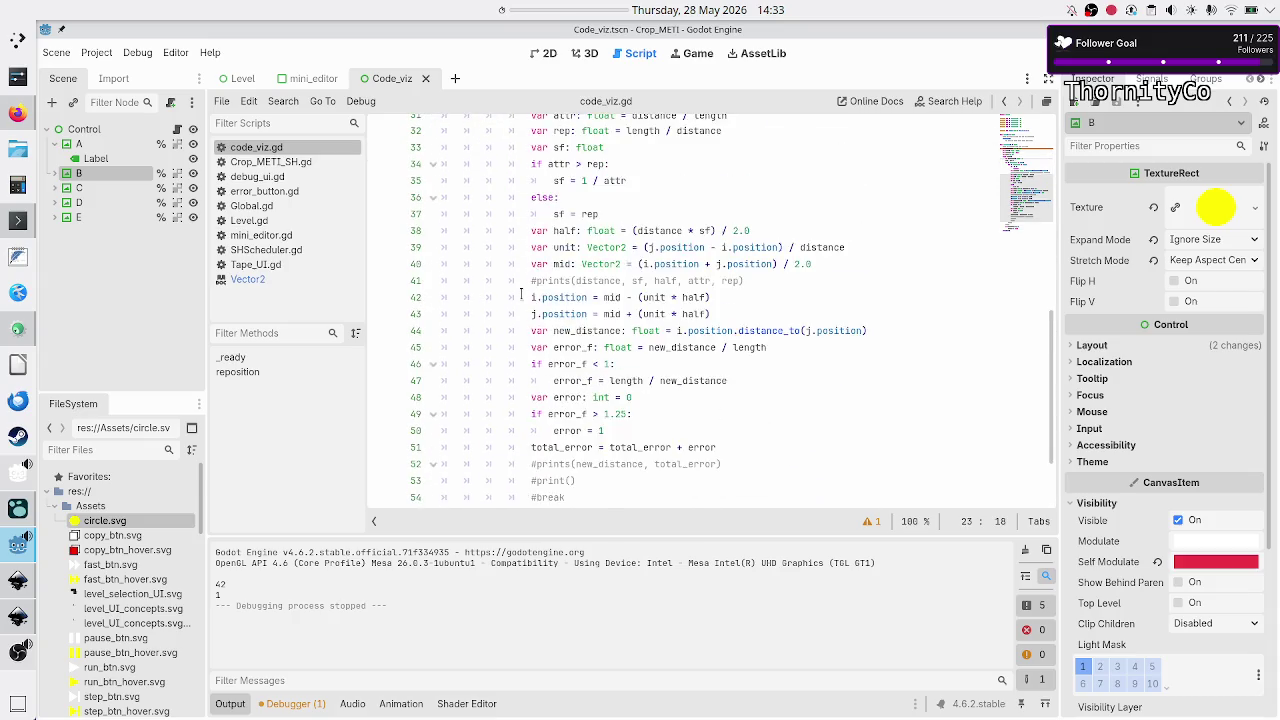
scroll(484, 200, down, 6)
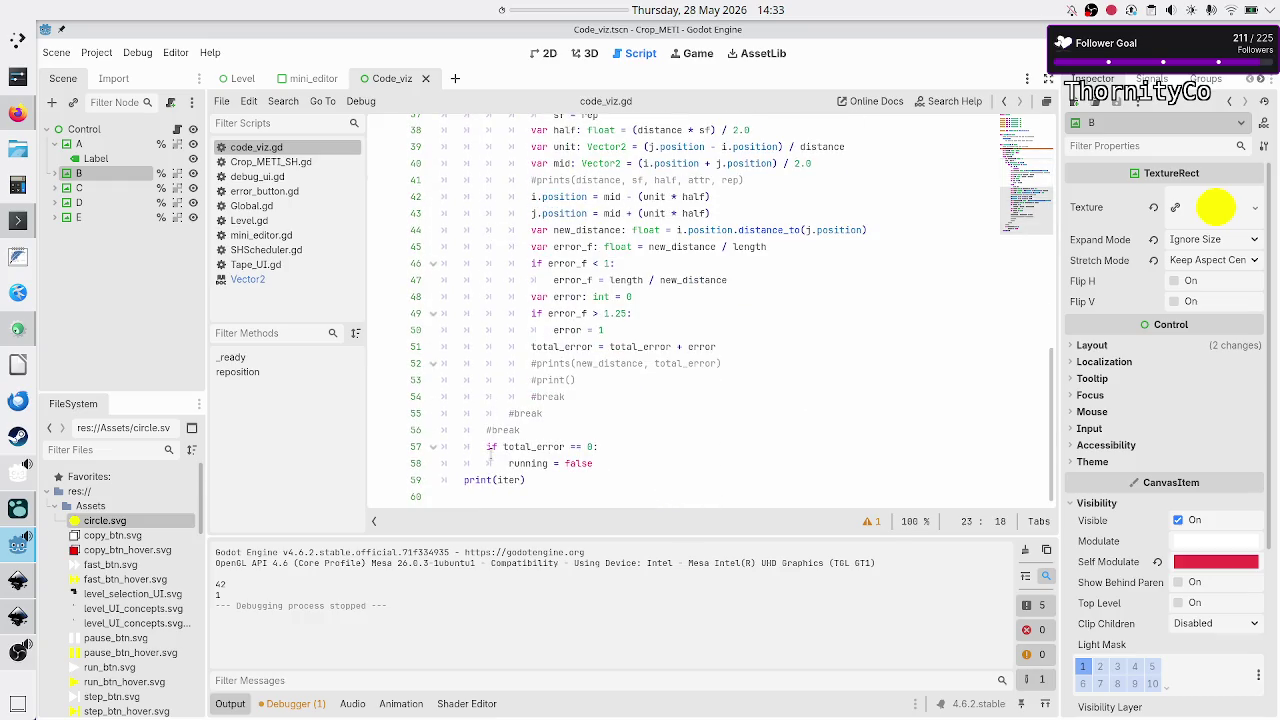
click(603, 464)
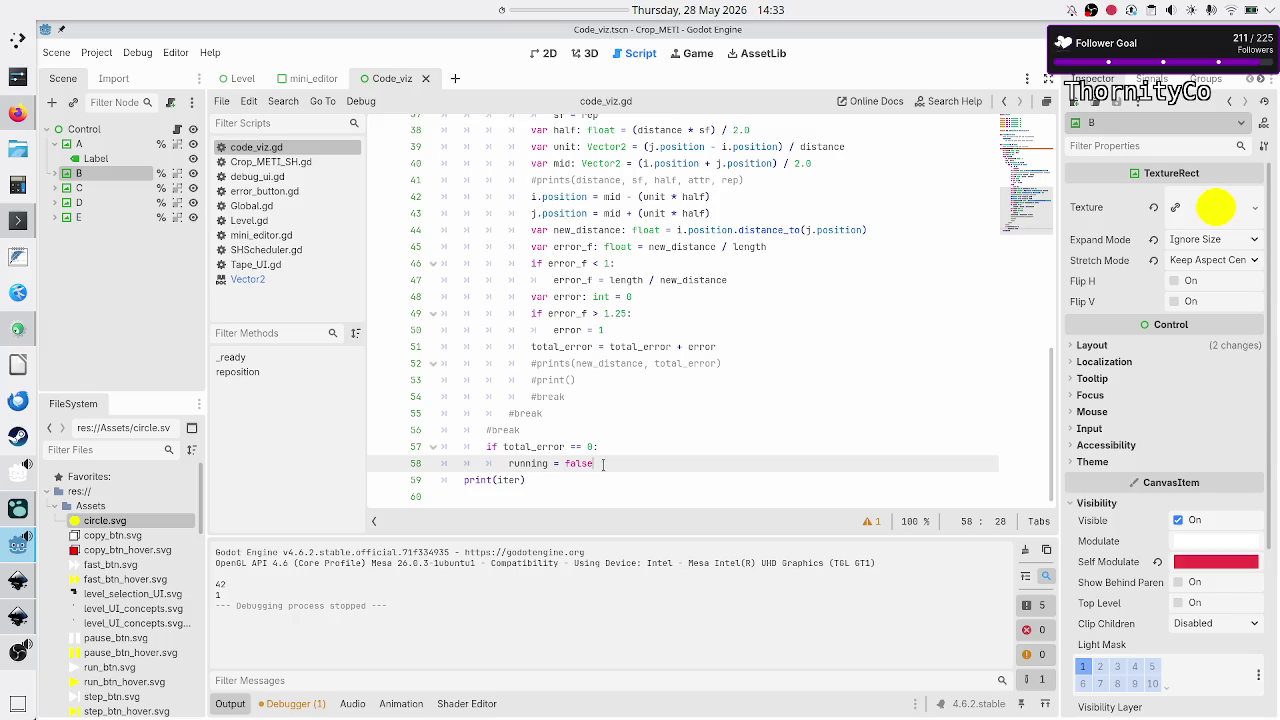
key(Down)
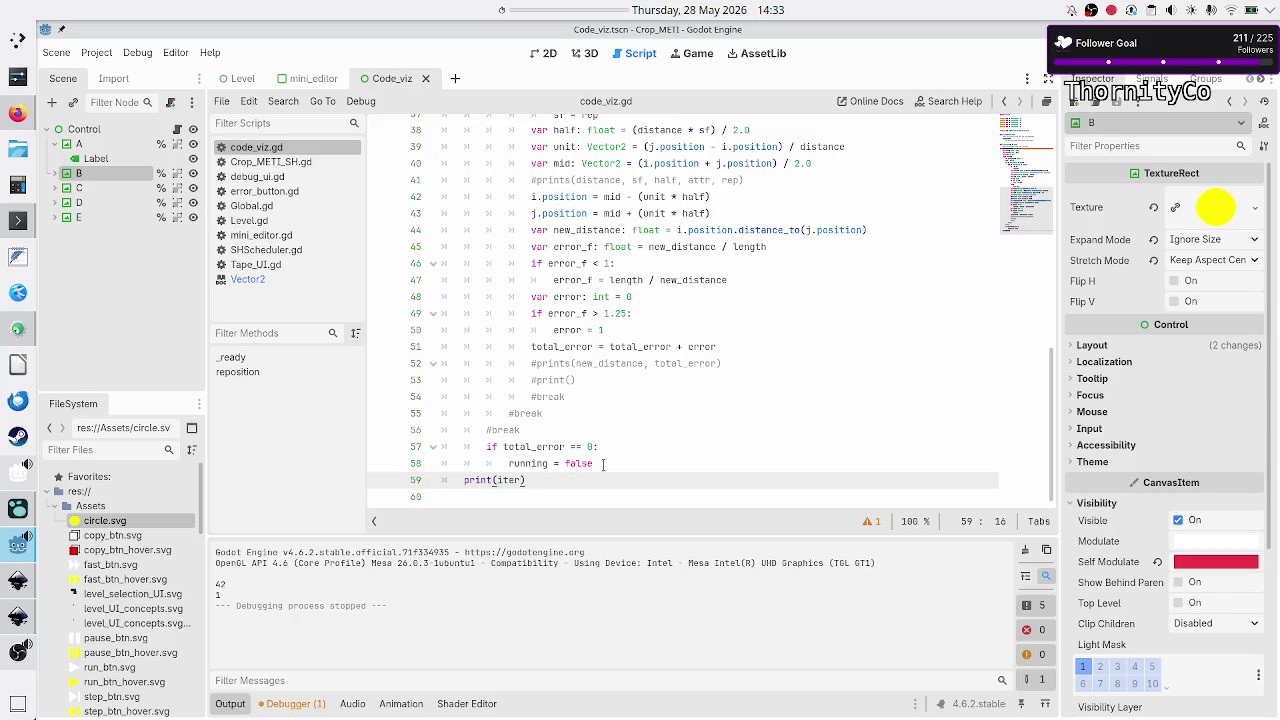
key(shift+Left)
key(shift+Left)
key(shift+Left)
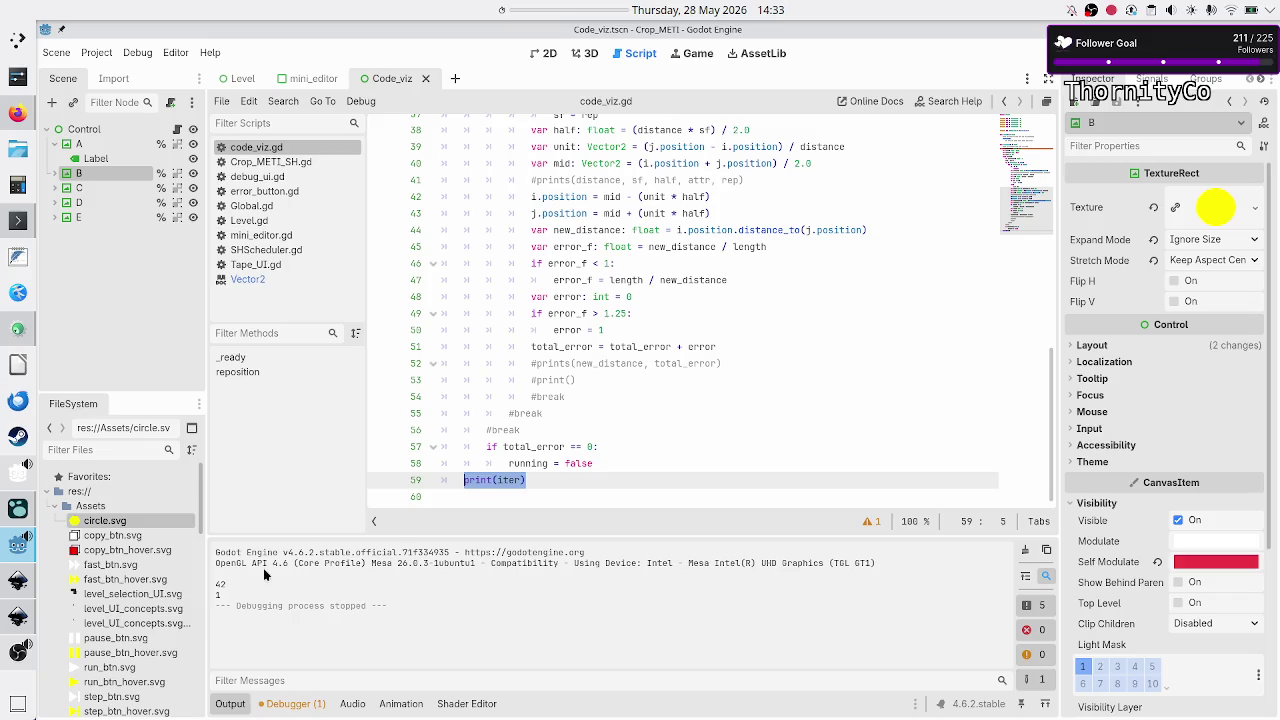
double_click(217, 595)
click(265, 596)
double_click(217, 595)
click(229, 597)
key(F5)
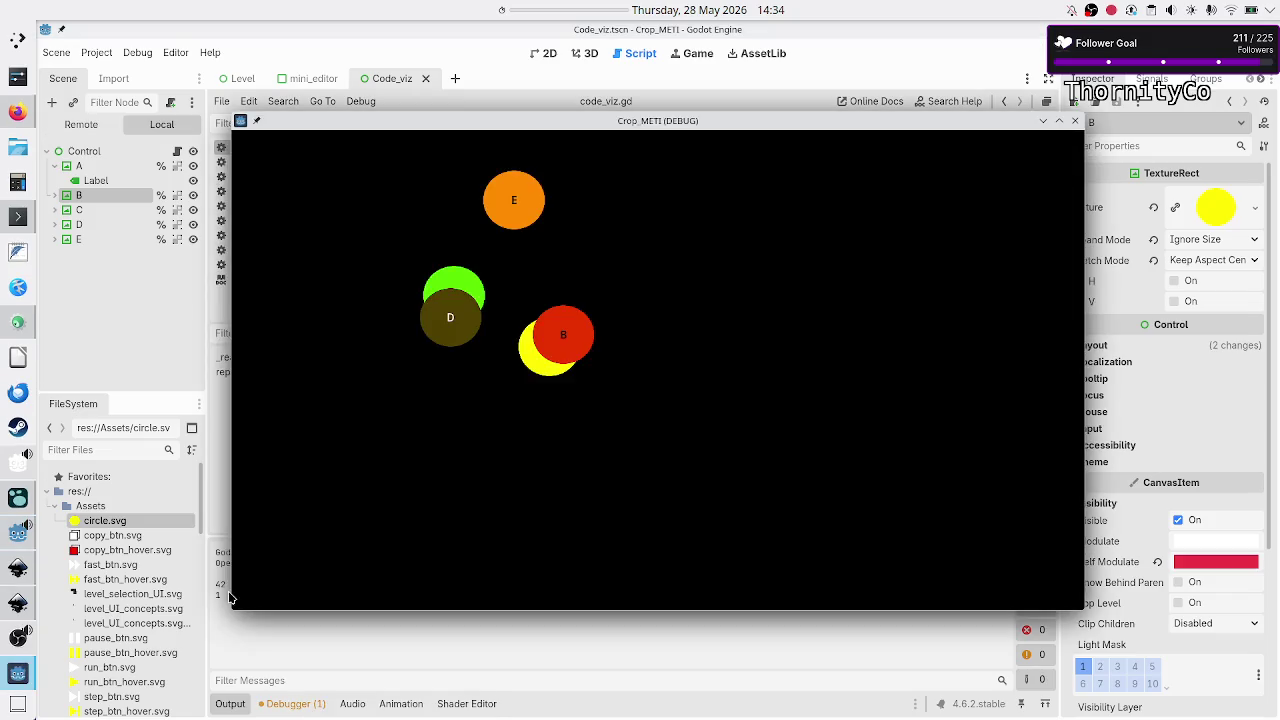
mouse_move(679, 122)
mouse_down()
mouse_move(788, 71)
mouse_move(646, 164)
mouse_up()
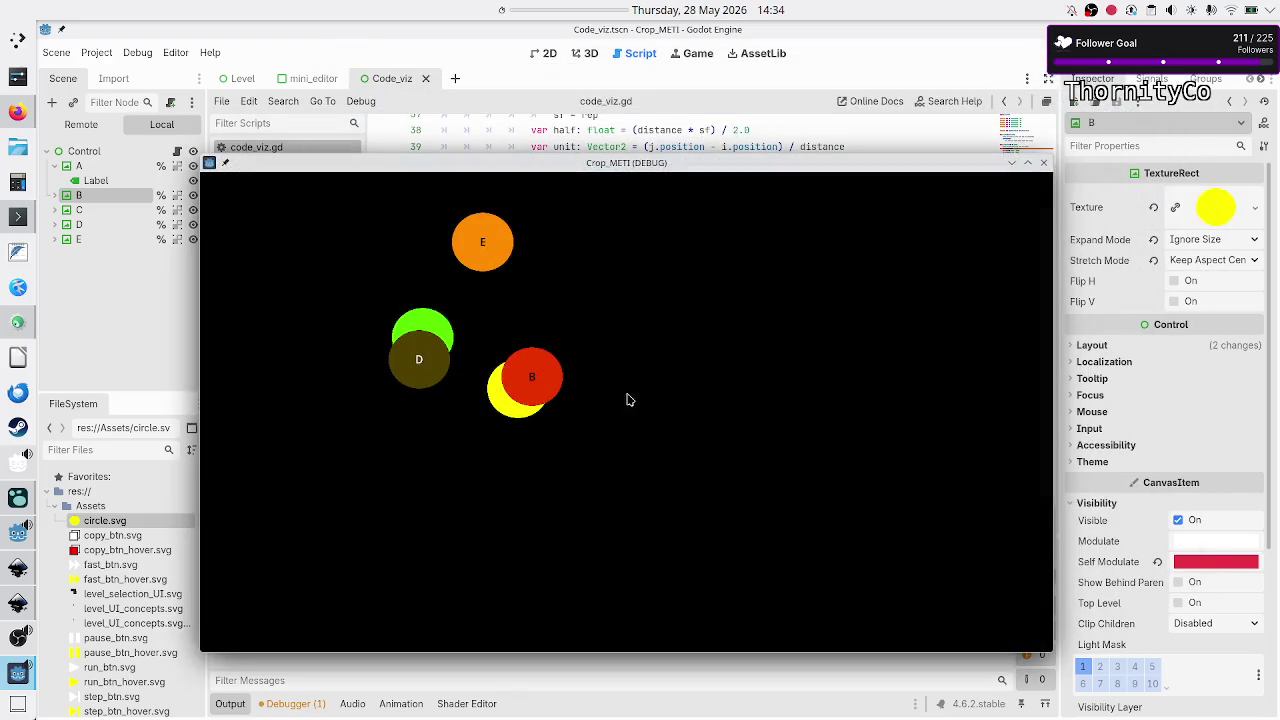
click(1044, 162)
click(627, 408)
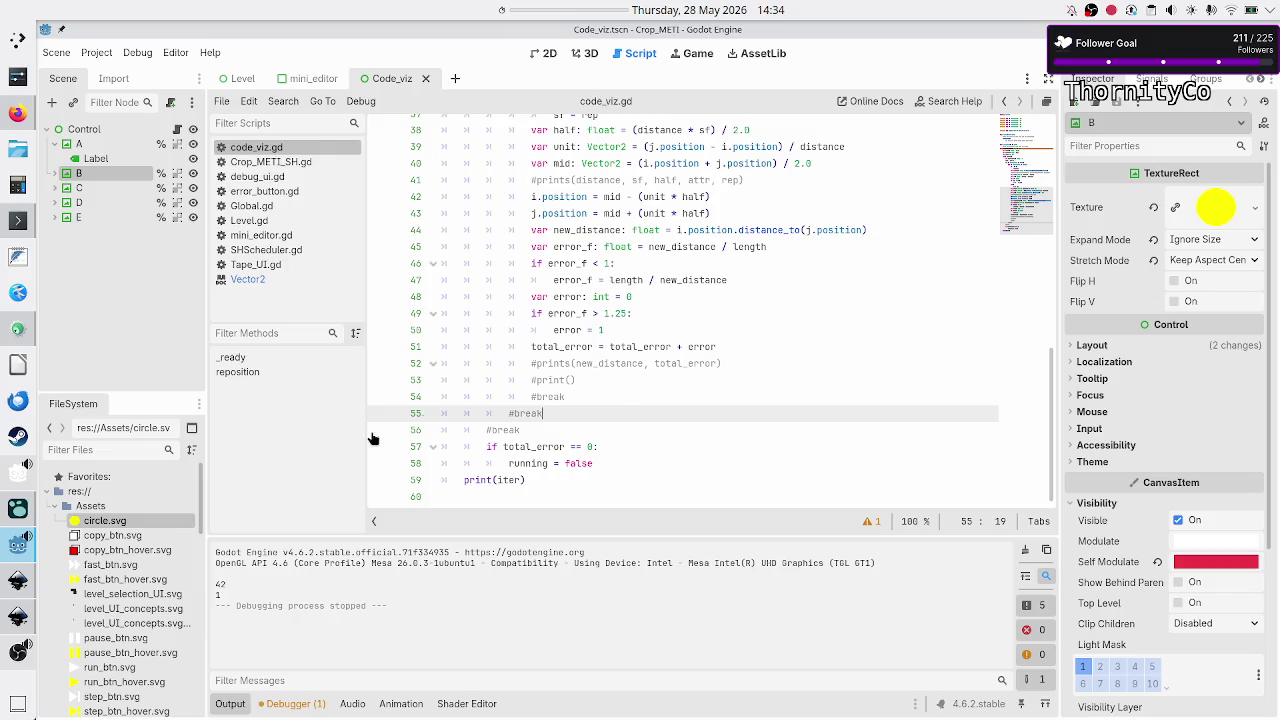
click(18, 620)
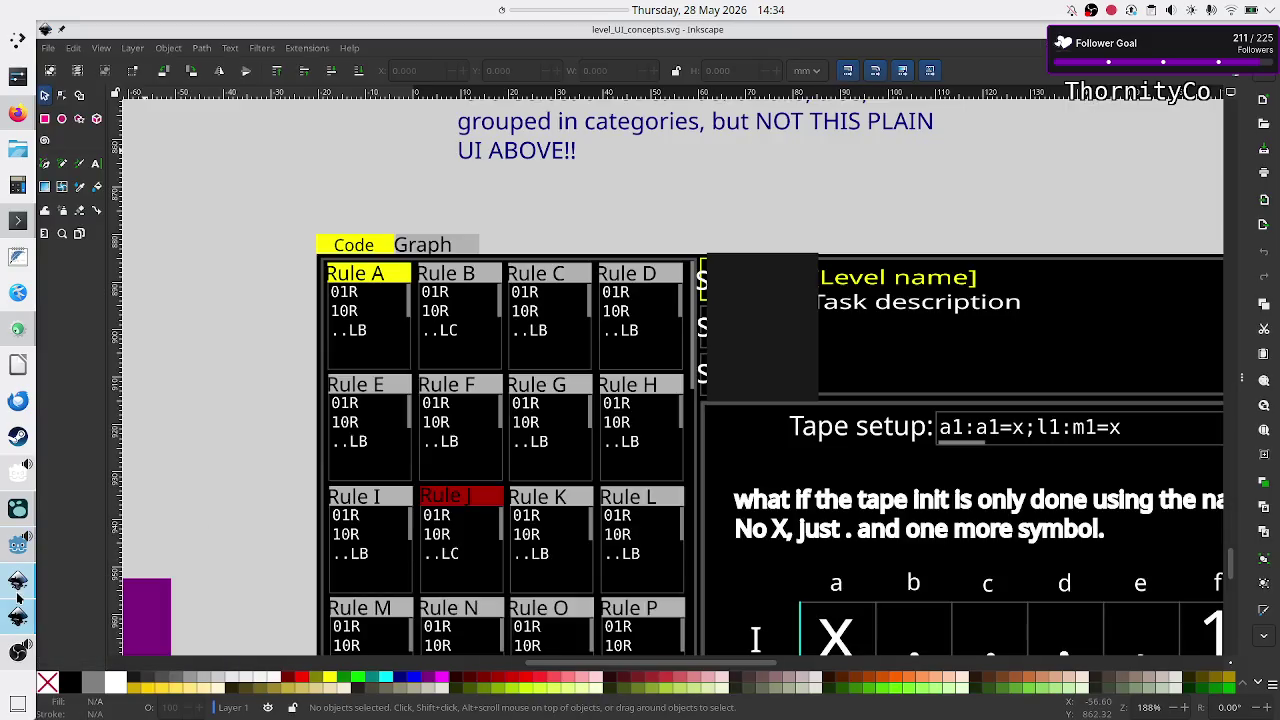
- Switch to the sketch.io whiteboard and bring up the pencil's brush type list
click(18, 112)
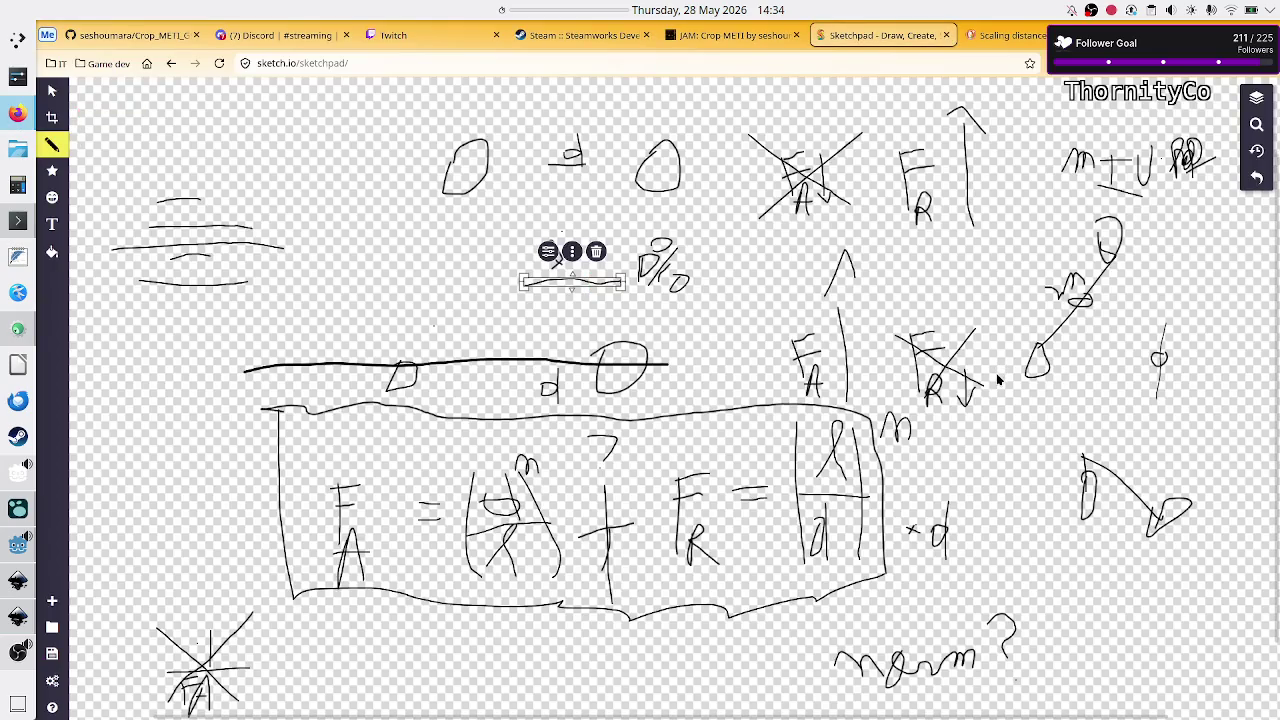
scroll(994, 383, down, 3)
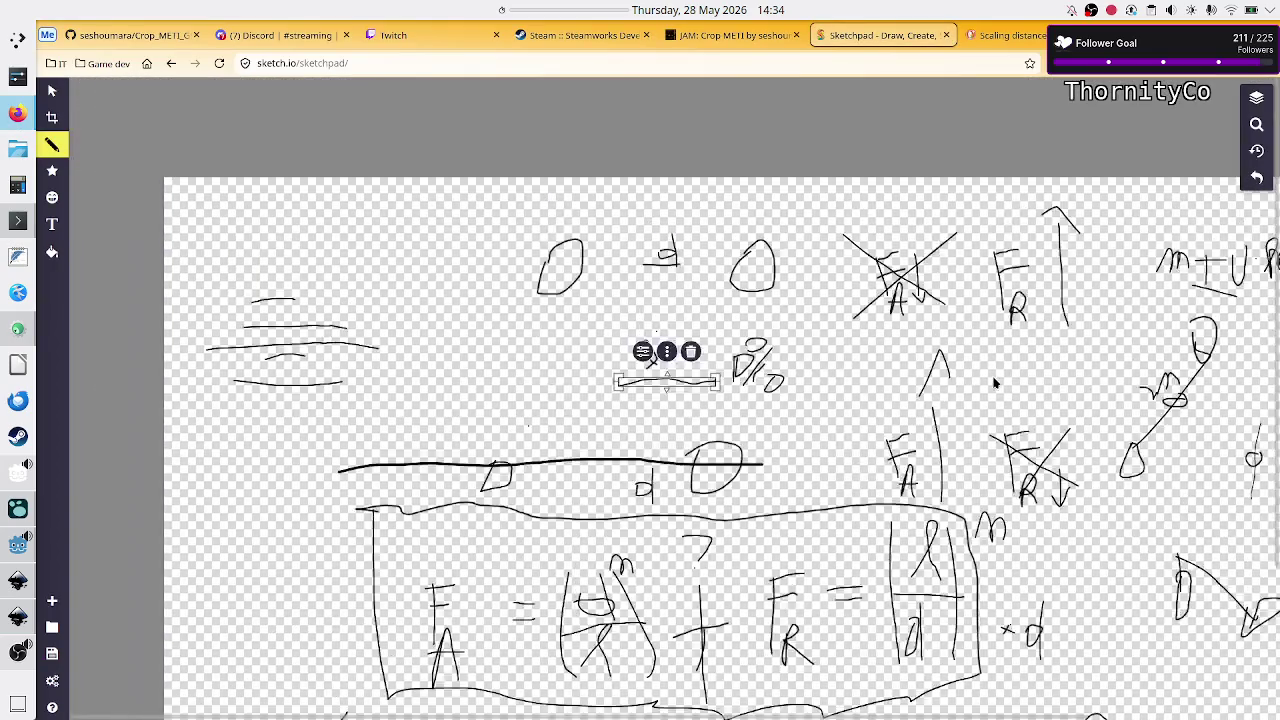
scroll(994, 383, up, 2)
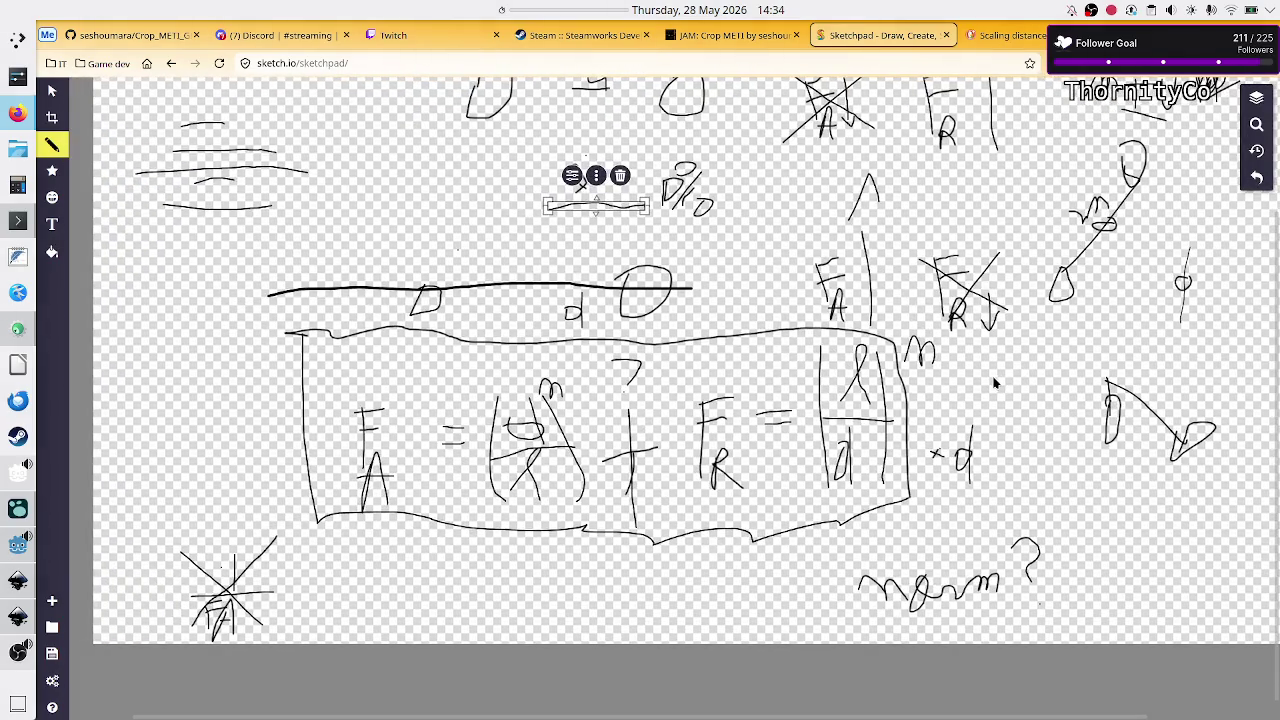
scroll(994, 383, up, 3)
scroll(994, 383, down, 3)
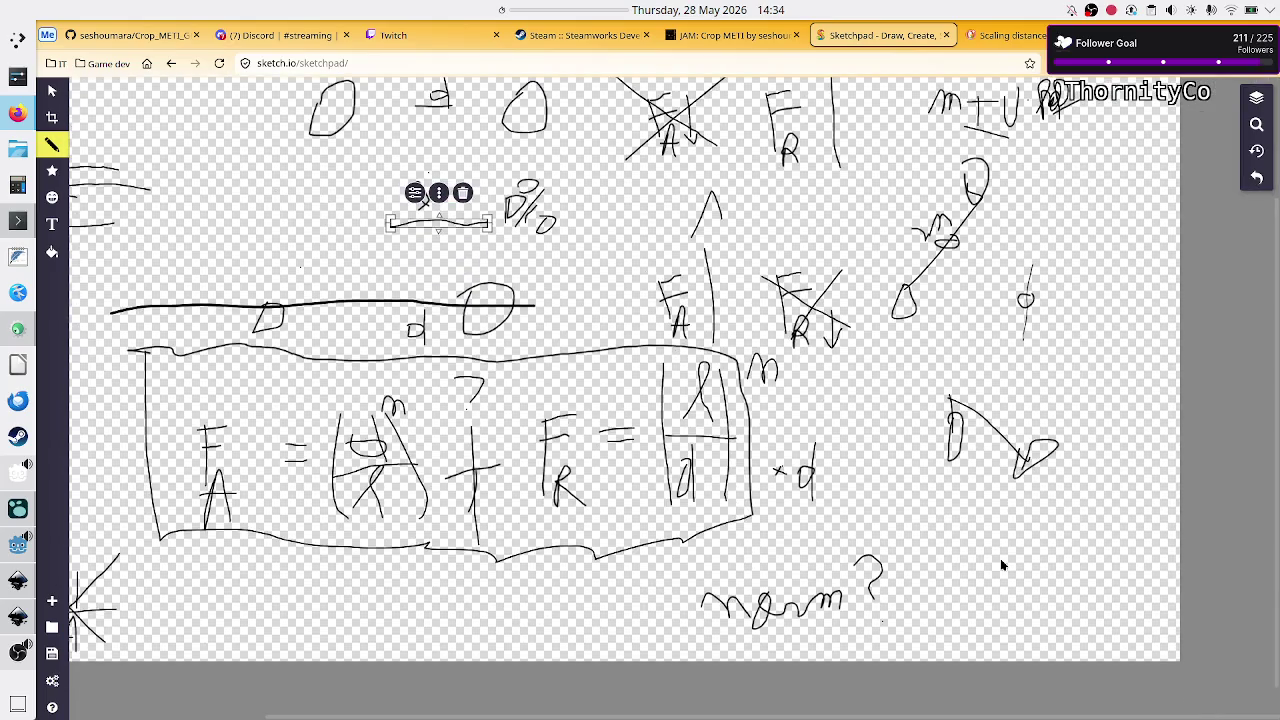
click(971, 512)
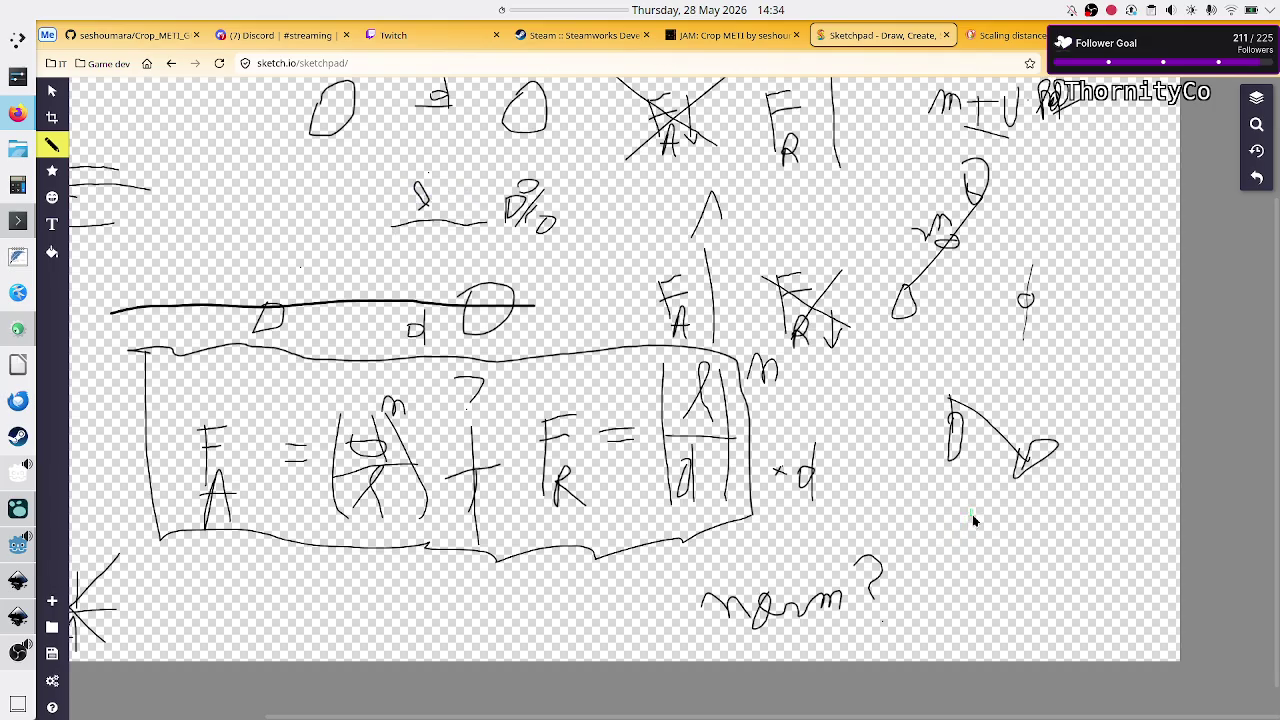
click(52, 145)
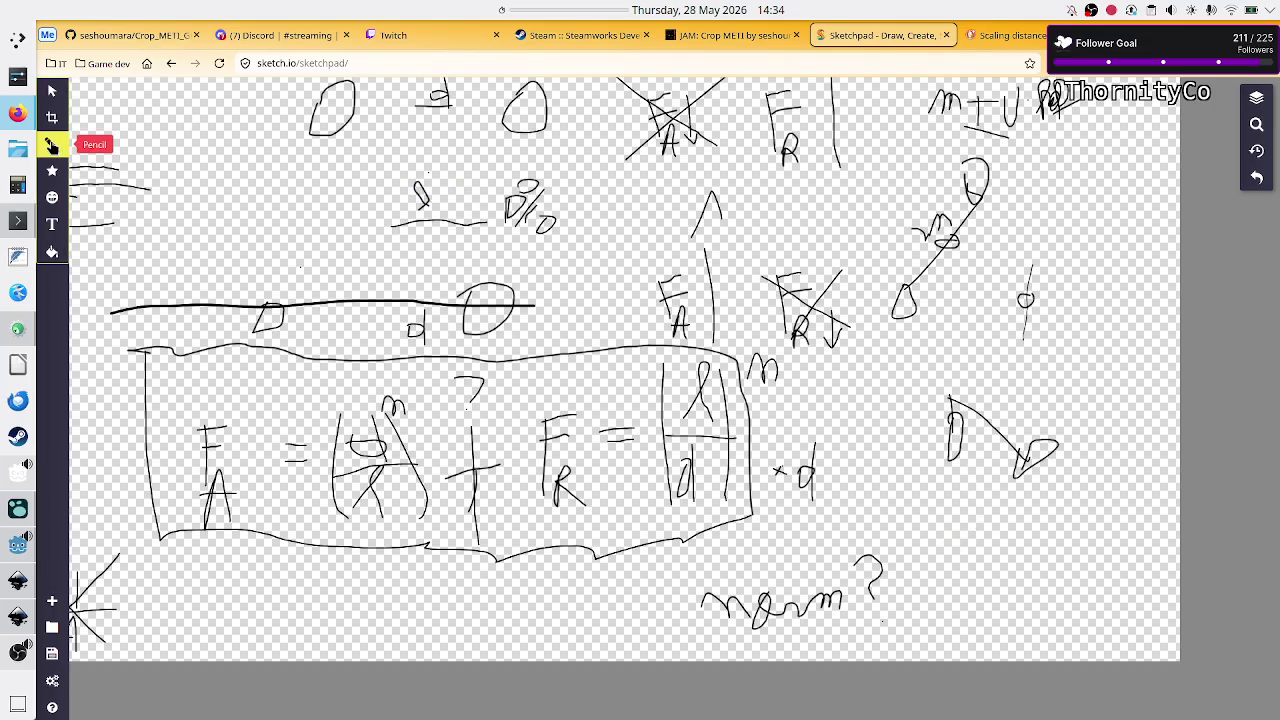
click(132, 130)
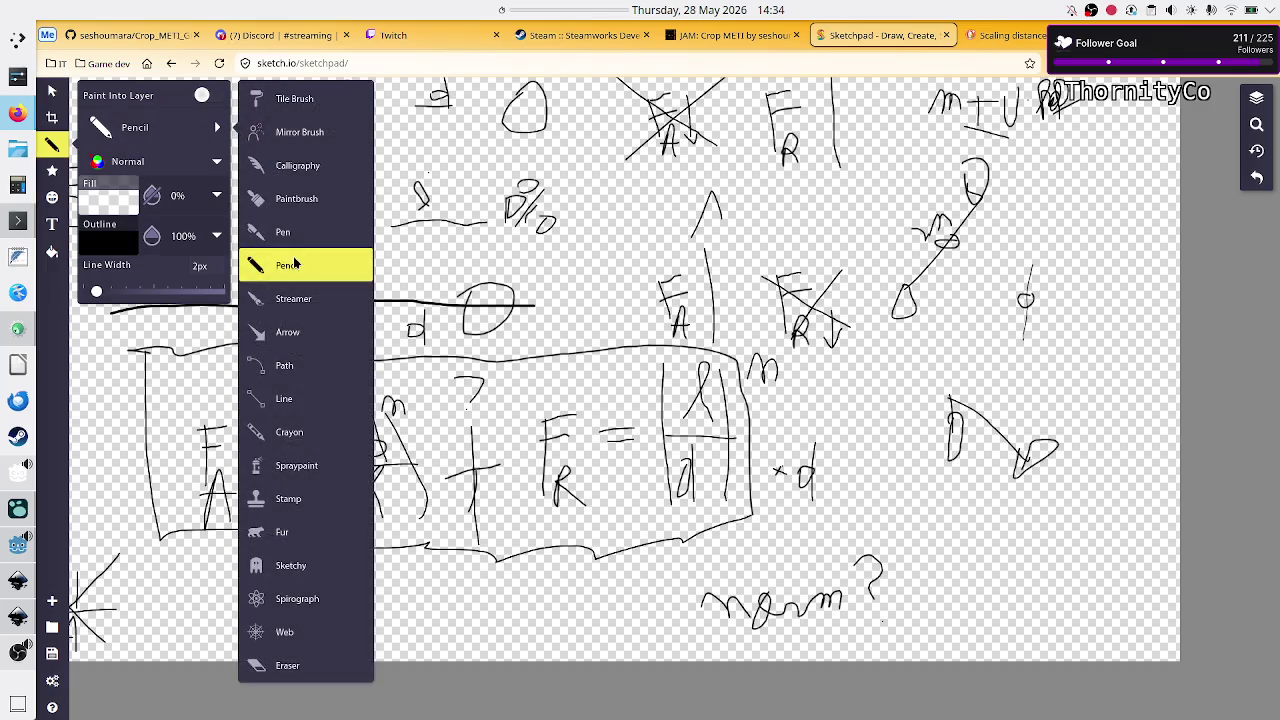
- Pick the Pencil brush and draw a small loop and D stroke below the D-to-O diagram
click(295, 264)
mouse_move(970, 508)
mouse_down()
mouse_move(962, 492)
mouse_move(1004, 552)
mouse_move(1015, 540)
mouse_up()
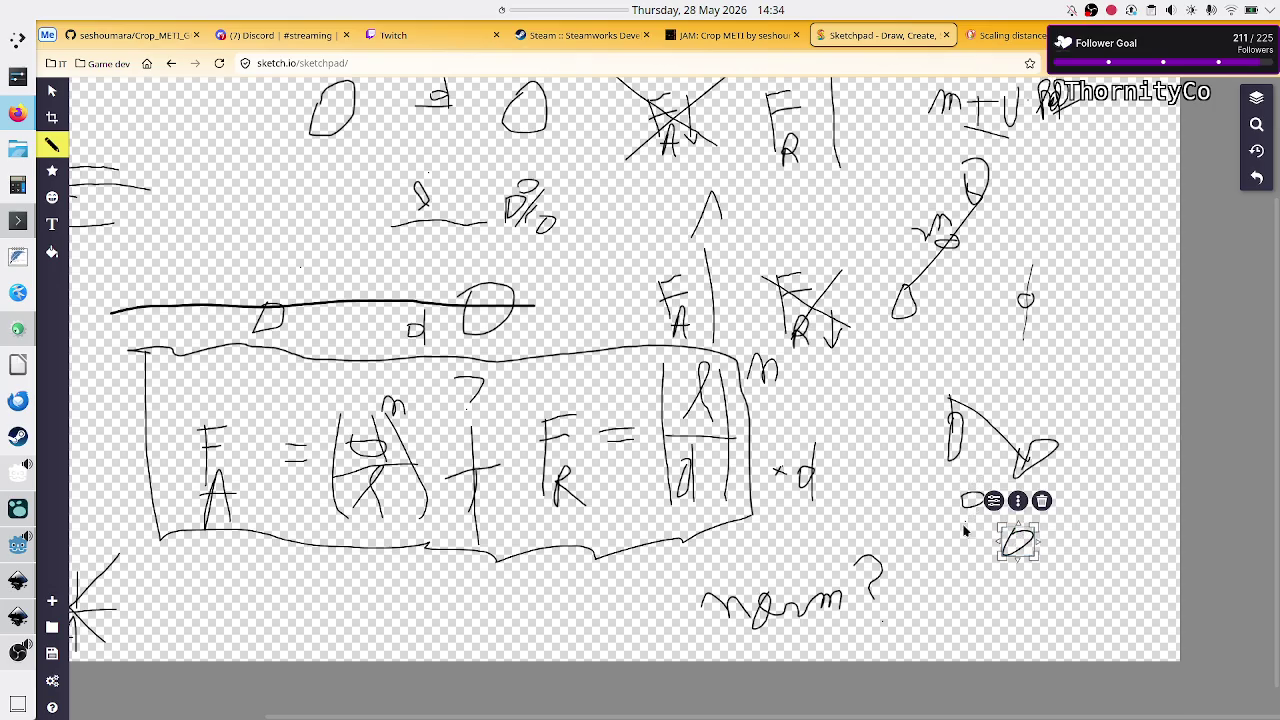
mouse_move(962, 535)
mouse_down()
mouse_move(958, 522)
mouse_move(972, 540)
mouse_move(960, 548)
mouse_up()
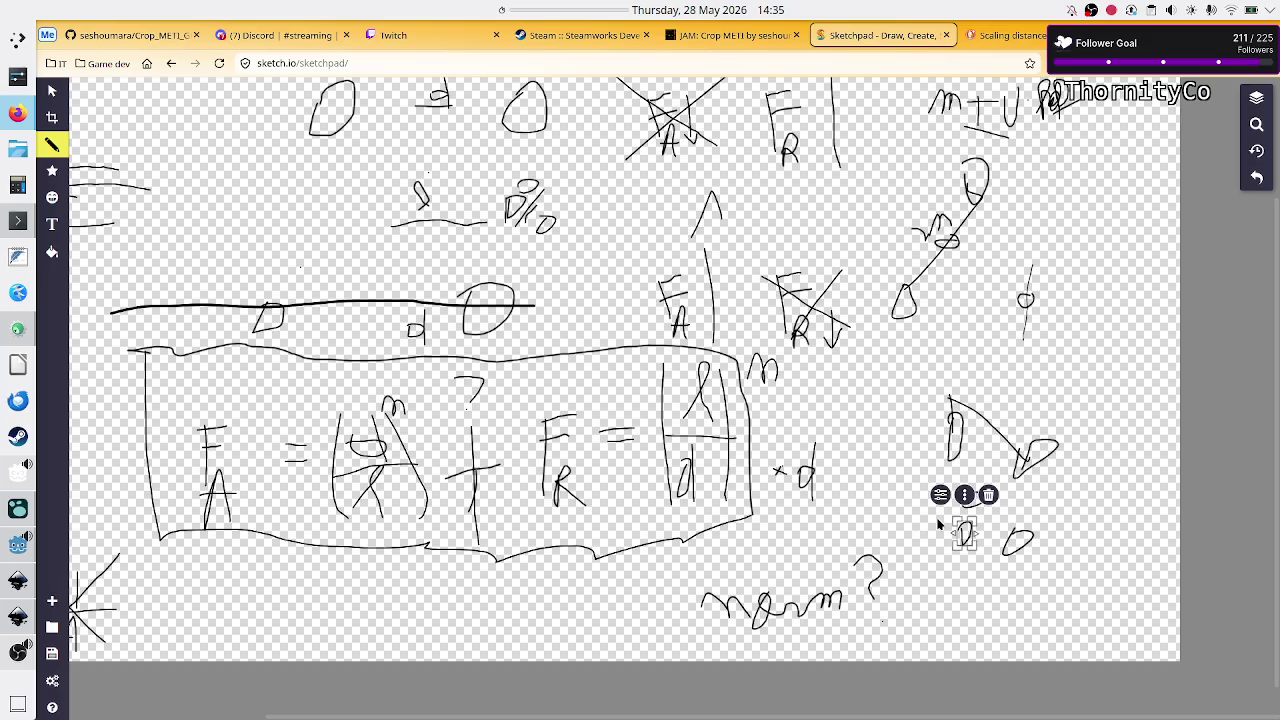
- Nudge the small o stroke upward and resize the O into a medium ellipse
click(938, 523)
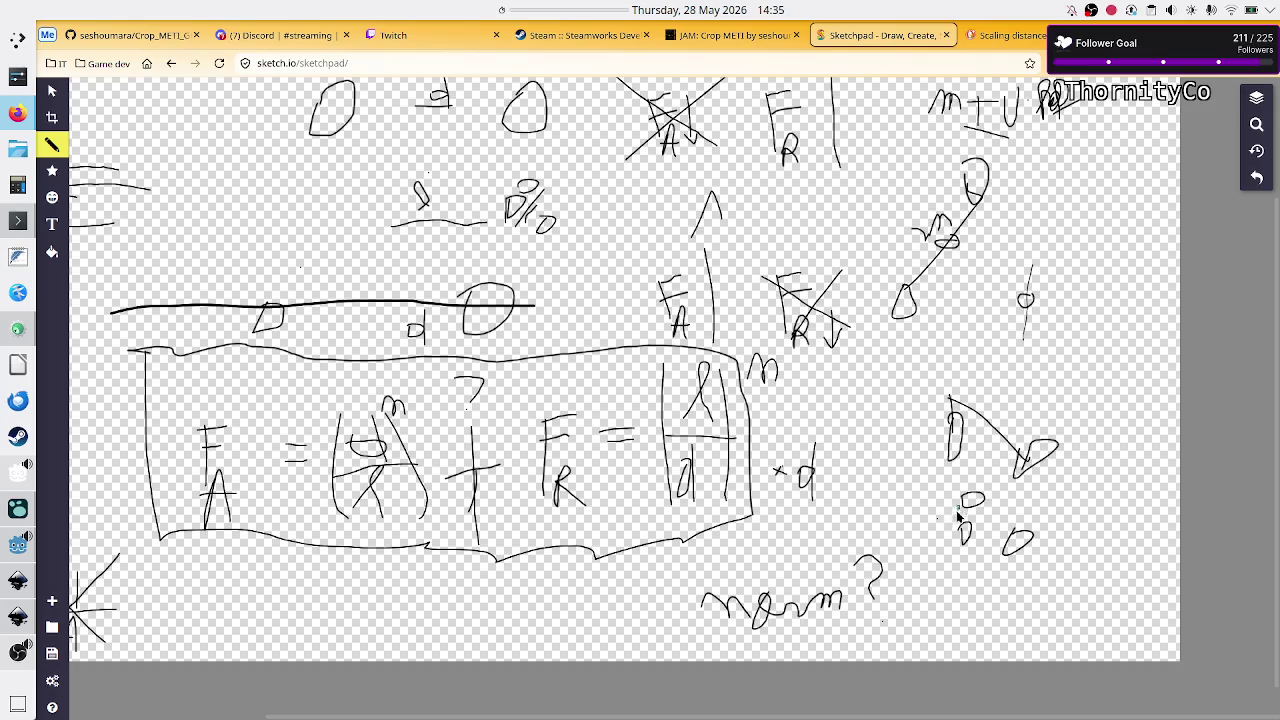
click(966, 521)
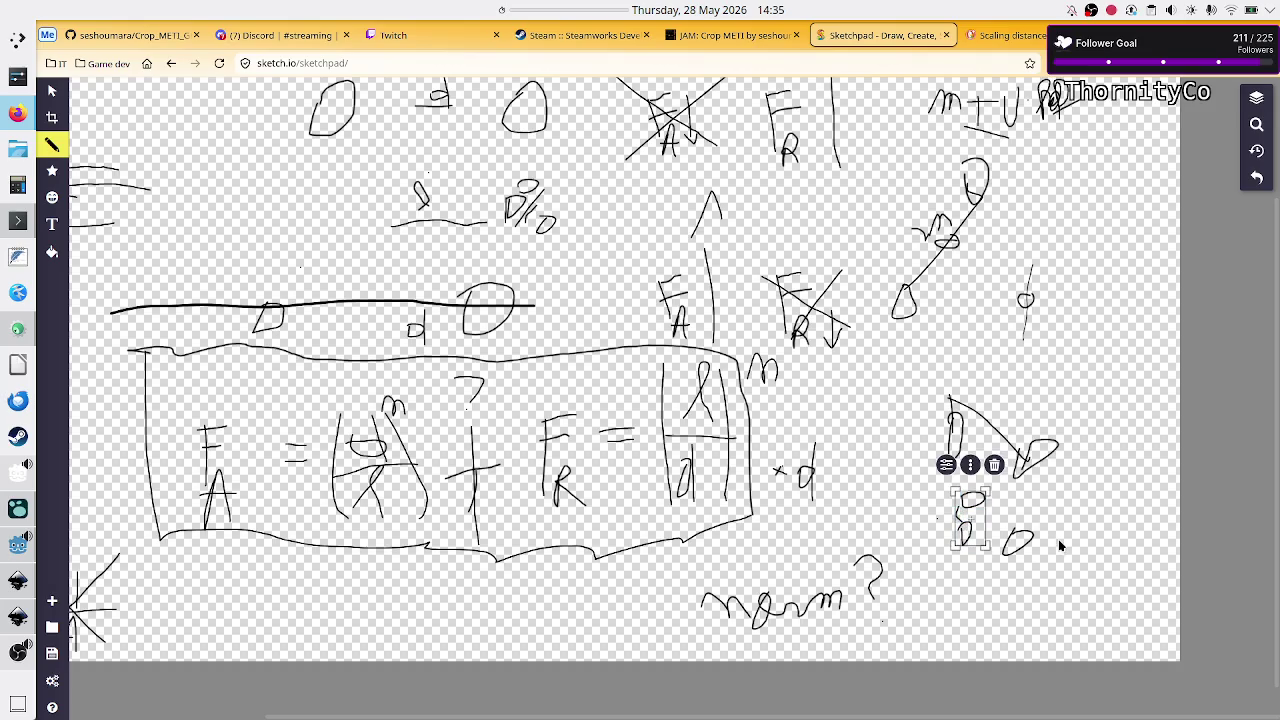
click(1060, 545)
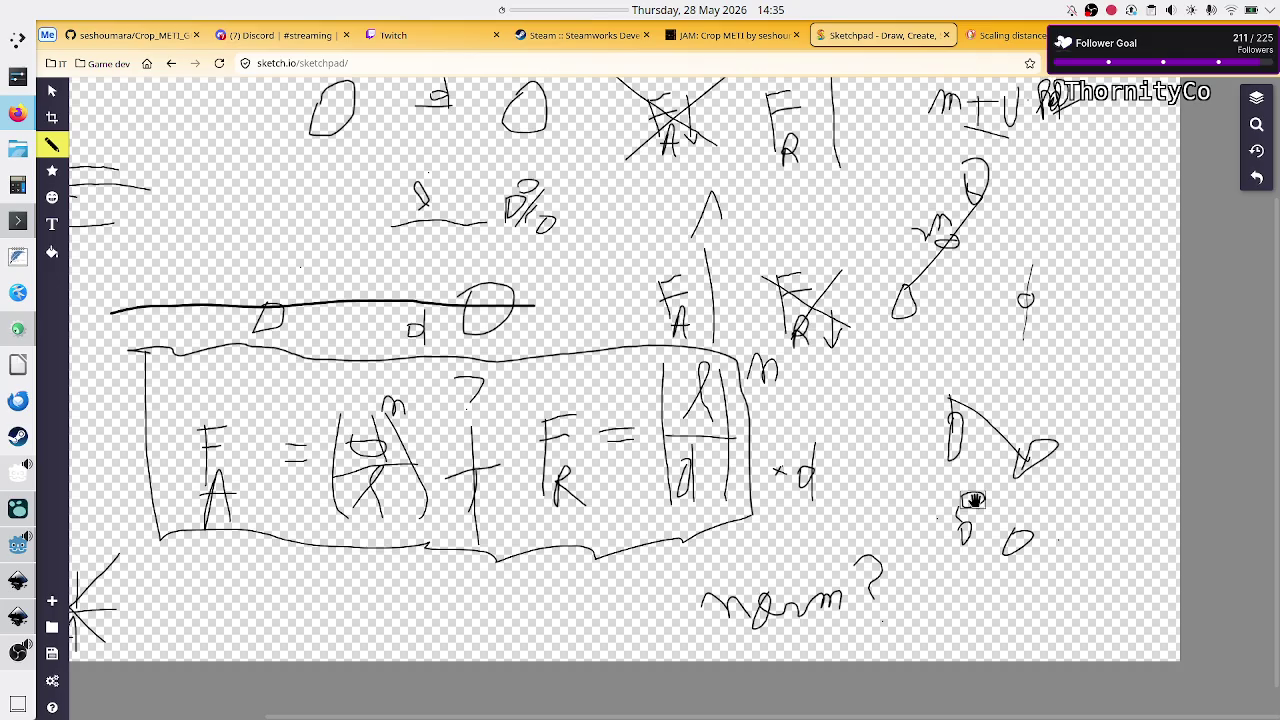
drag(973, 500, 973, 489)
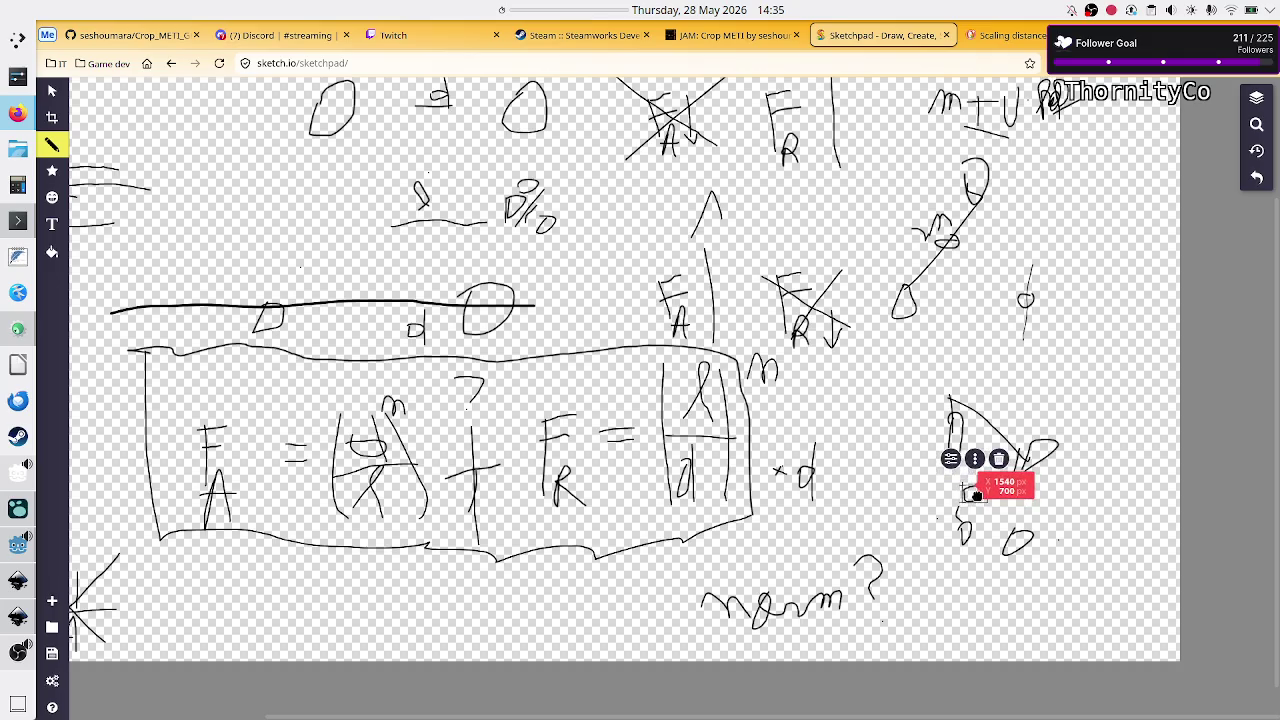
click(963, 537)
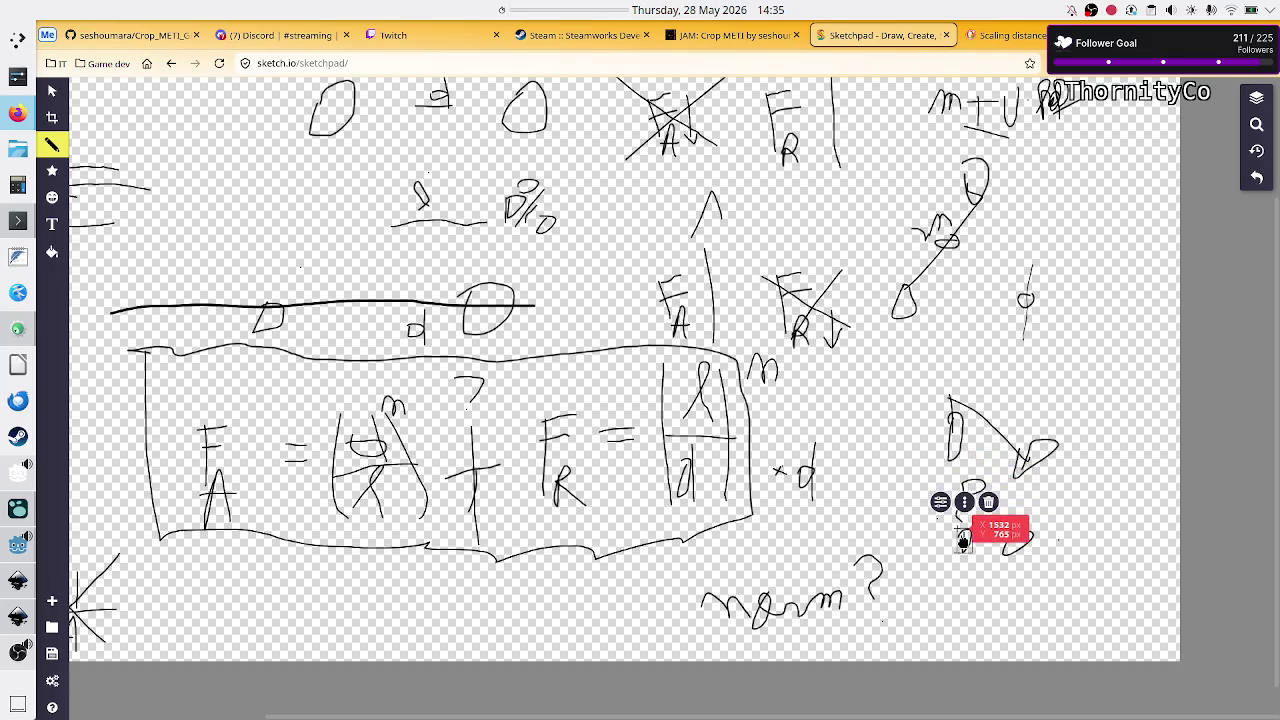
click(1018, 540)
mouse_move(1040, 527)
mouse_down()
mouse_move(1051, 531)
mouse_move(900, 643)
mouse_move(963, 511)
mouse_move(1045, 550)
mouse_move(1015, 541)
mouse_up()
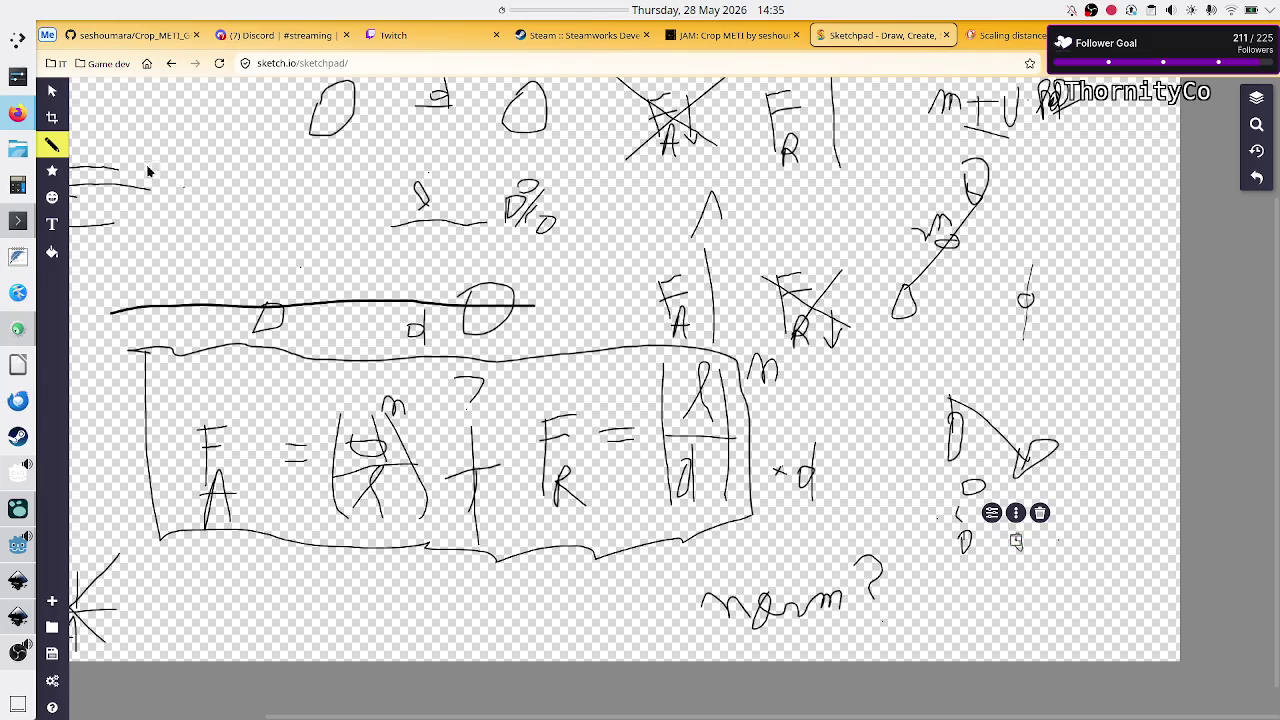
click(58, 88)
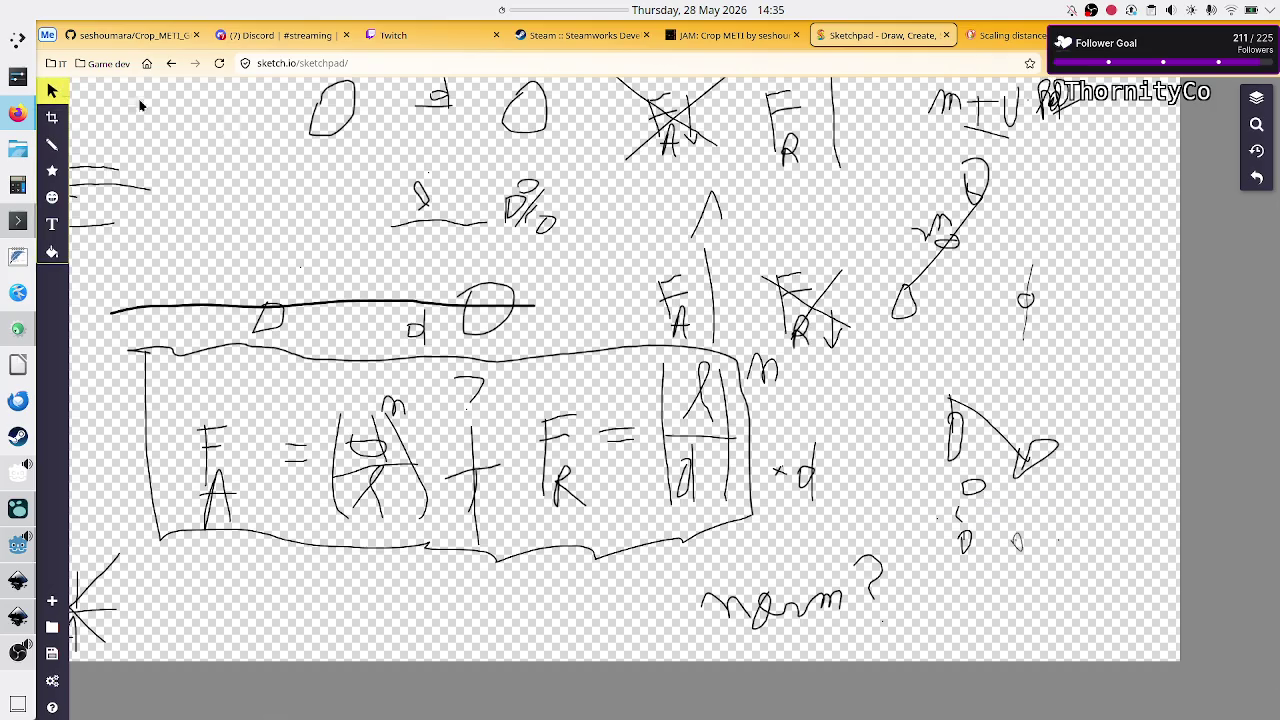
- Move the small D and R strokes below the right-hand diagram to new positions
mouse_move(1017, 541)
mouse_down()
mouse_move(1020, 568)
mouse_move(966, 563)
mouse_up()
click(1040, 552)
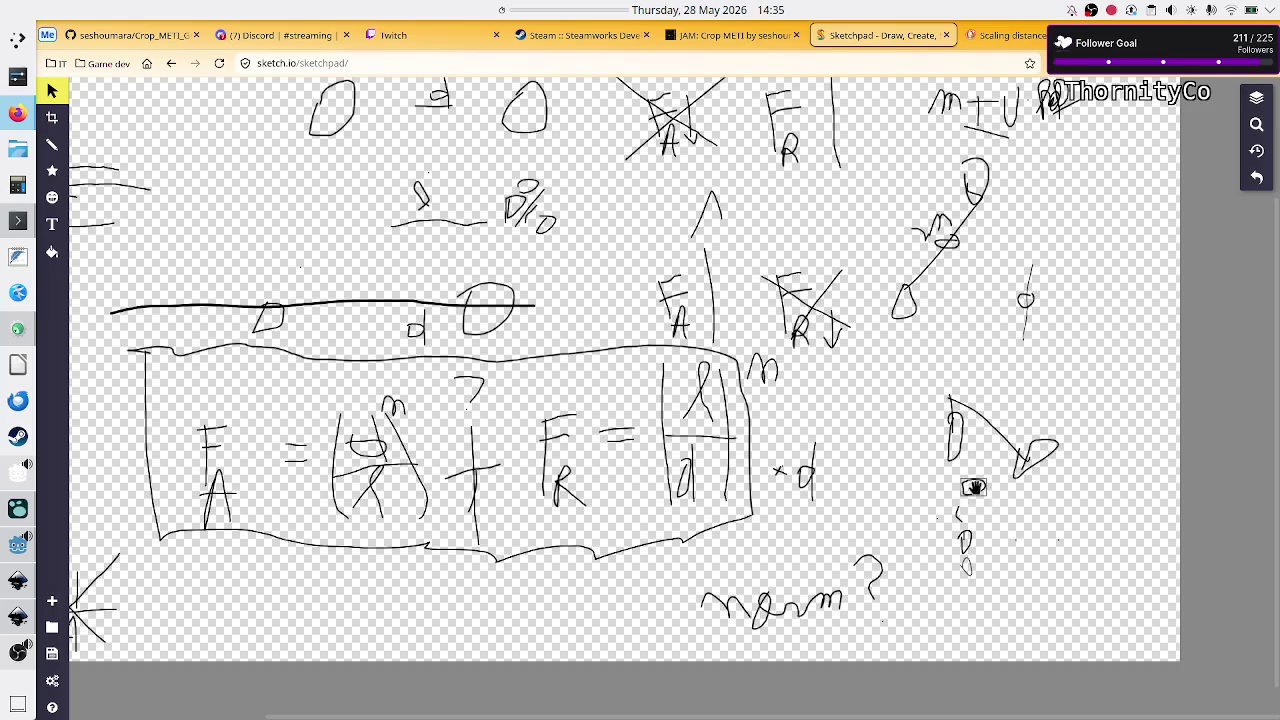
drag(966, 570, 971, 551)
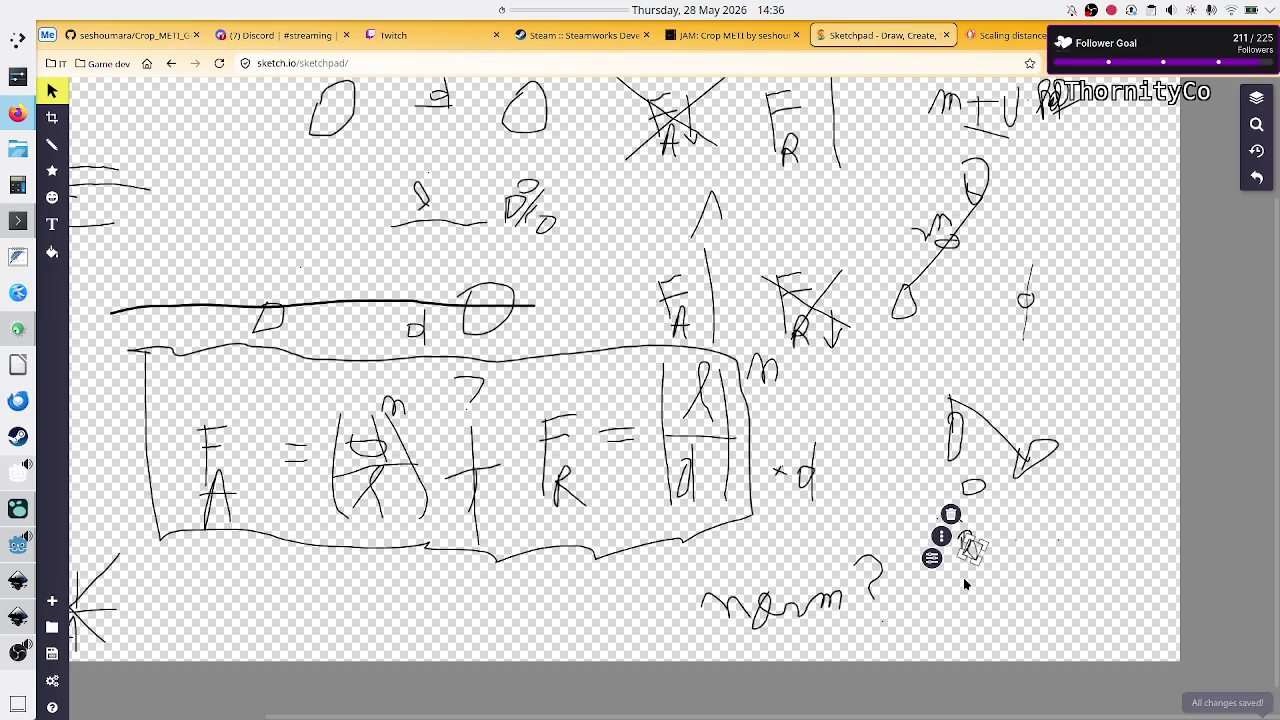
click(965, 584)
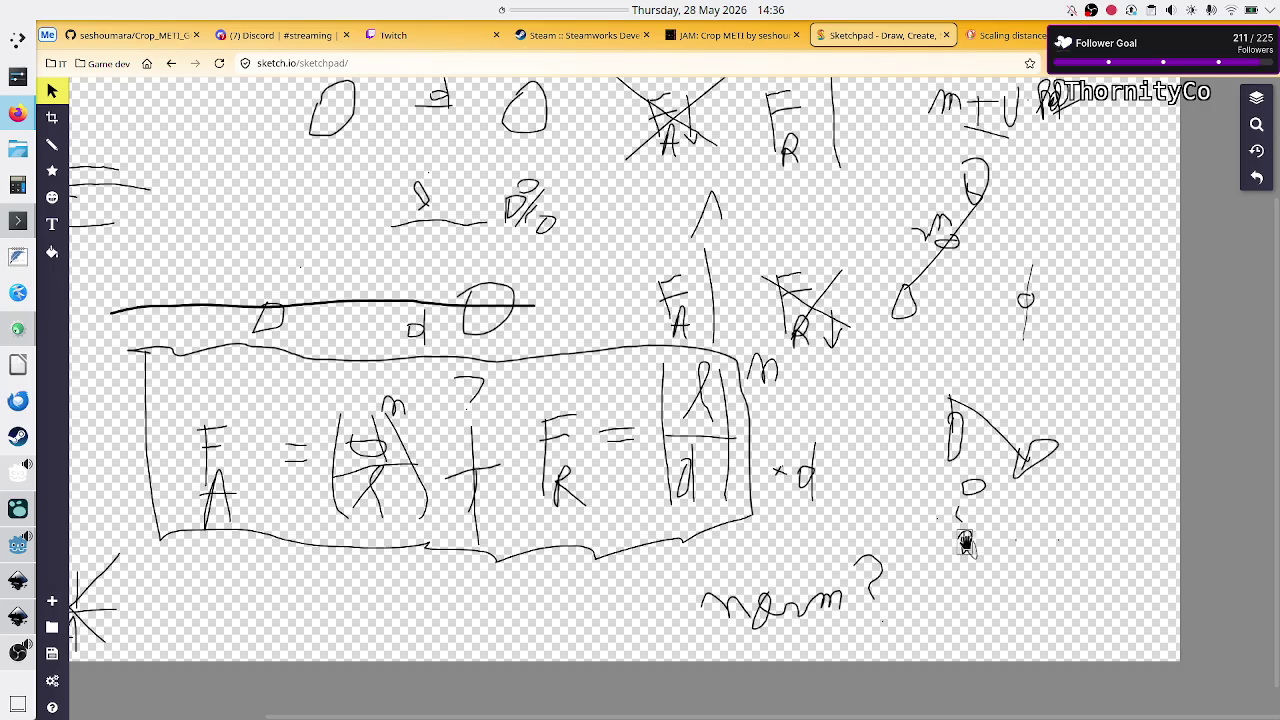
click(966, 543)
mouse_move(966, 543)
mouse_down()
mouse_move(964, 528)
mouse_move(998, 538)
mouse_move(967, 538)
mouse_move(982, 511)
mouse_move(1001, 535)
mouse_up()
click(968, 540)
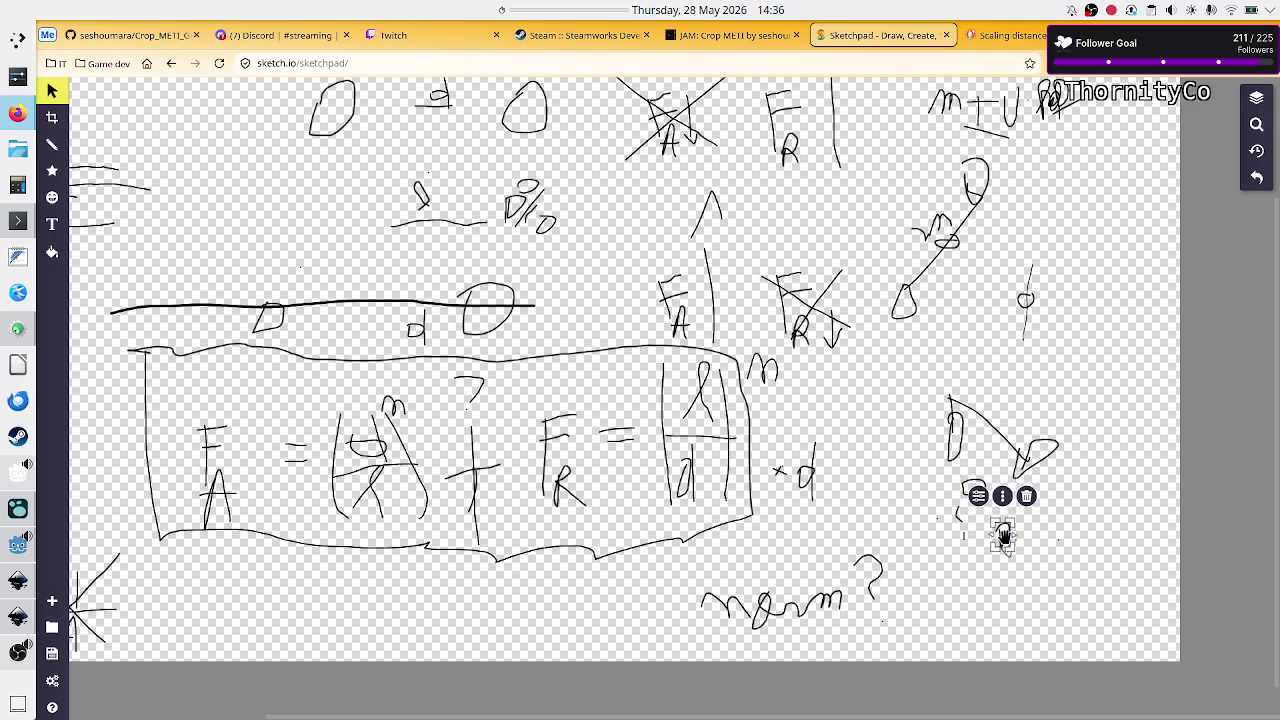
click(1013, 575)
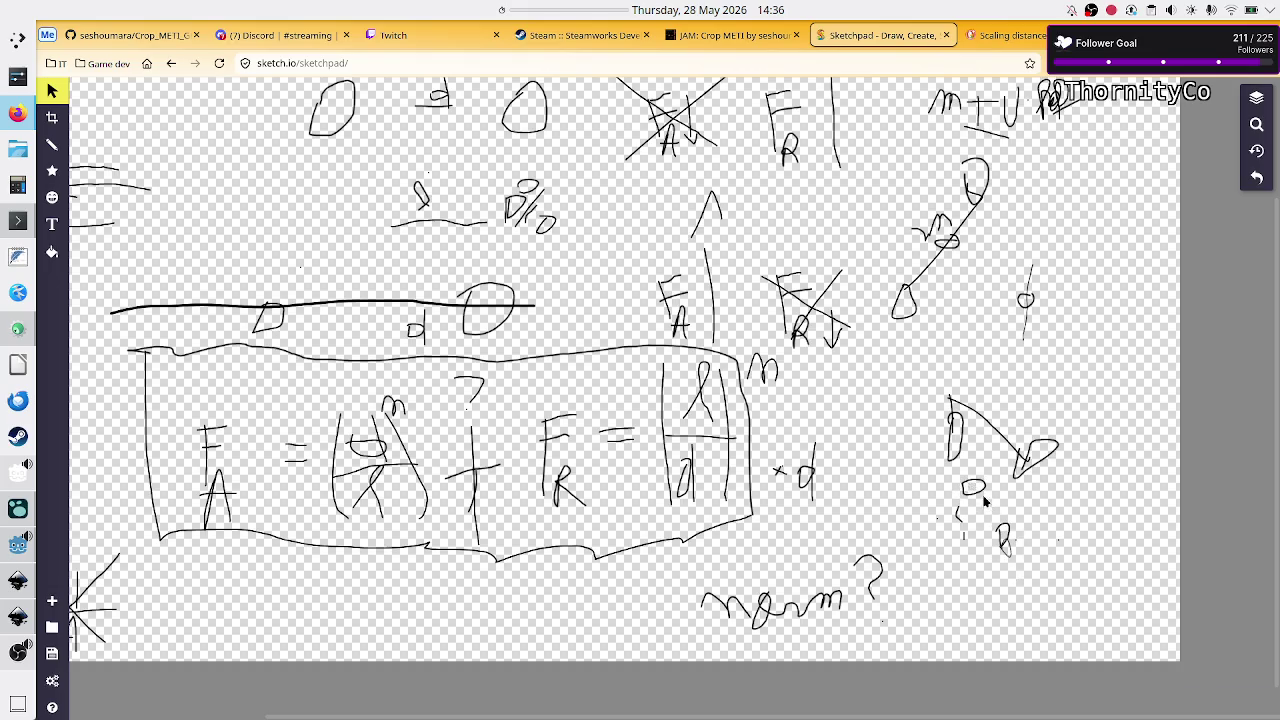
mouse_move(998, 535)
mouse_down()
mouse_move(980, 509)
mouse_move(997, 537)
mouse_up()
click(959, 575)
mouse_move(998, 530)
mouse_down()
mouse_move(998, 548)
mouse_move(977, 516)
mouse_move(993, 524)
mouse_up()
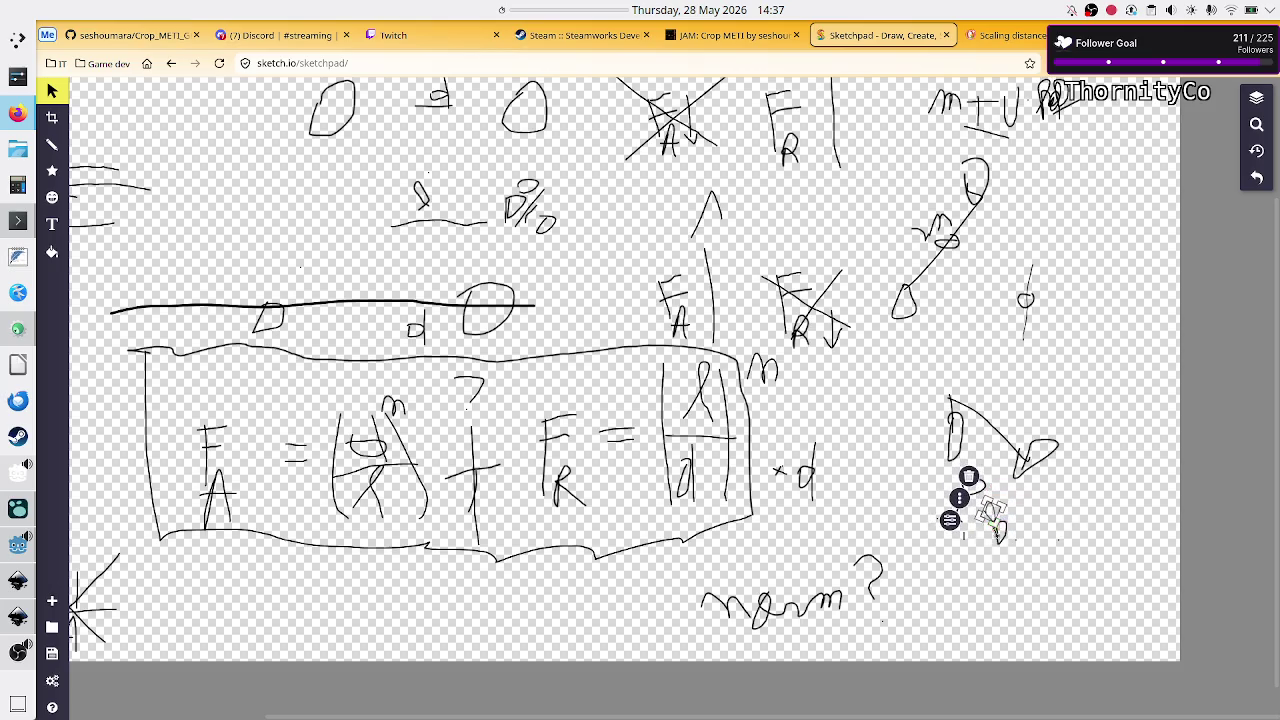
click(1008, 580)
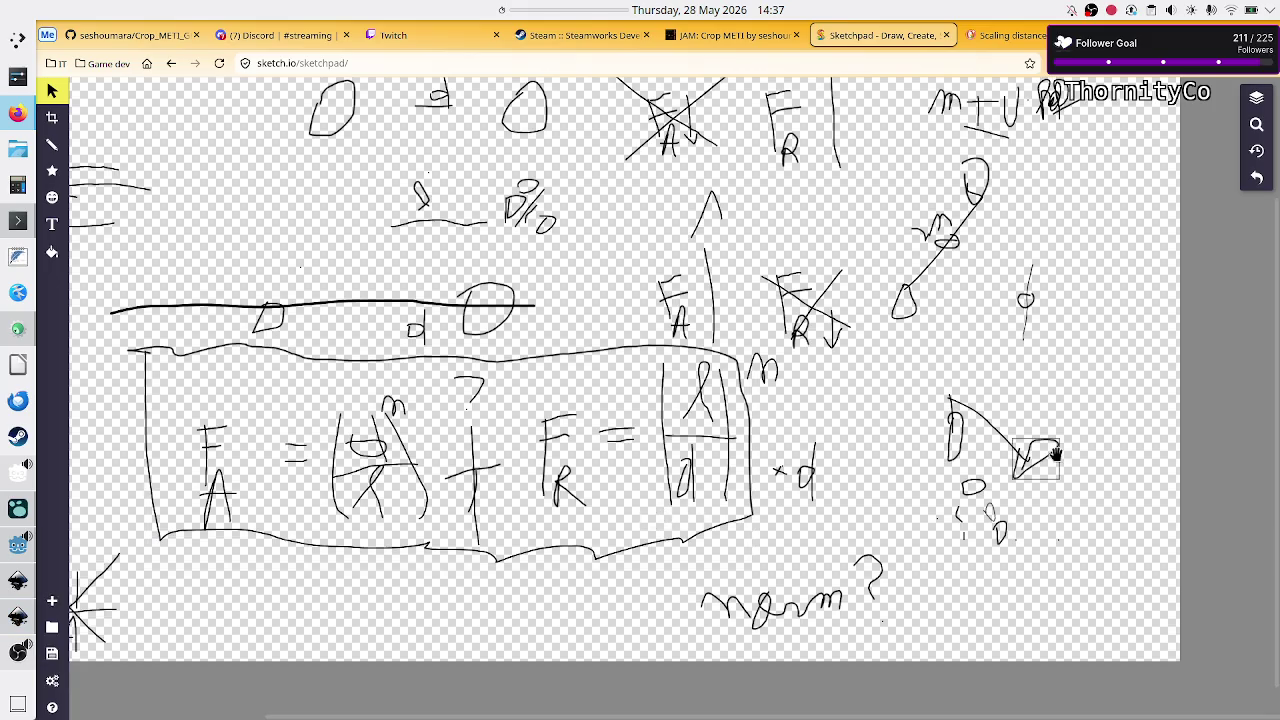
- Shift the remaining small strokes, including the 0, into a tighter cluster of circles
click(991, 511)
mouse_move(983, 507)
mouse_down()
mouse_move(966, 521)
mouse_move(962, 560)
mouse_move(1010, 525)
mouse_up()
click(1003, 537)
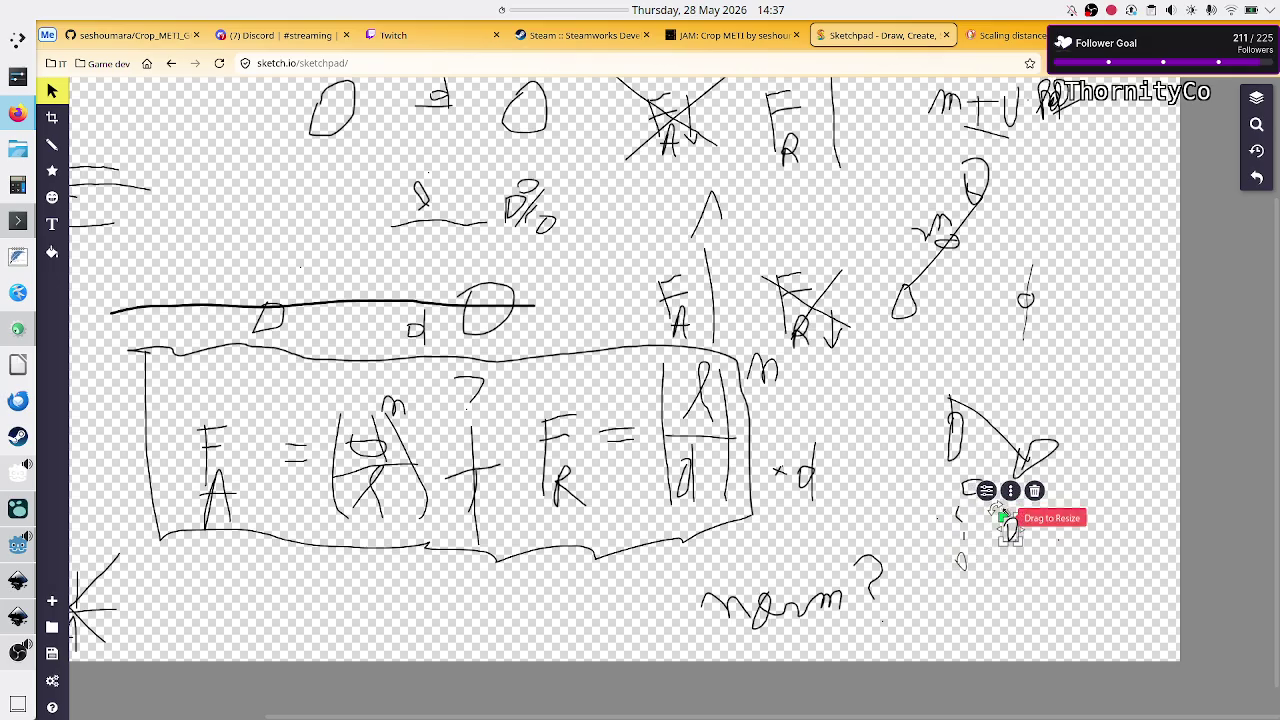
click(963, 486)
mouse_move(965, 483)
mouse_down()
mouse_move(953, 477)
mouse_move(988, 502)
mouse_up()
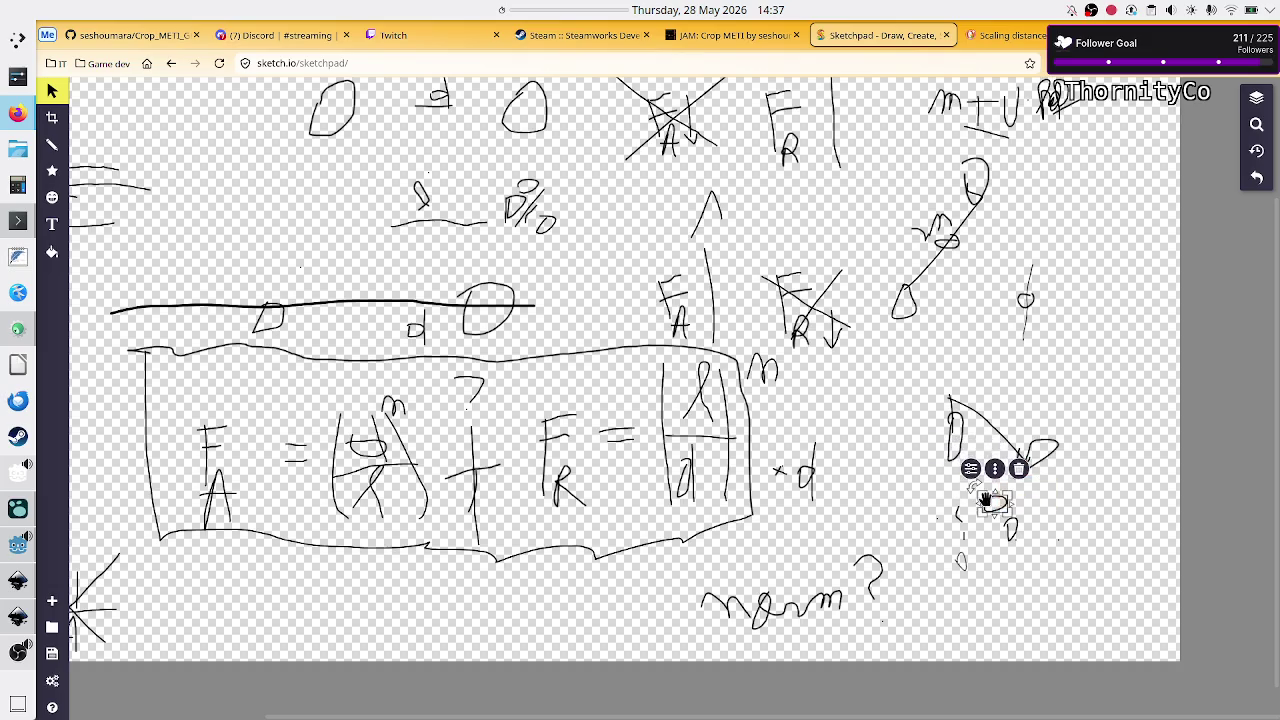
click(960, 560)
mouse_move(960, 560)
mouse_down()
mouse_move(972, 538)
mouse_move(1028, 531)
mouse_up()
click(1013, 515)
click(978, 563)
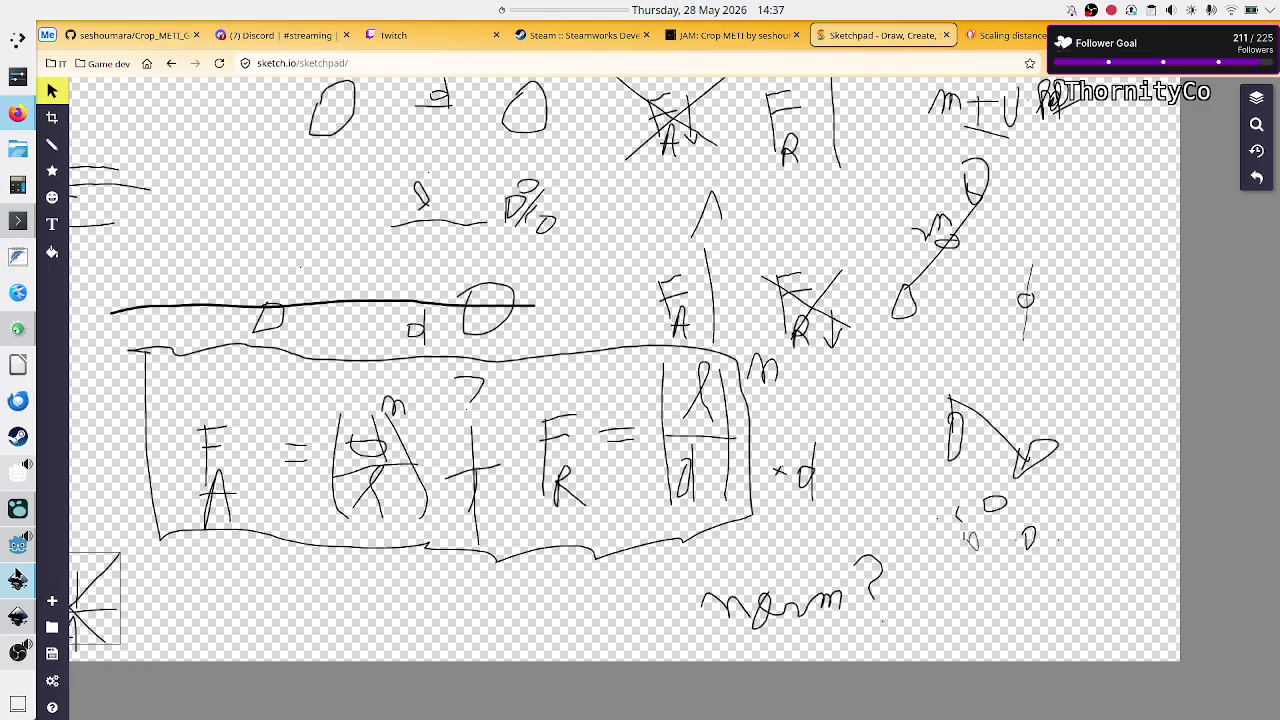
- Glance at the Godot script, then move one more scribble beside the right-hand Sketchpad diagram
mouse_move(18, 578)
mouse_move(17, 466)
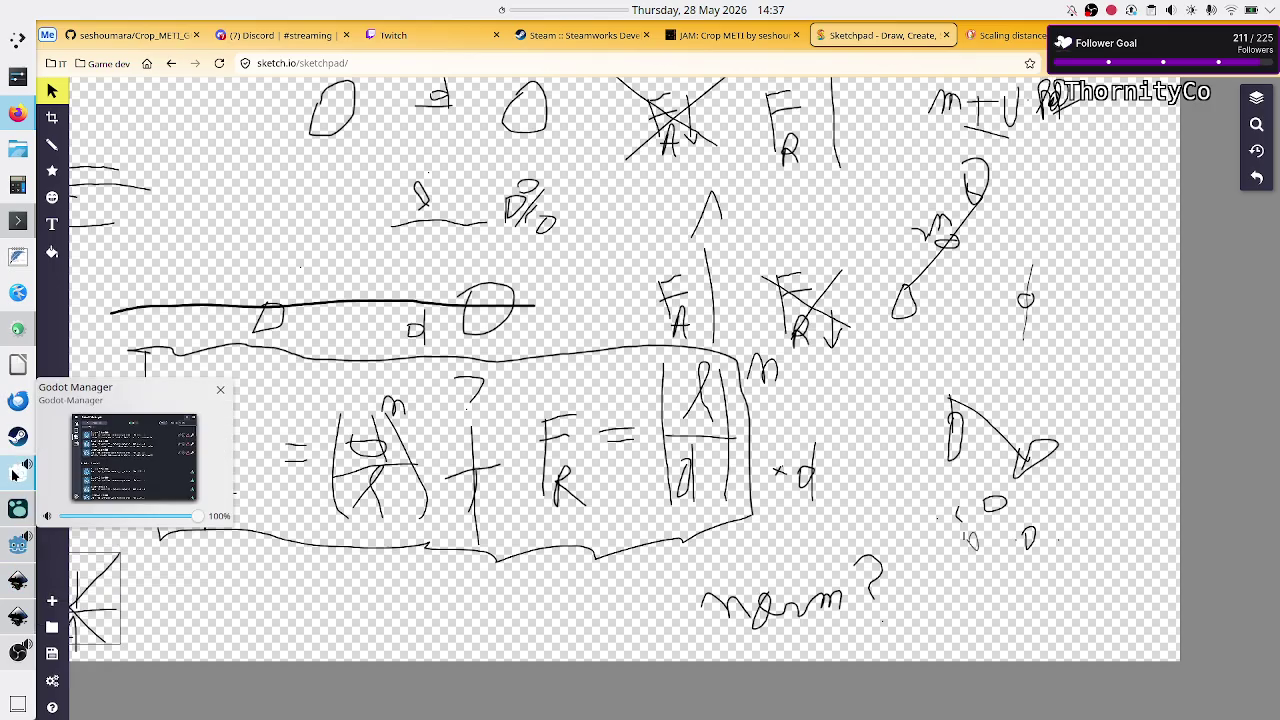
click(17, 545)
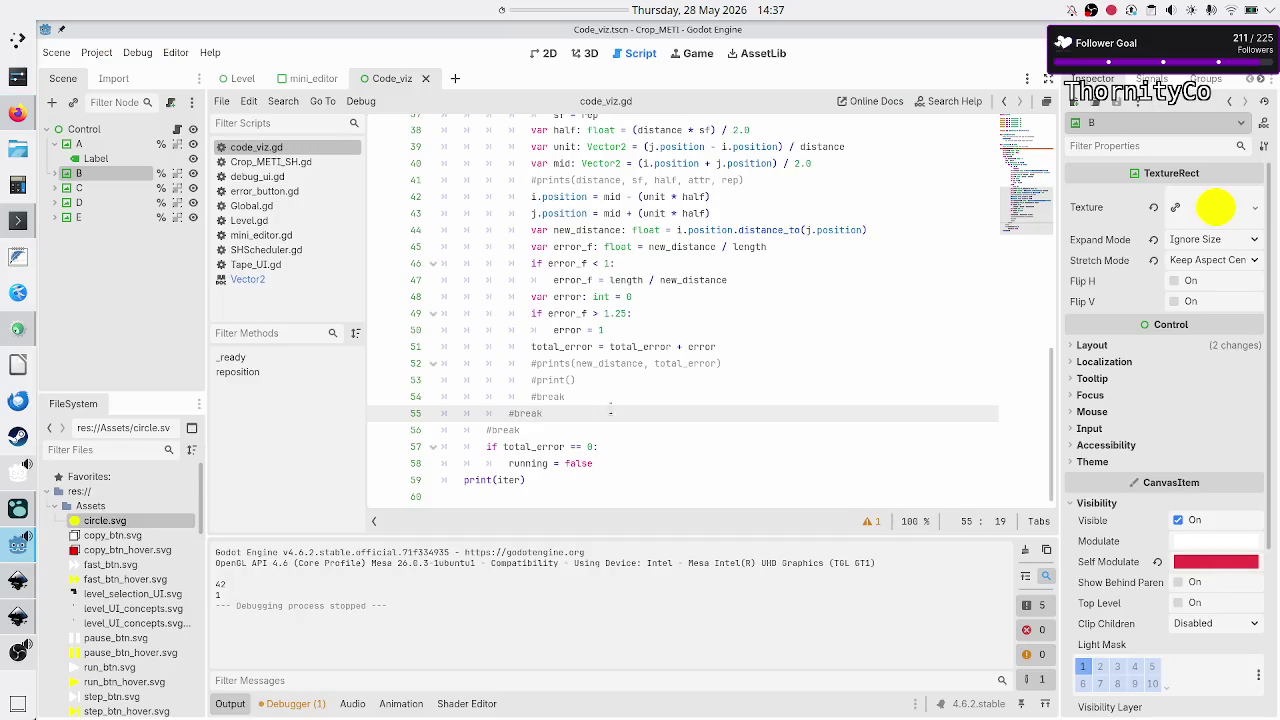
scroll(702, 313, up, 2)
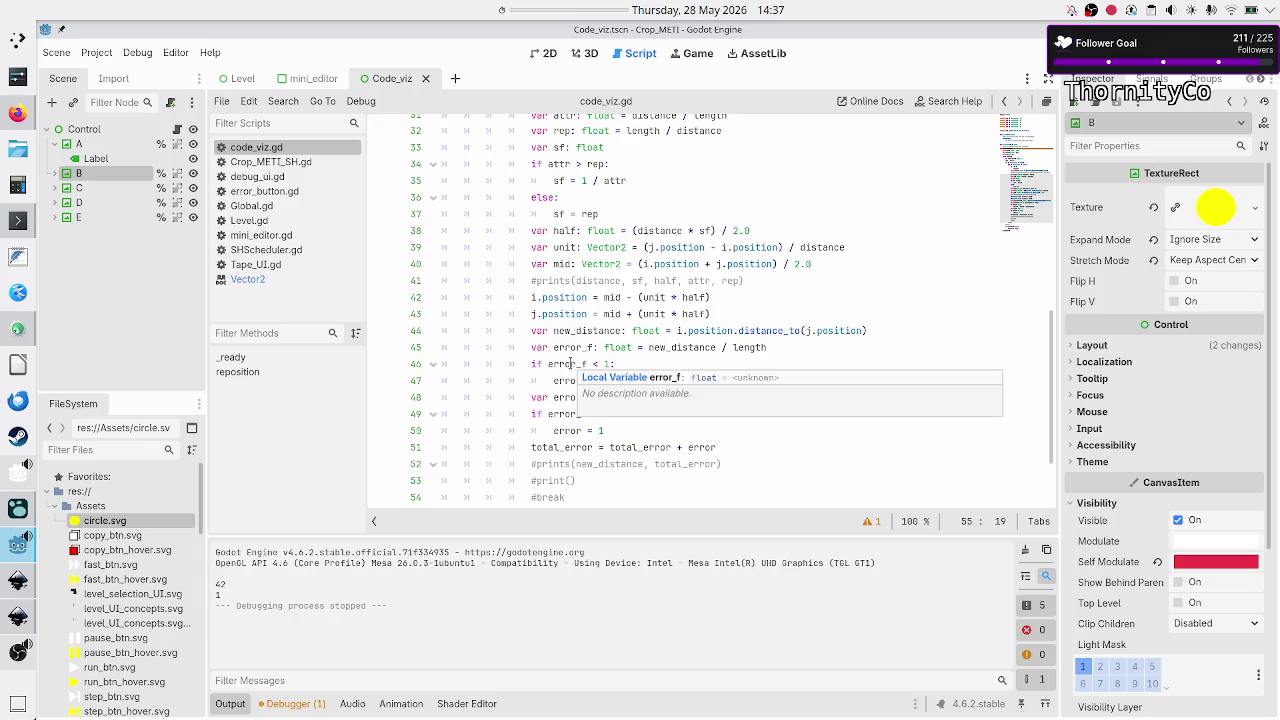
key(alt+Tab)
mouse_move(1045, 445)
mouse_down()
mouse_move(1033, 462)
mouse_move(1043, 466)
mouse_move(1018, 454)
mouse_move(997, 500)
mouse_move(1000, 425)
mouse_up()
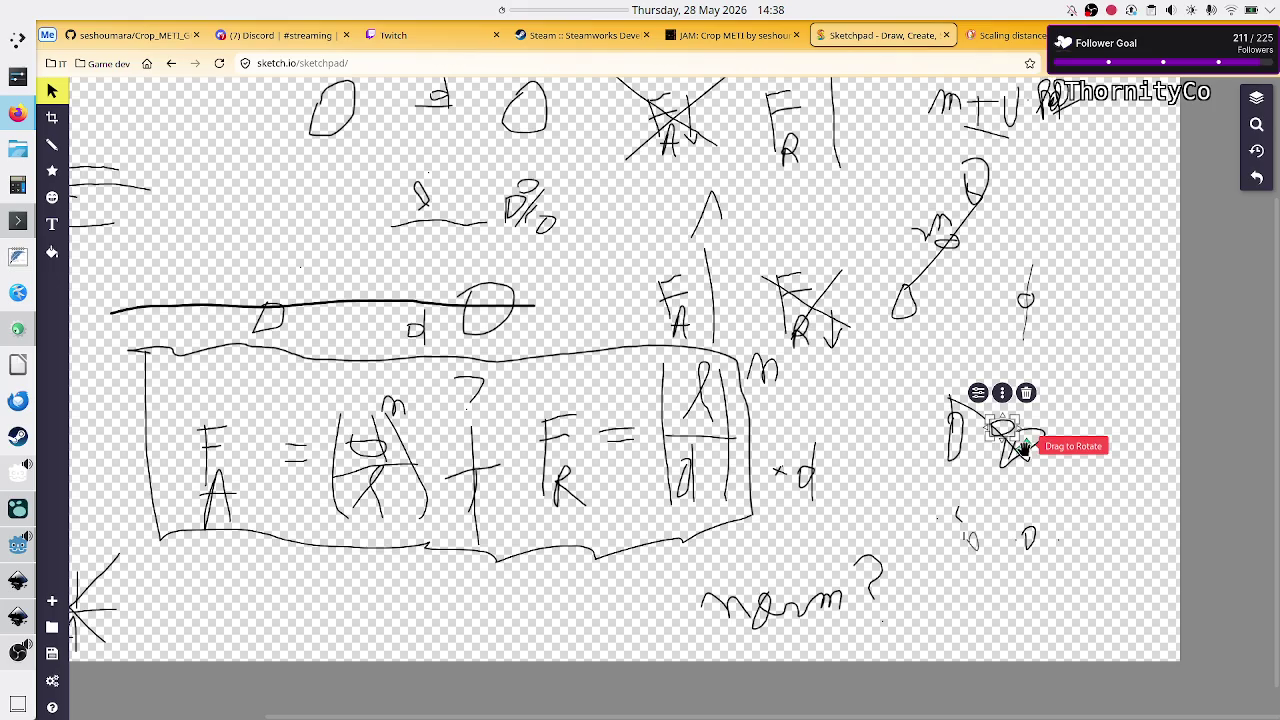
click(998, 508)
- In code_viz.gd, copy the nested for i / for j lines with the i == j continue check
key(alt+Tab)
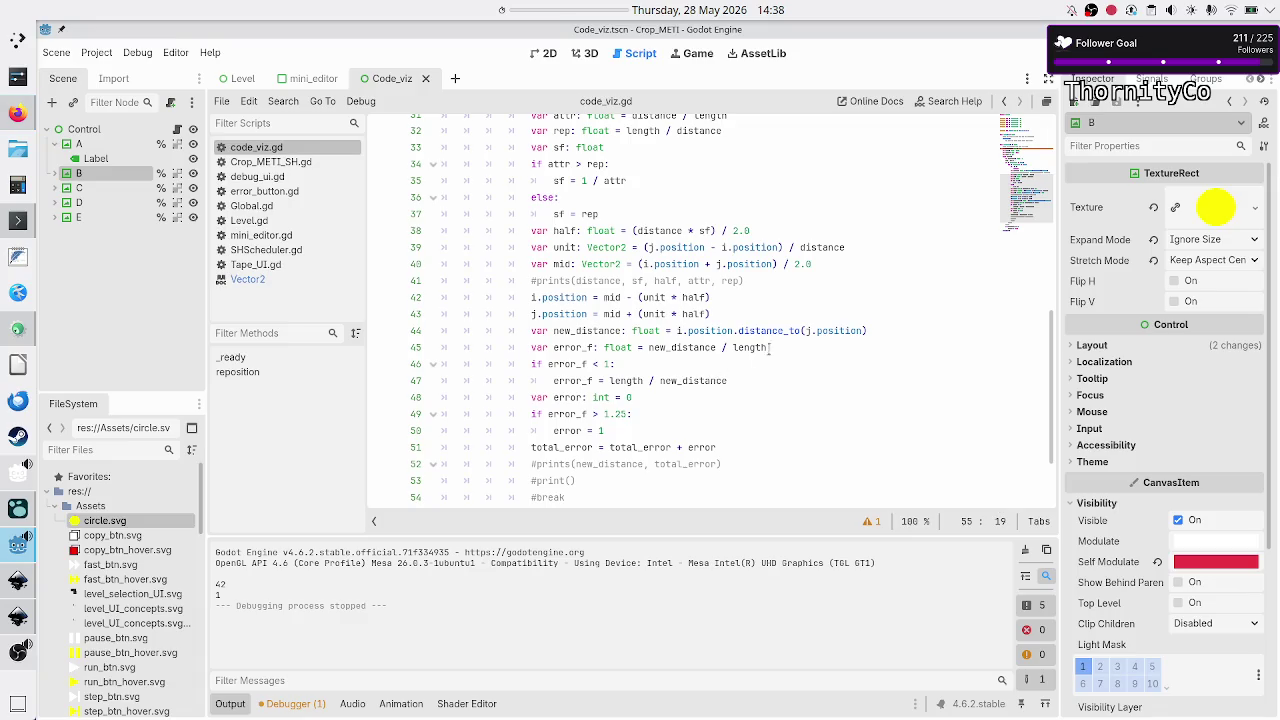
click(442, 313)
key(Down)
key(Down)
key(Down)
key(Down)
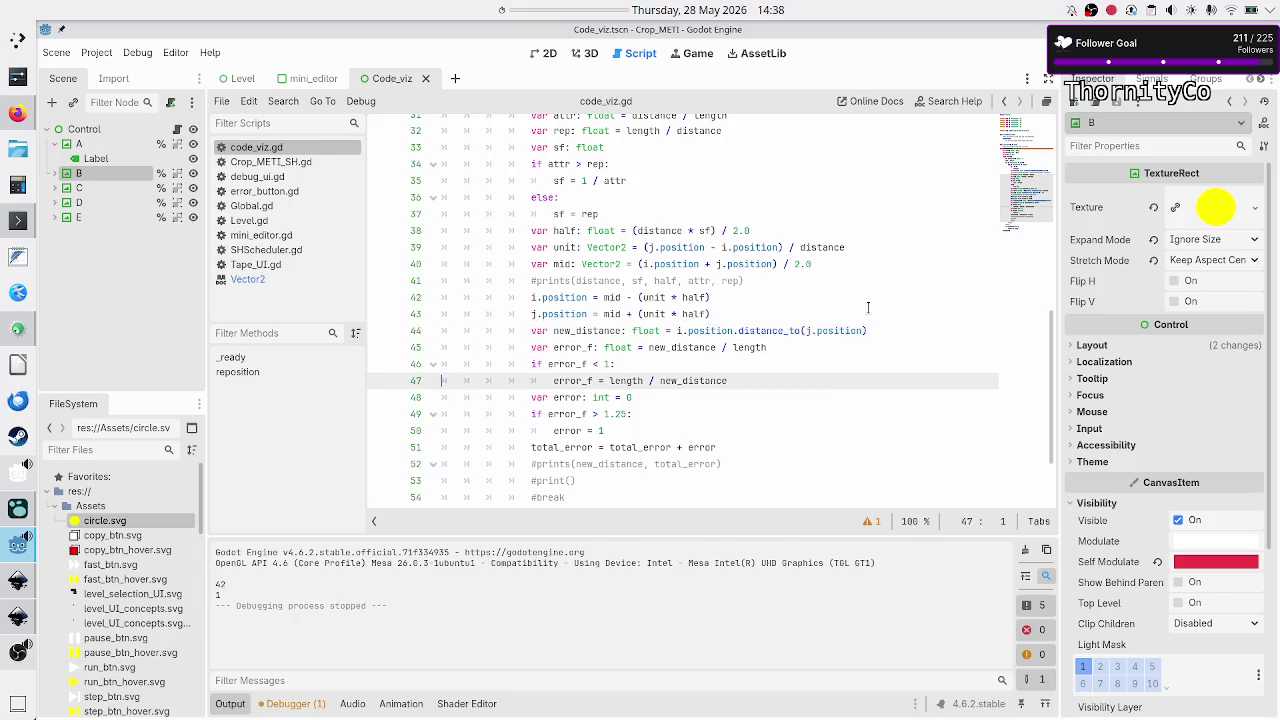
key(Up)
key(Up)
key(Up)
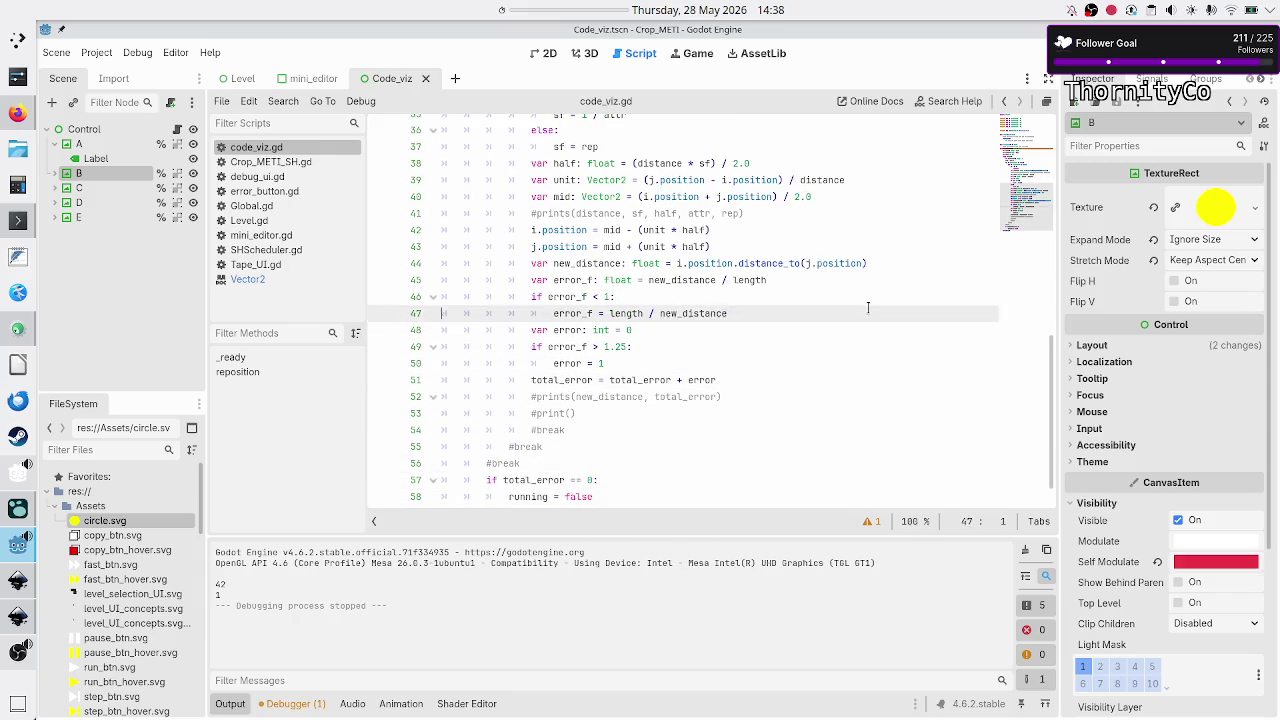
key(Up)
key(Down)
key(Down)
key(Down)
key(Down)
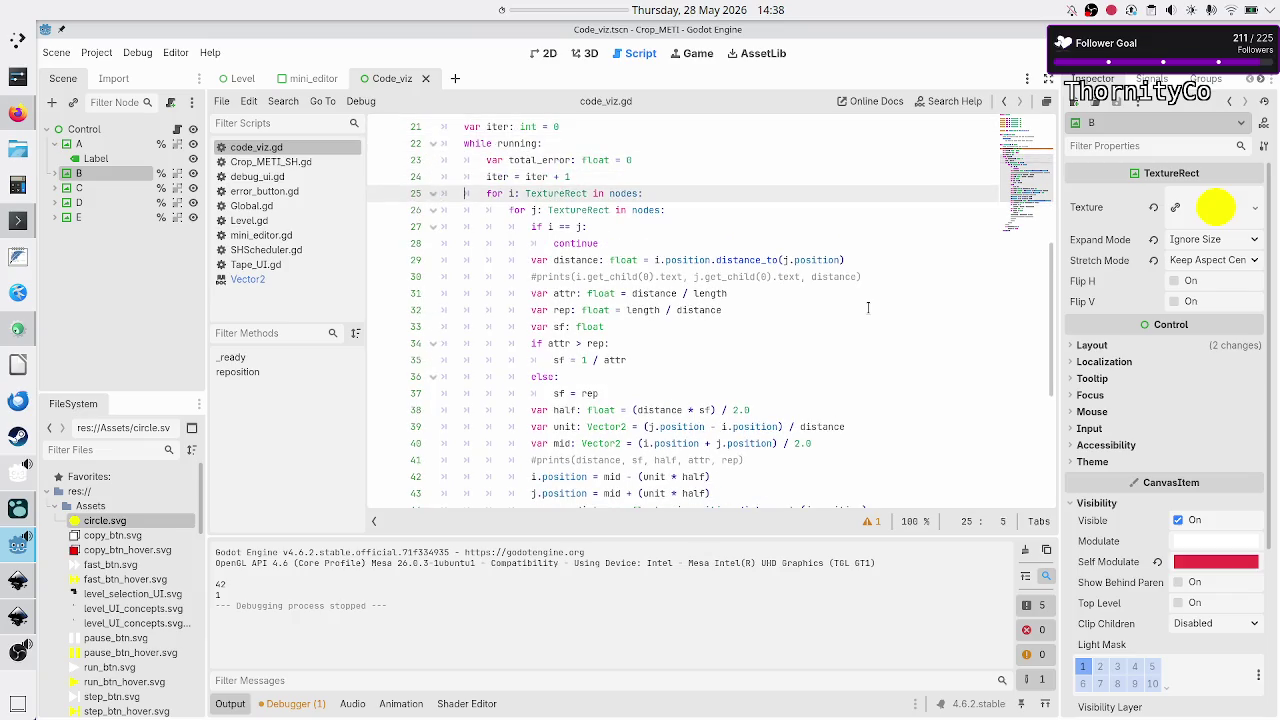
key(shift+Down)
key(shift+Down)
key(shift+Down)
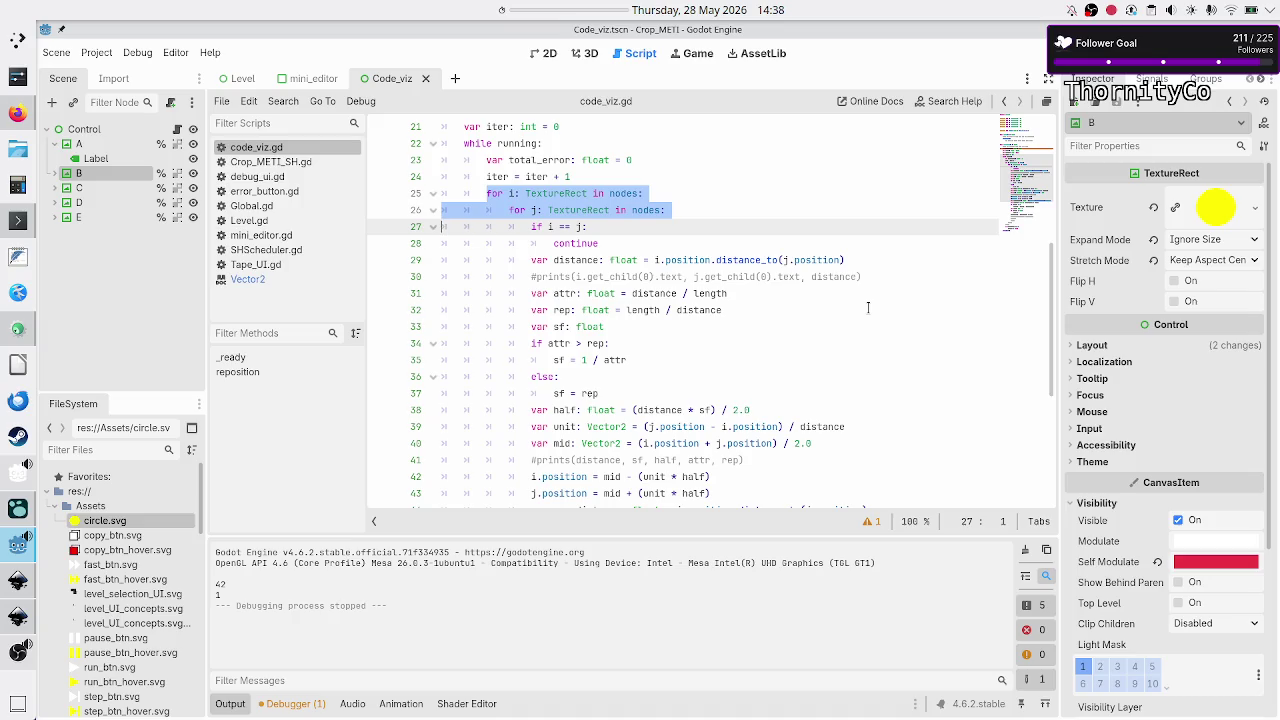
key(shift+End)
key(ctrl+c)
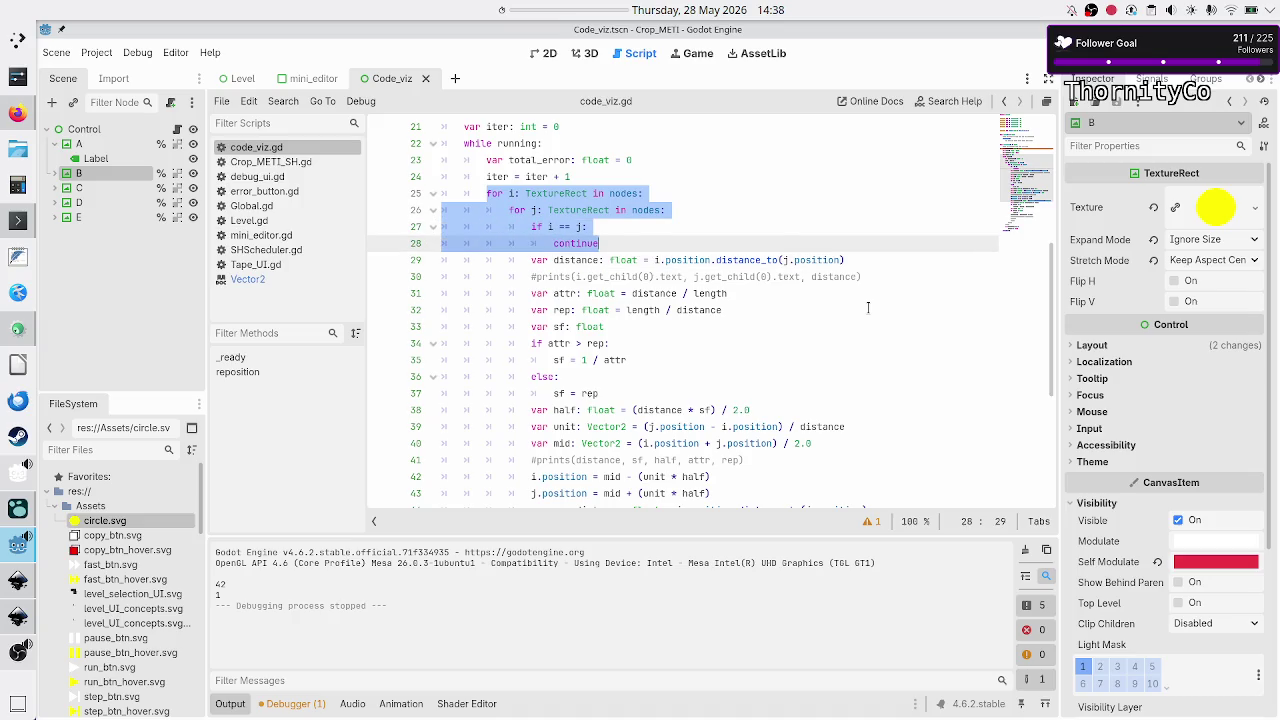
key(Down)
key(Down)
key(Down)
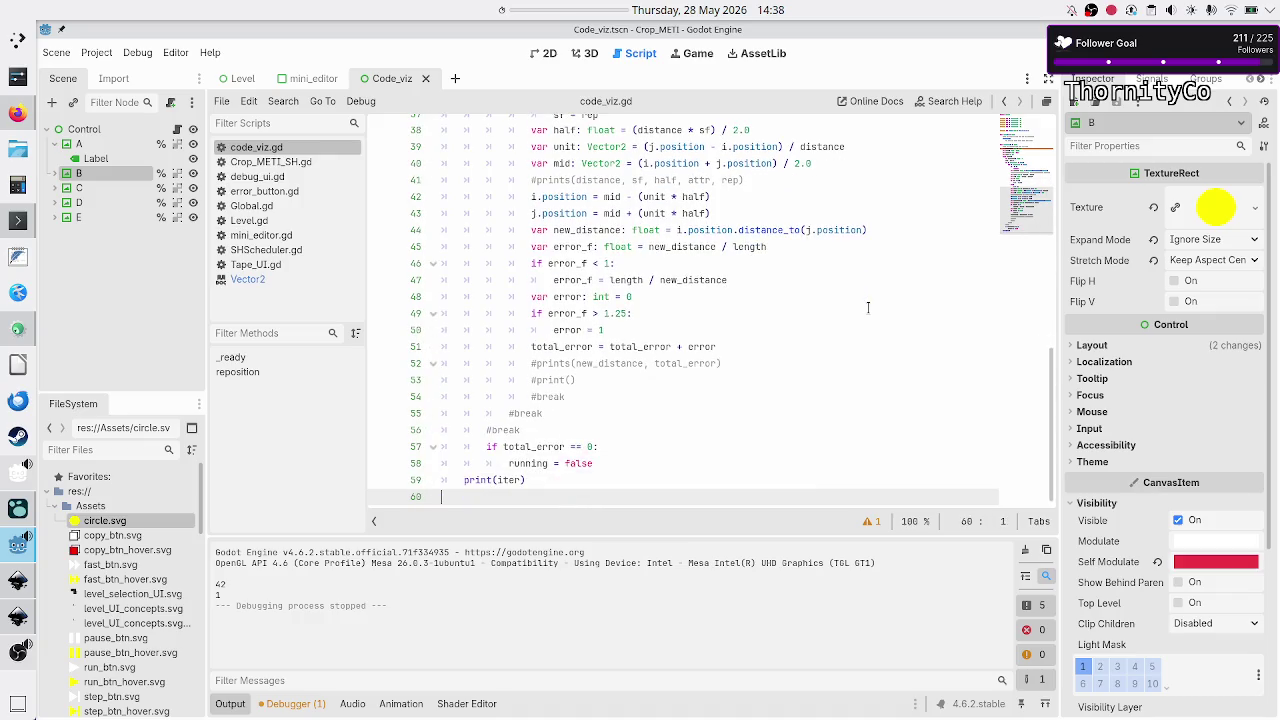
- Paste the copied nested loop lines after the commented #break line
key(Up)
key(Up)
key(Up)
key(Down)
key(Down)
key(Down)
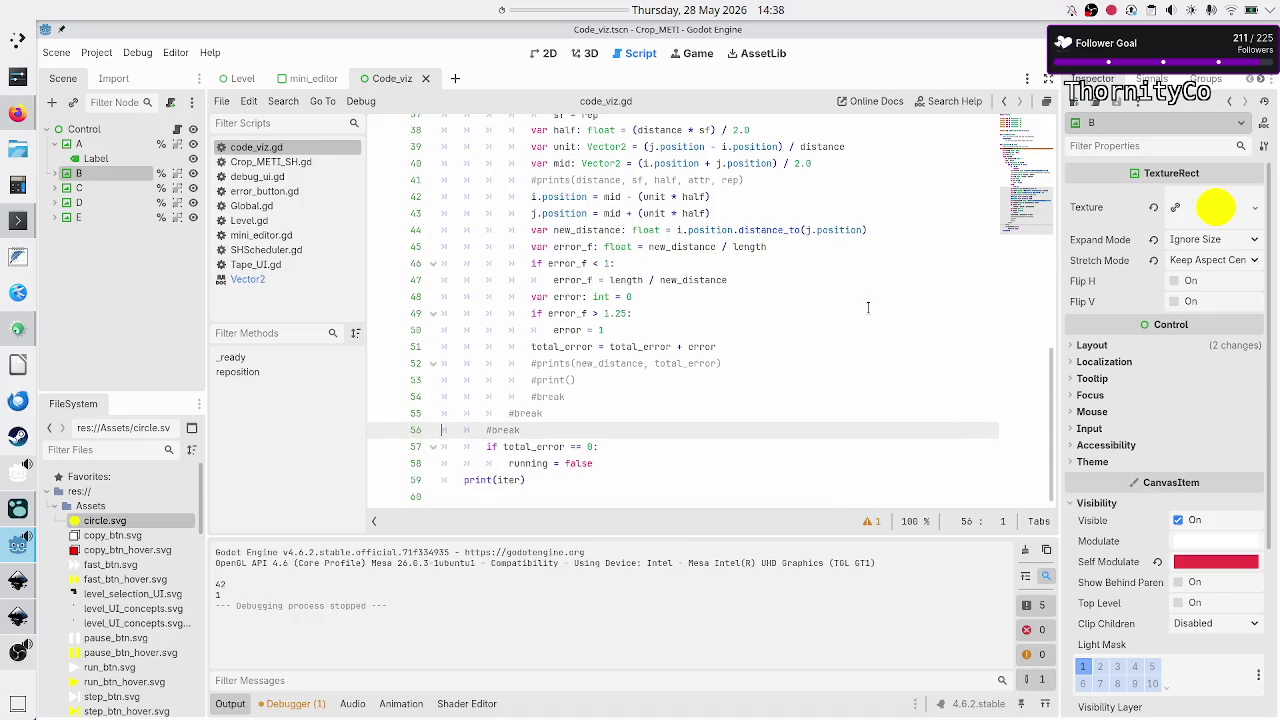
key(ctrl+v)
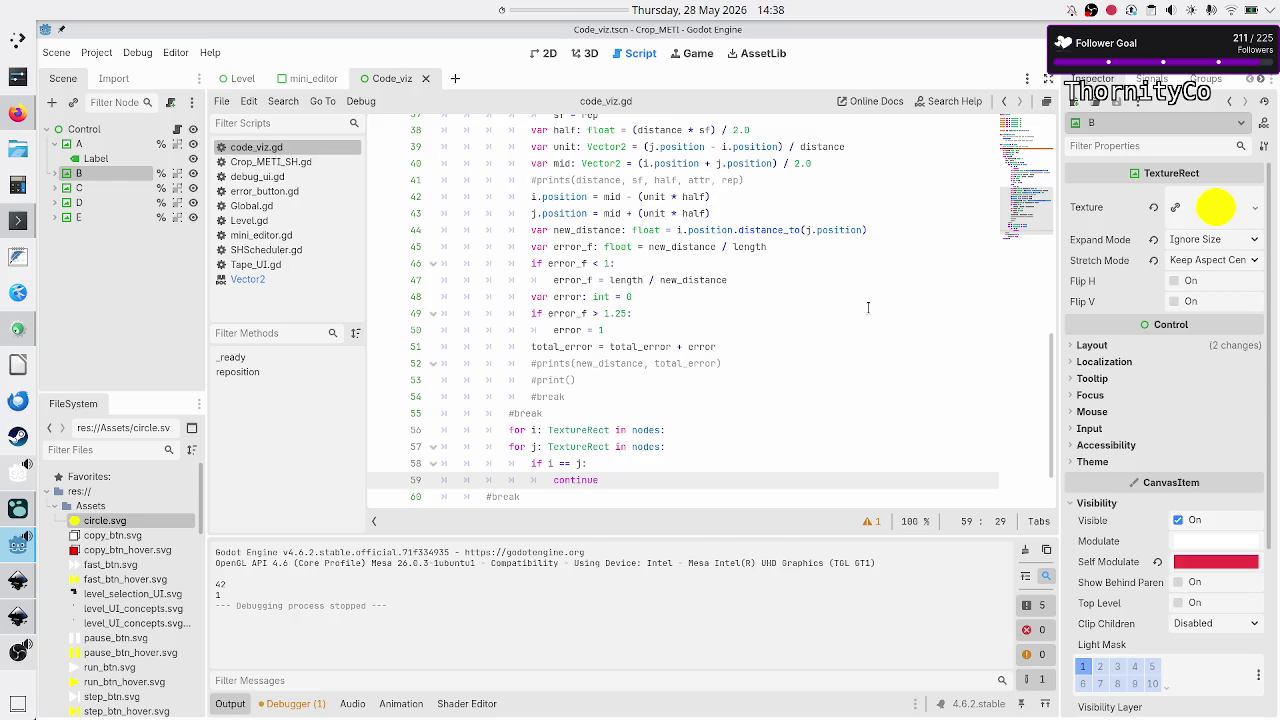
key(Up)
key(Up)
key(Up)
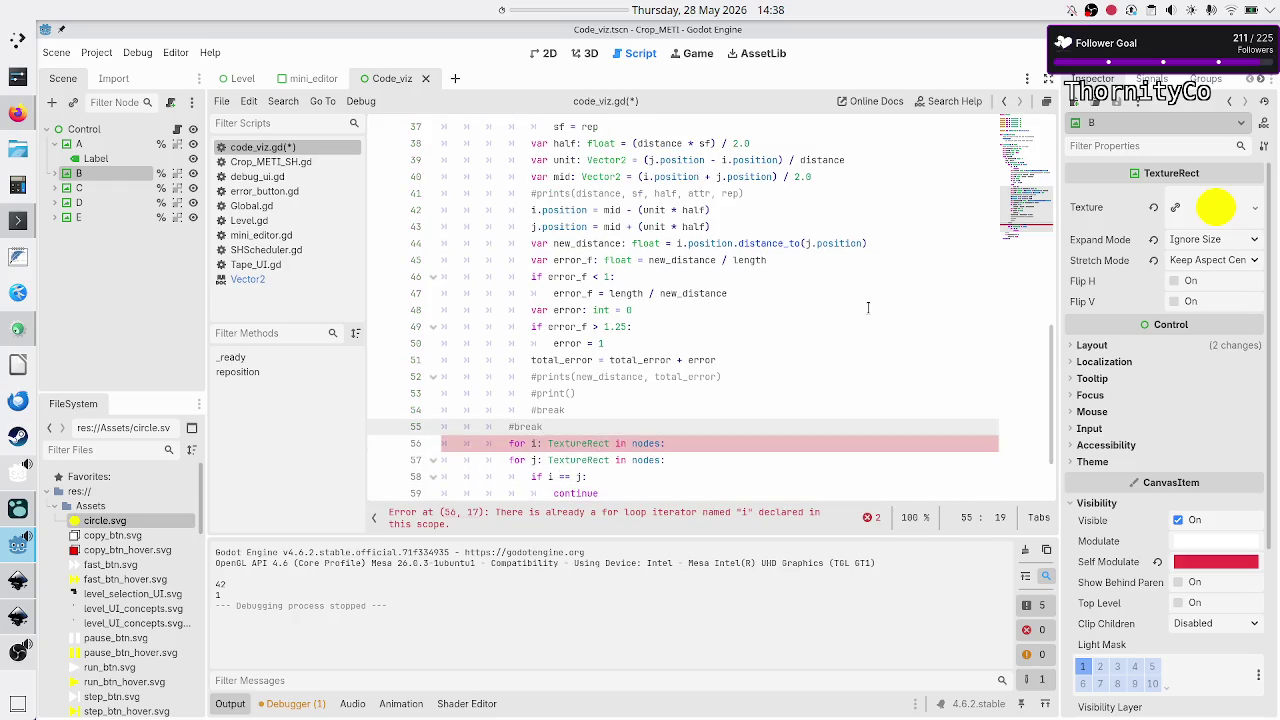
scroll(852, 252, up, 10)
scroll(697, 325, down, 1)
- Move the total_error declaration from near the while running loop to just above the pasted loop
click(697, 325)
key(Right)
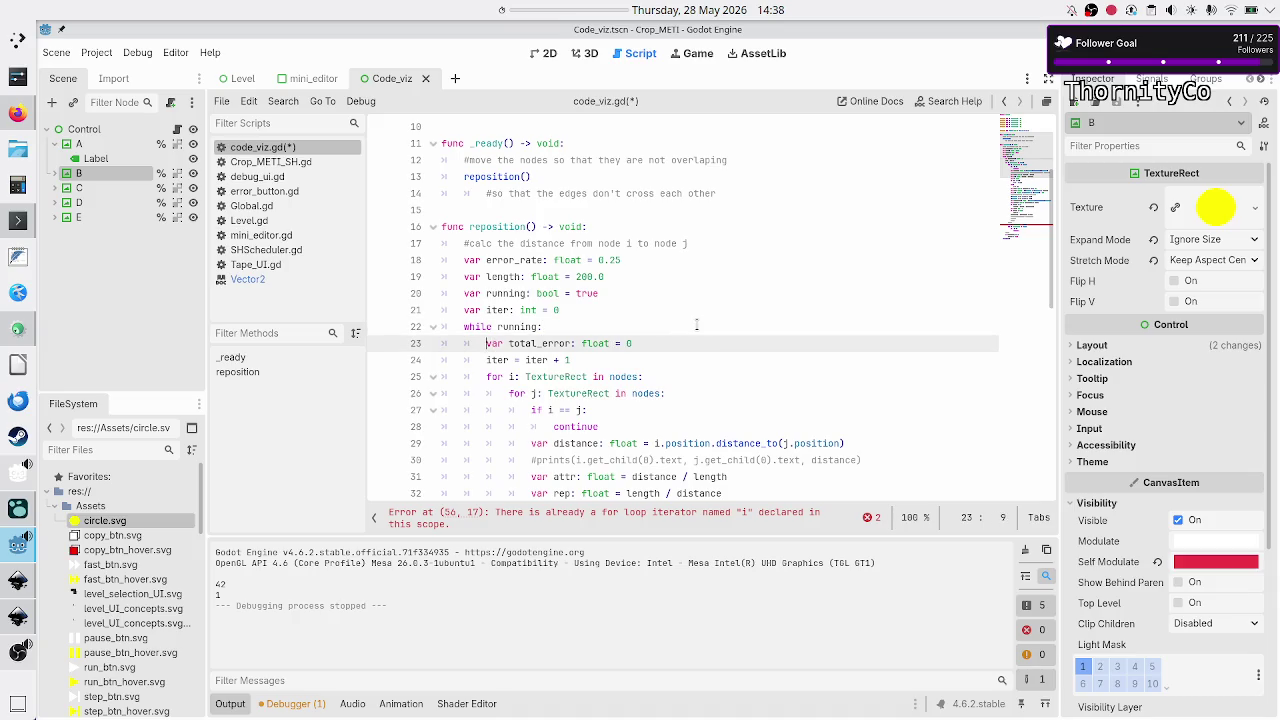
key(shift+Down)
key(shift+Left)
key(shift+Left)
key(shift+Left)
key(BackSpace)
key(BackSpace)
key(BackSpace)
scroll(697, 325, down, 10)
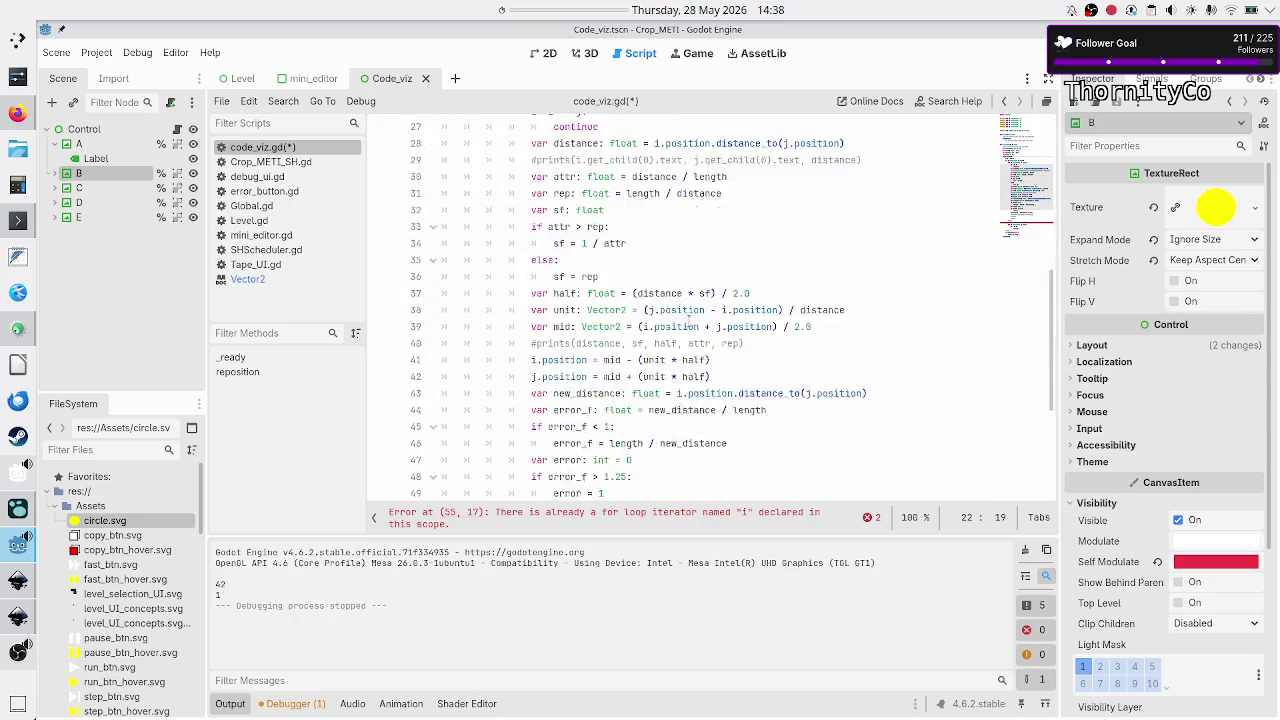
click(690, 326)
key(Down)
key(Down)
key(ctrl+v)
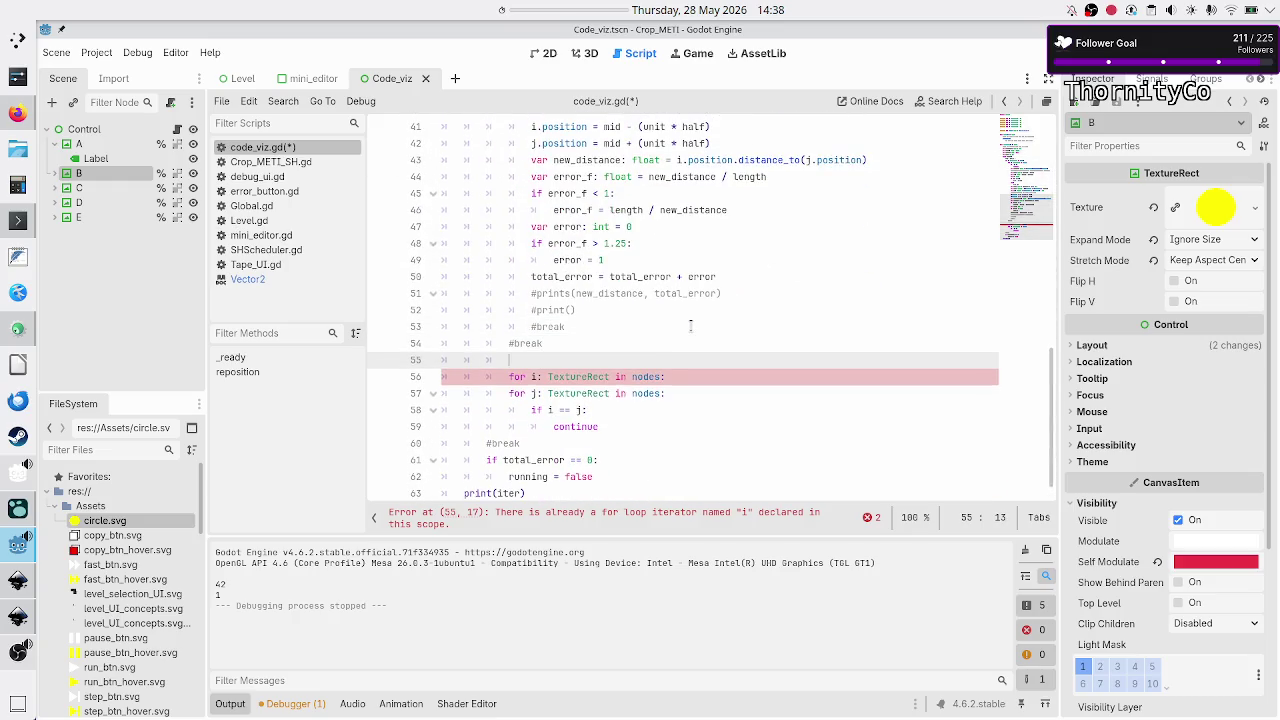
key(Down)
key(Down)
key(Down)
key(Down)
key(Down)
key(Down)
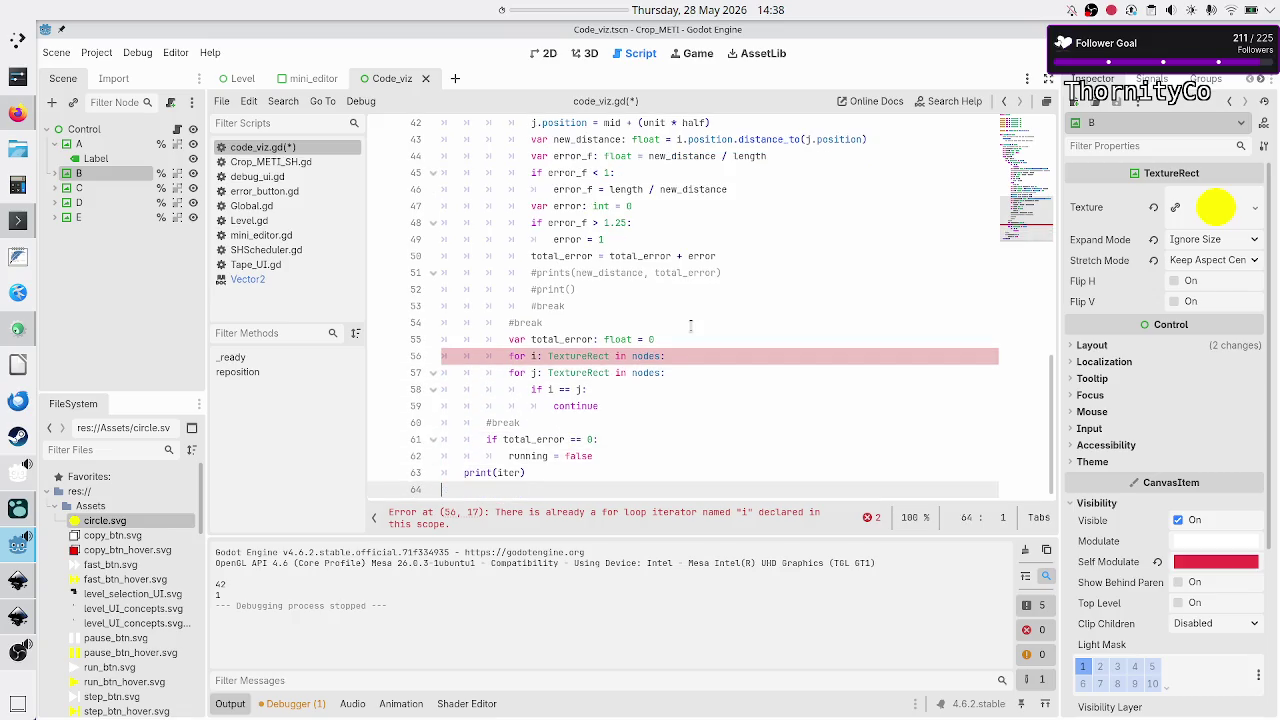
- Select lines 43–50, from var new_distance through total_error = total_error + error
key(Up)
key(Up)
key(Up)
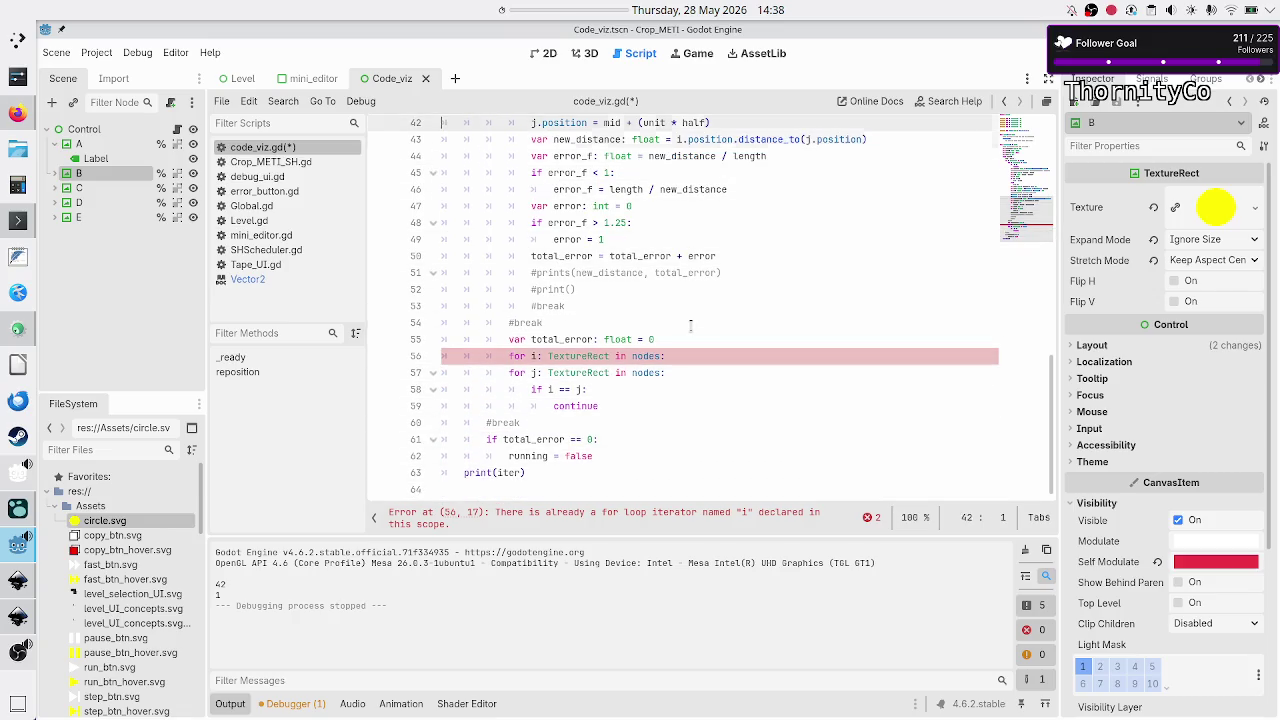
key(Down)
key(Up)
key(Home)
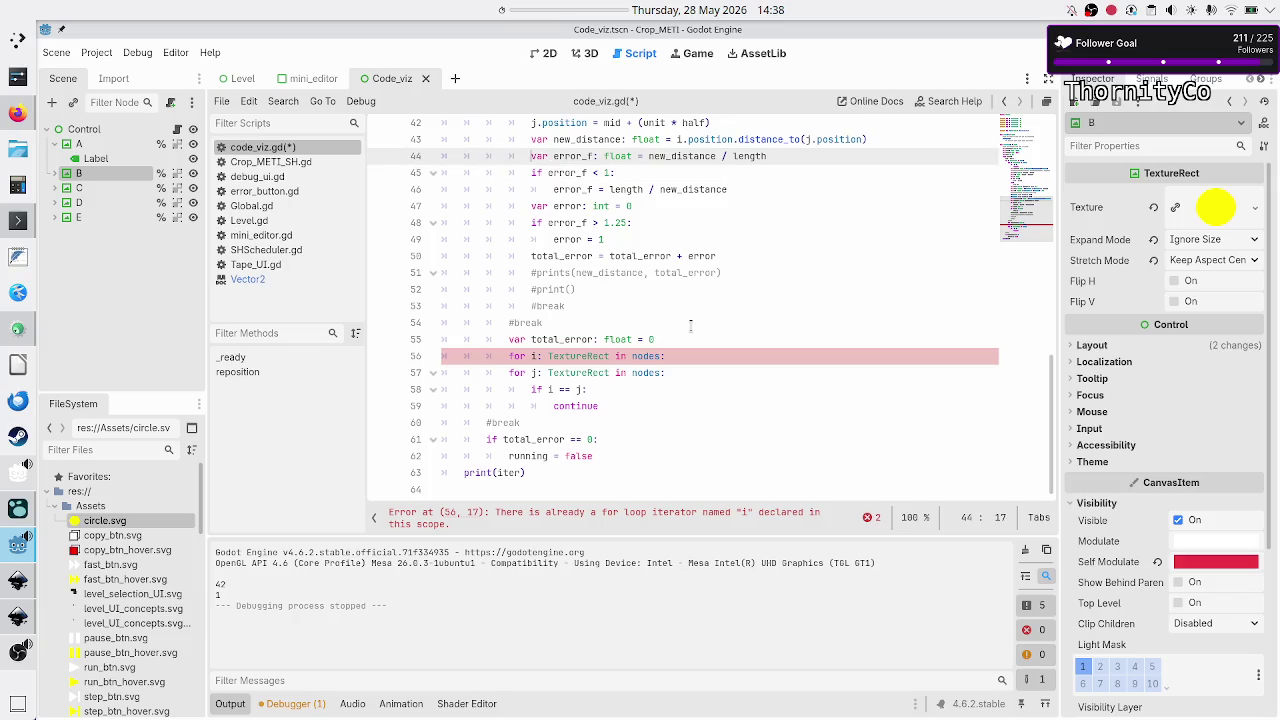
key(Up)
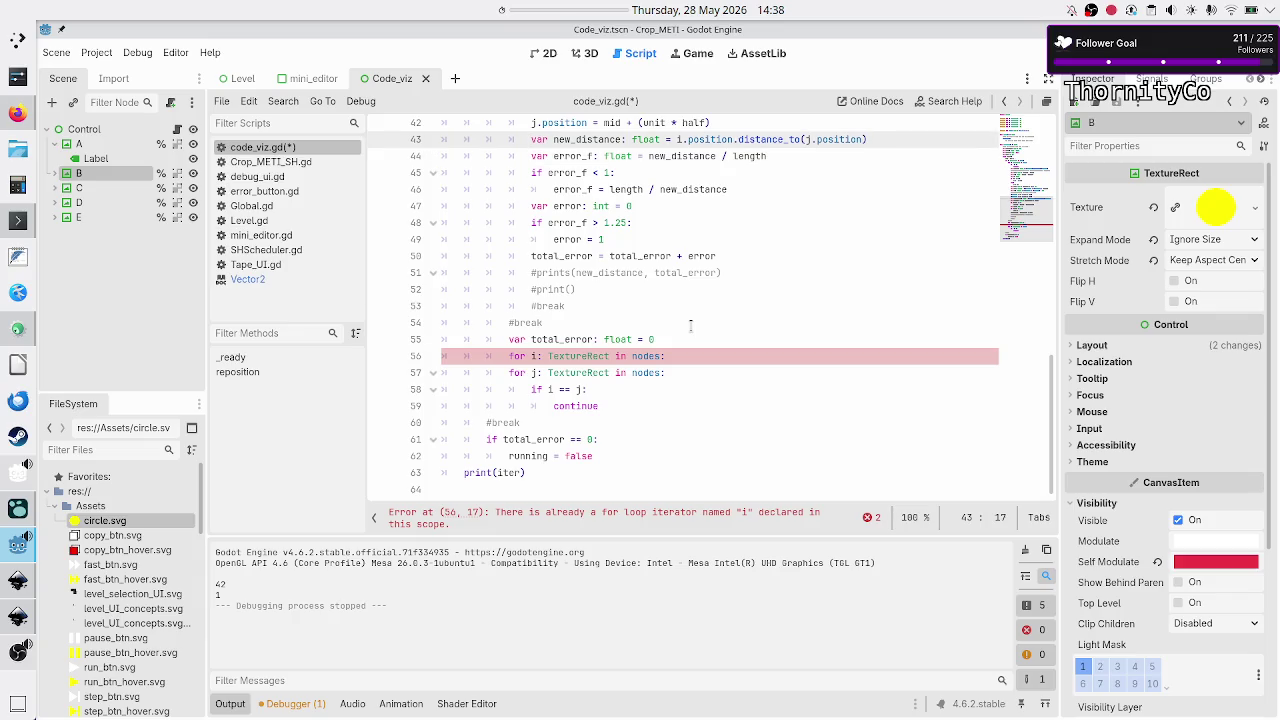
key(shift+Down)
key(shift+Down)
key(shift+Down)
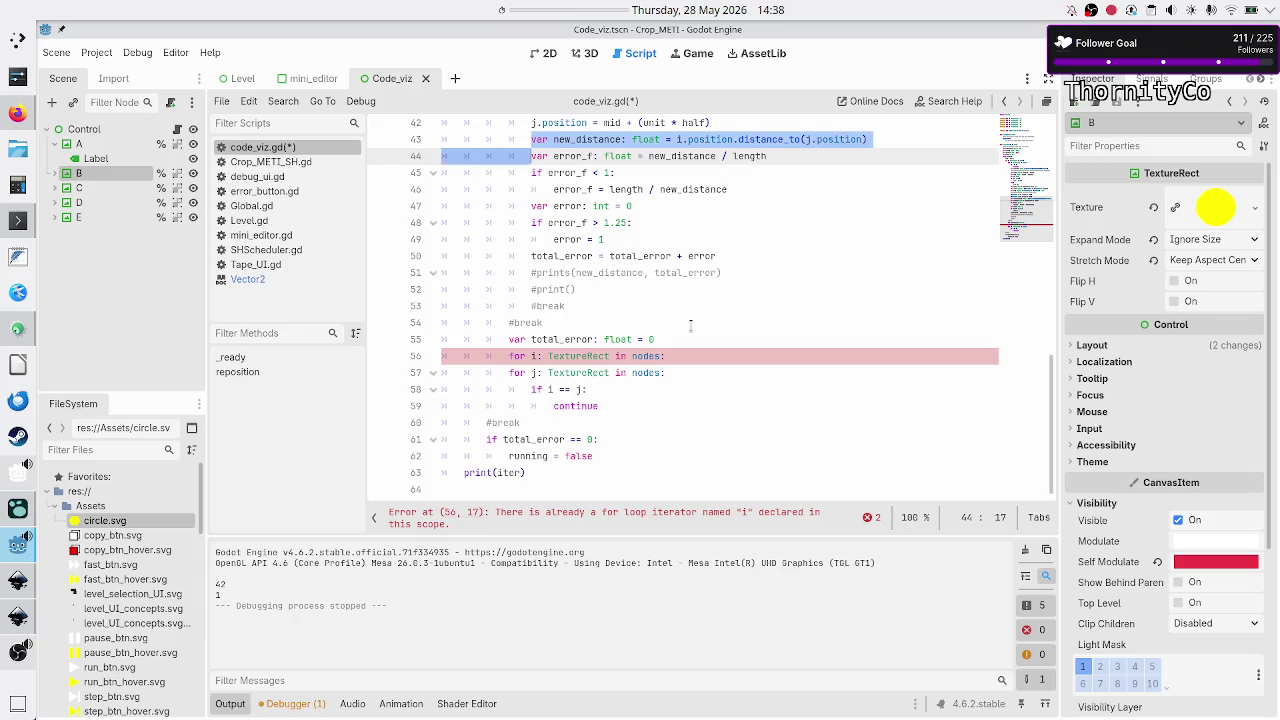
key(shift+Left)
key(shift+Left)
key(shift+Left)
key(ctrl+c)
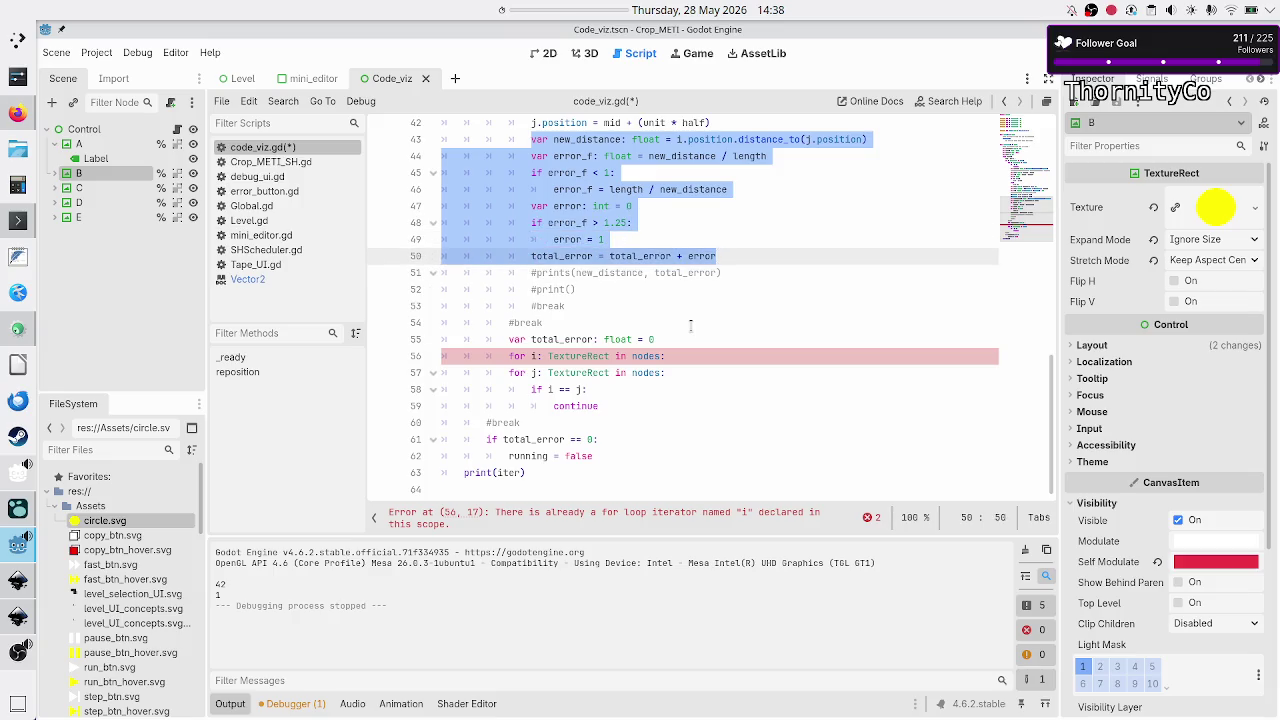
- Cut the distance and error block and paste it after continue in the inner for j loop
key(BackSpace)
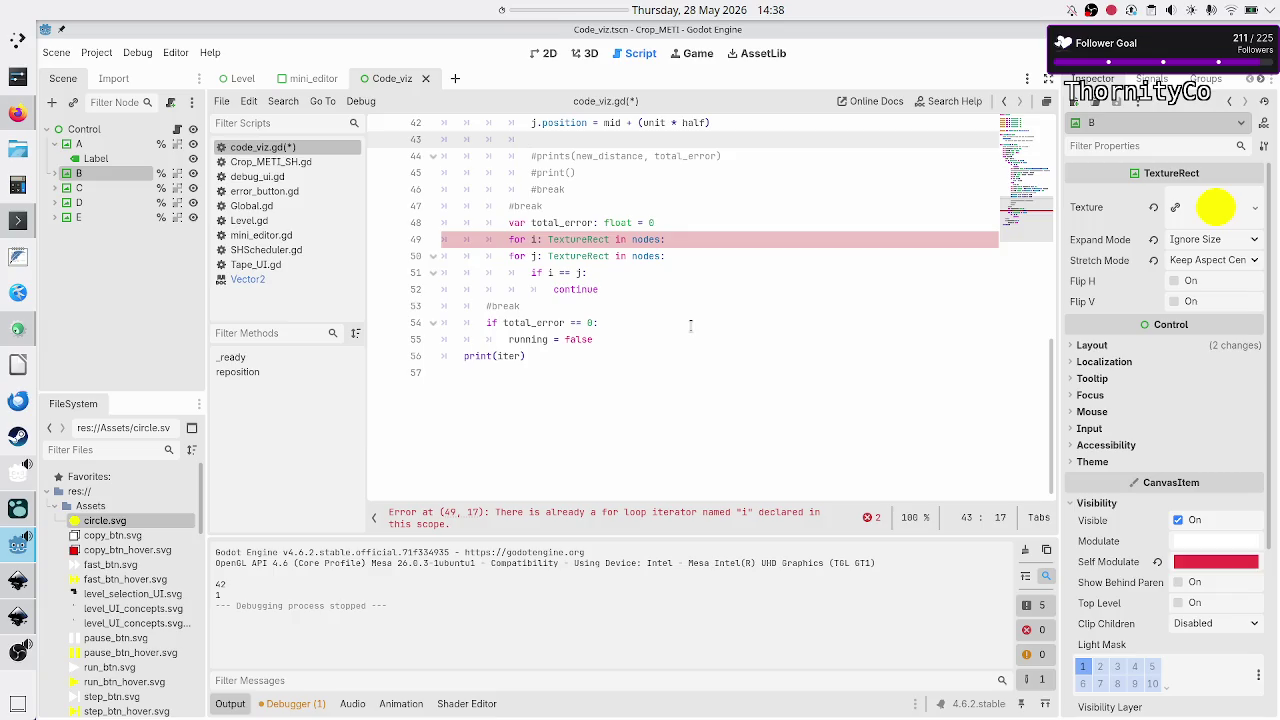
key(Down)
key(Down)
key(Down)
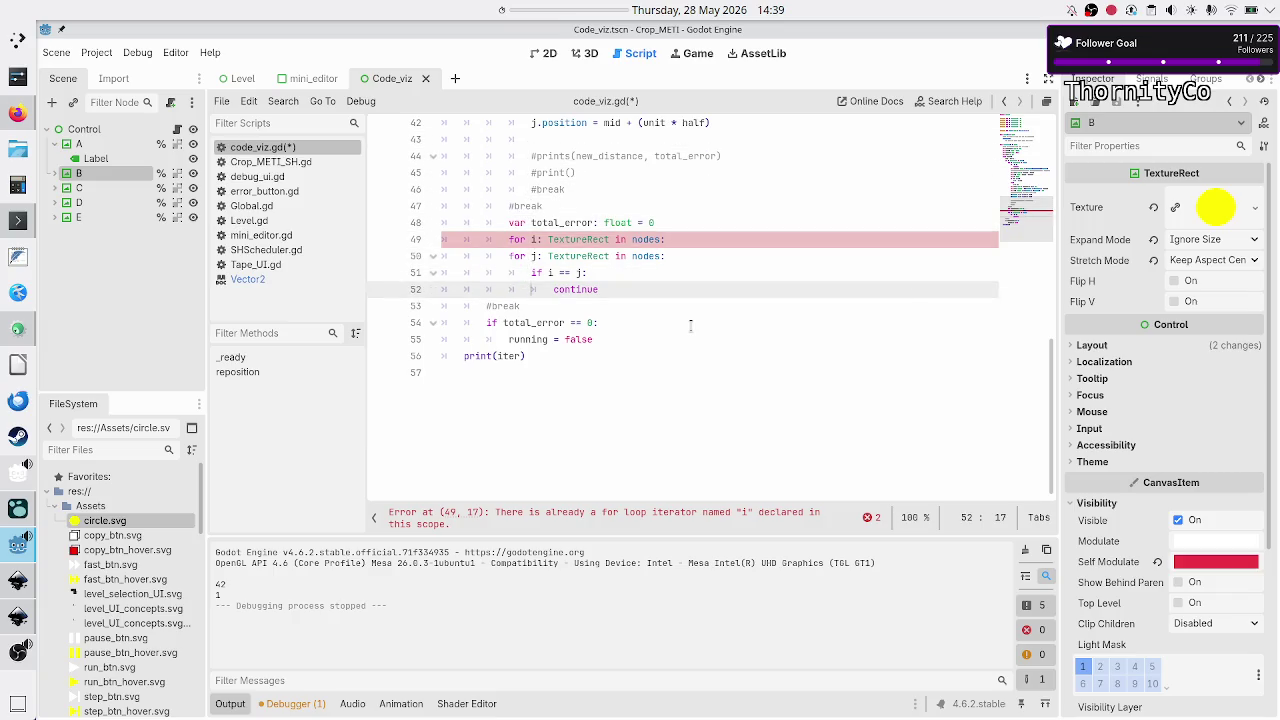
key(Down)
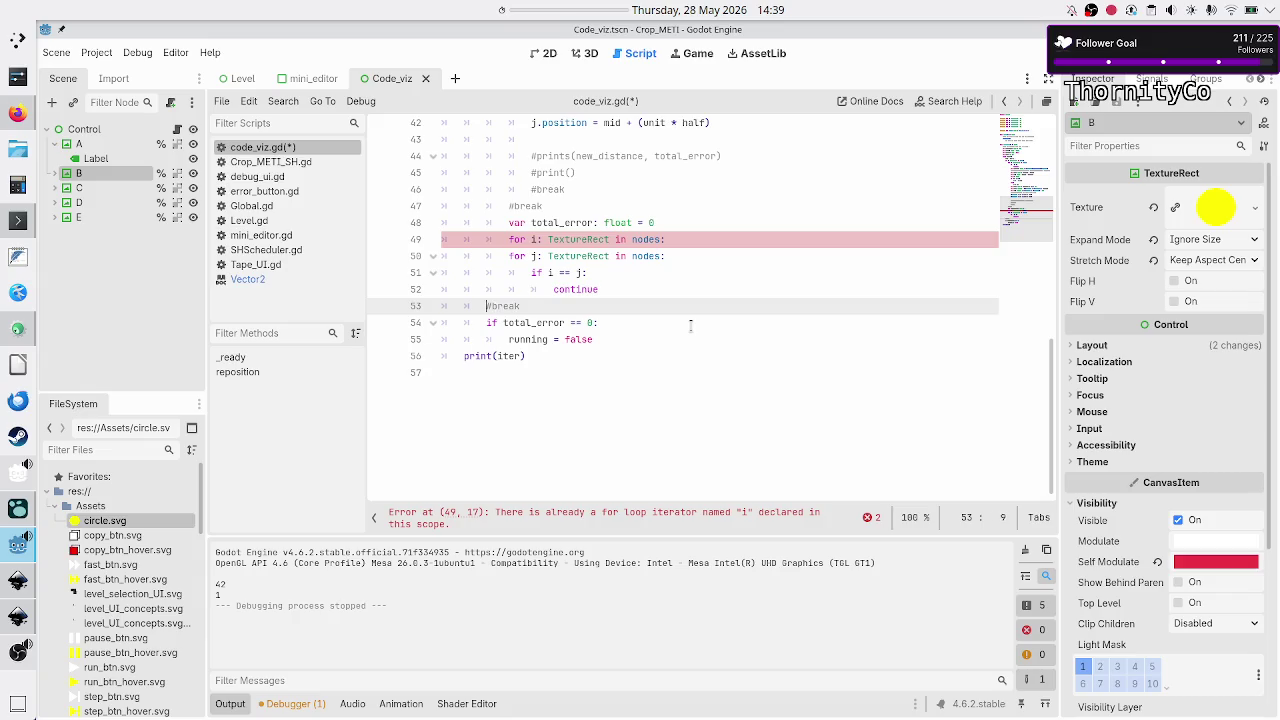
key(Up)
key(End)
key(Return)
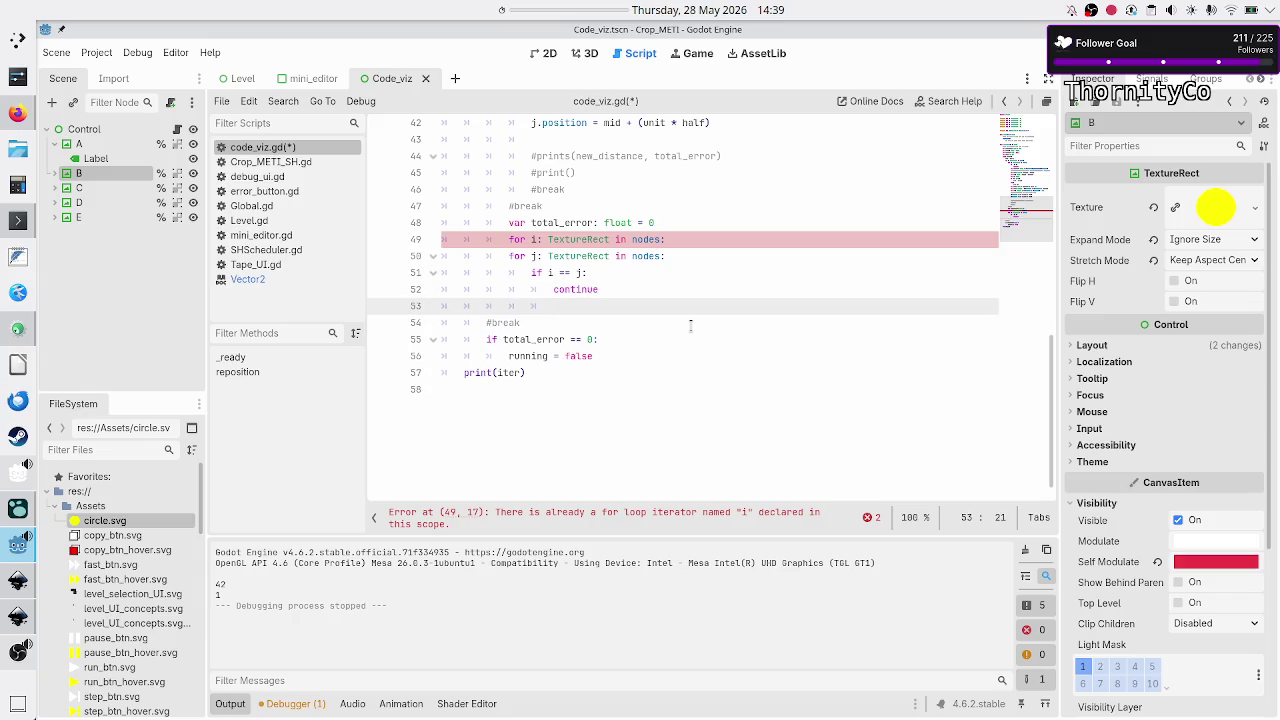
key(ctrl+v)
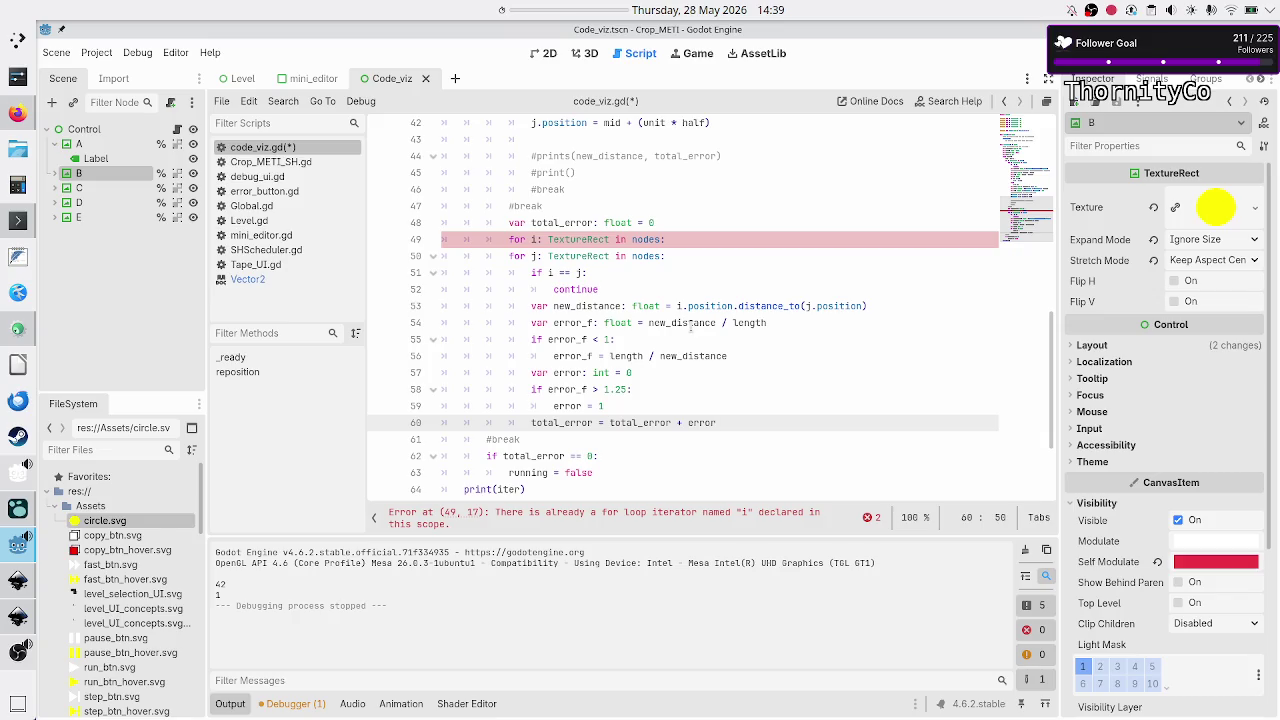
- Indent the for j loop through line 60 one level deeper
key(Up)
key(Up)
key(Up)
key(Home)
key(Left)
key(Left)
click(512, 256)
key(shift+Down)
key(shift+Down)
key(shift+Down)
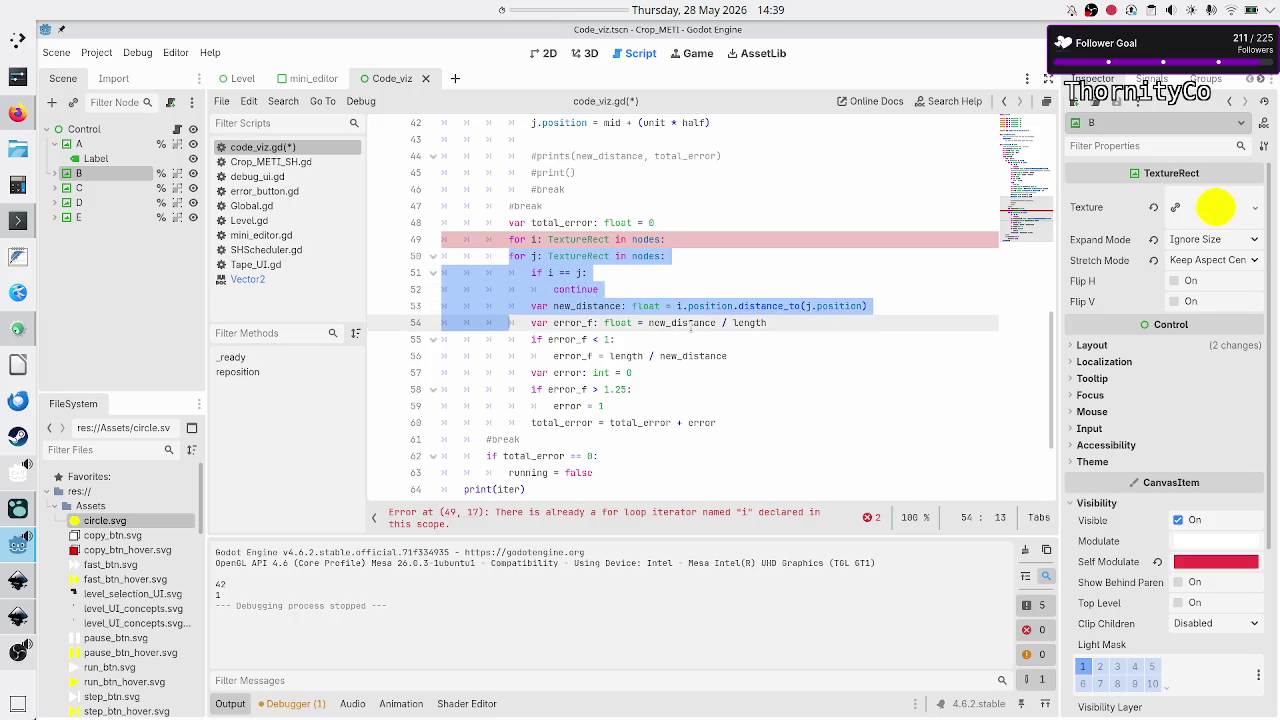
key(shift+Down)
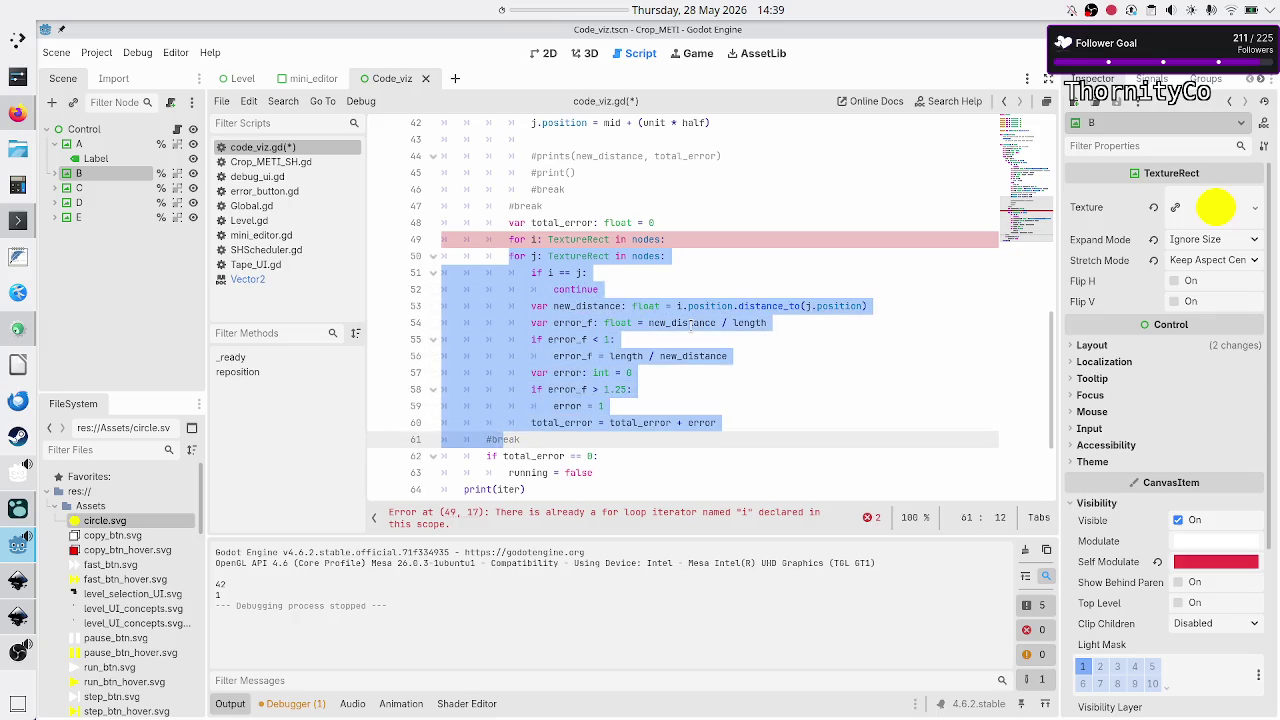
key(shift+Up)
key(shift+End)
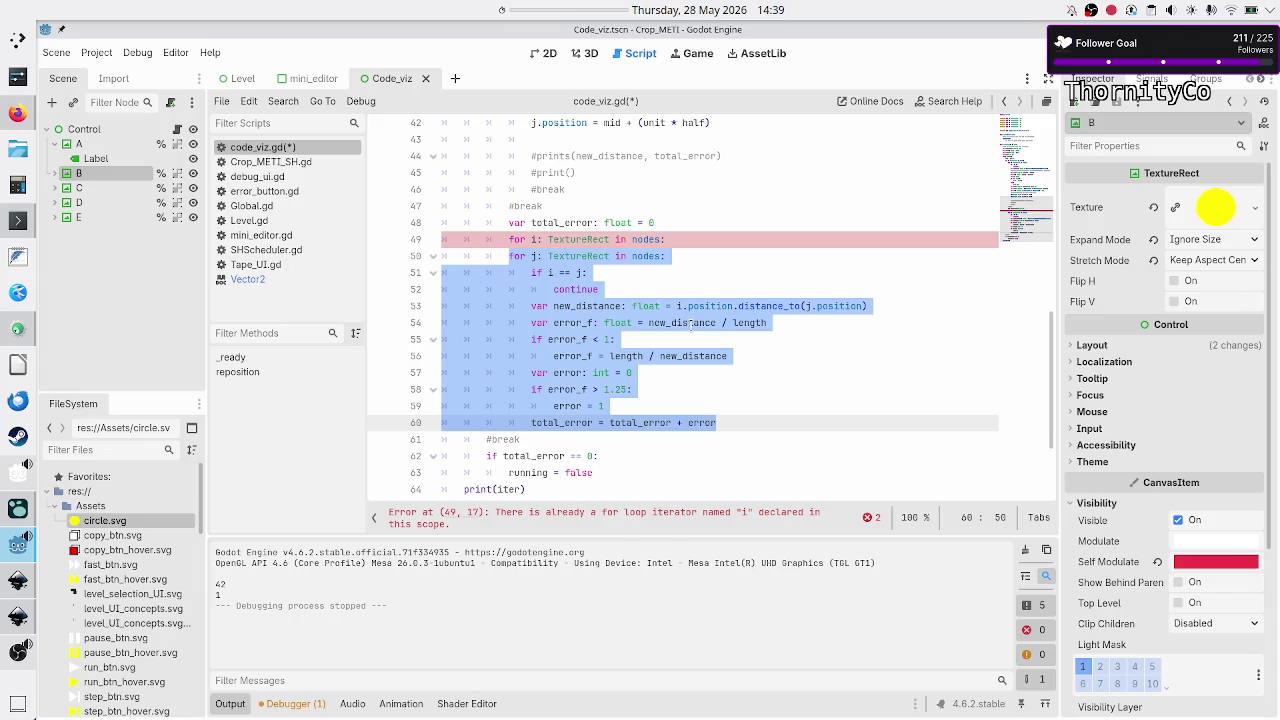
key(Tab)
key(Up)
key(Up)
key(Up)
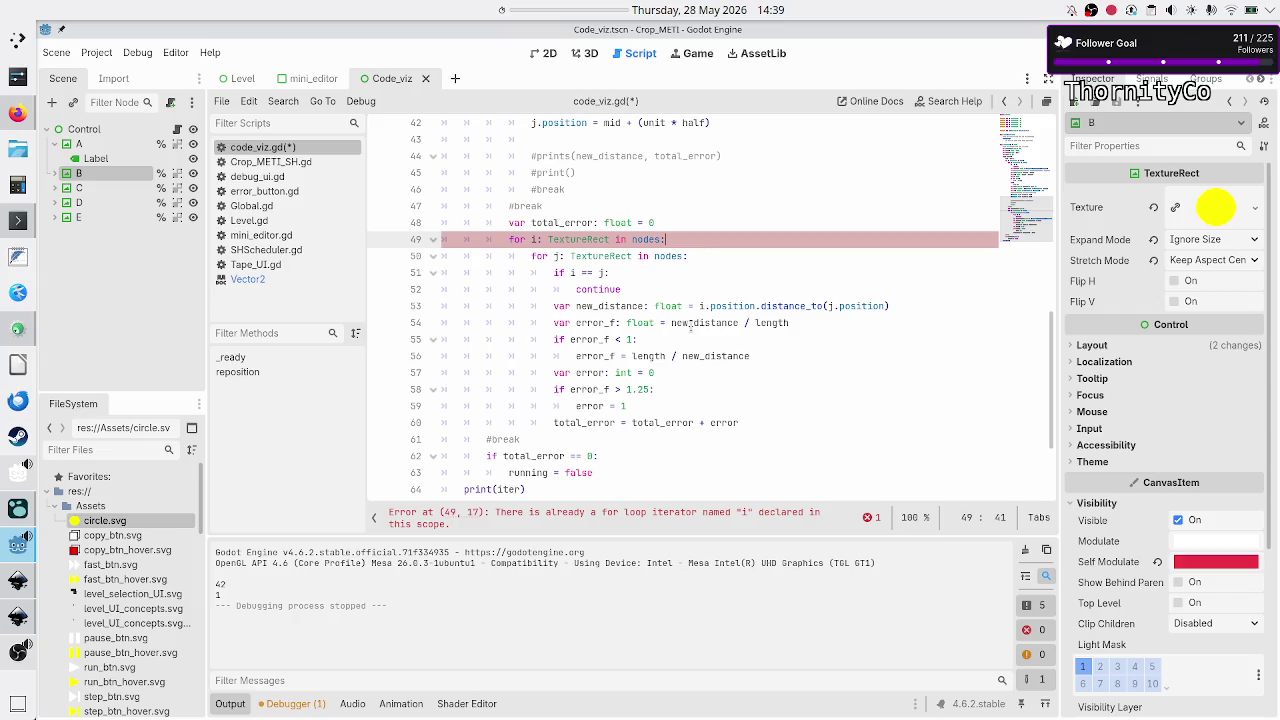
- Select the whole for i loop block down to line 60, undoing and redoing one edit
key(Up)
key(Left)
key(Left)
key(Left)
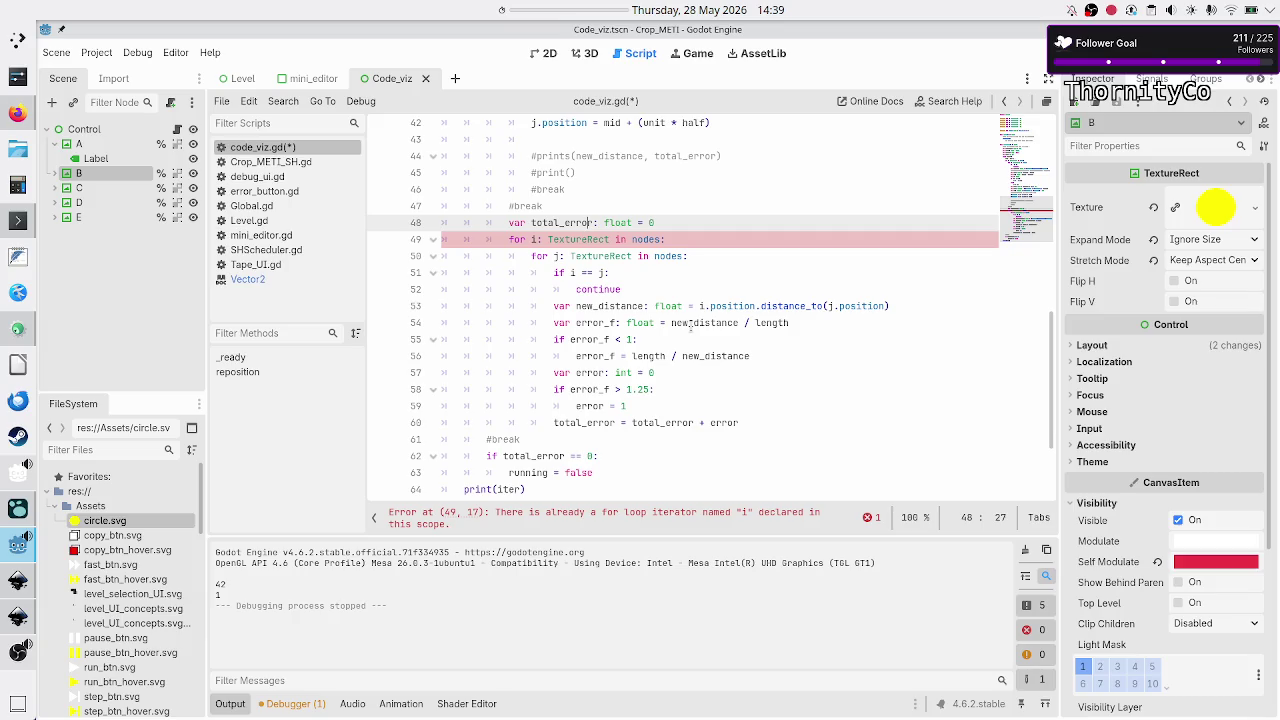
click(510, 241)
key(Up)
key(Up)
key(Up)
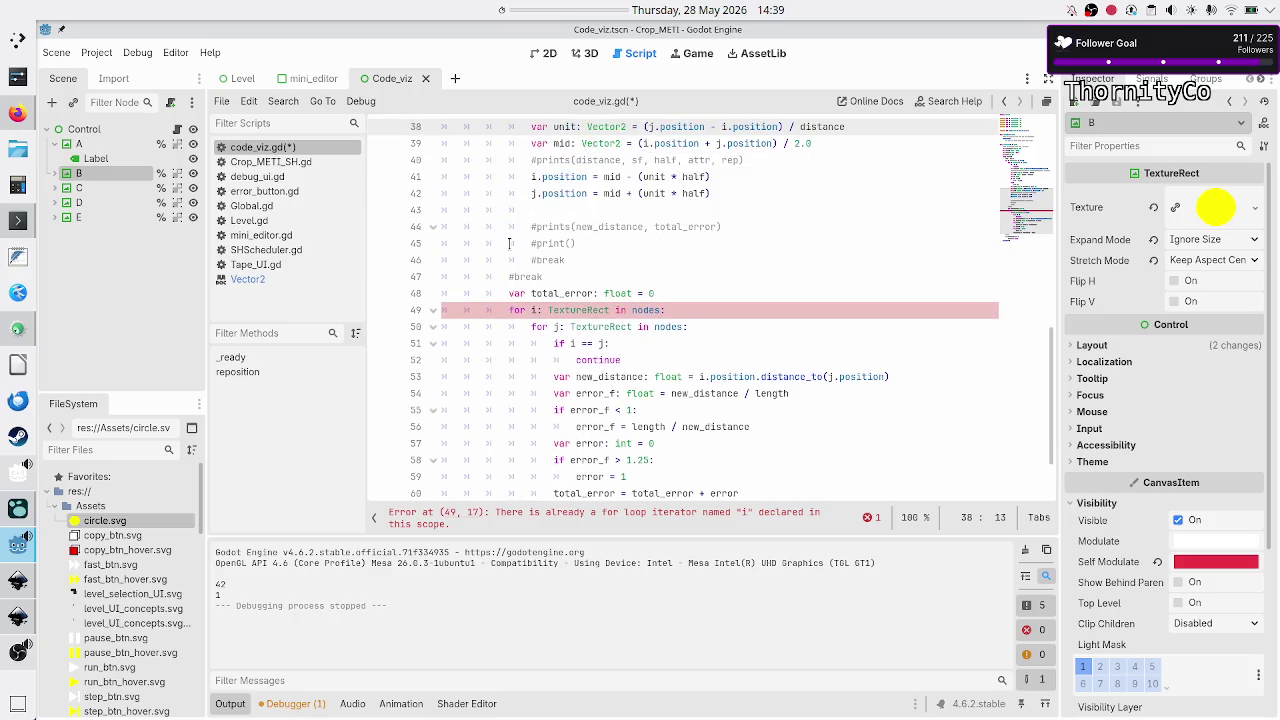
key(Up)
key(Up)
key(Up)
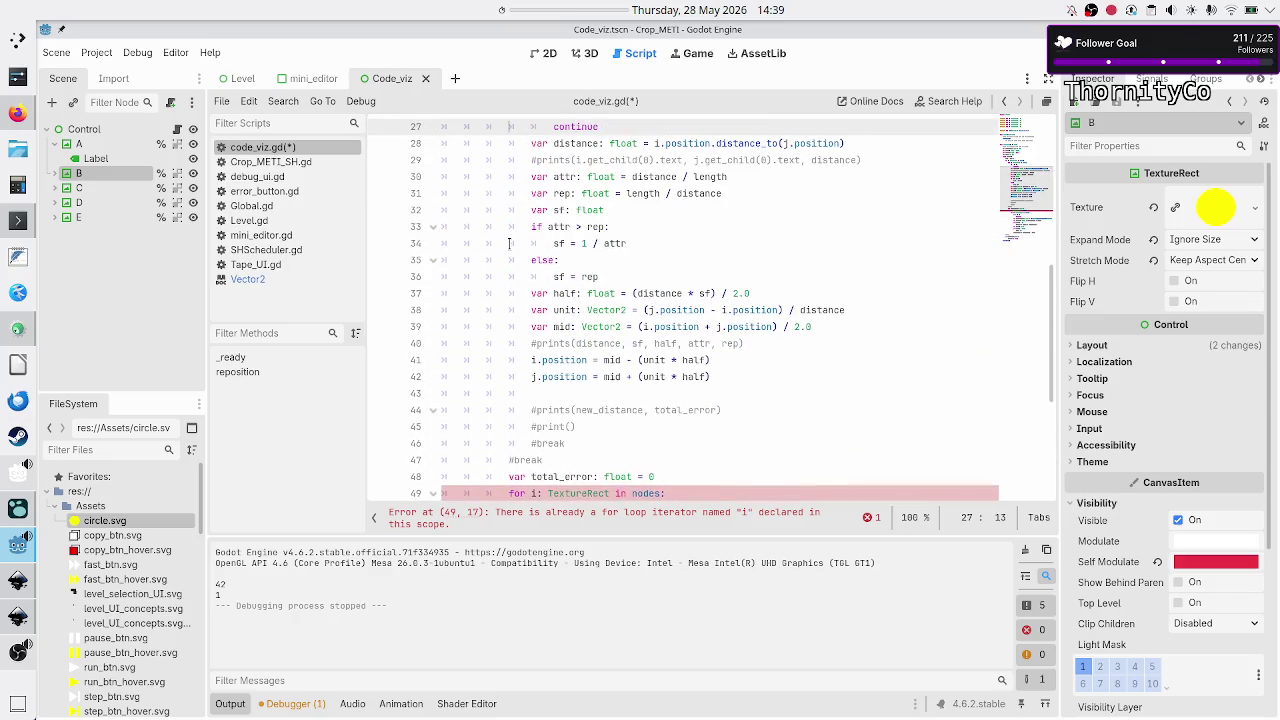
key(Up)
key(Up)
key(Up)
key(Down)
key(Down)
key(Down)
key(Left)
key(Down)
key(Down)
key(Down)
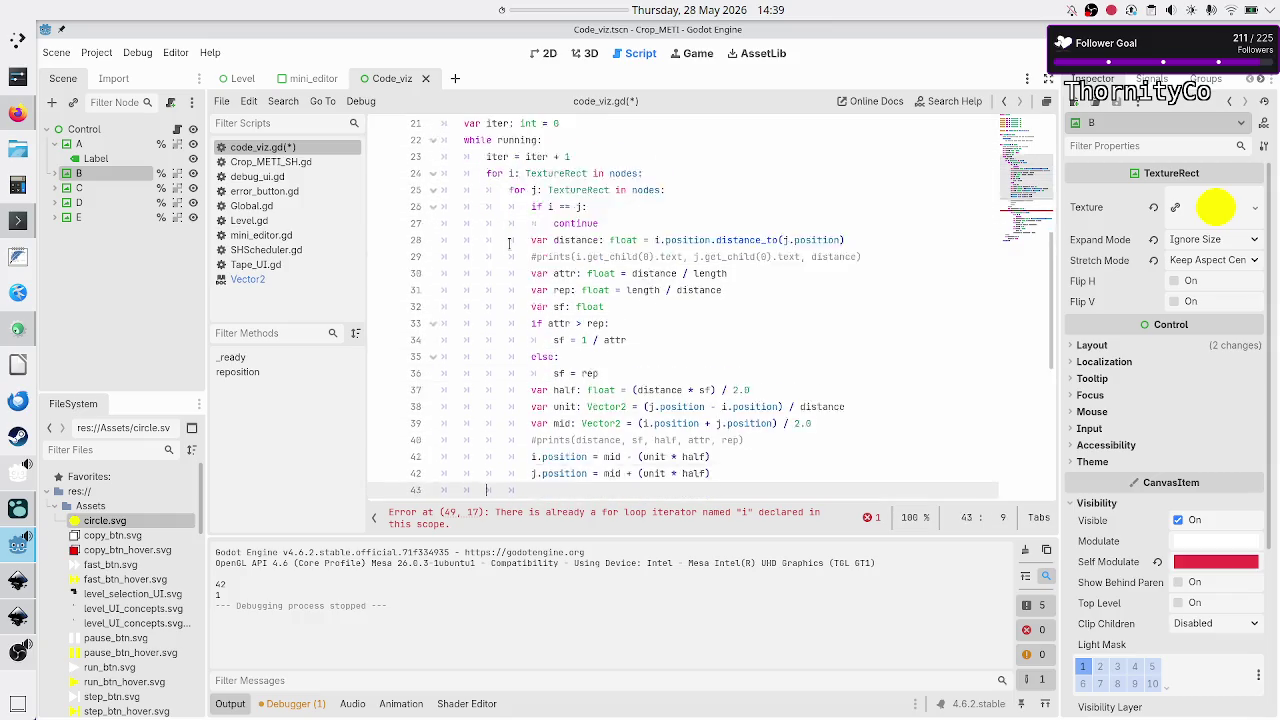
key(Down)
key(Down)
key(Down)
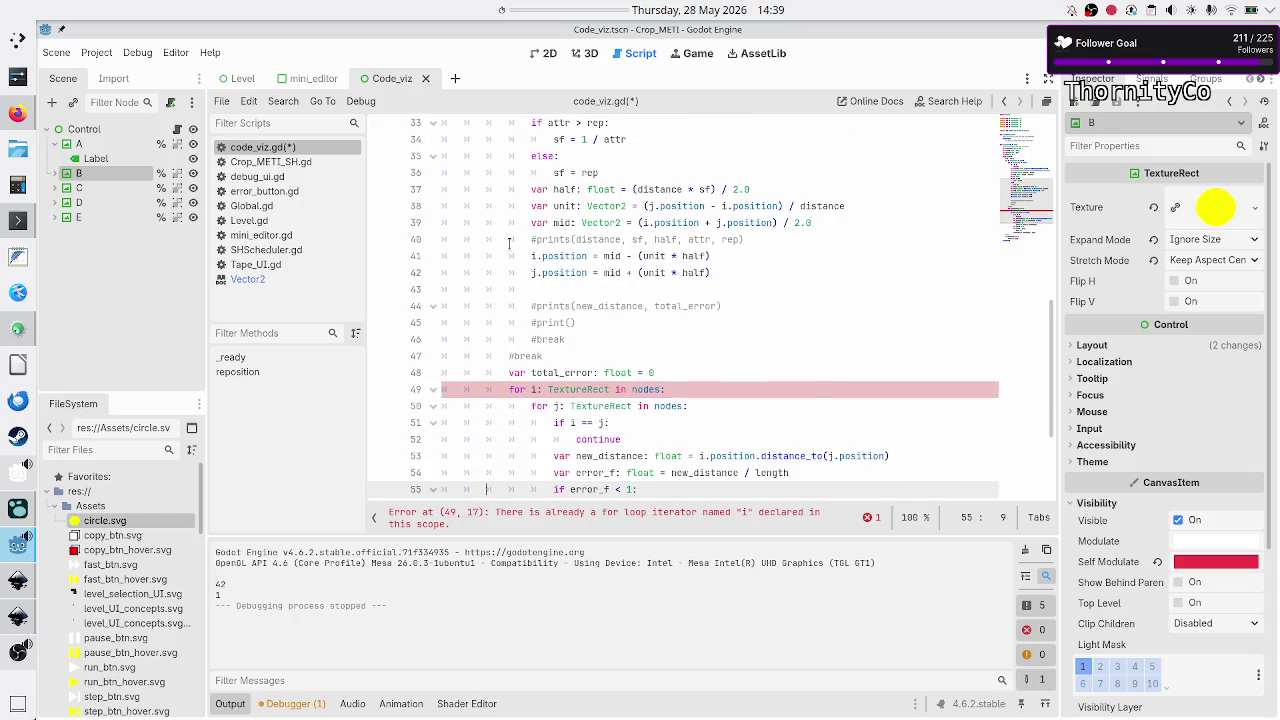
key(Up)
key(Up)
key(Up)
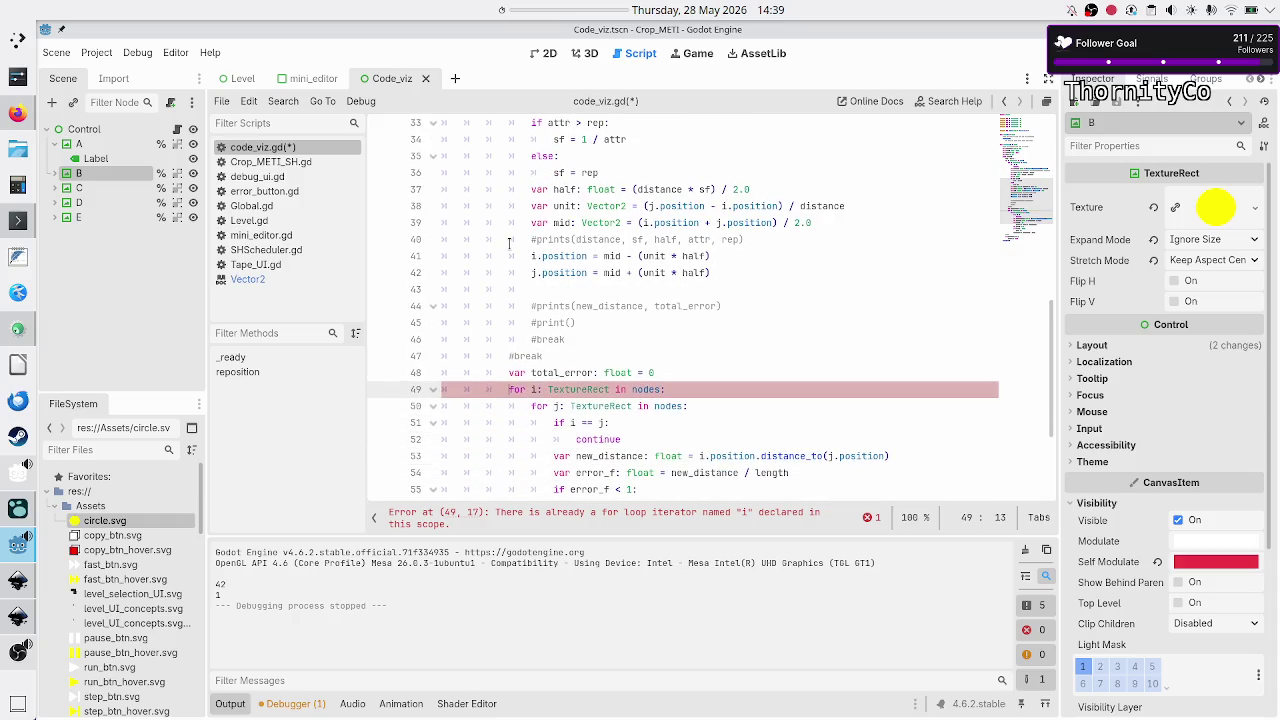
key(shift+Down)
key(shift+Down)
key(shift+Down)
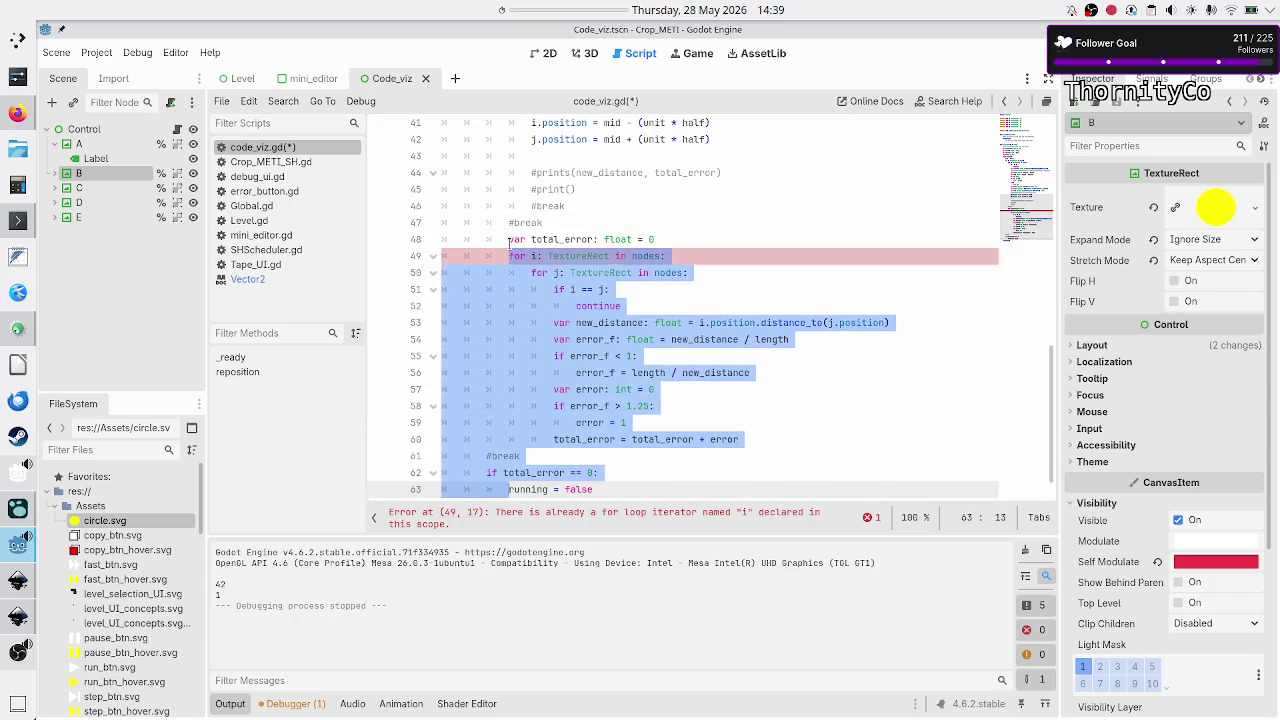
key(shift+Up)
key(shift+Up)
key(shift+End)
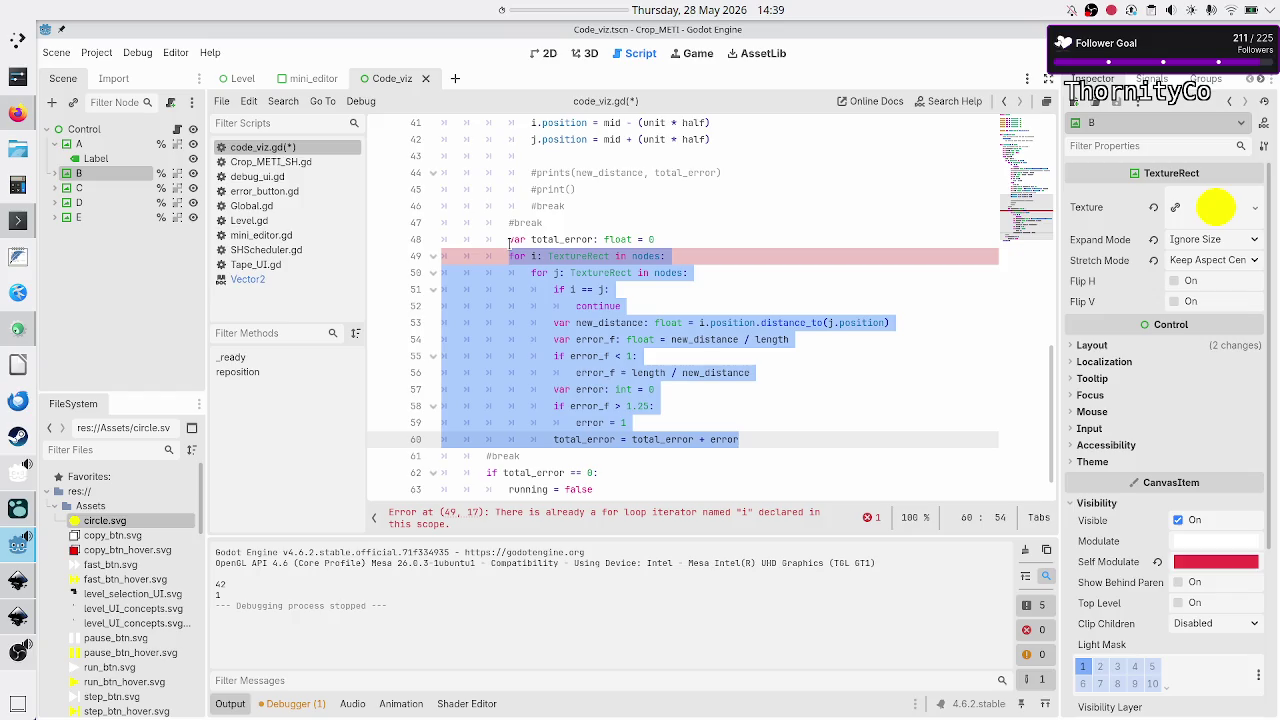
key(ctrl+z)
key(ctrl+z)
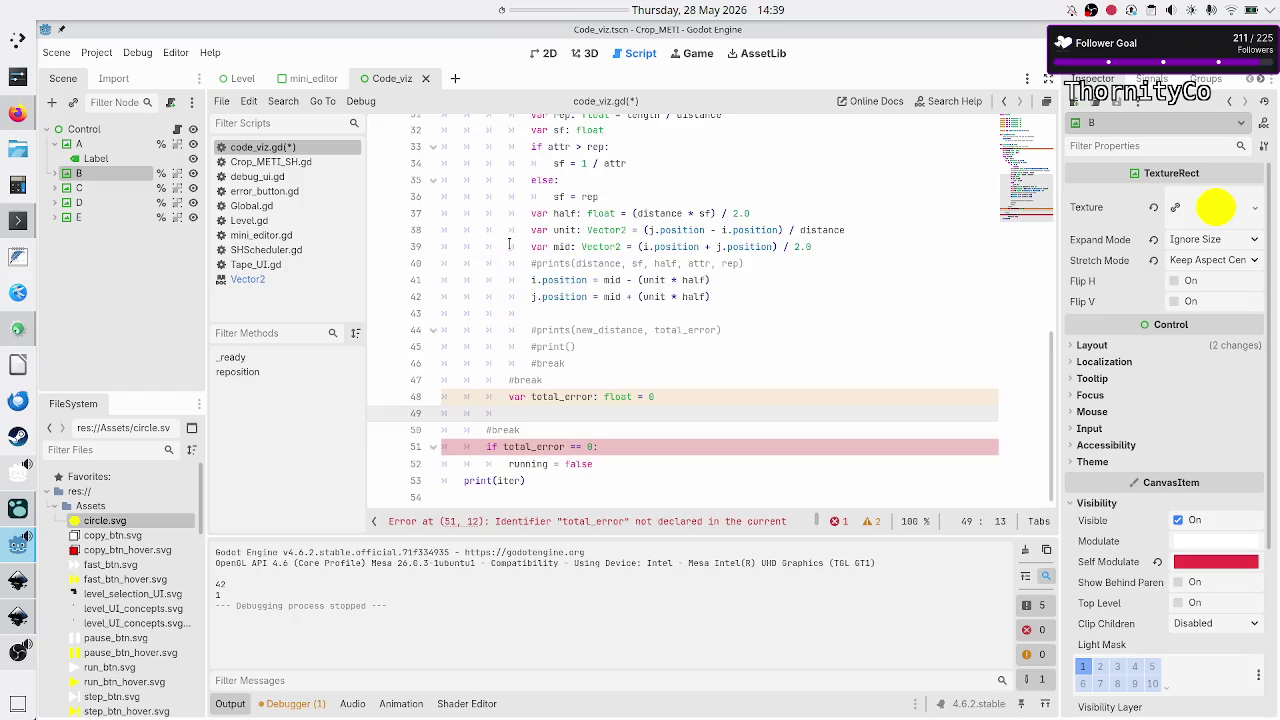
key(ctrl+y)
key(ctrl+y)
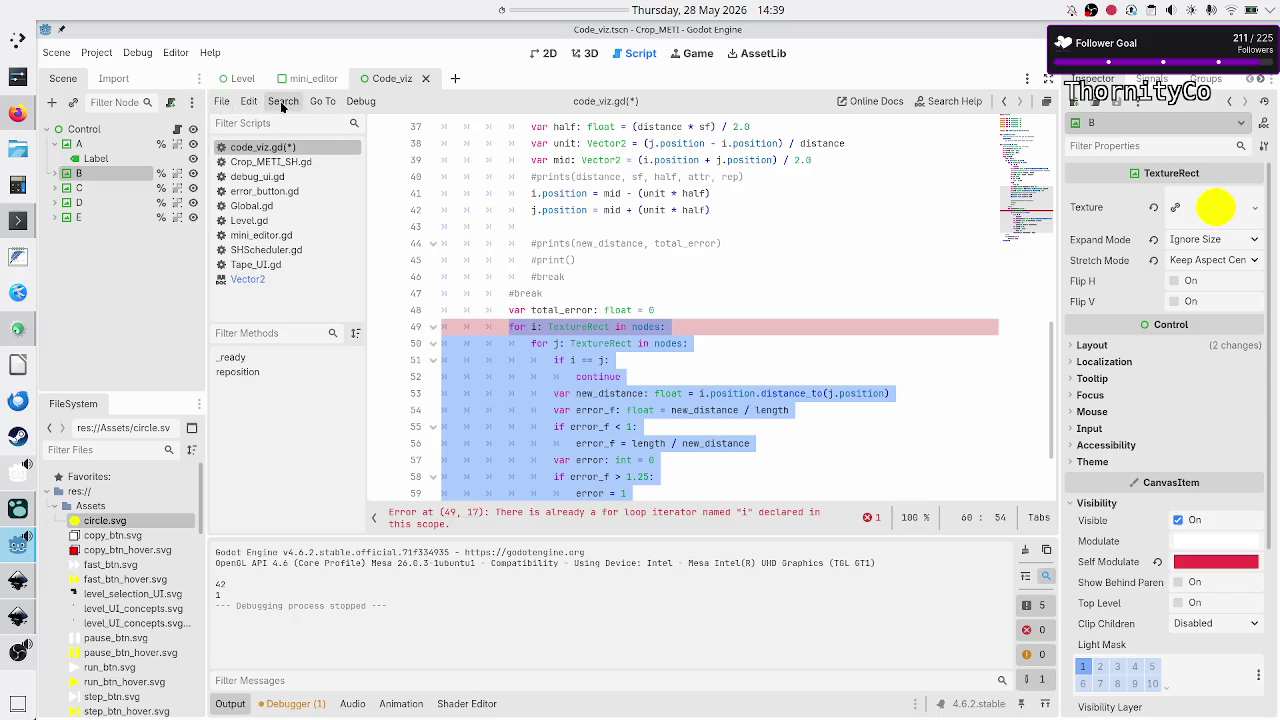
click(243, 103)
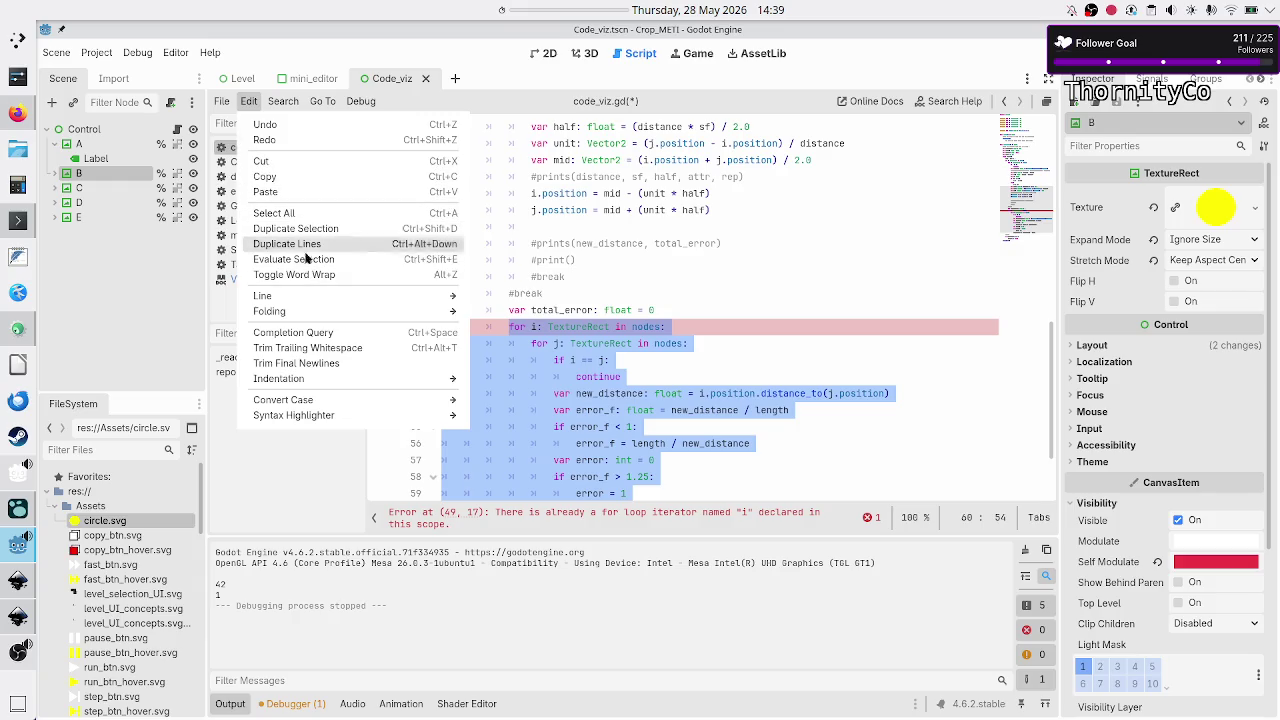
- Apply the Edit menu's automatic indentation fix to the selected loop block
mouse_move(337, 378)
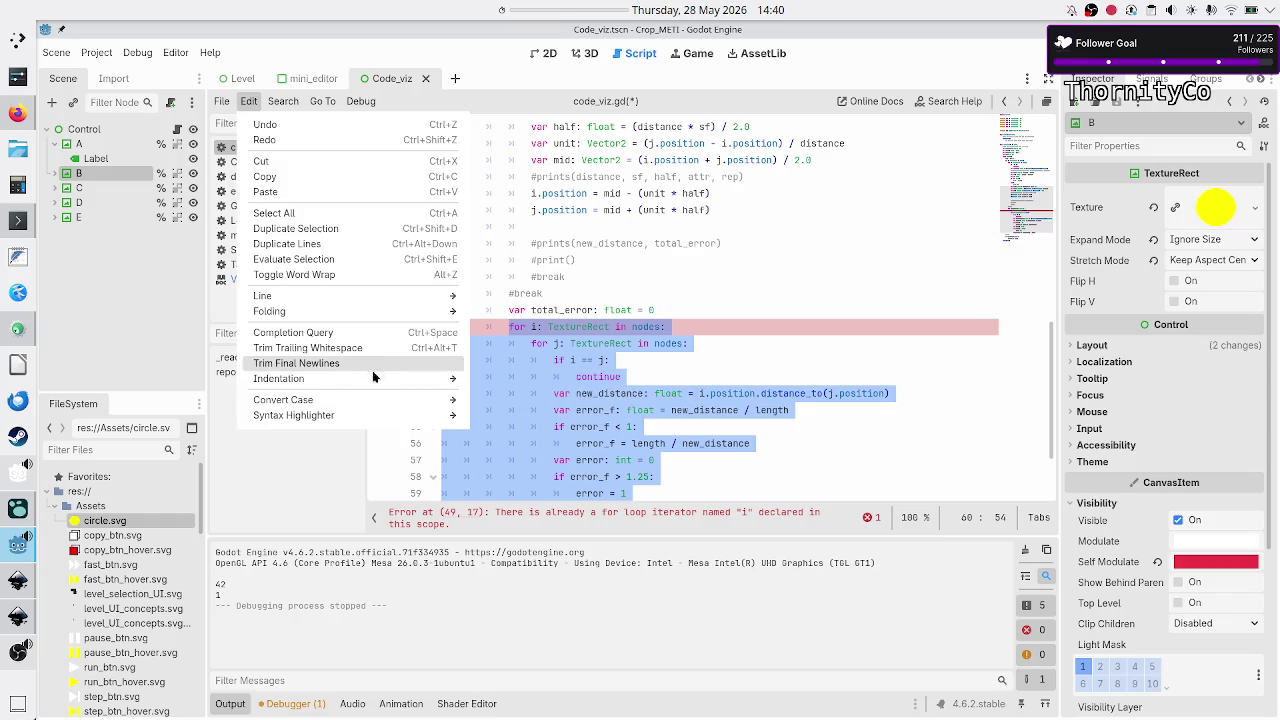
mouse_move(391, 377)
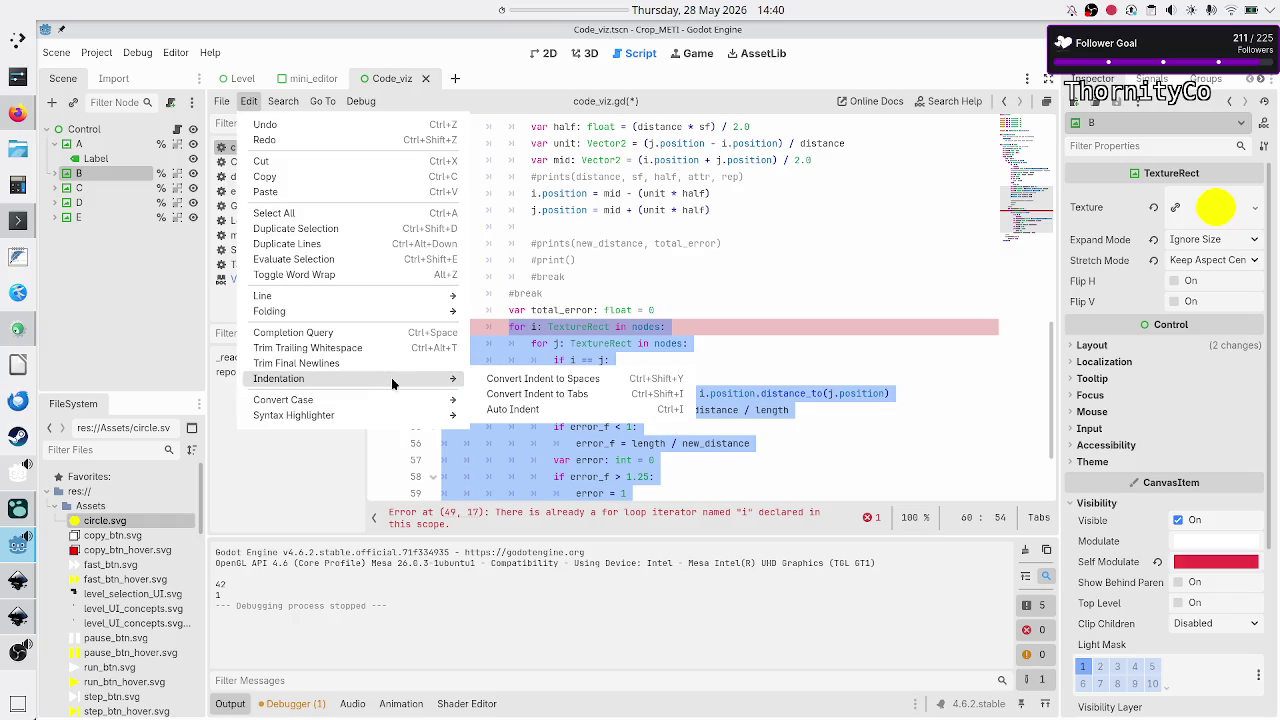
click(558, 412)
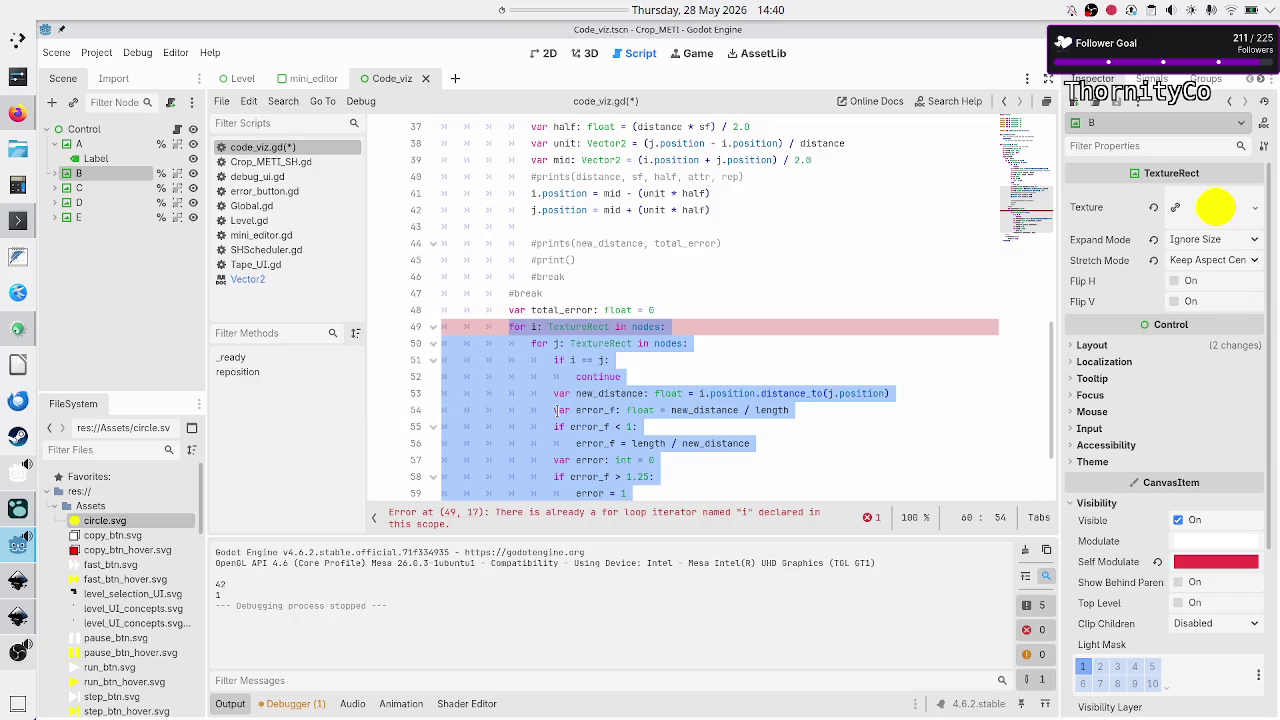
- Unindent the selected loop lines one level with Edit > Line > Unindent
click(260, 101)
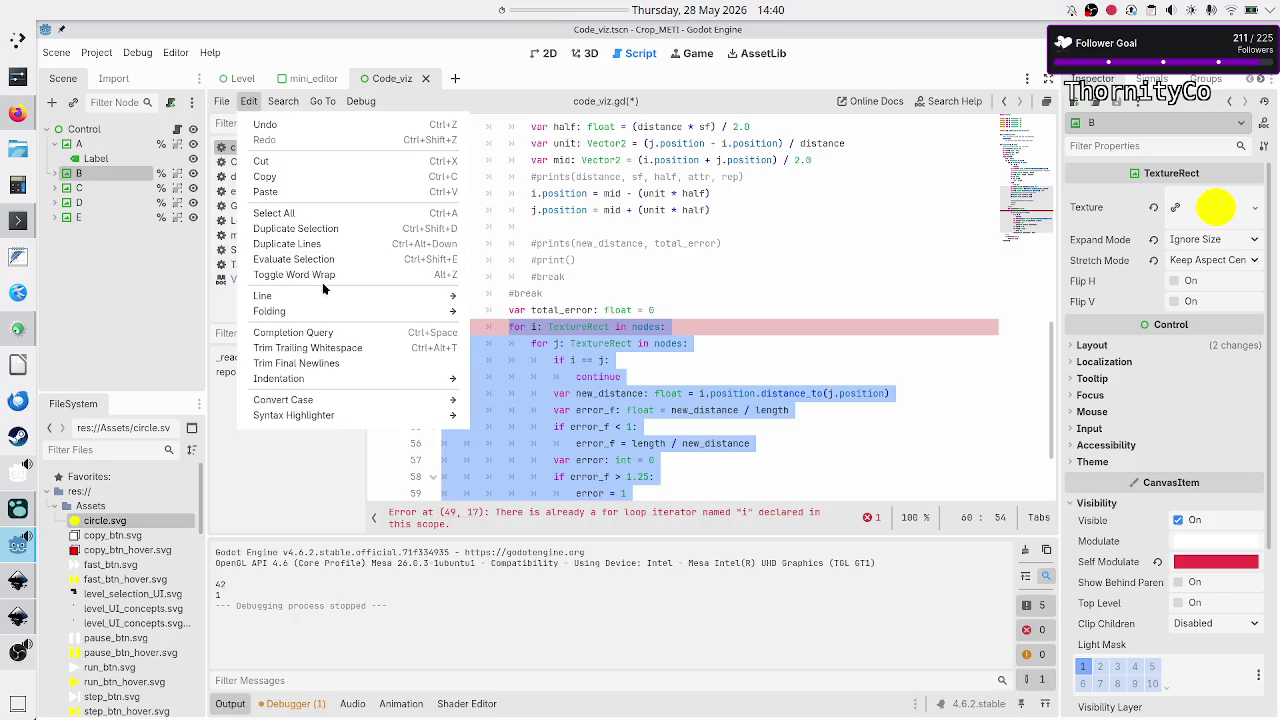
mouse_move(346, 293)
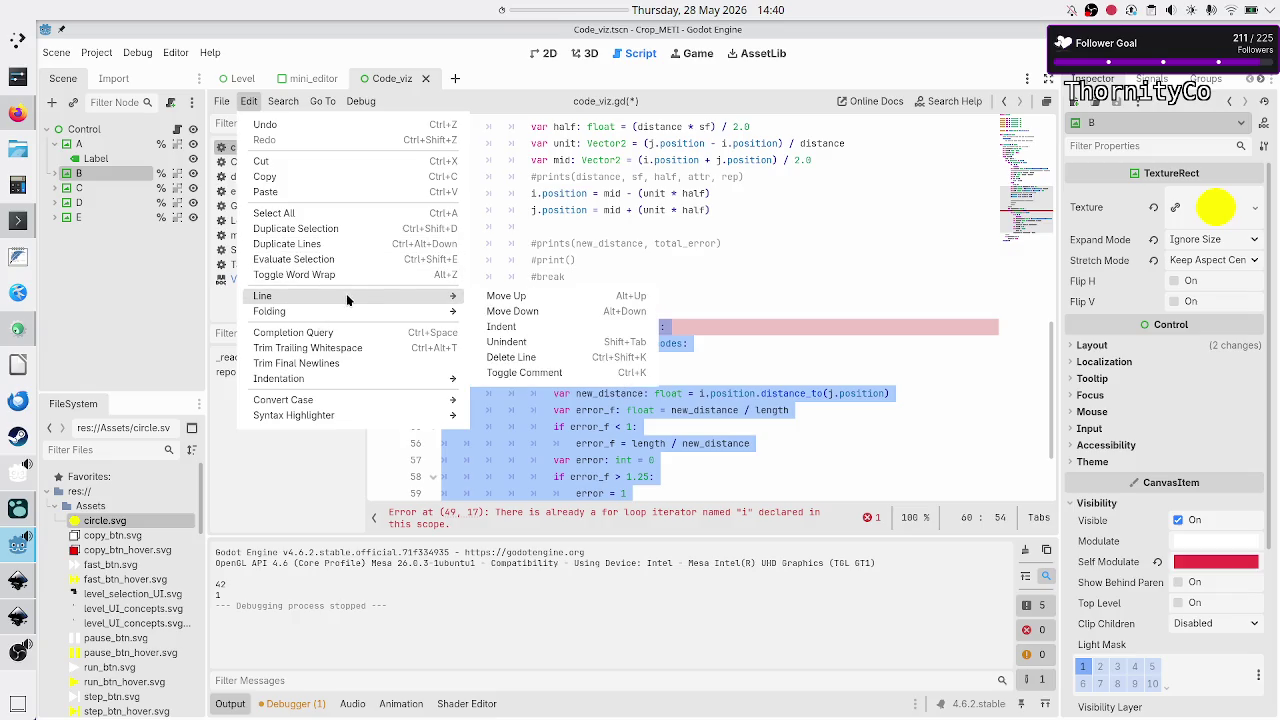
click(561, 342)
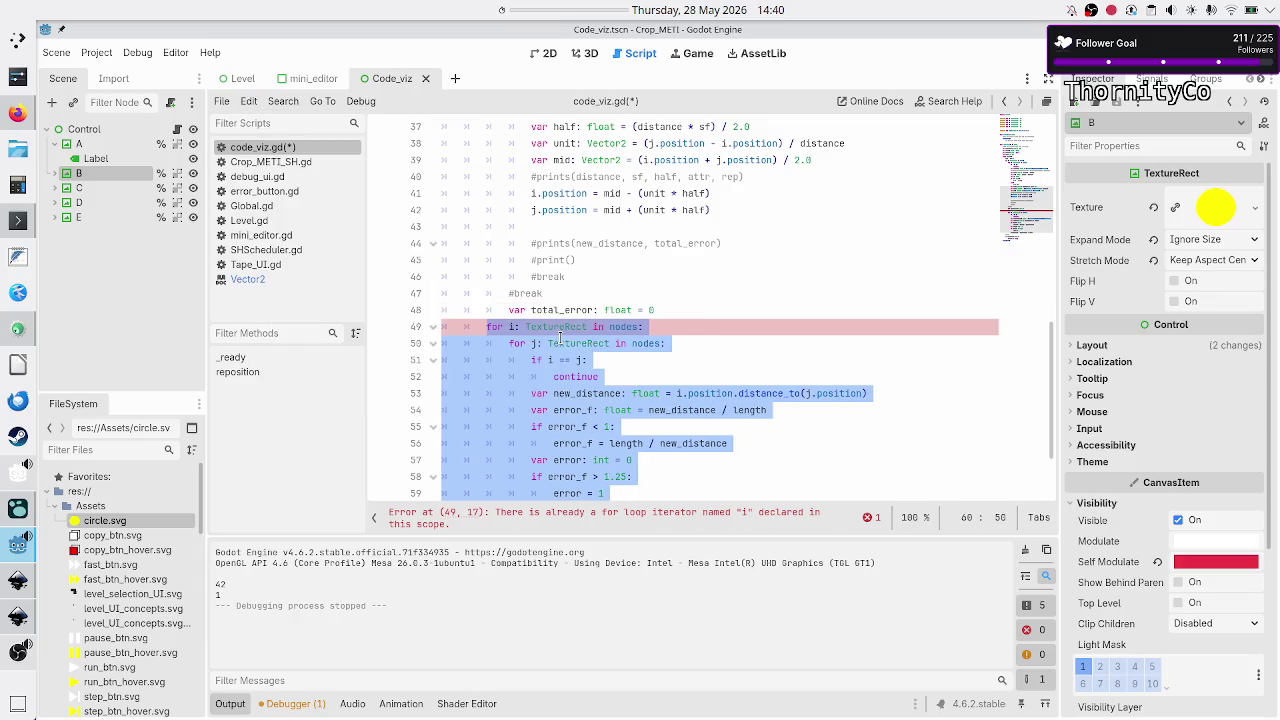
click(737, 306)
- Unindent the total_error declaration on line 48 and review the loop lines below it
key(Down)
key(Down)
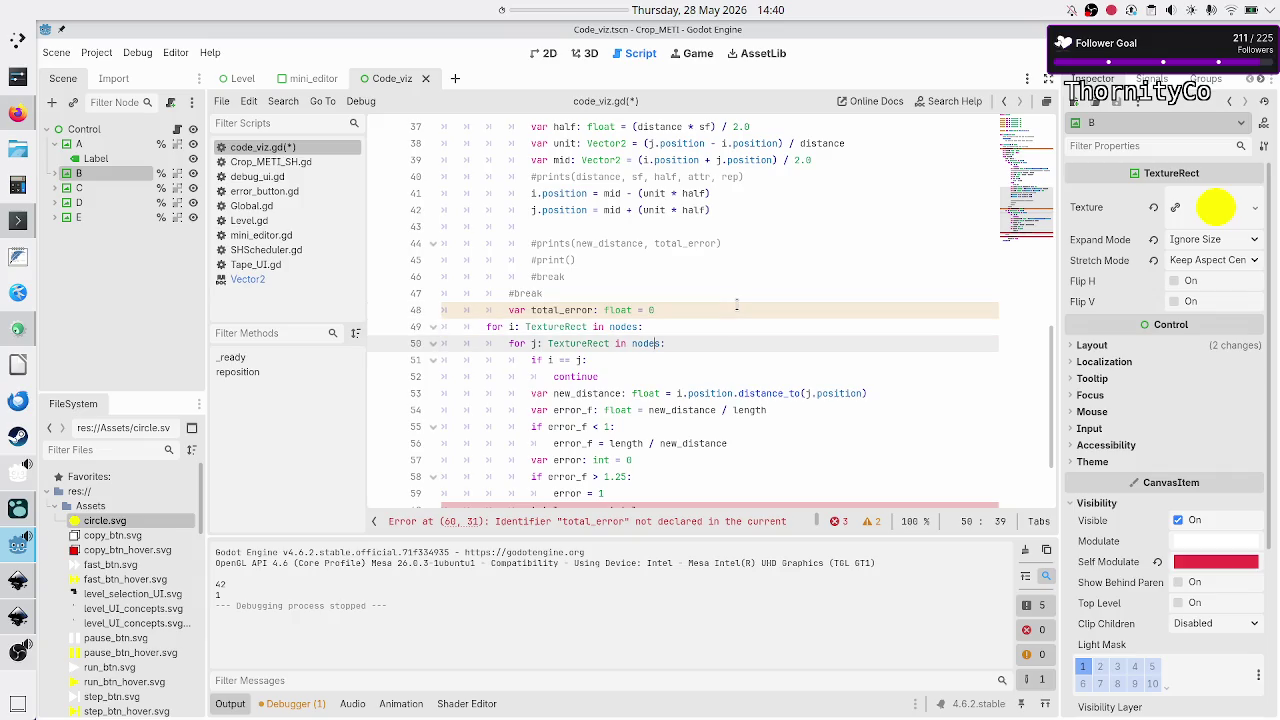
key(Up)
key(Up)
key(Home)
key(shift+Tab)
key(Down)
key(Down)
key(Down)
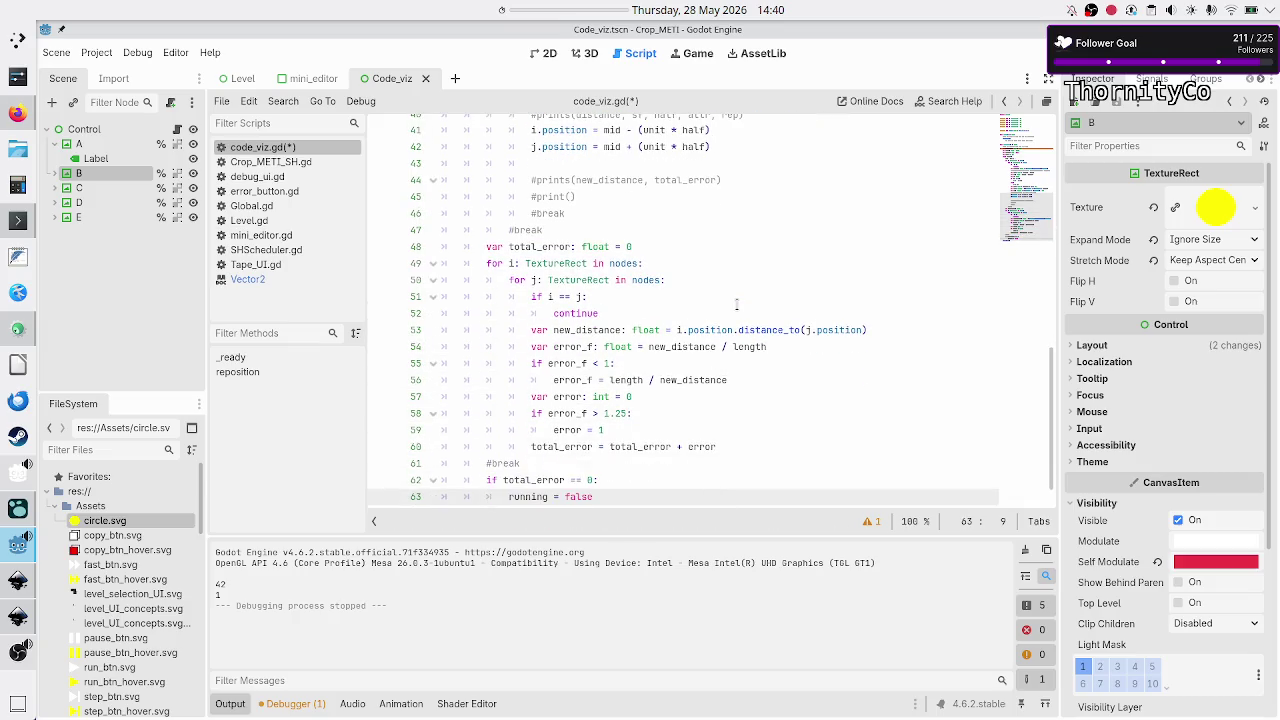
key(Up)
key(Up)
key(Up)
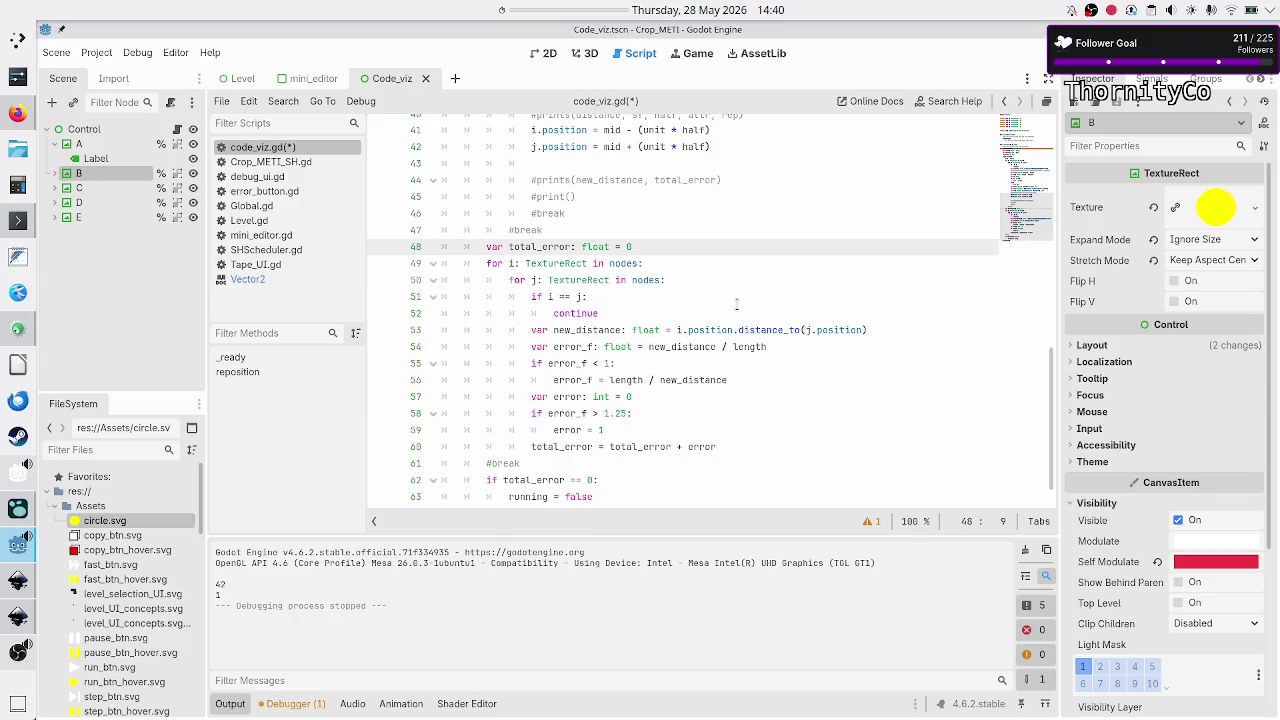
key(Down)
key(Down)
key(Down)
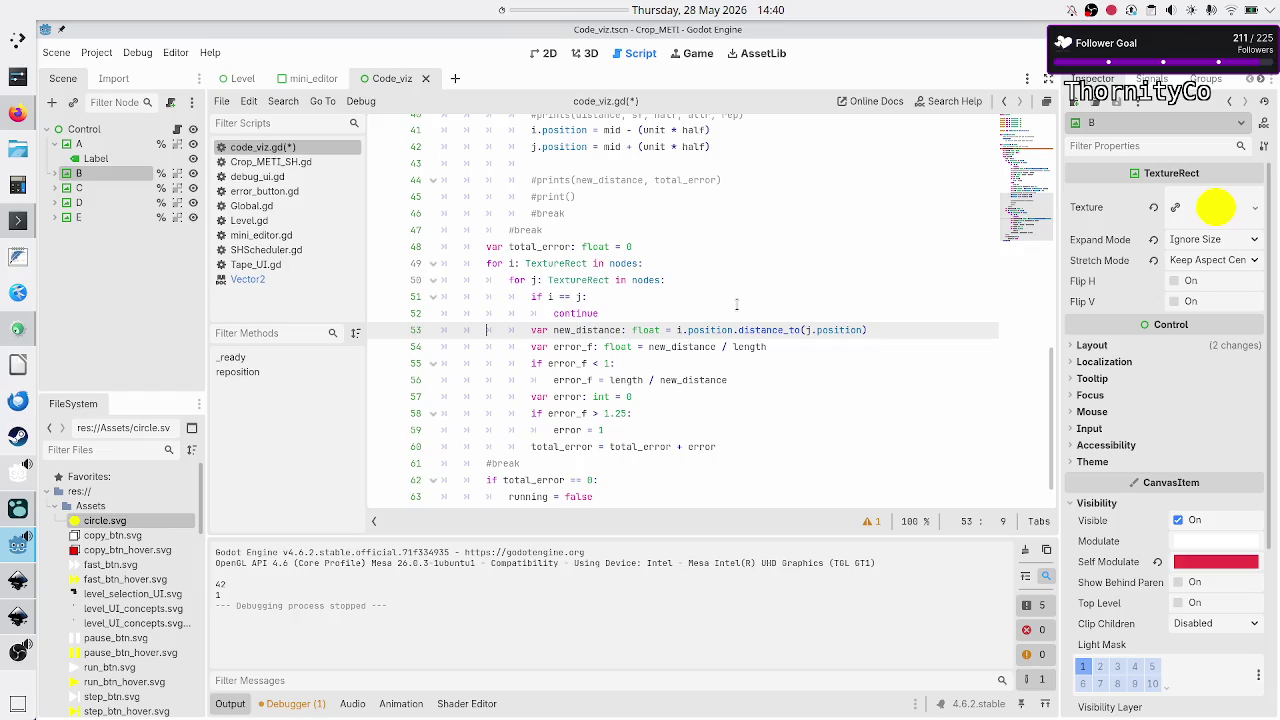
key(Right)
key(Right)
key(Right)
key(Down)
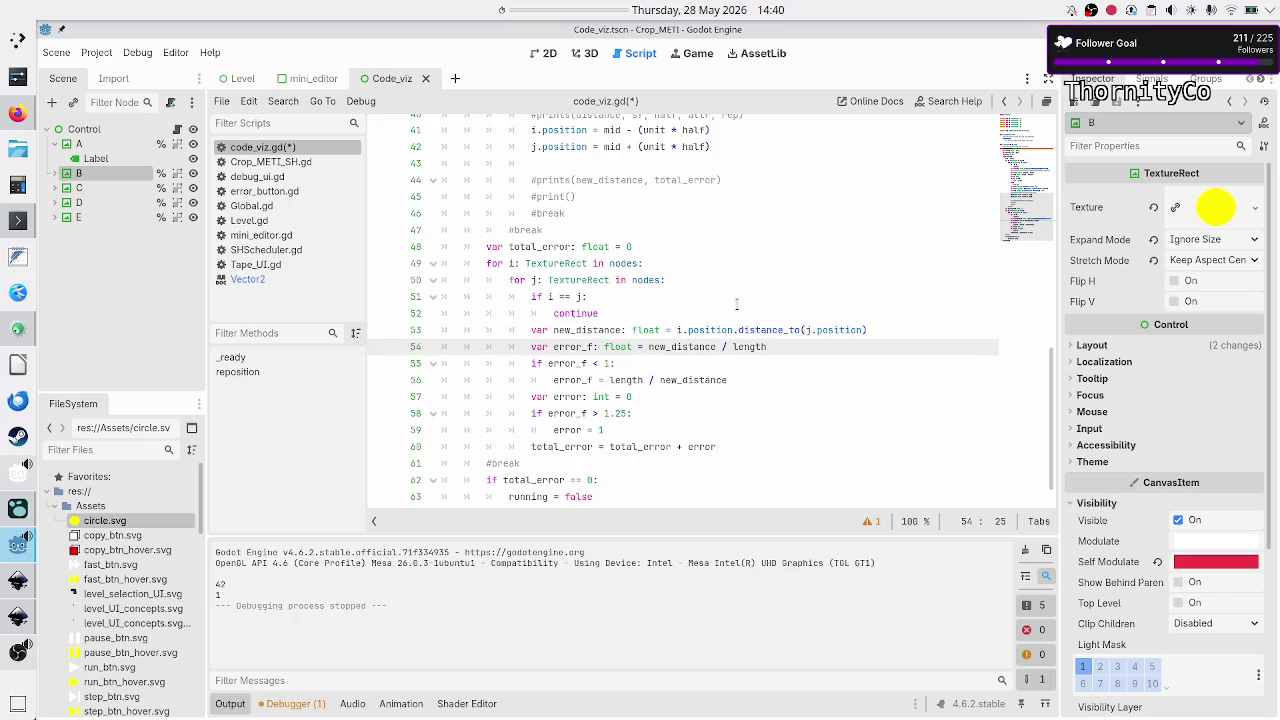
key(Down)
key(Down)
key(Down)
key(Down)
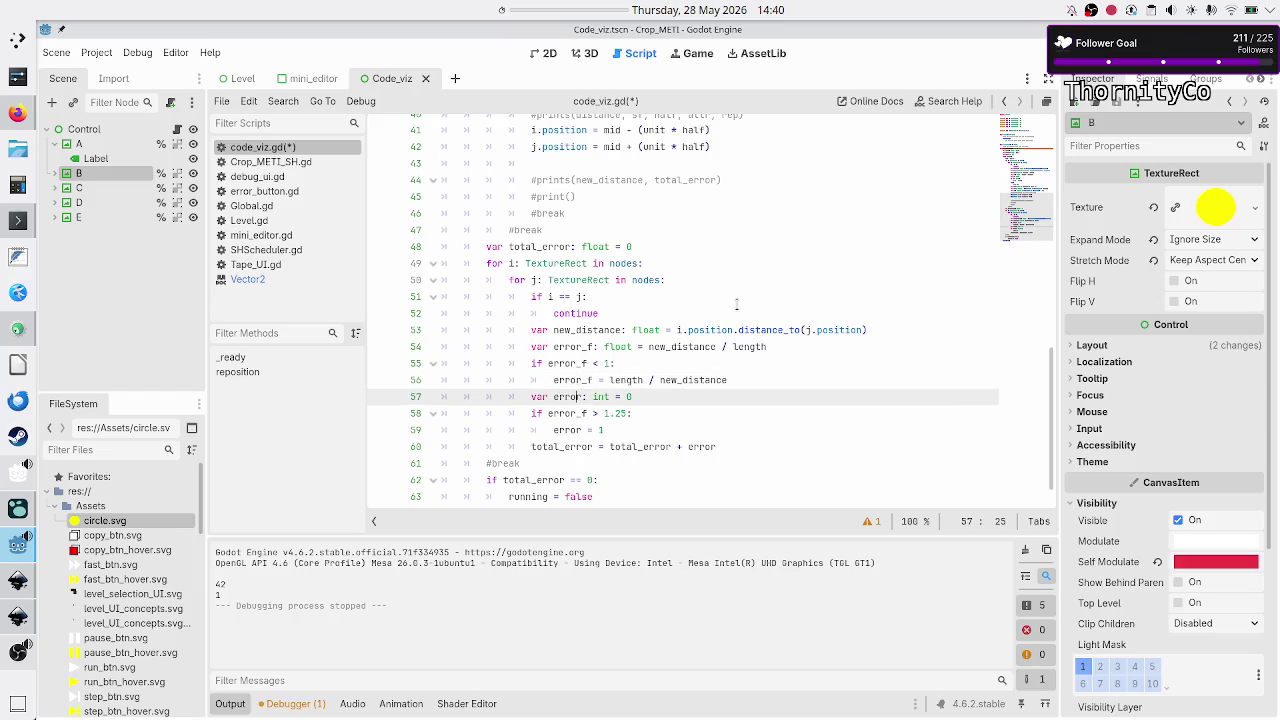
key(Down)
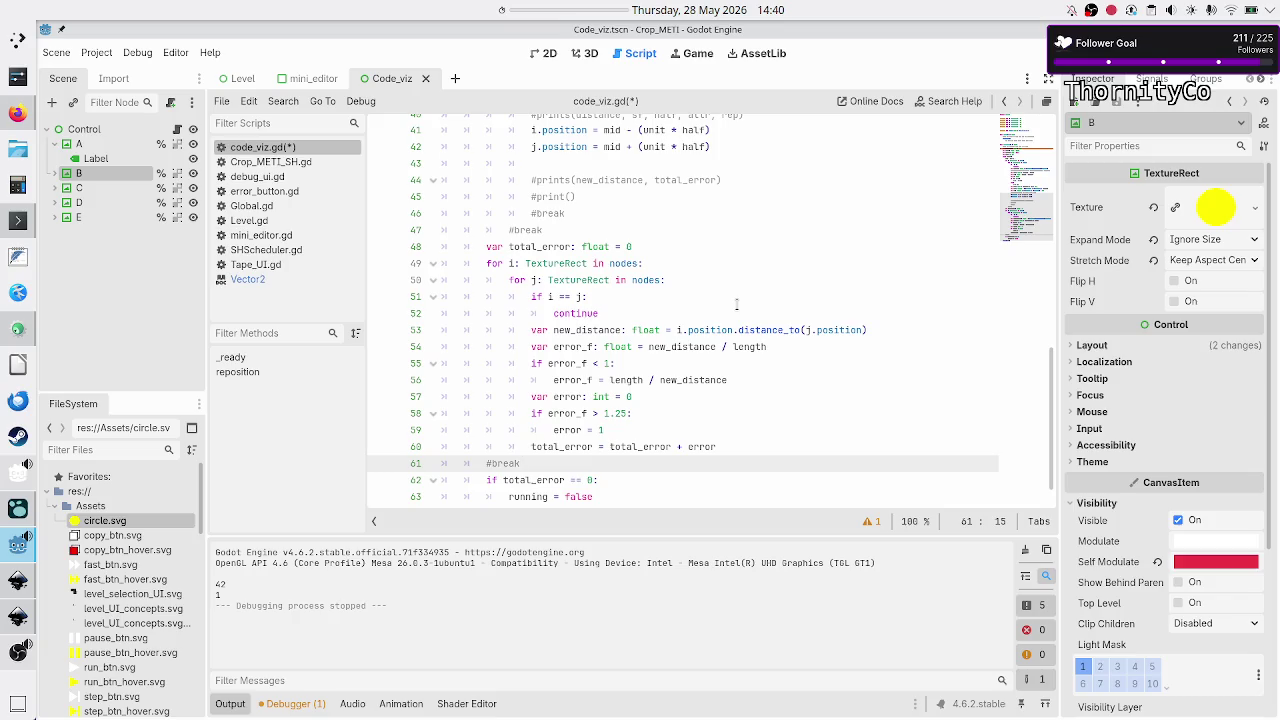
key(Up)
key(Up)
key(Up)
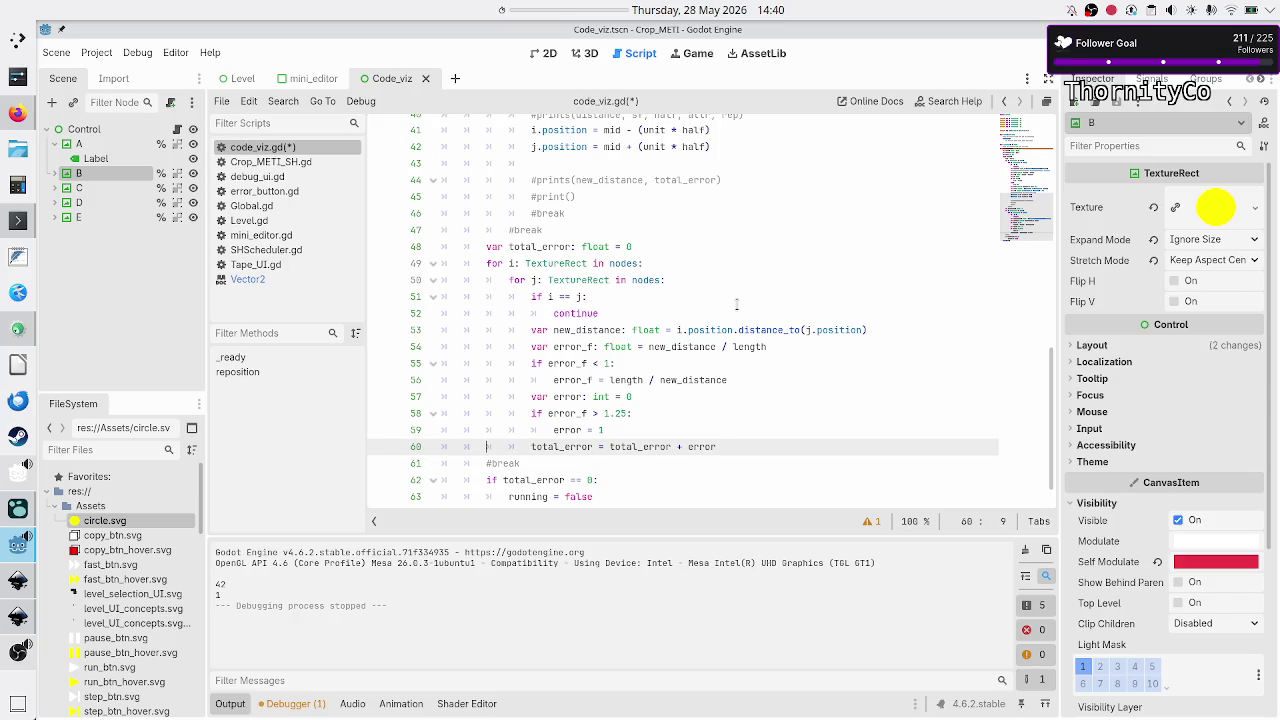
key(Down)
- Move the #break comment from line 61 to below running = false, then save and run the scene
key(Down)
key(Down)
key(Down)
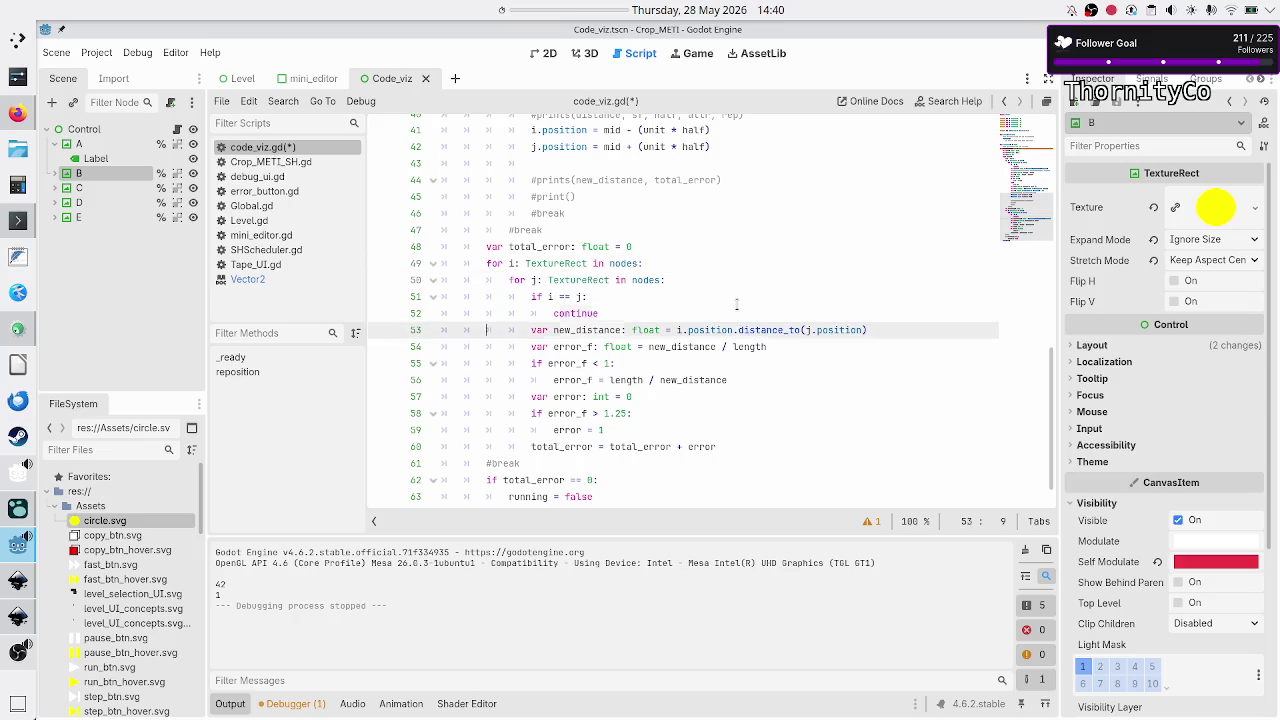
key(Down)
key(Down)
key(Down)
key(Up)
key(Up)
key(Up)
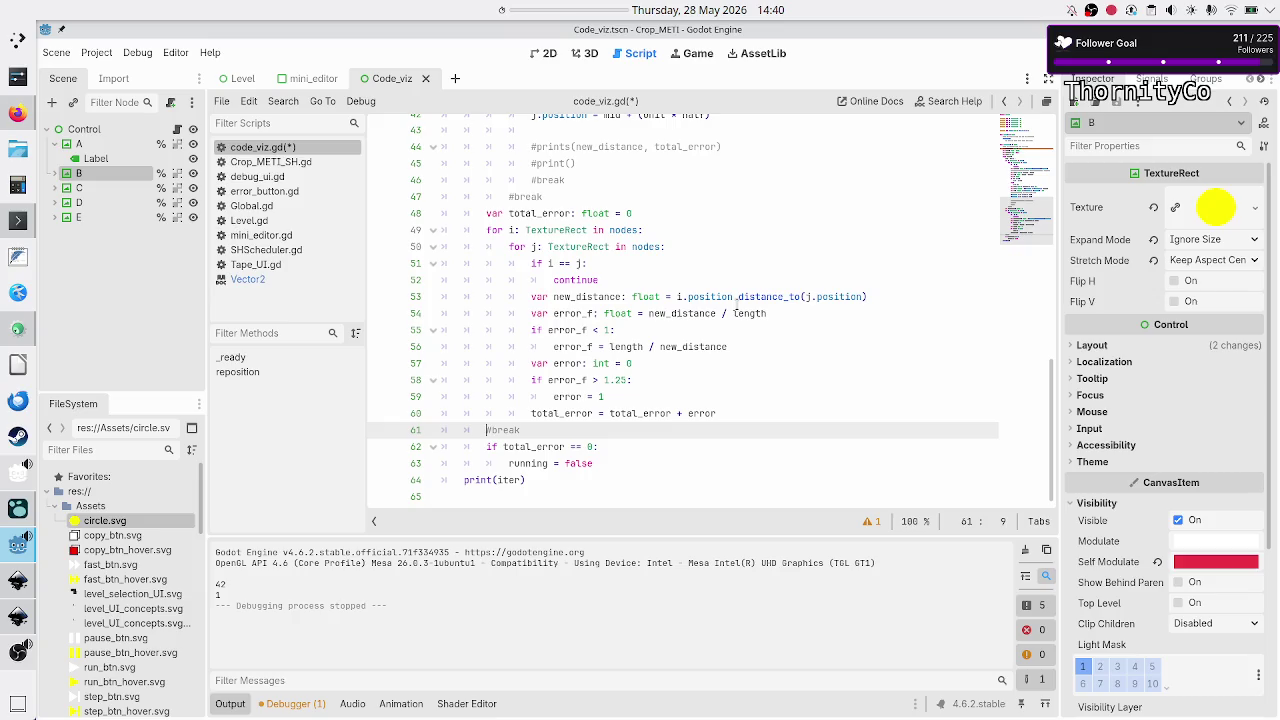
key(shift+Home)
key(shift+End)
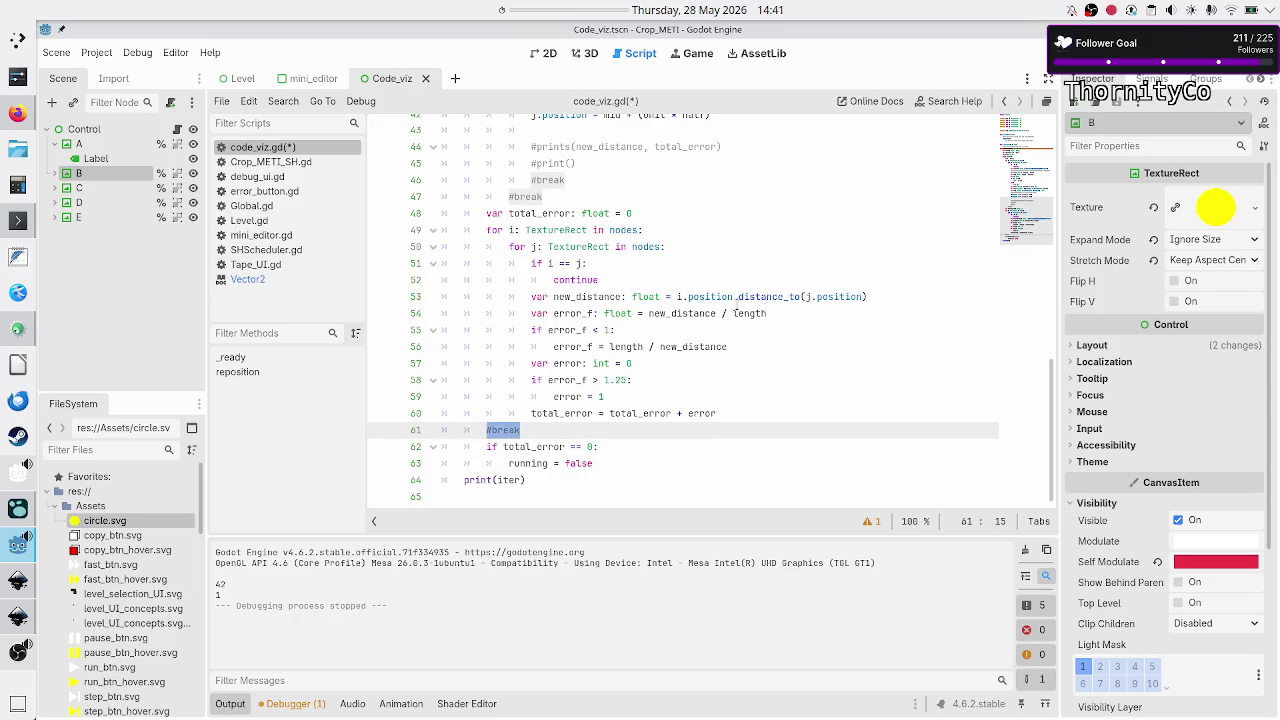
key(BackSpace)
key(BackSpace)
key(BackSpace)
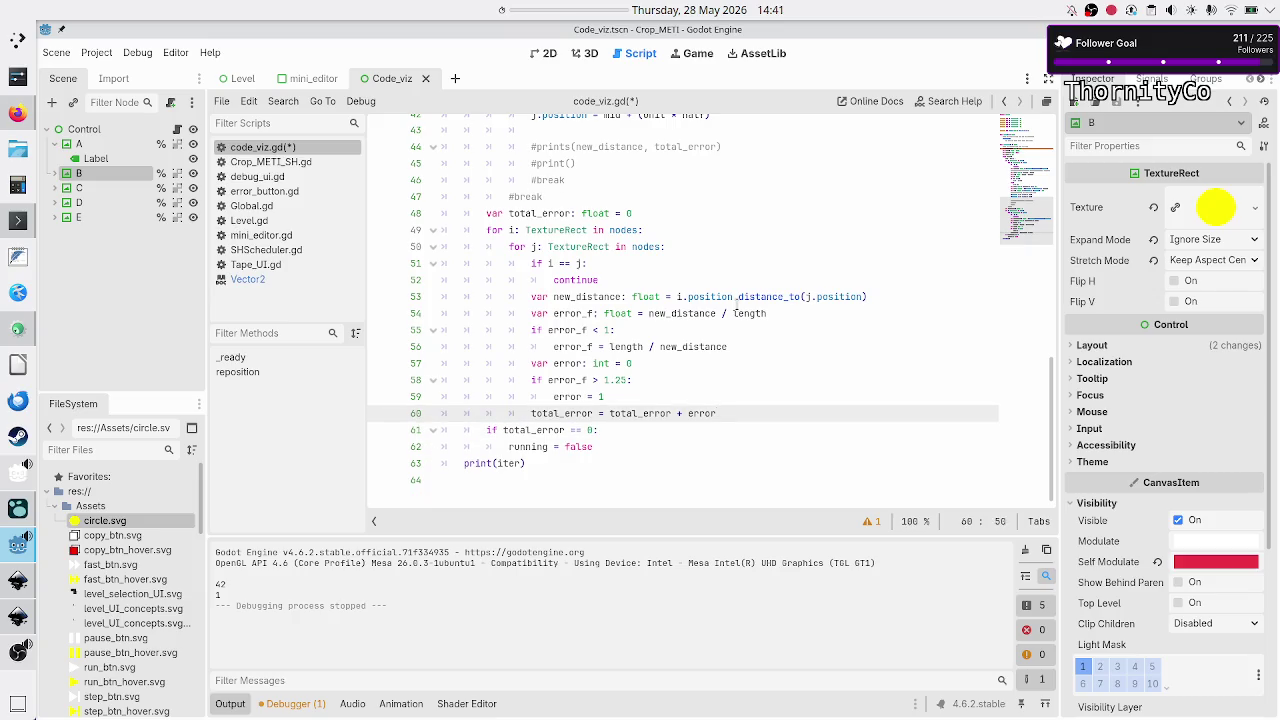
key(Down)
key(Down)
key(Return)
key(BackSpace)
text(#break)
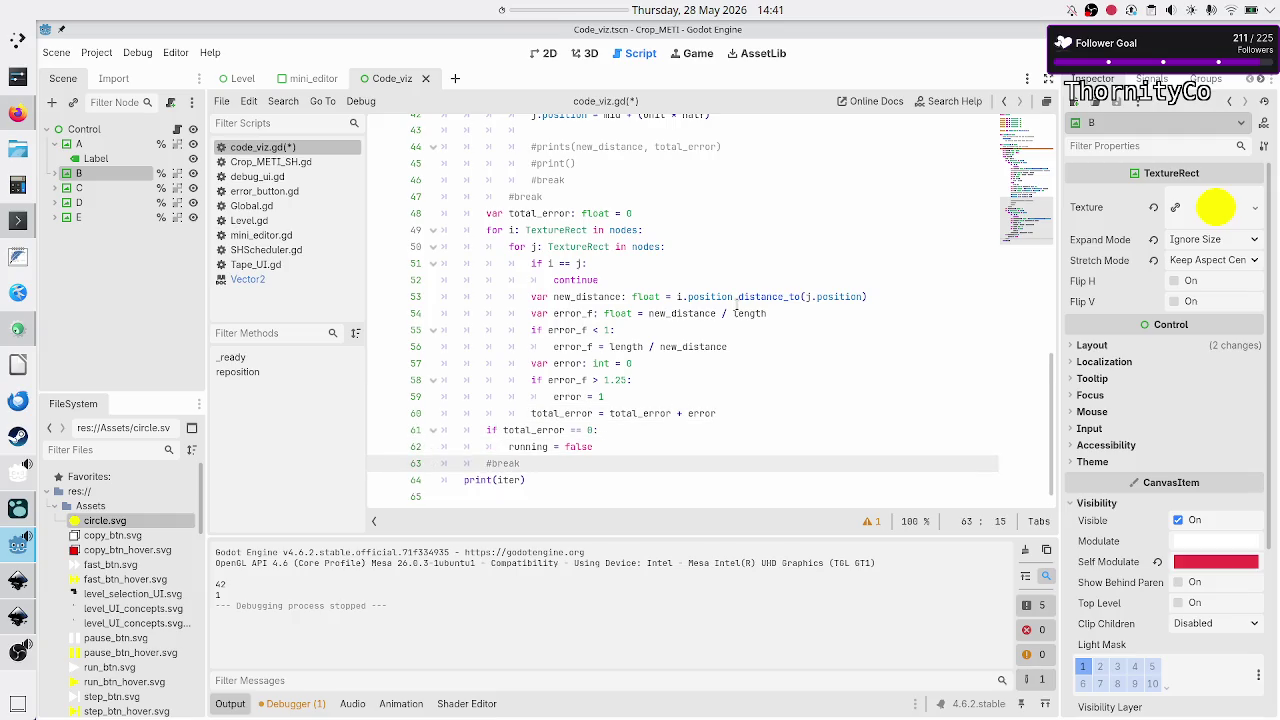
key(Down)
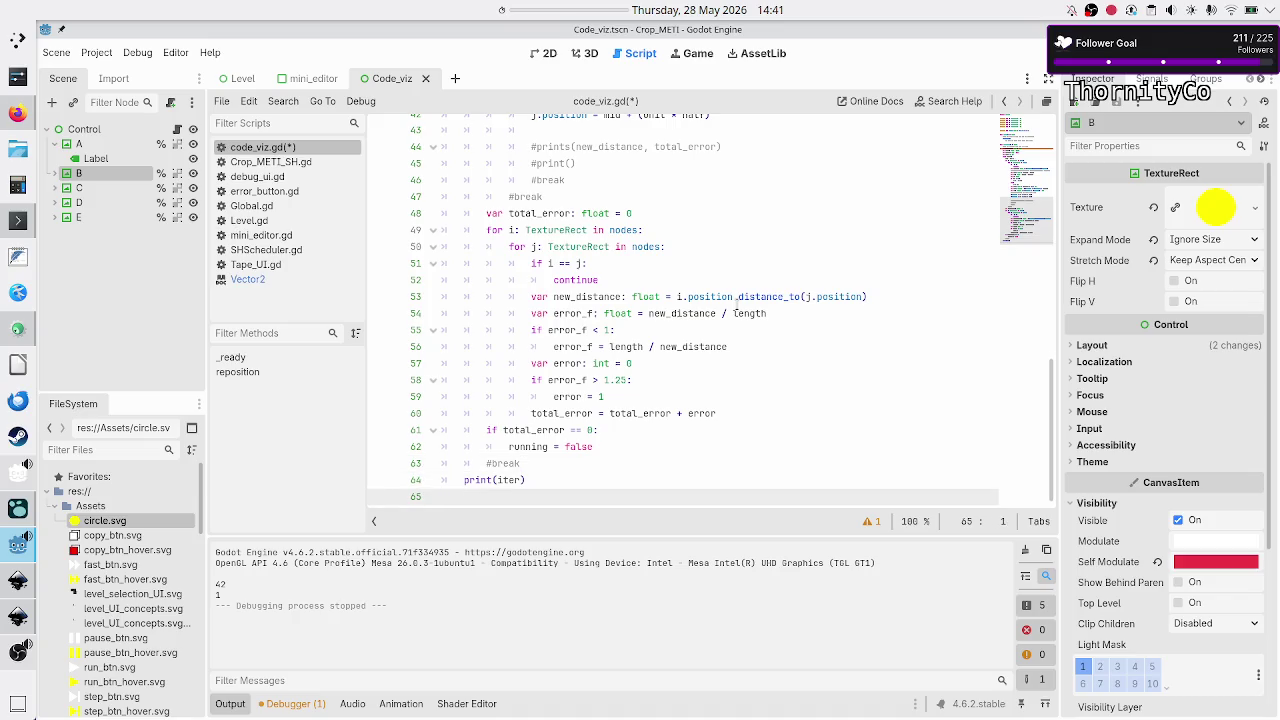
key(F5)
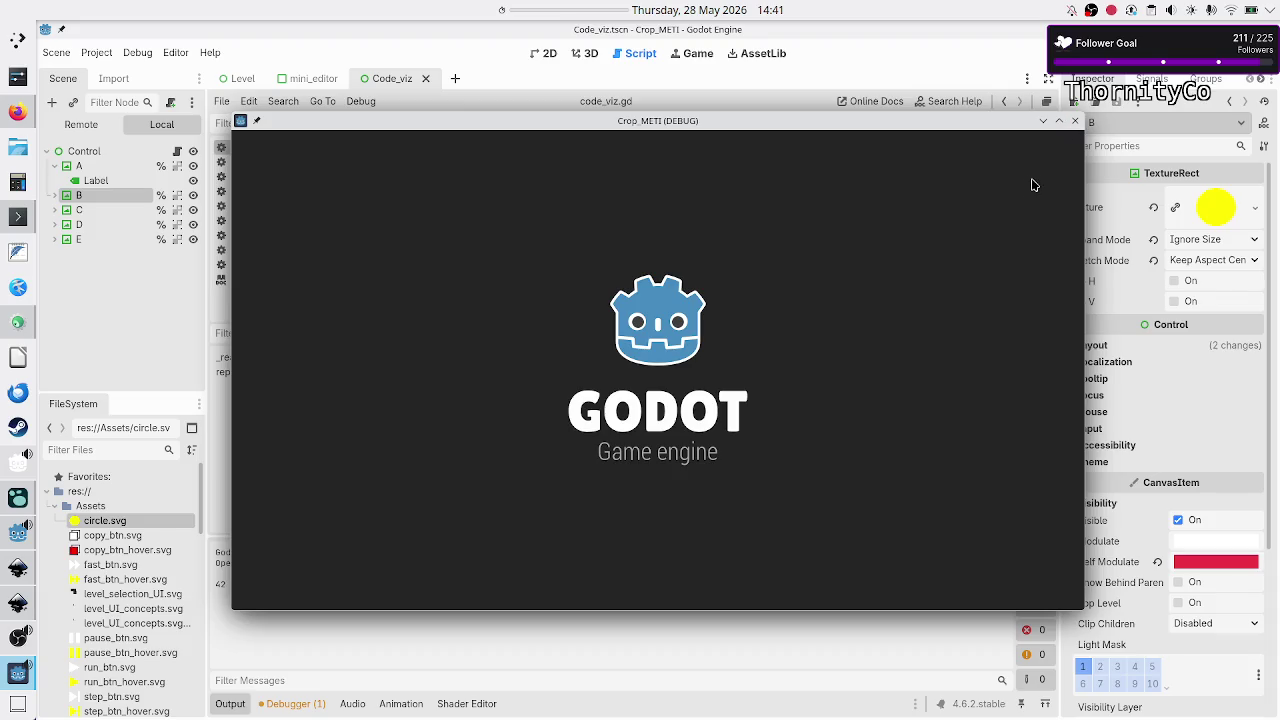
- Close the Crop_METI debug window and put the caret in line 61's total_error check
click(1076, 122)
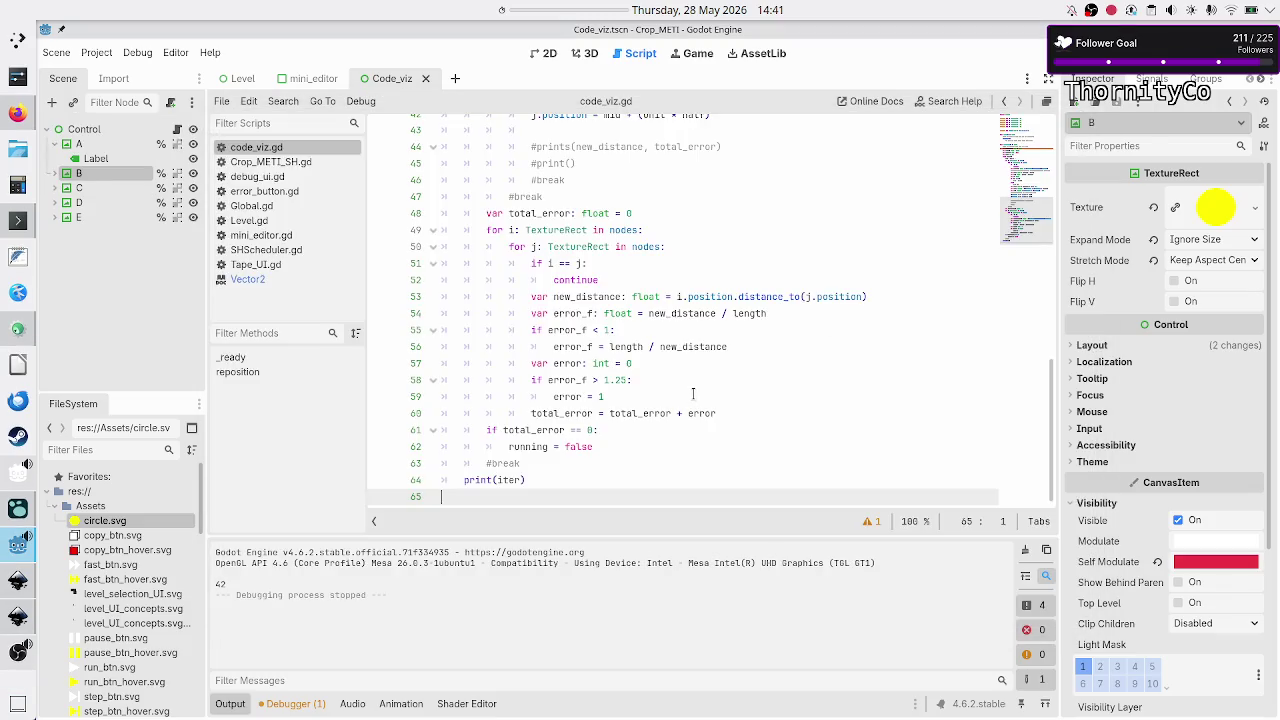
click(653, 424)
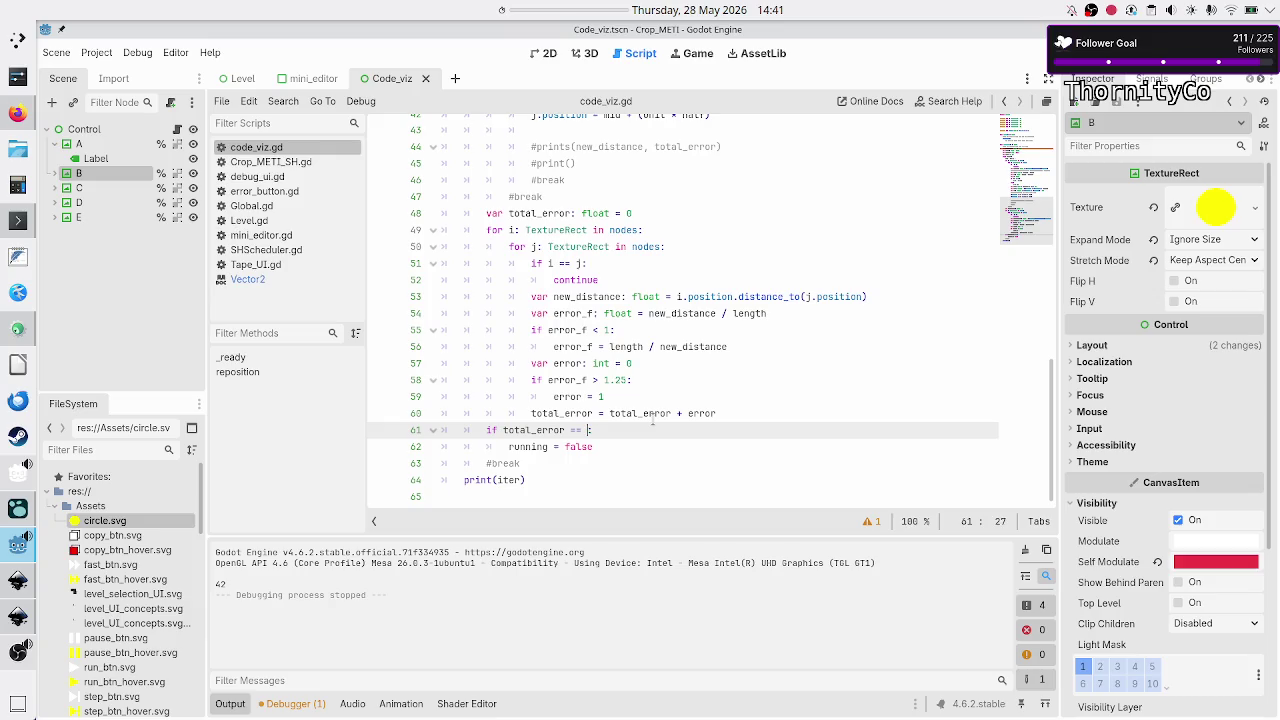
- Make line 61 read total_error == 2, then save and rerun the scene with F5
text(2)
key(F5)
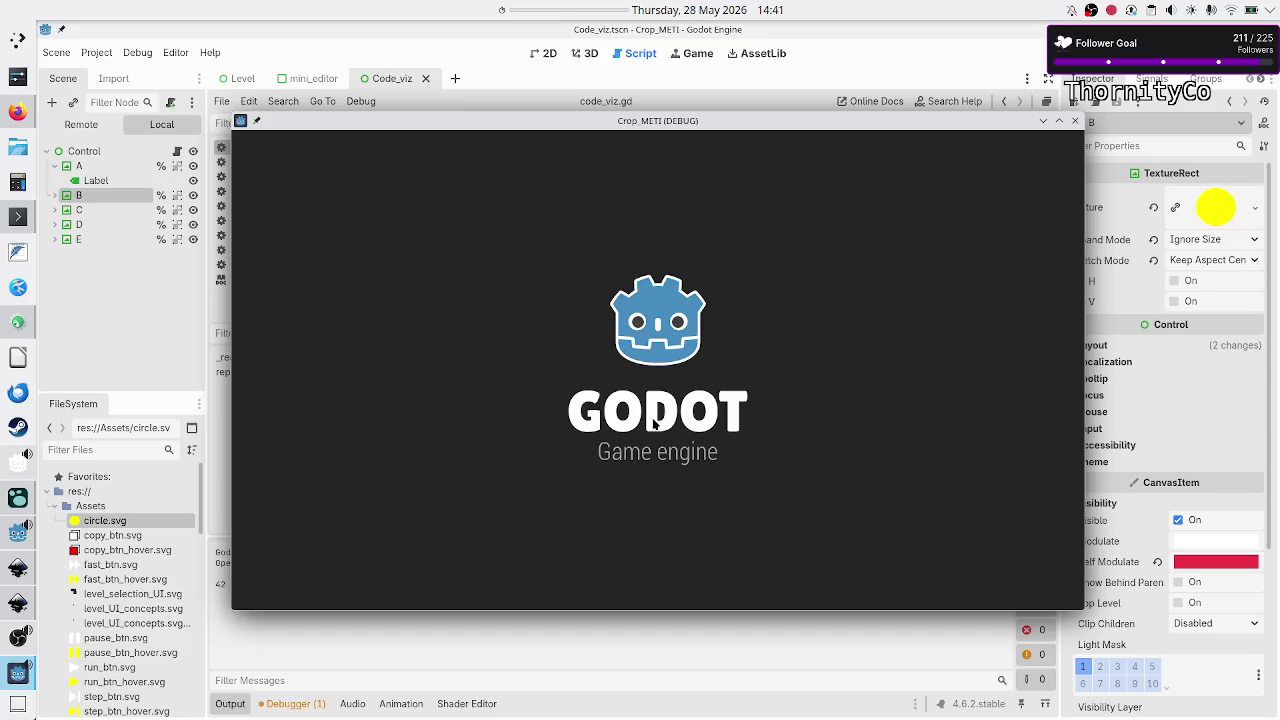
- Close the Crop_METI debug window and move the caret around lines 60–62 of code_viz.gd
click(1078, 121)
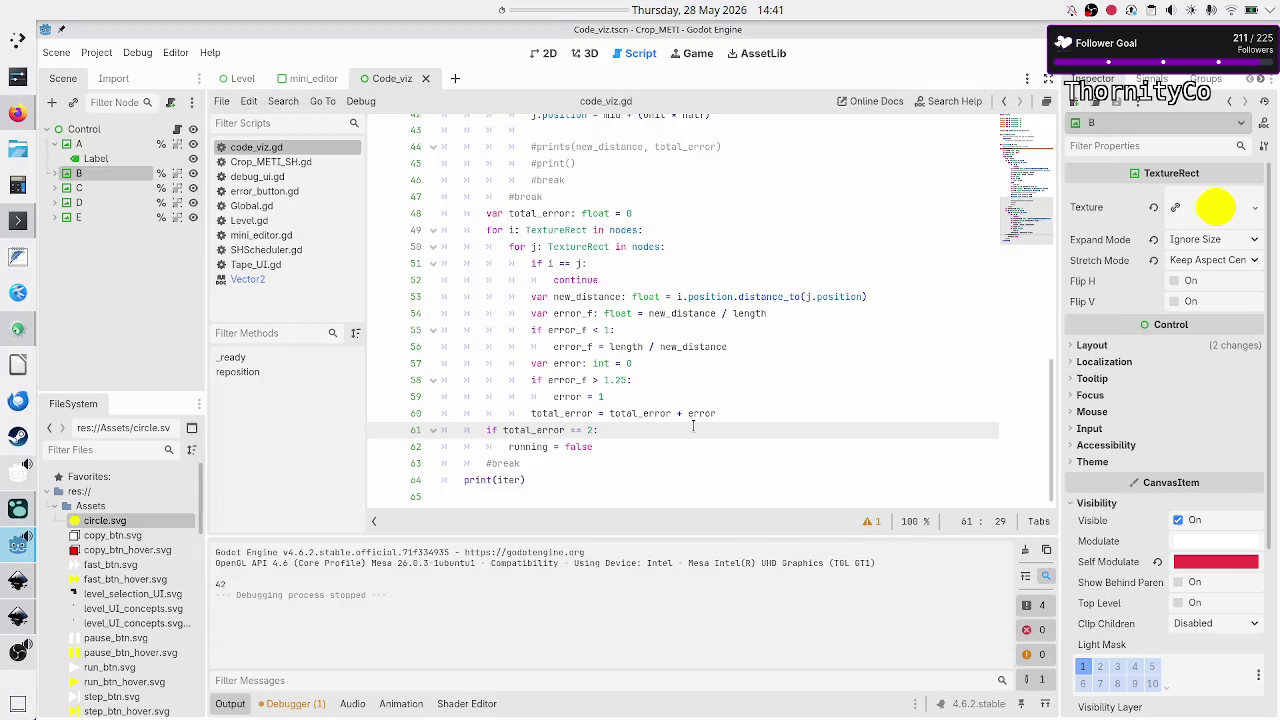
key(Up)
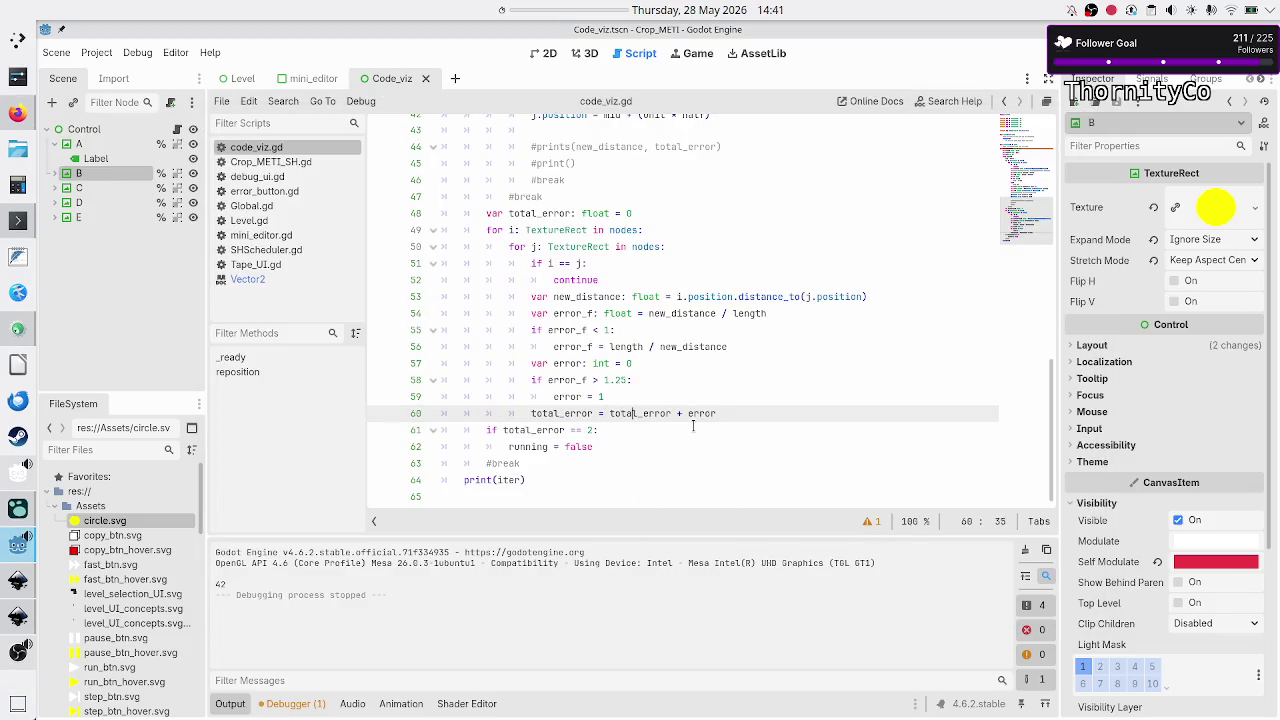
key(Down)
key(Home)
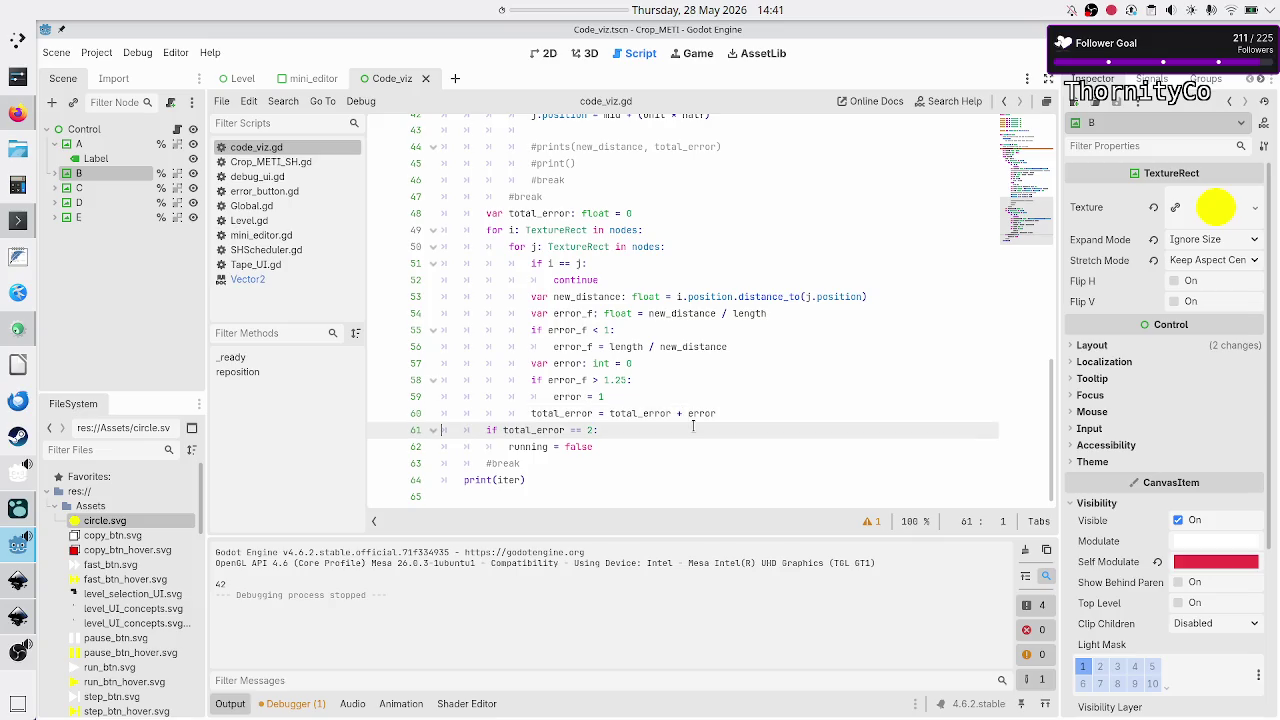
key(Down)
key(Up)
key(Left)
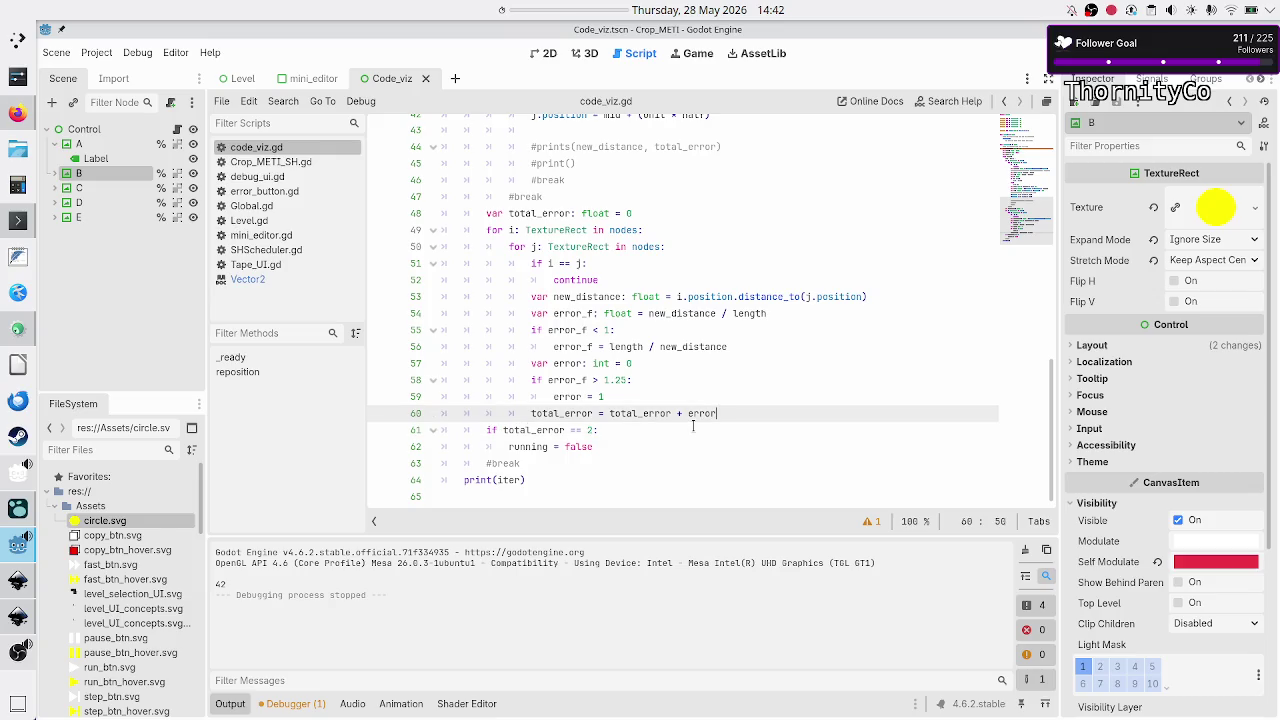